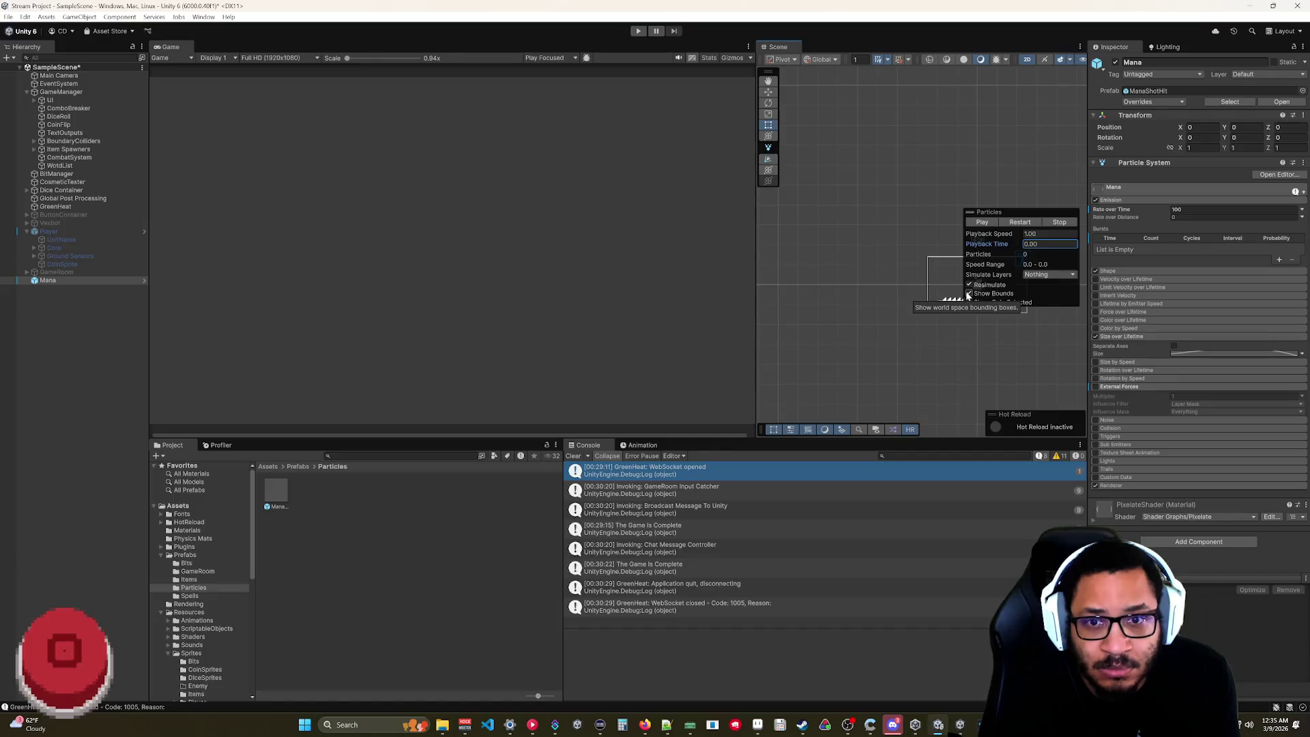
- Hide particle bounds, show only the selected system, and keep Mana's gravity source on 2D Physics
click(968, 298)
click(968, 302)
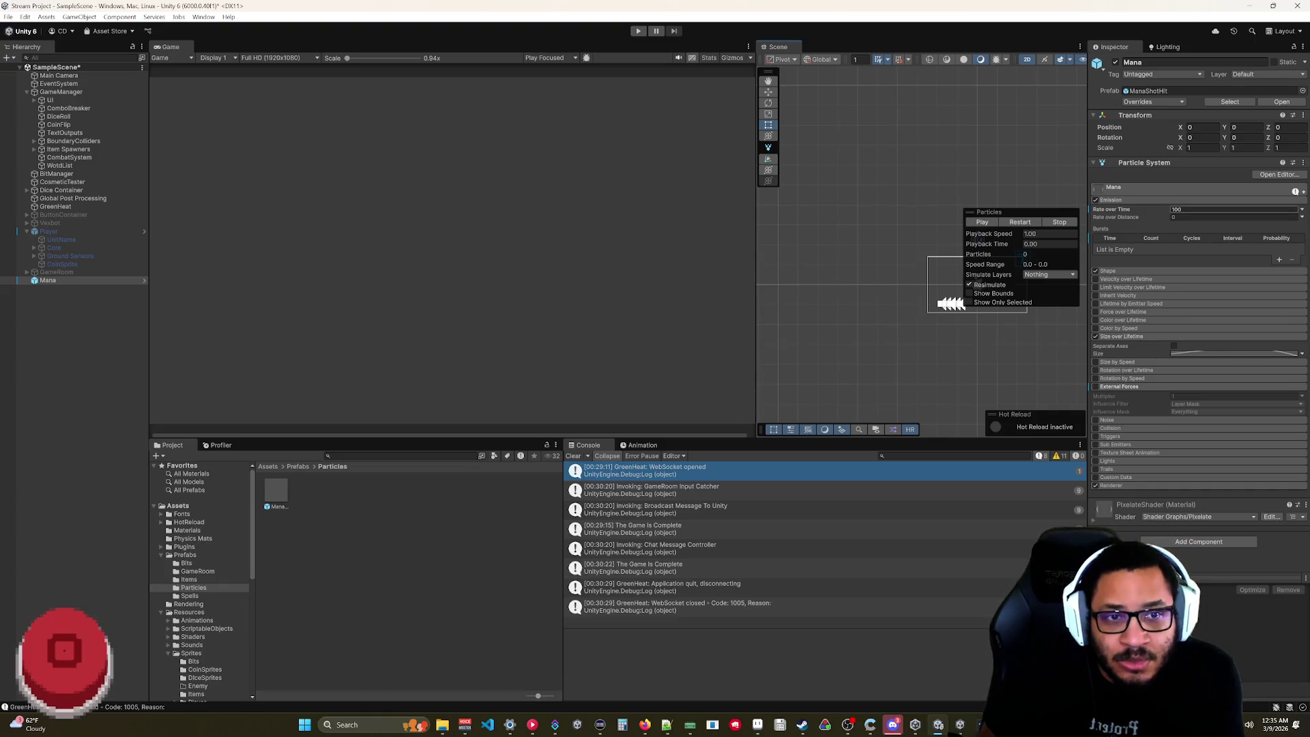
click(1163, 194)
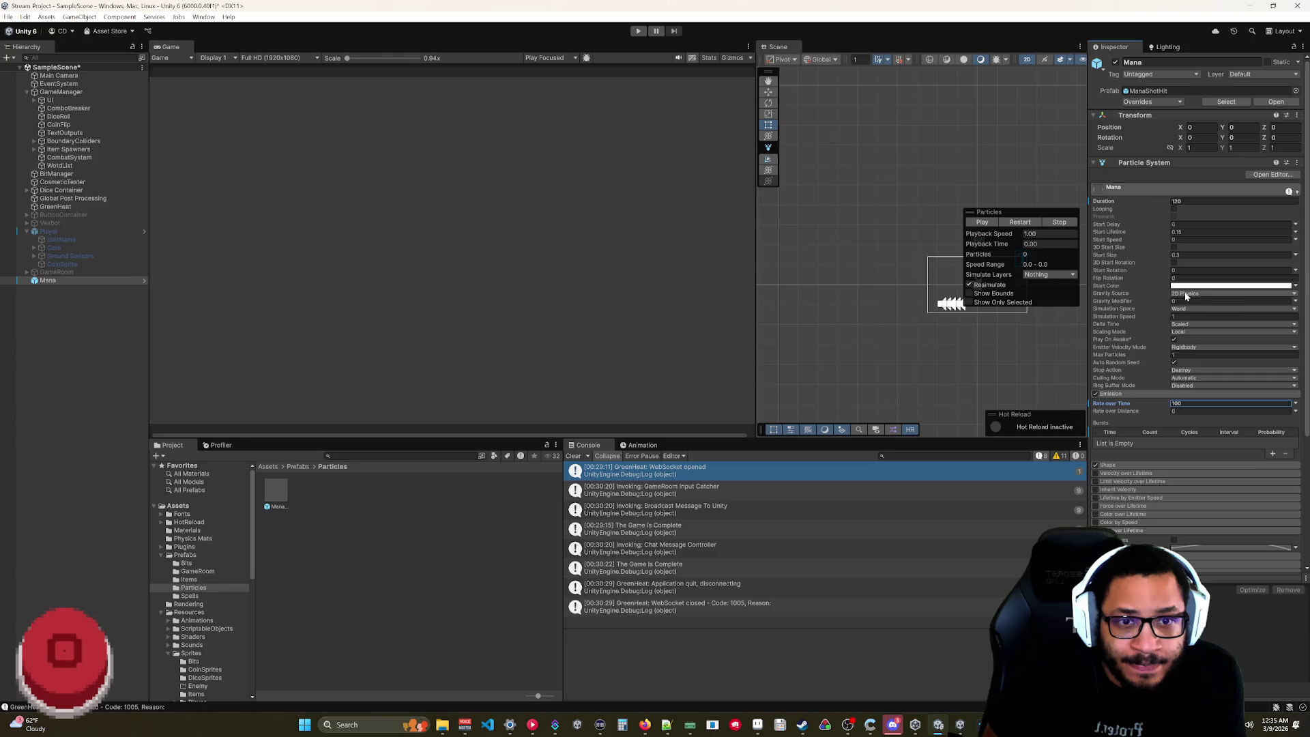
click(1186, 294)
click(1190, 316)
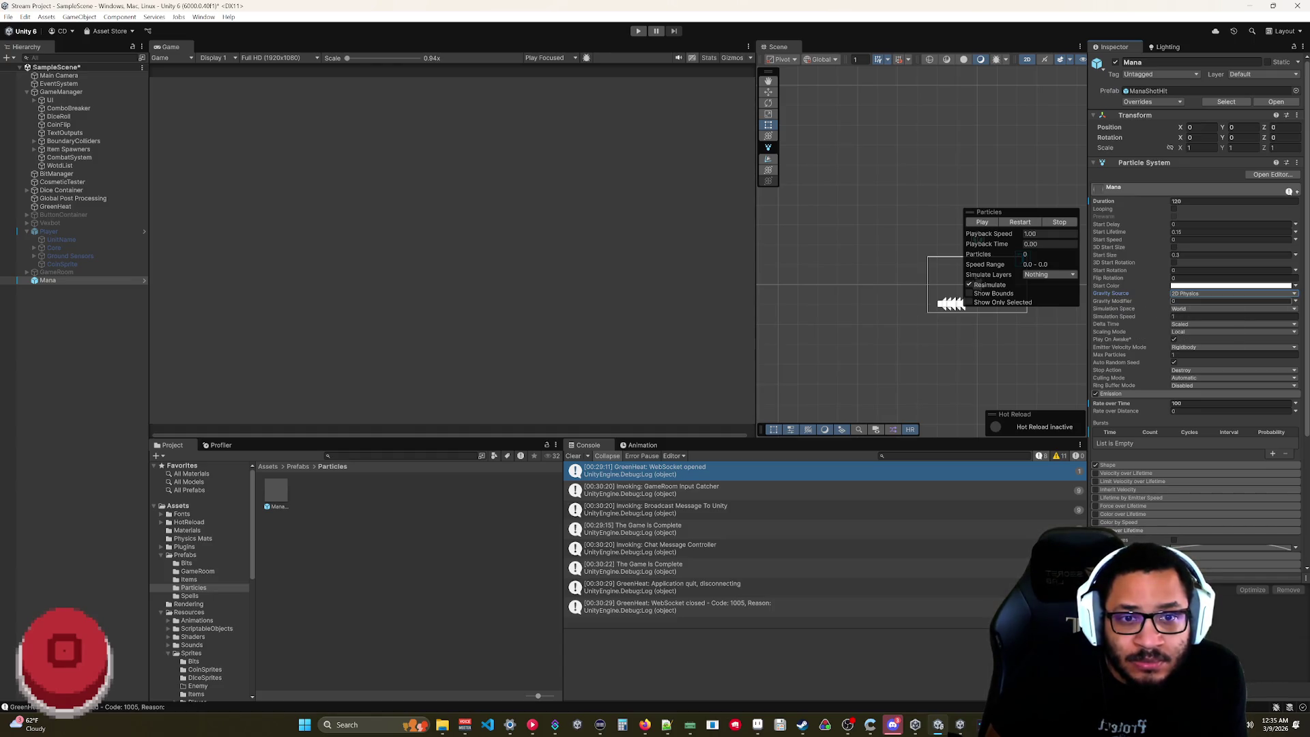
- Set Start Lifetime to 120, play the preview, and slide the emitter to X -1.65
mouse_move(1106, 299)
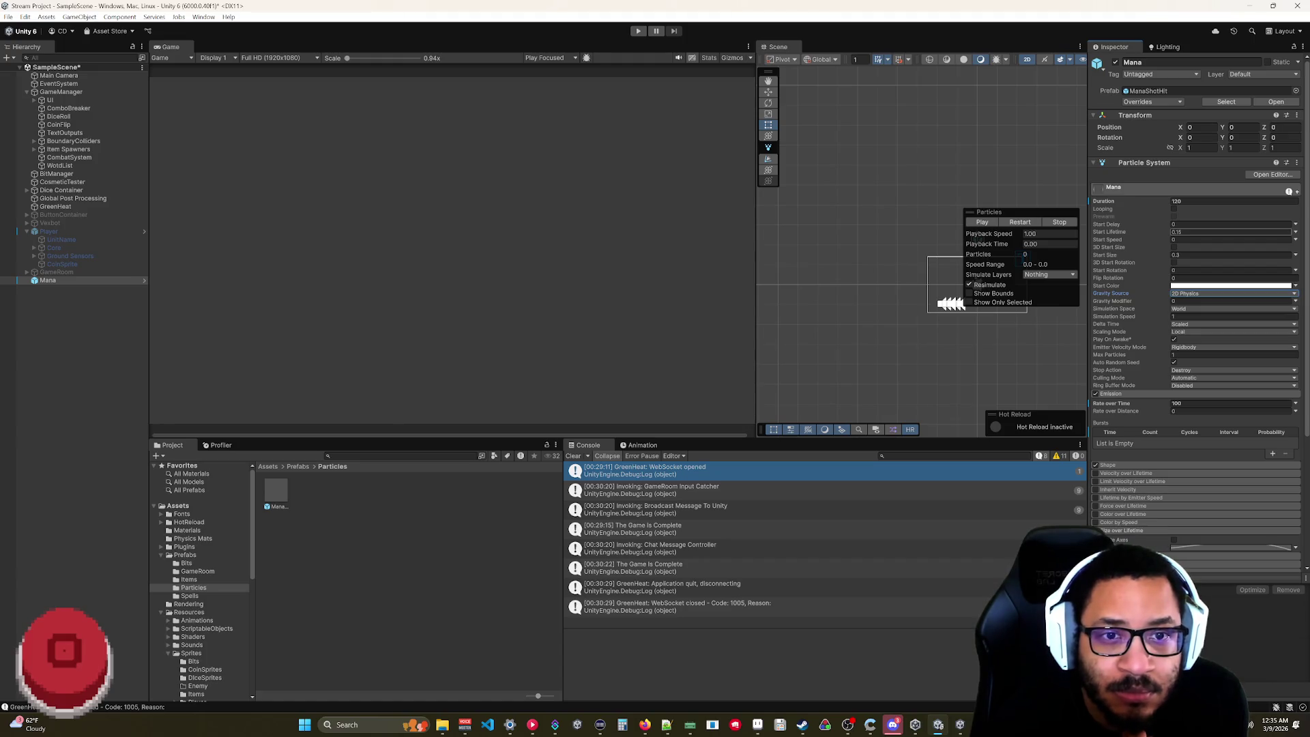
click(1110, 233)
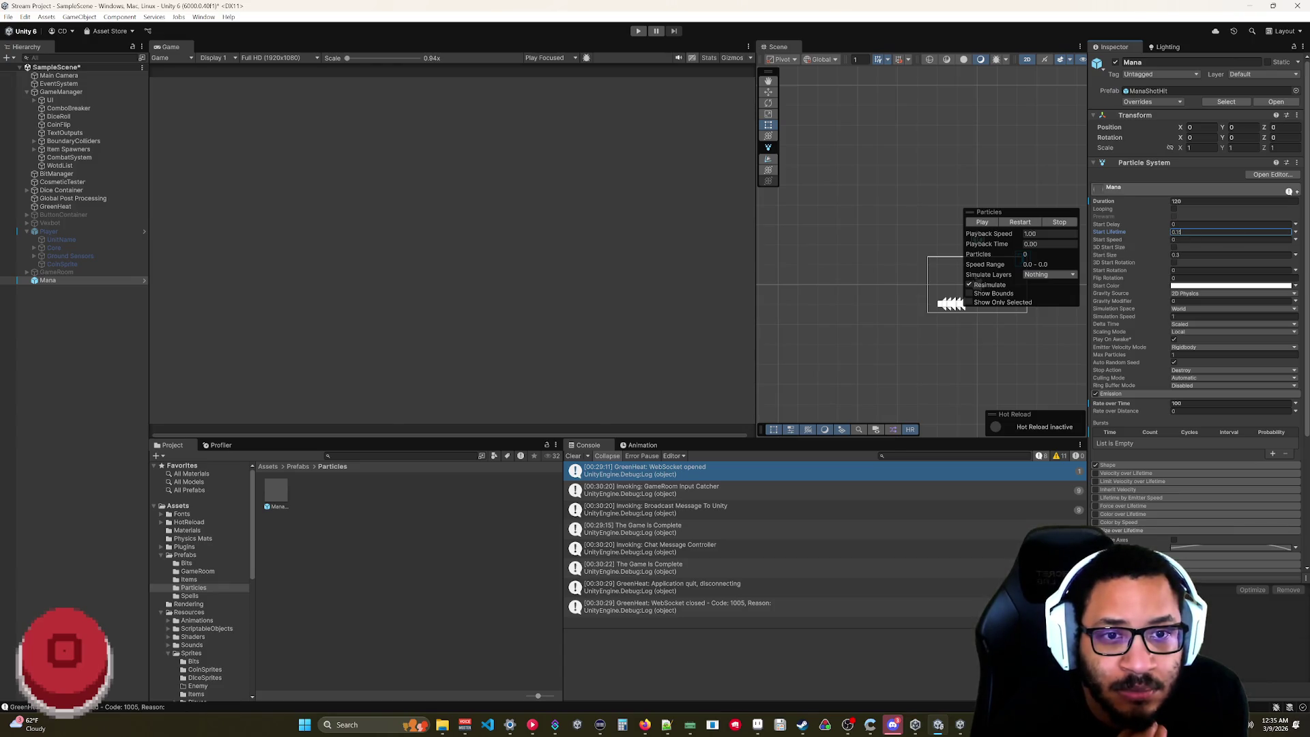
click(1116, 235)
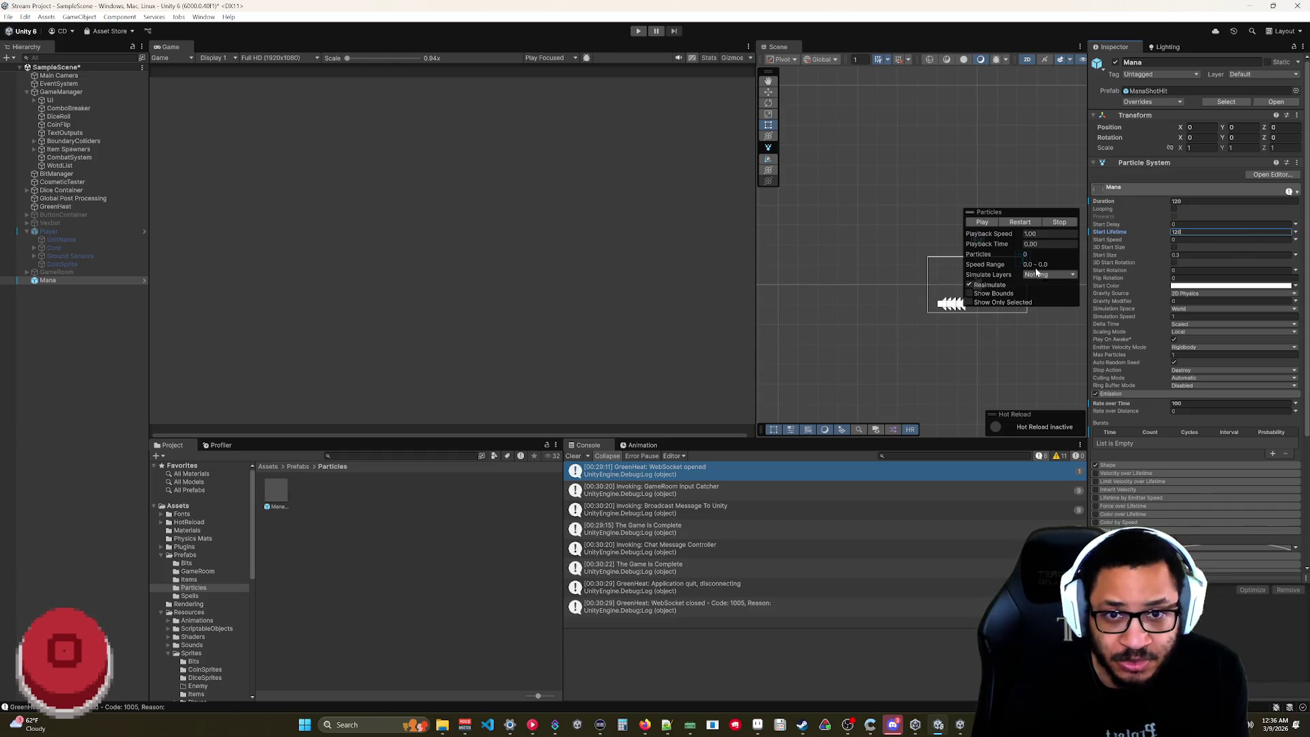
click(988, 223)
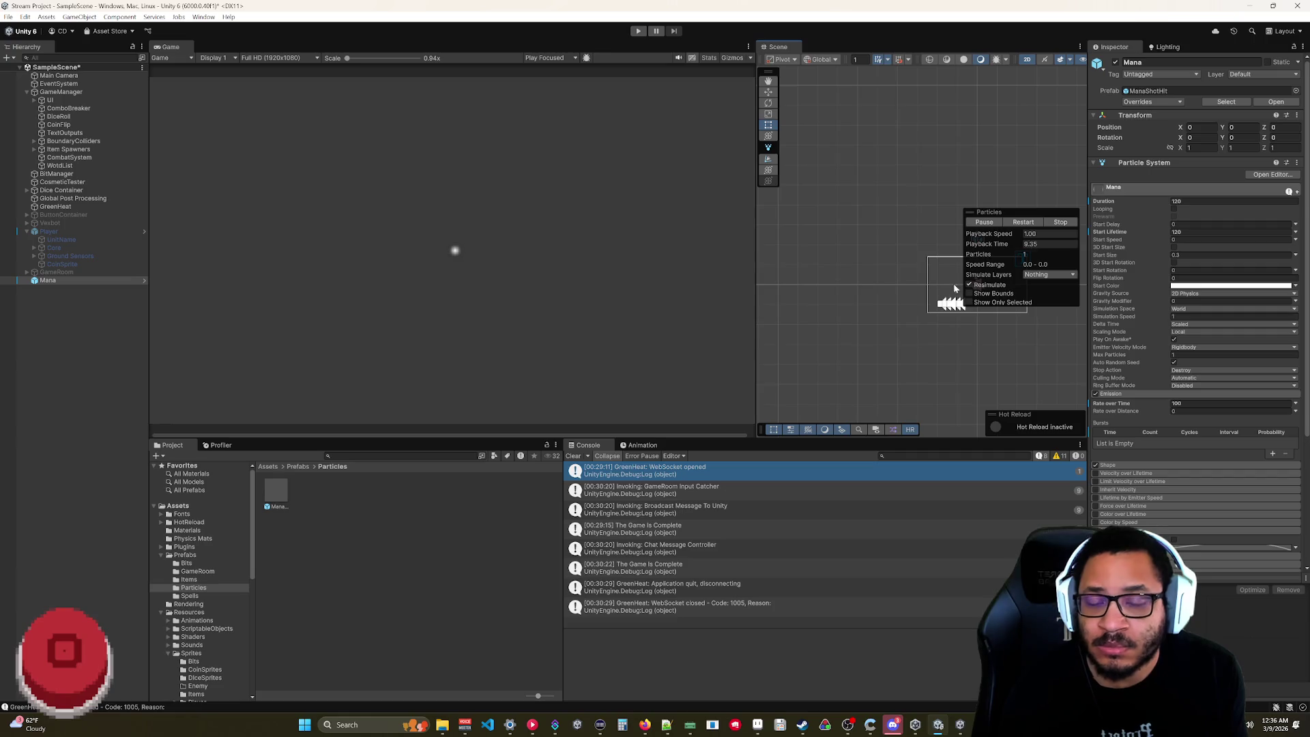
mouse_move(1180, 127)
mouse_down()
mouse_move(1102, 134)
mouse_move(1147, 129)
mouse_up()
- Stop the Mana preview and reset the emitter's Position X to 0
click(1059, 223)
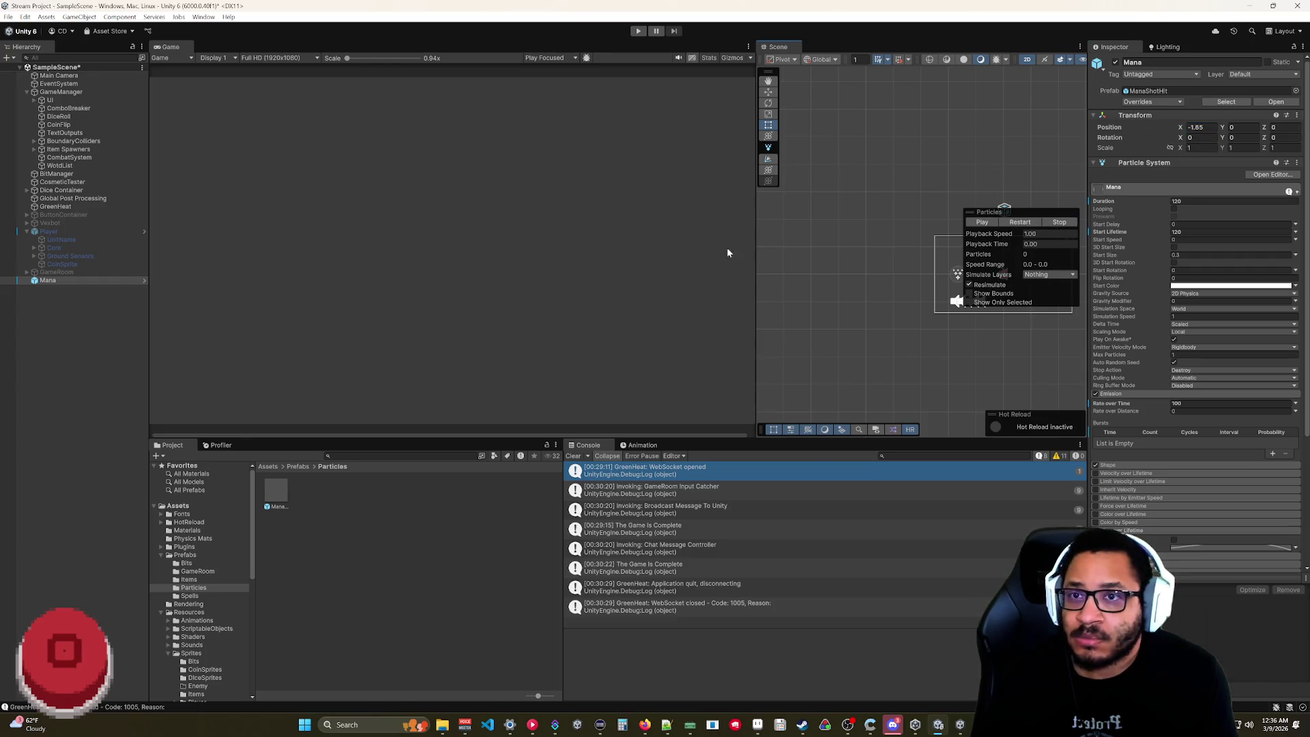
mouse_move(966, 208)
mouse_down()
mouse_move(949, 175)
mouse_move(850, 128)
mouse_up()
click(1147, 130)
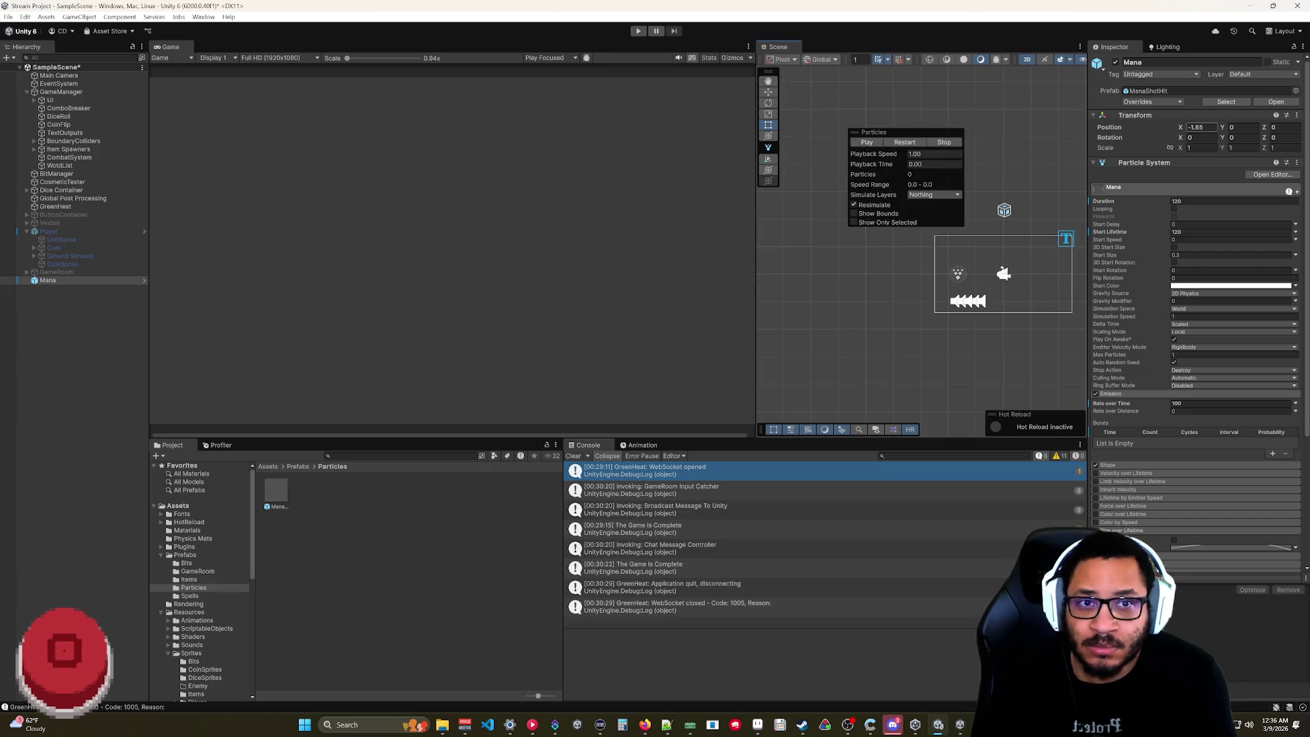
text(0)
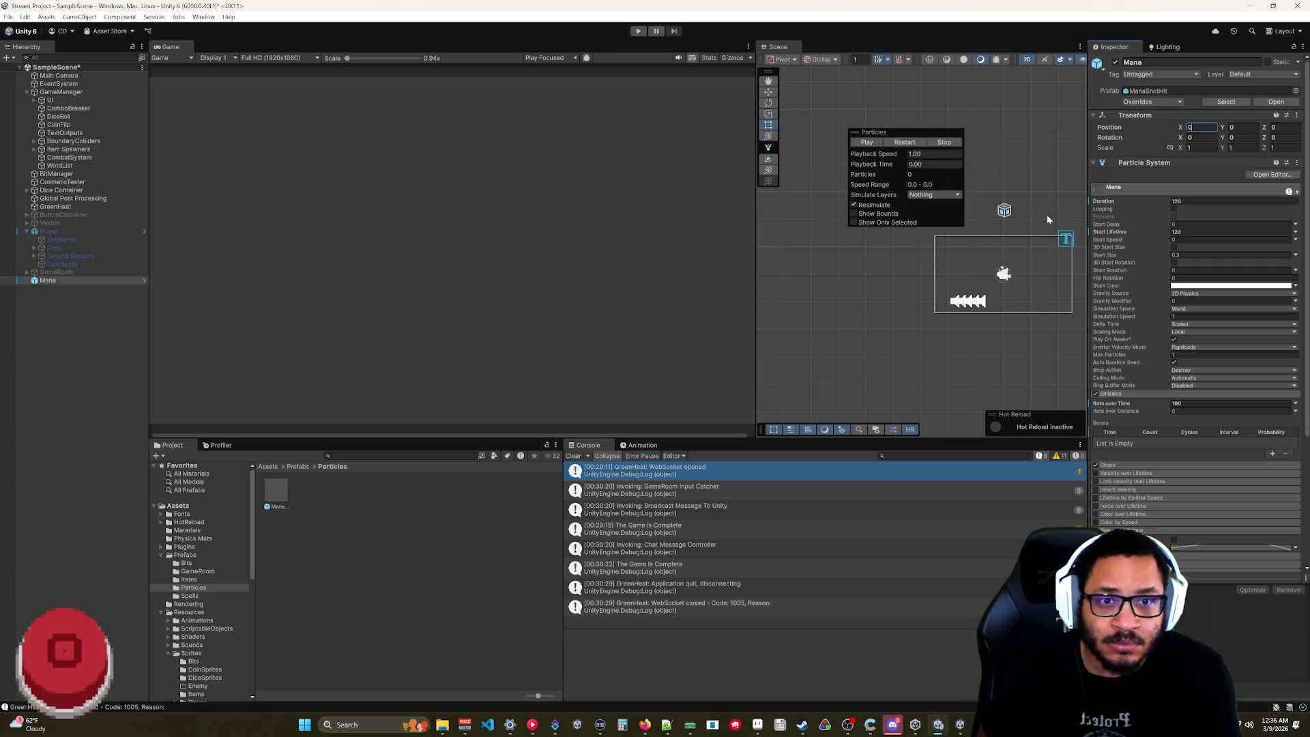
scroll(1021, 323, up, 3)
key(f)
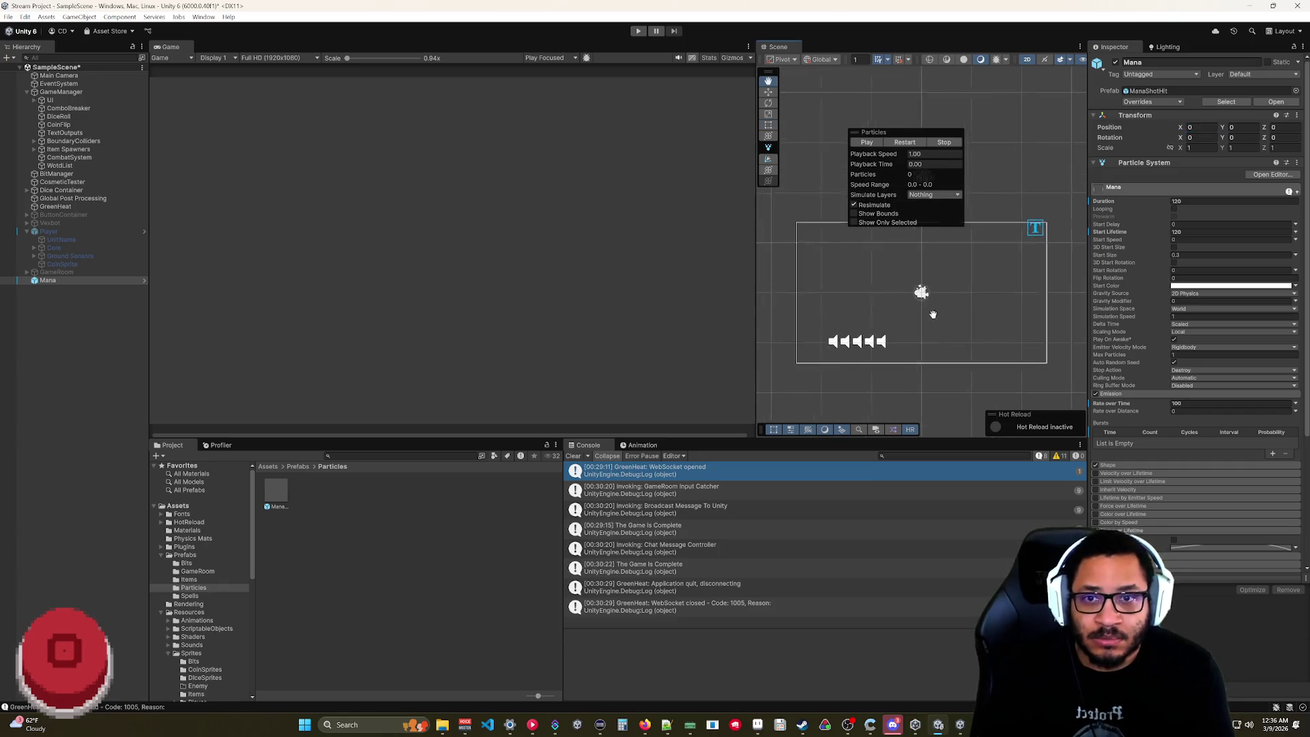
drag(909, 131, 929, 117)
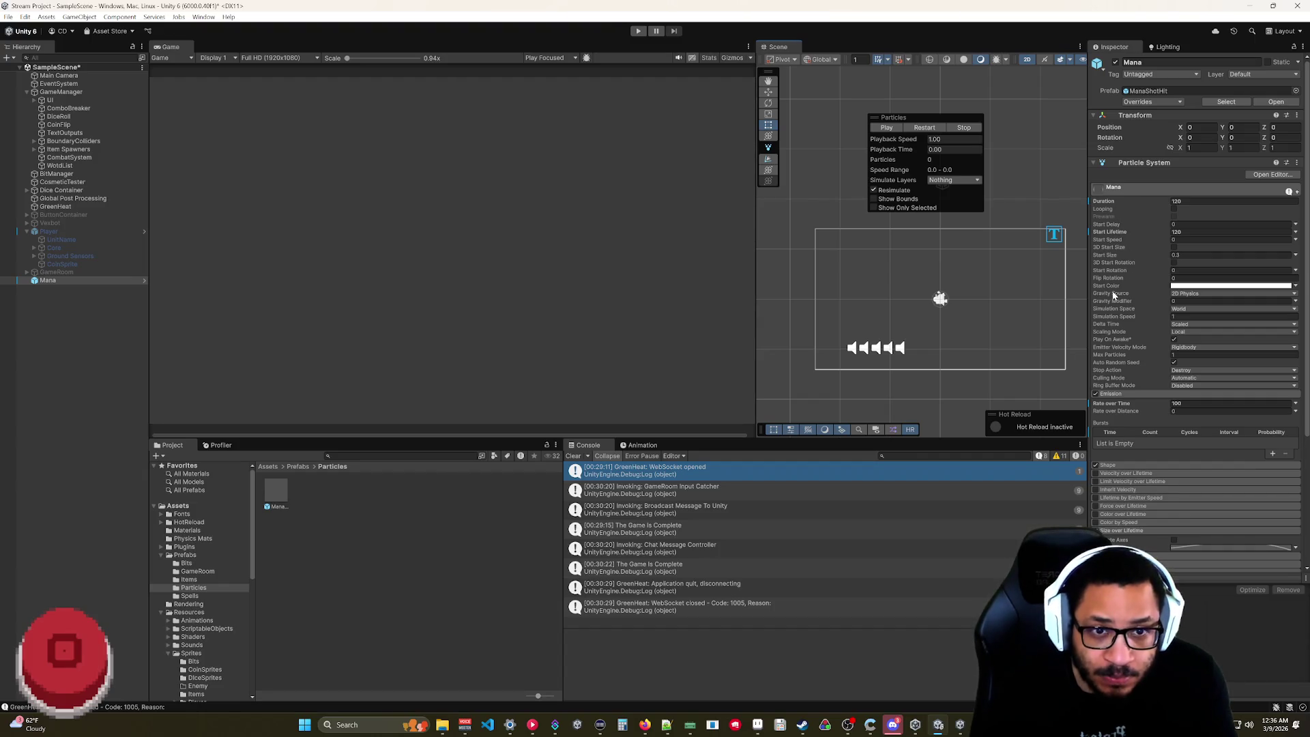
- Change Mana's start colour to cyan and play the preview
click(1177, 285)
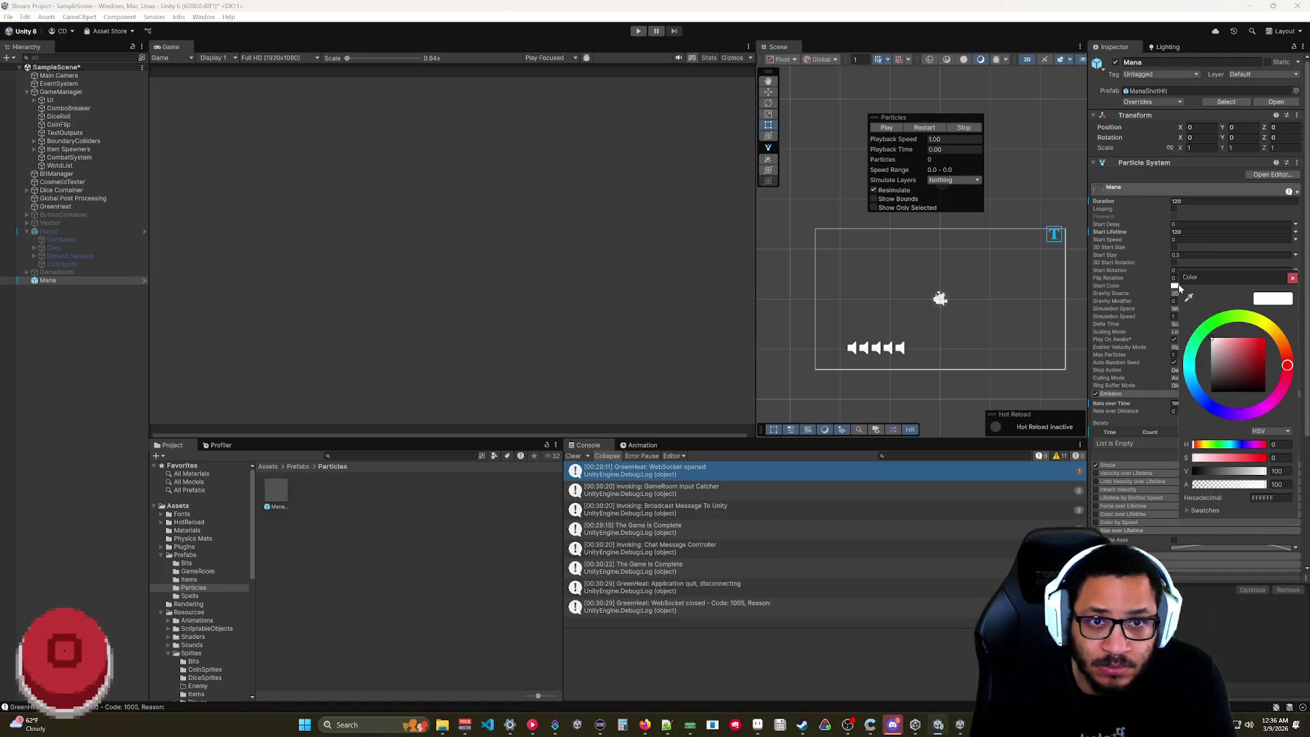
click(1189, 370)
mouse_move(1250, 363)
mouse_down()
mouse_move(1263, 360)
mouse_move(1254, 346)
mouse_up()
click(1293, 278)
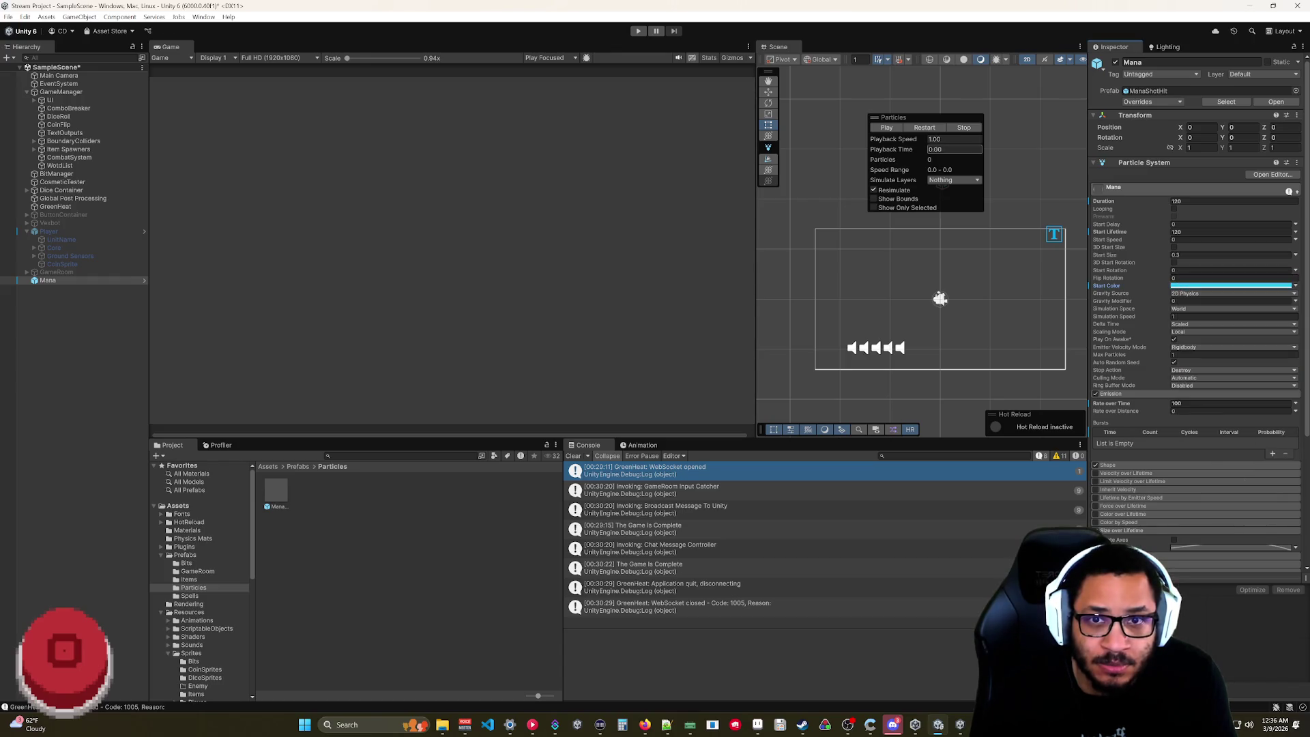
click(882, 128)
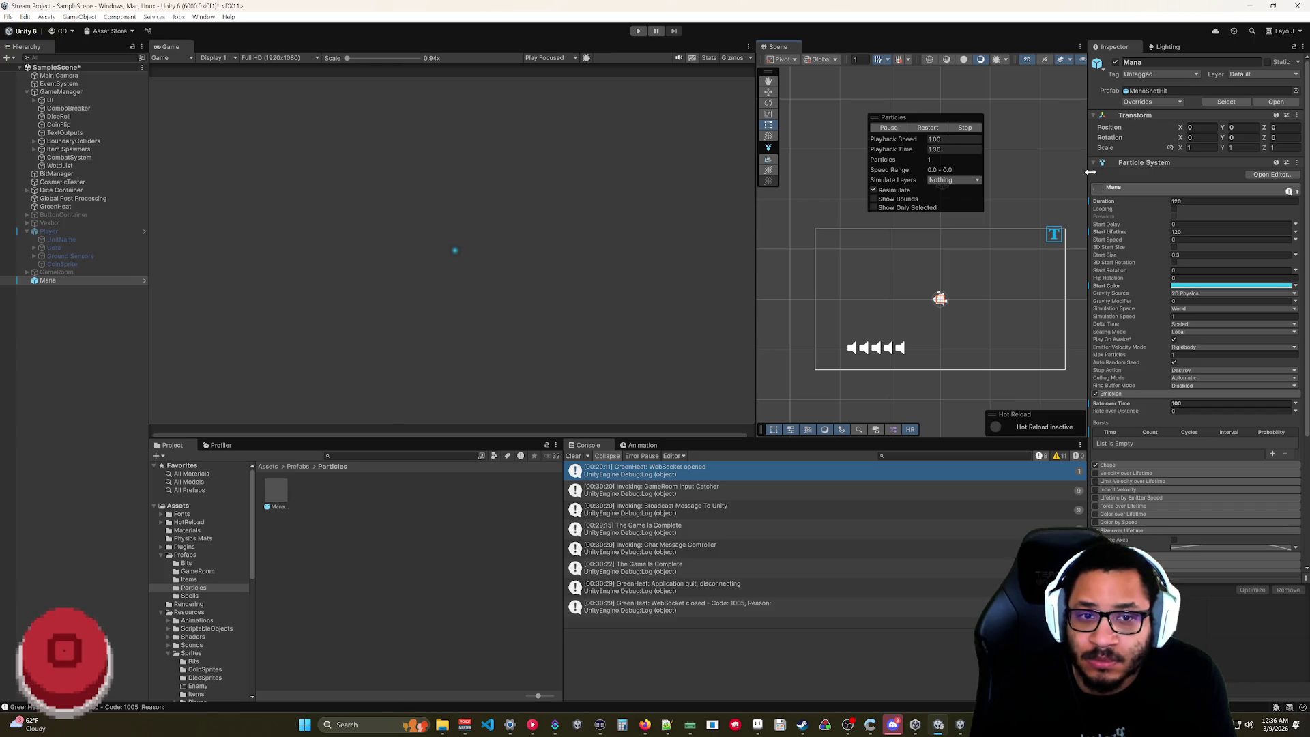
- Refine the start colour to a paler light blue and stop the preview
click(1232, 285)
click(1253, 356)
drag(1253, 356, 1245, 344)
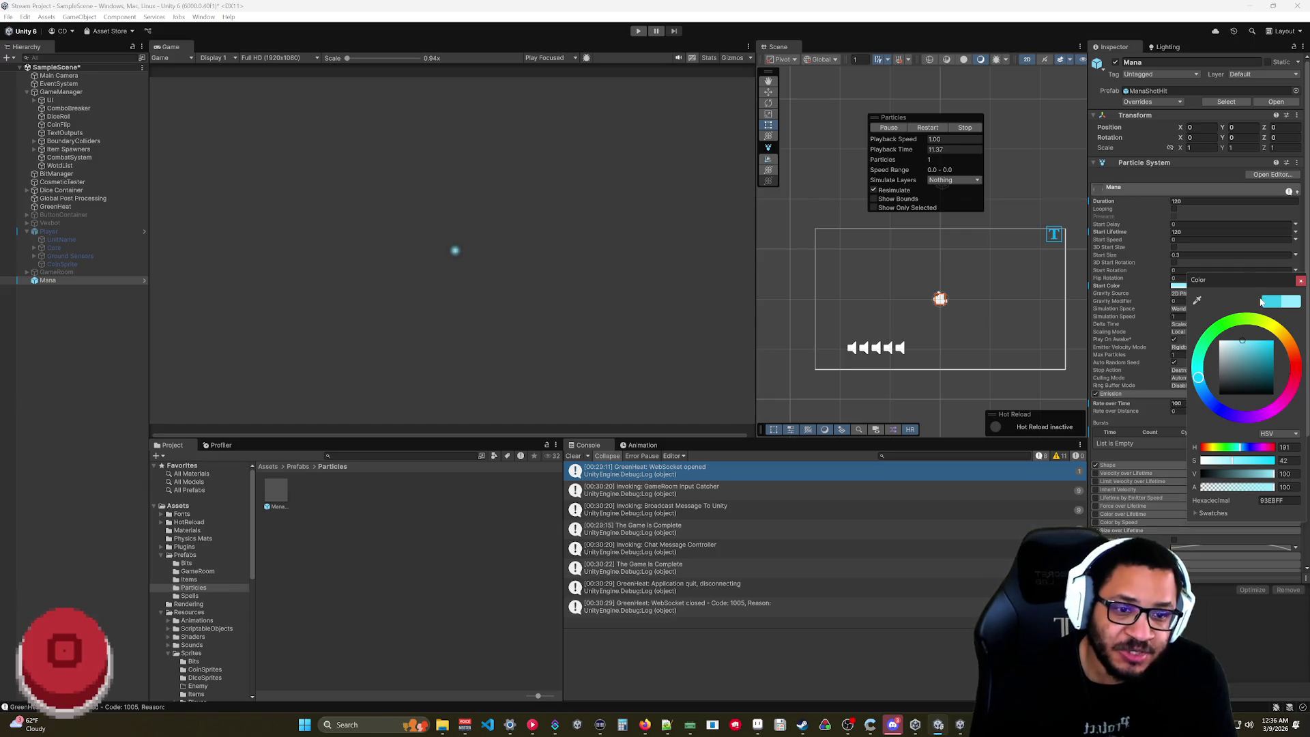
drag(1248, 345, 1249, 341)
click(1300, 282)
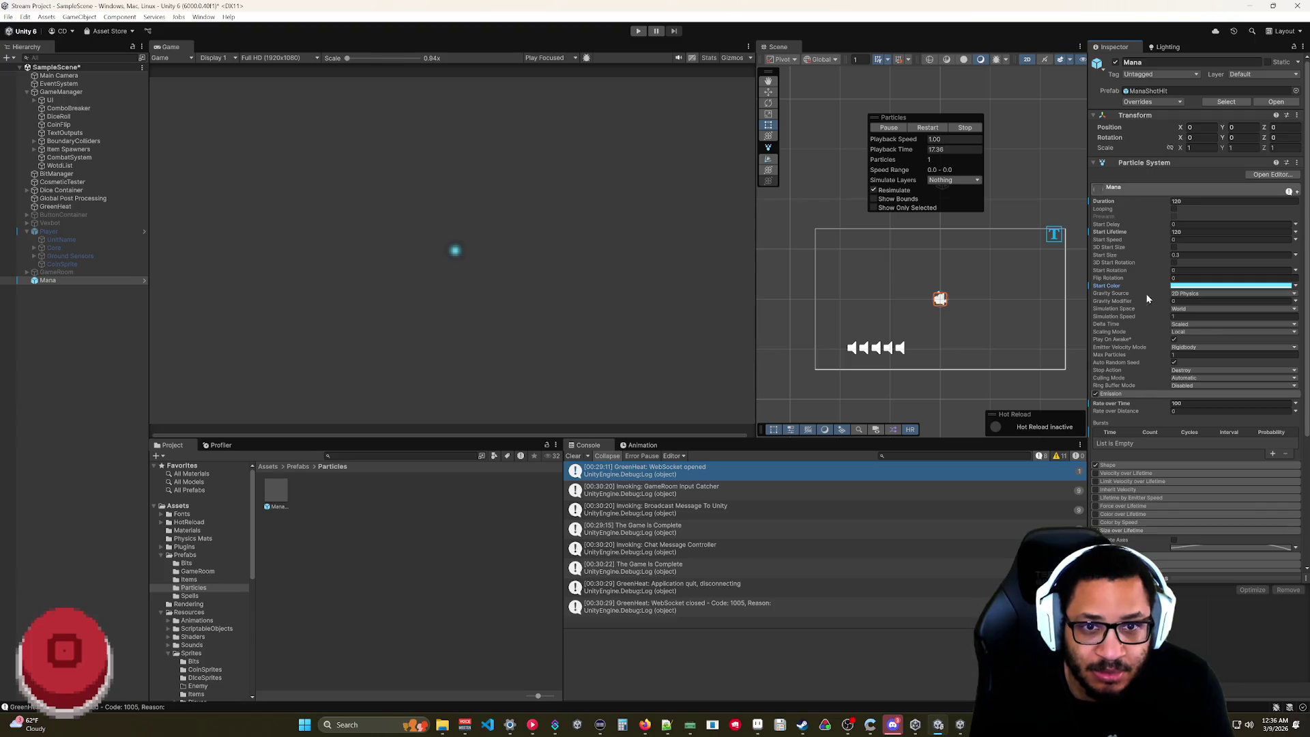
click(964, 128)
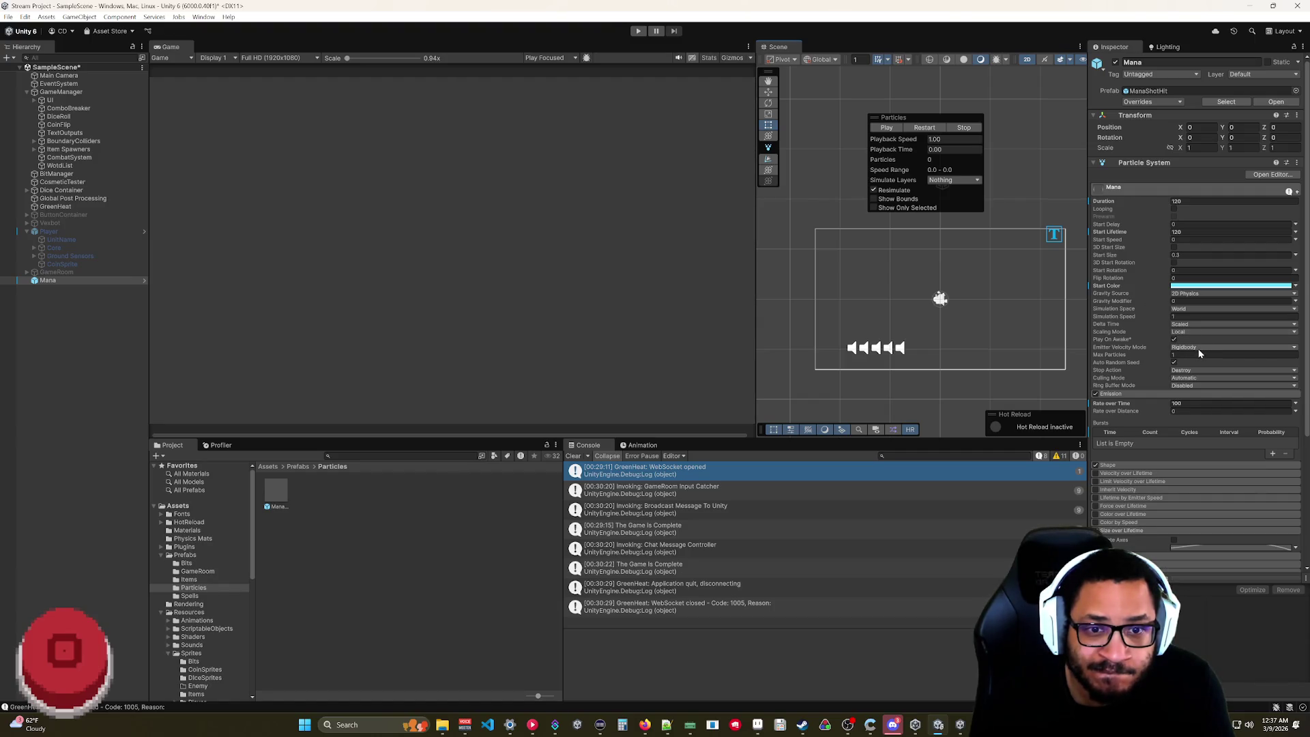
click(1168, 358)
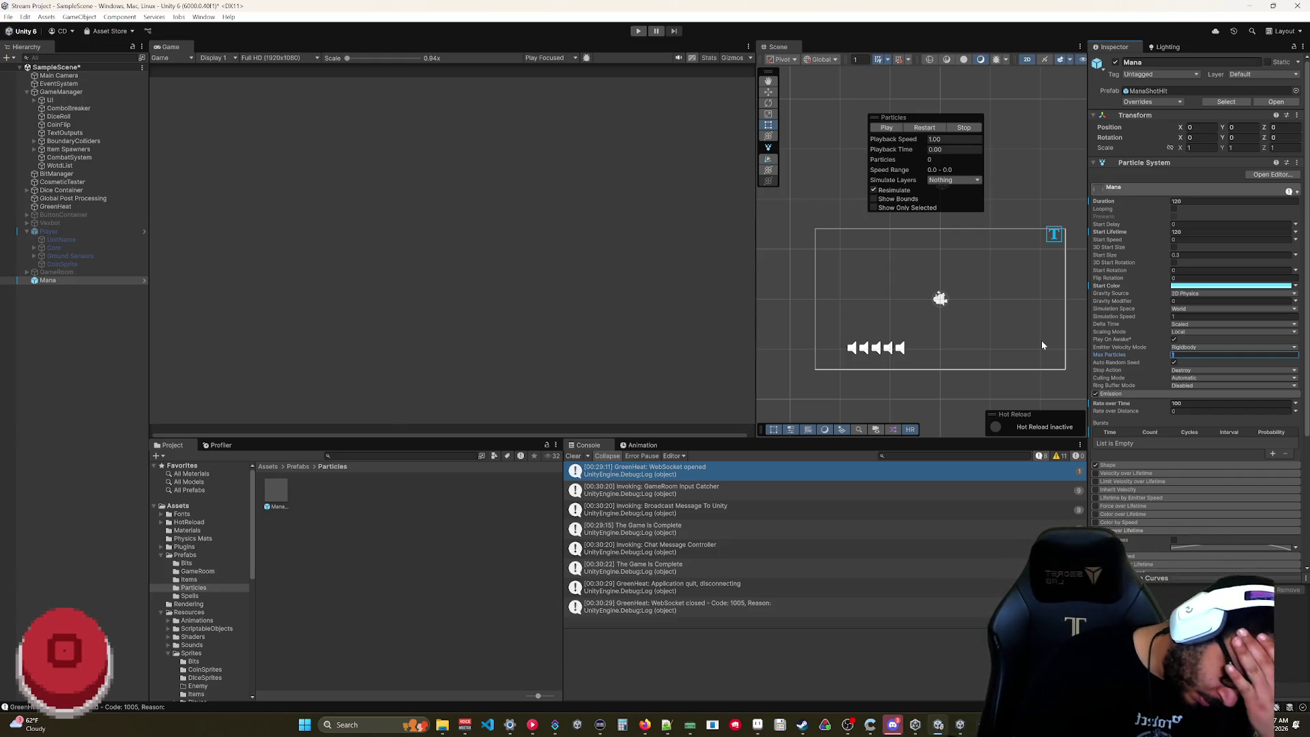
- Set Max Particles to 1000 and test it in the preview
text(1000)
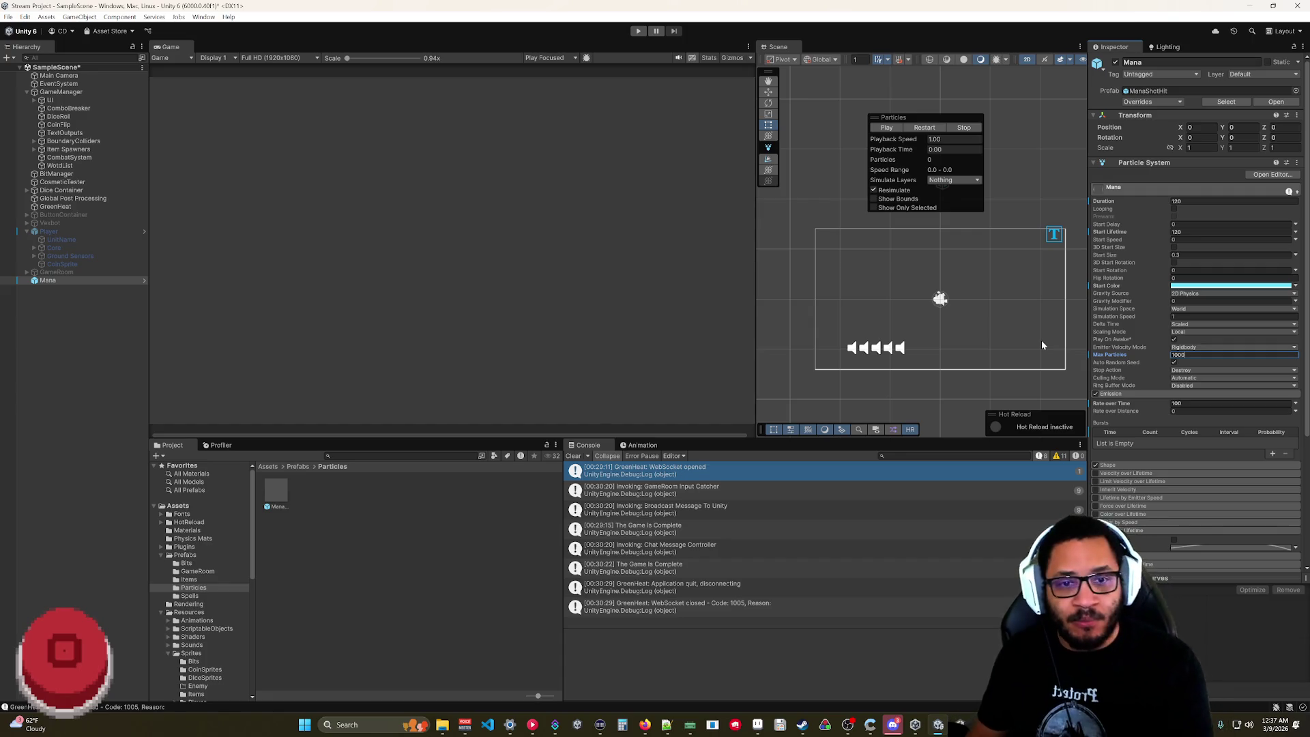
click(889, 128)
click(963, 128)
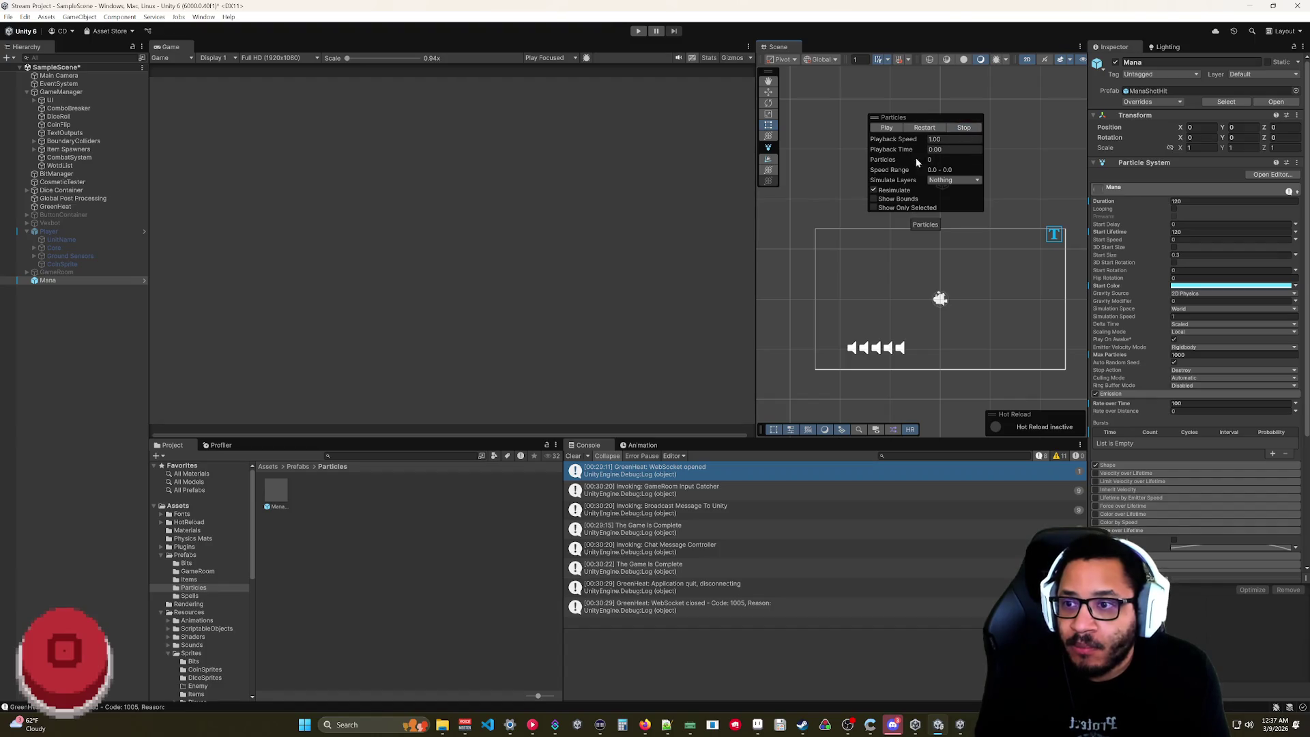
- Set Gravity Modifier to 0.55, pause the falling stream, and add an emission burst
click(1169, 301)
text(0.55)
click(886, 128)
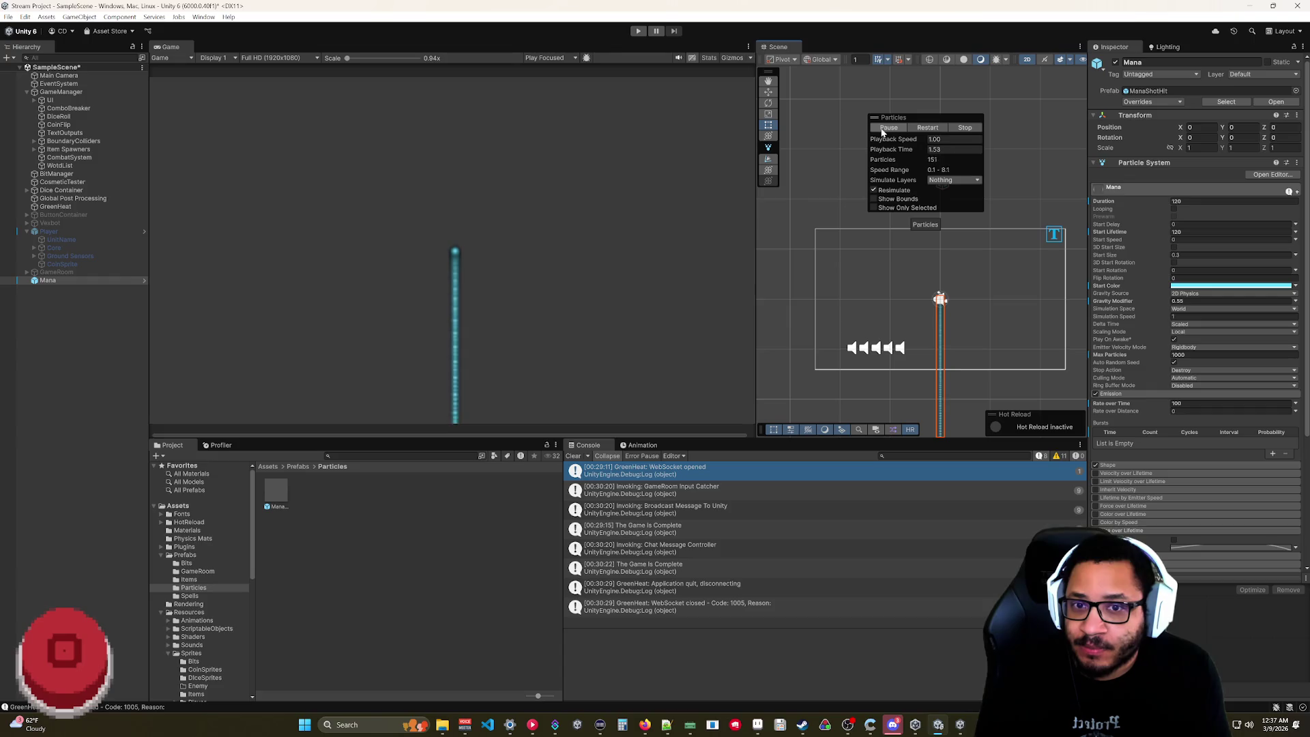
click(883, 129)
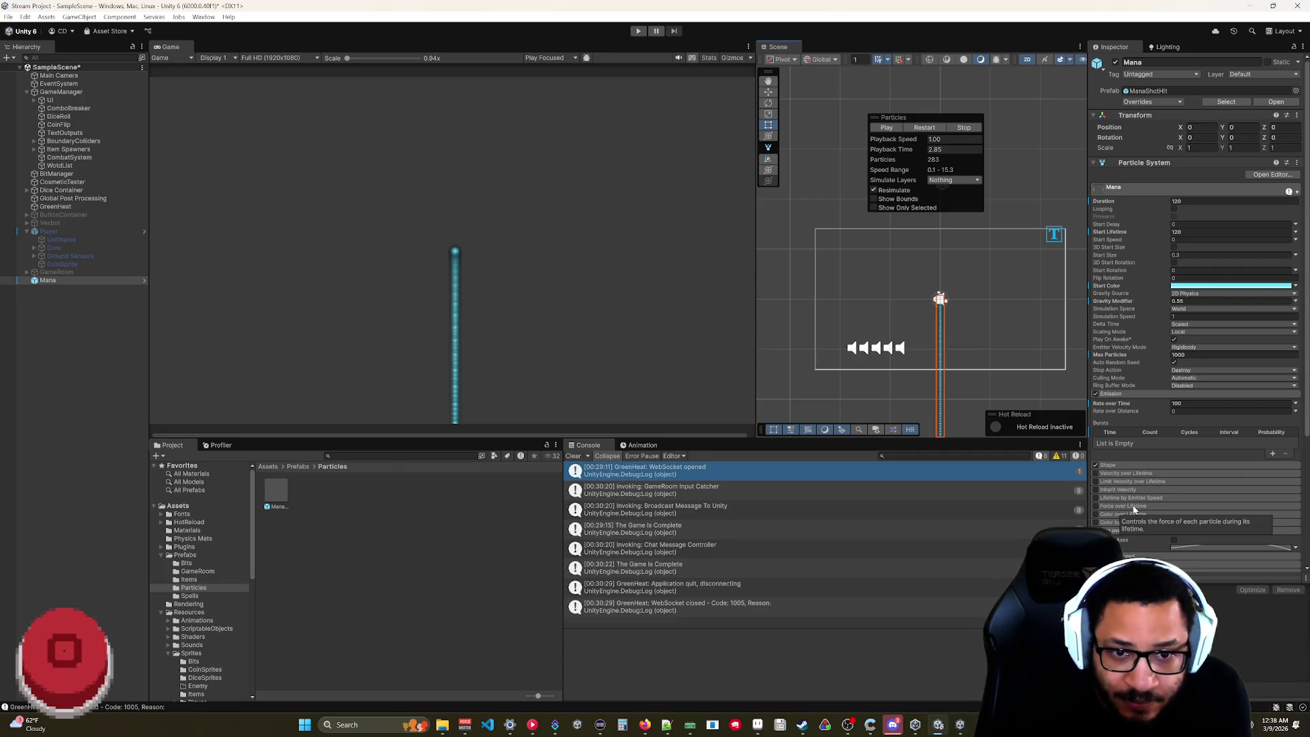
click(1267, 454)
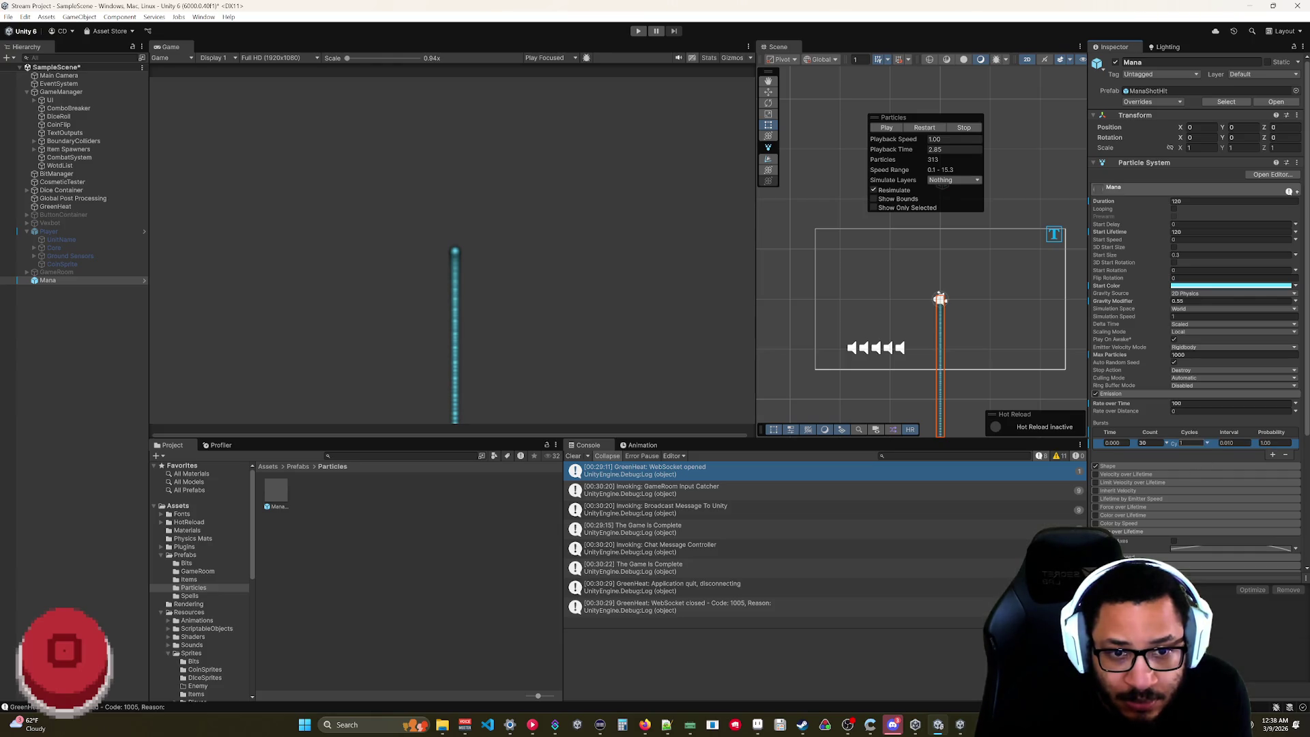
click(1207, 443)
click(1194, 461)
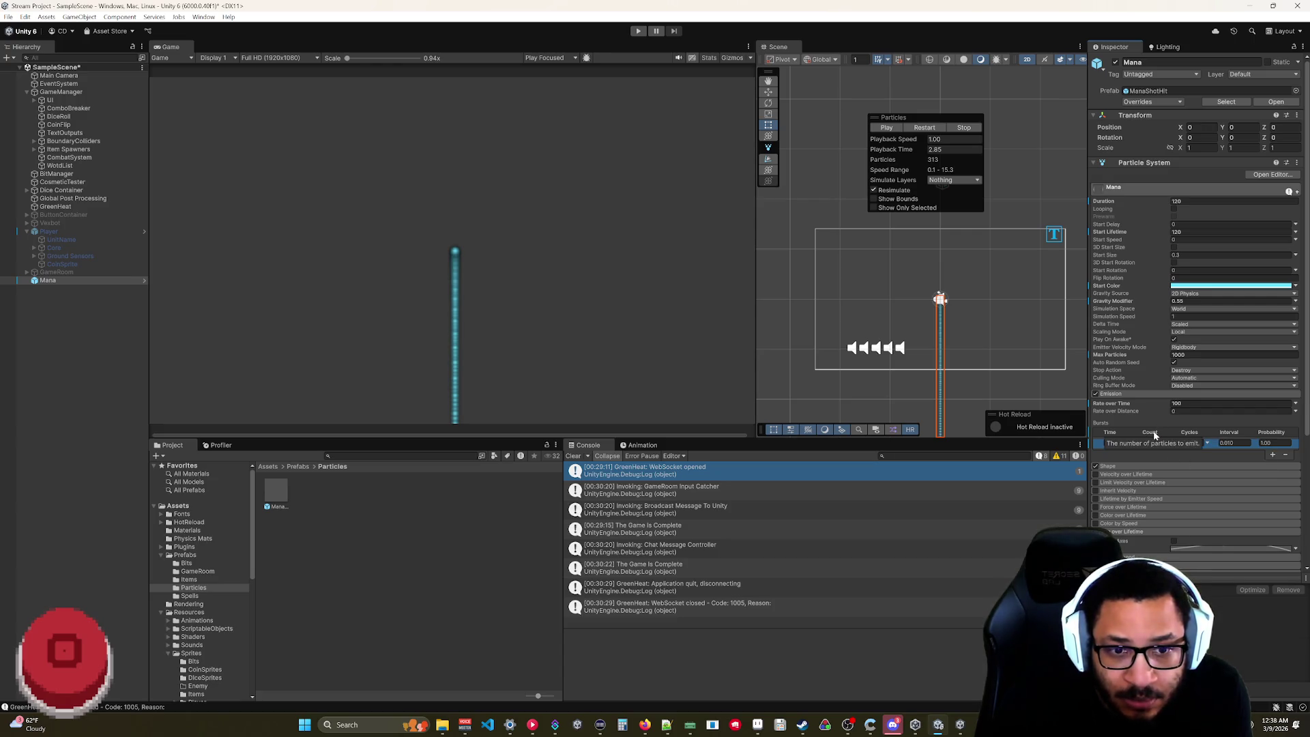
click(1285, 454)
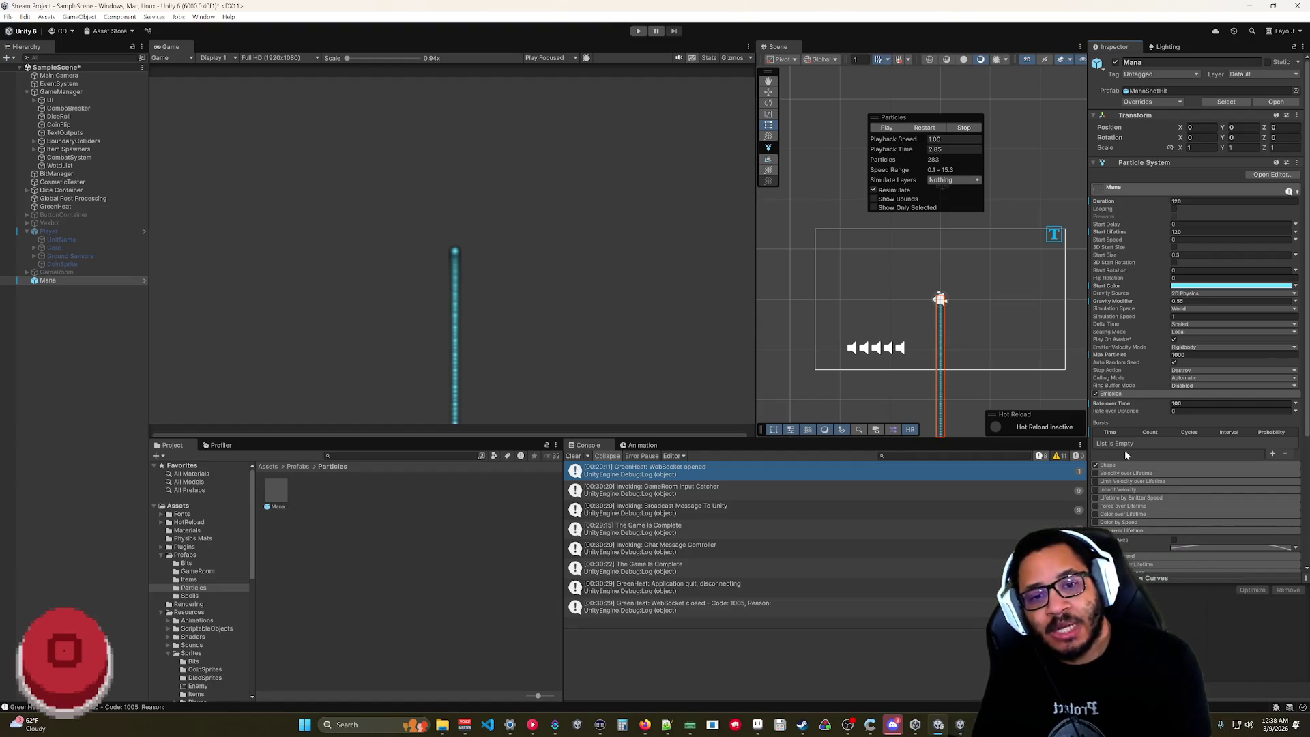
scroll(1127, 446, down, 3)
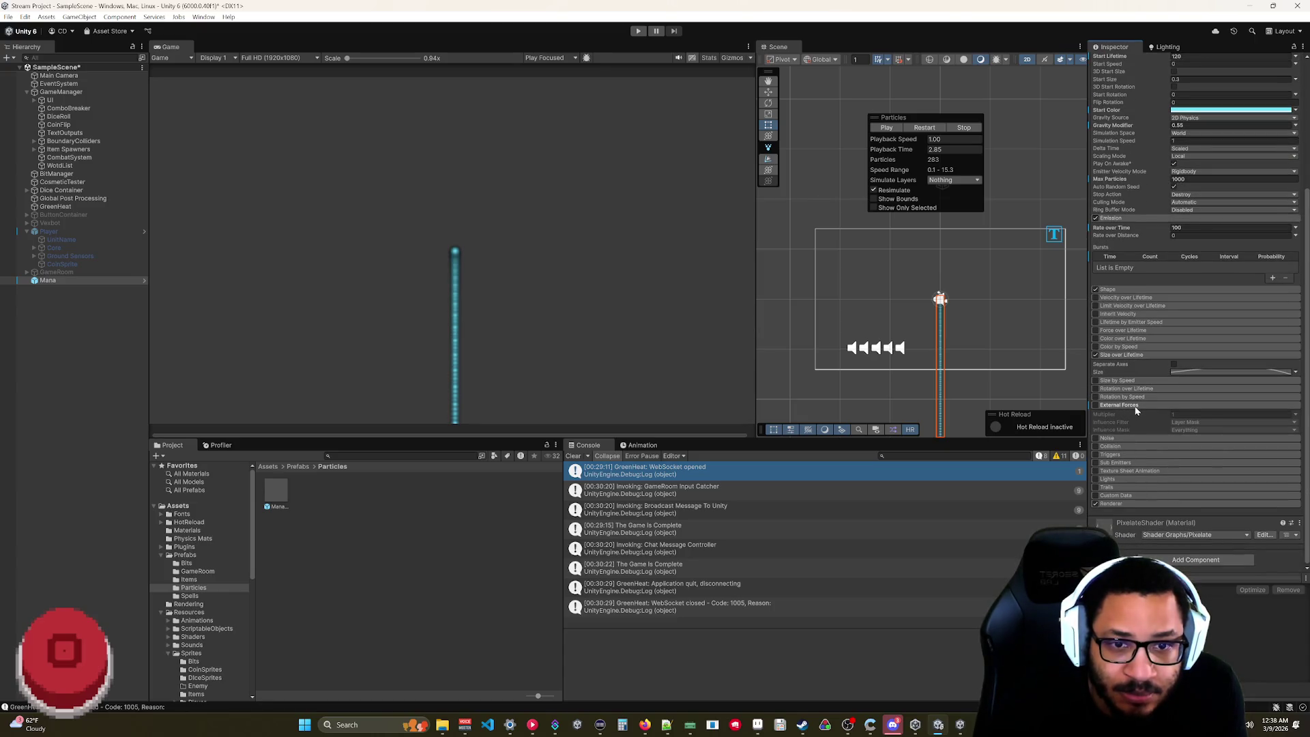
- Collapse External Forces, then expand and enable the Force over Lifetime module
click(1136, 405)
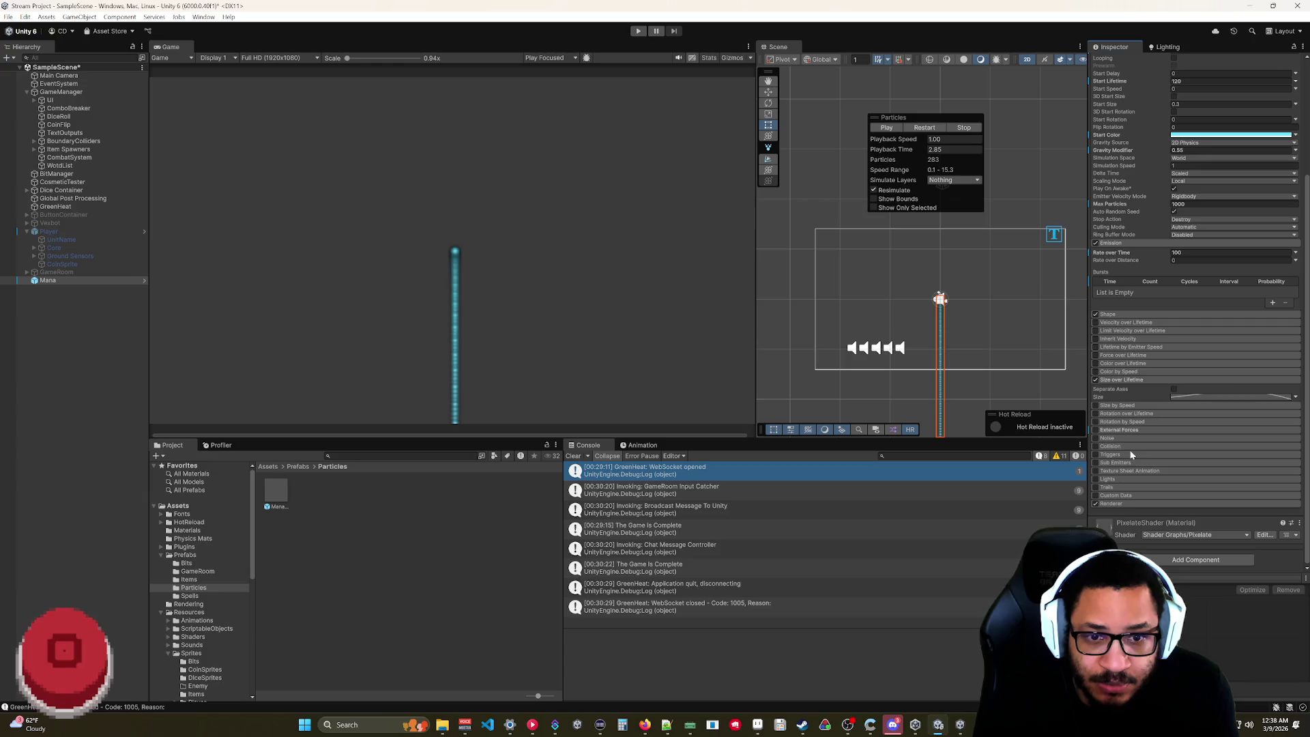
scroll(1129, 451, up, 5)
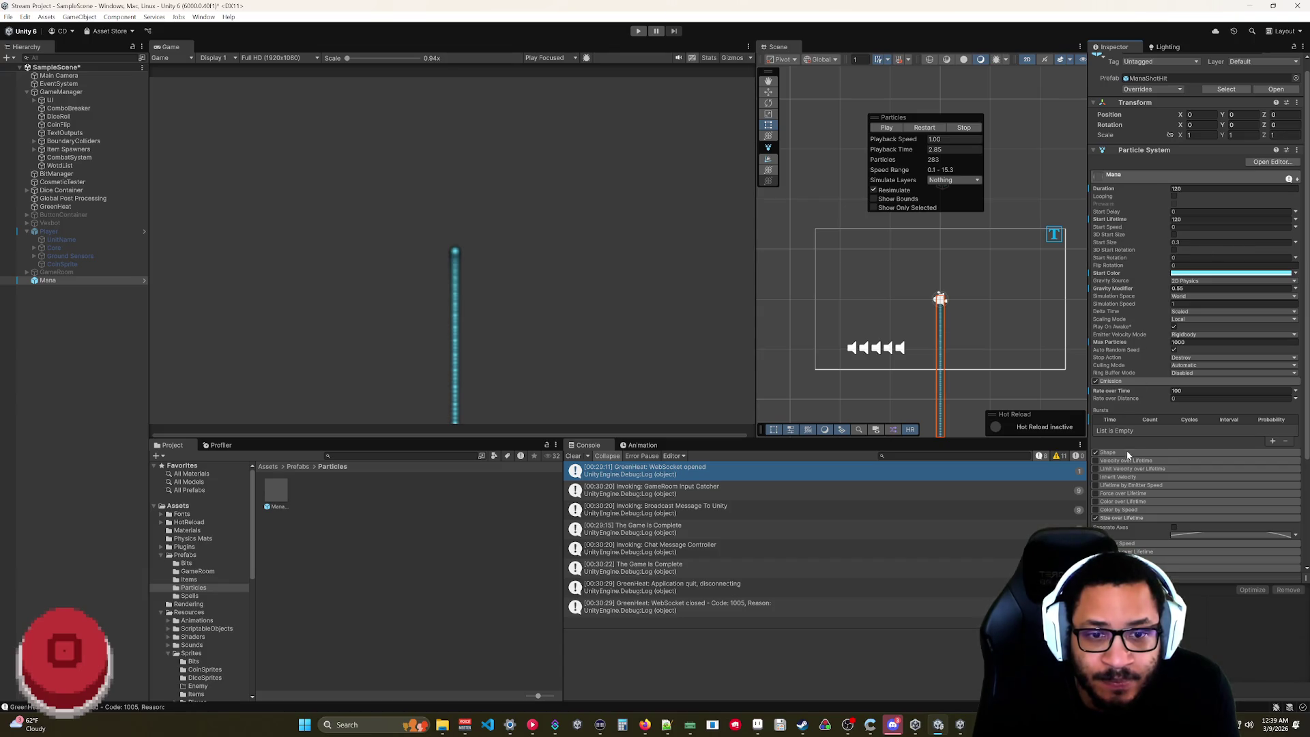
click(1130, 494)
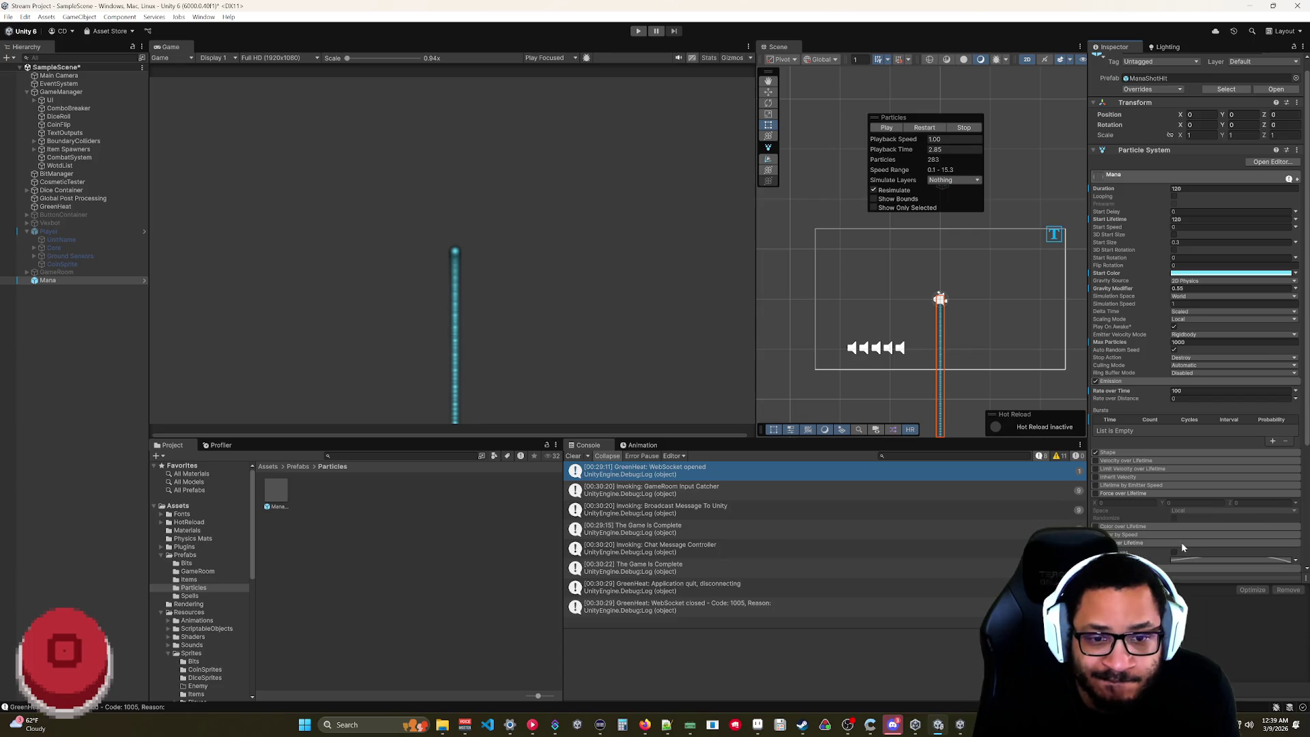
click(1097, 493)
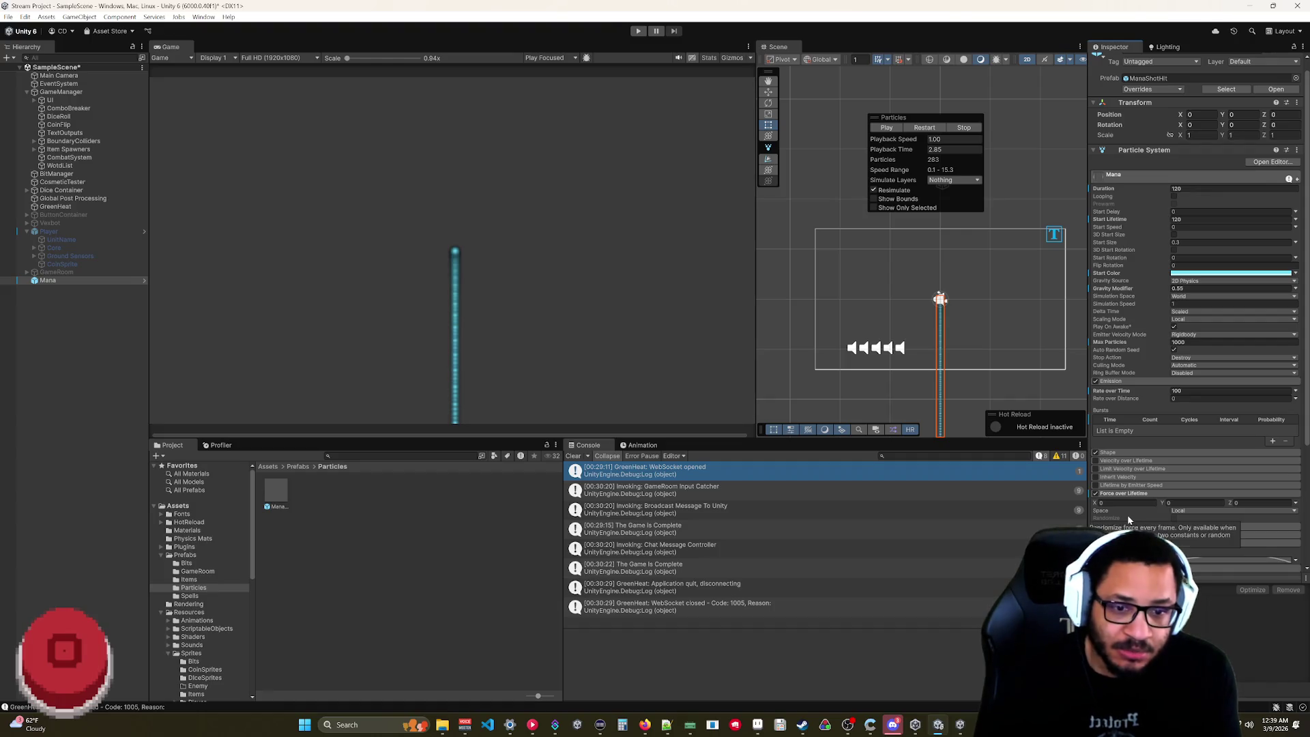
mouse_move(1128, 519)
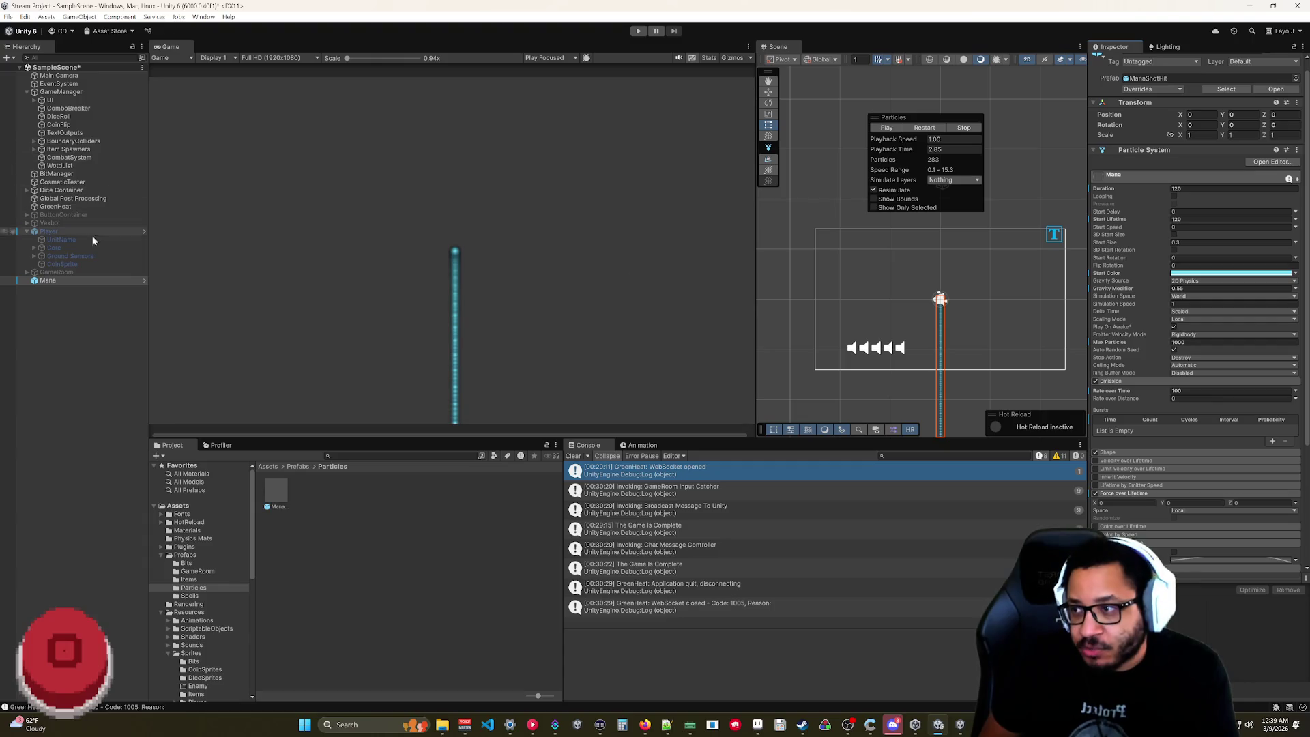
click(64, 277)
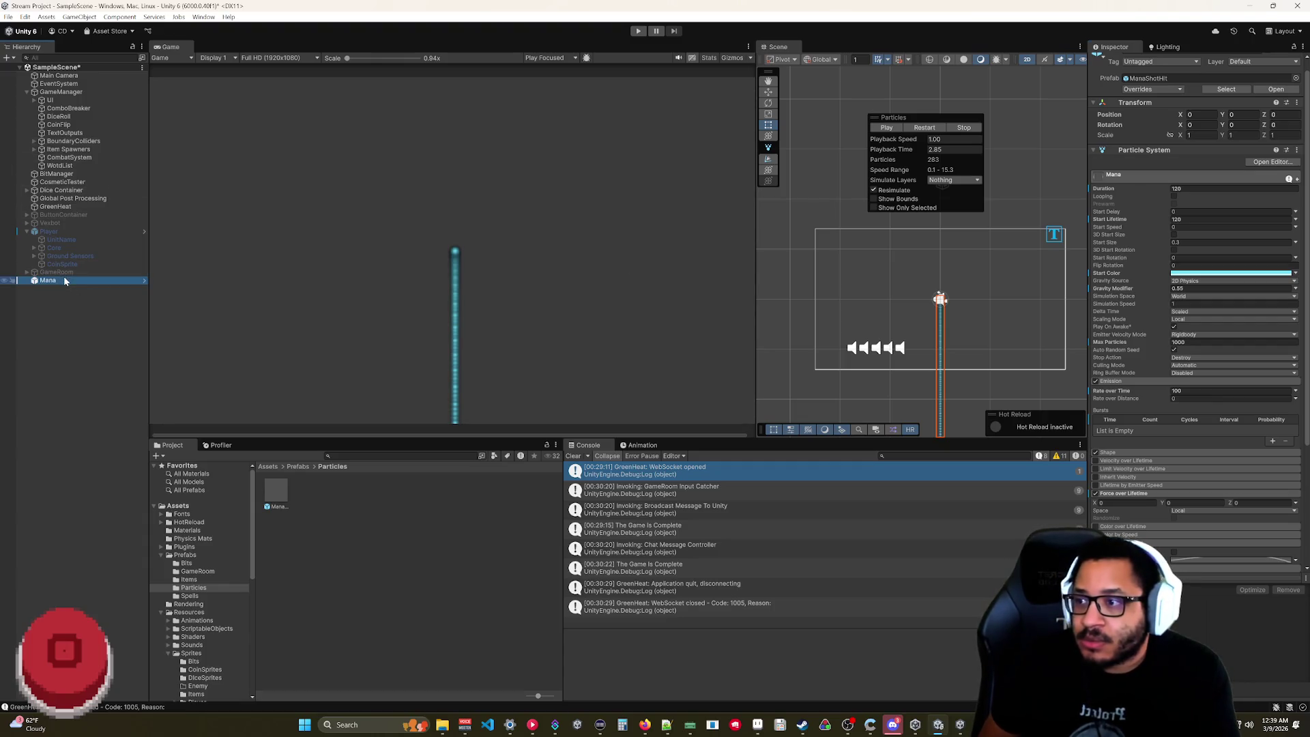
- Activate the GameRoom object and start play mode
scroll(1112, 78, up, 1)
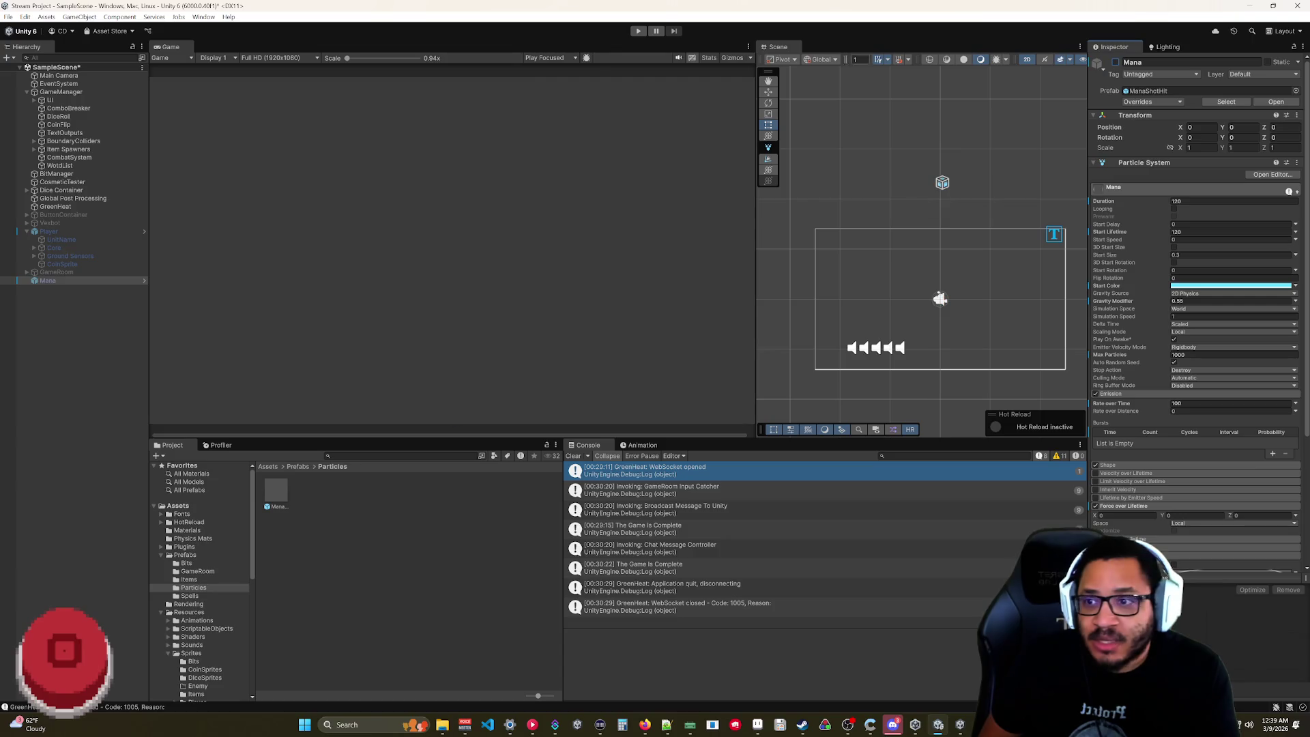
click(55, 272)
click(1115, 62)
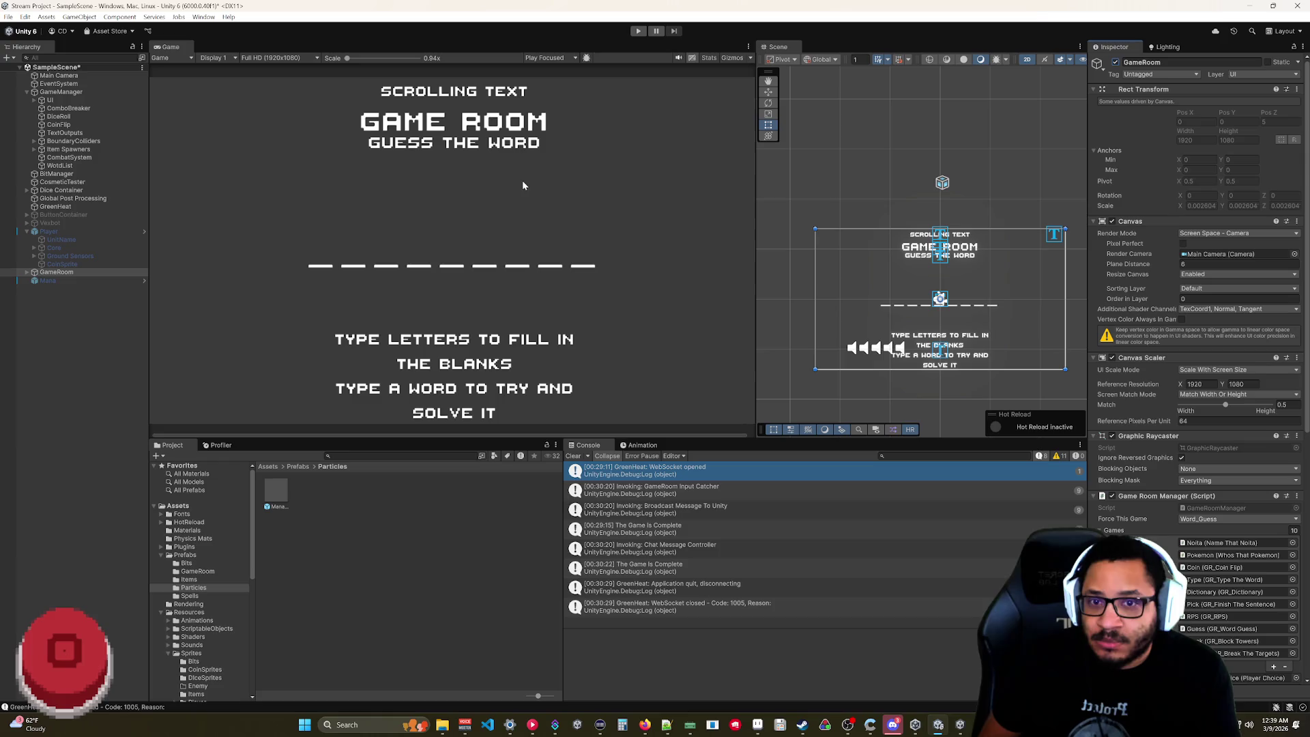
click(645, 31)
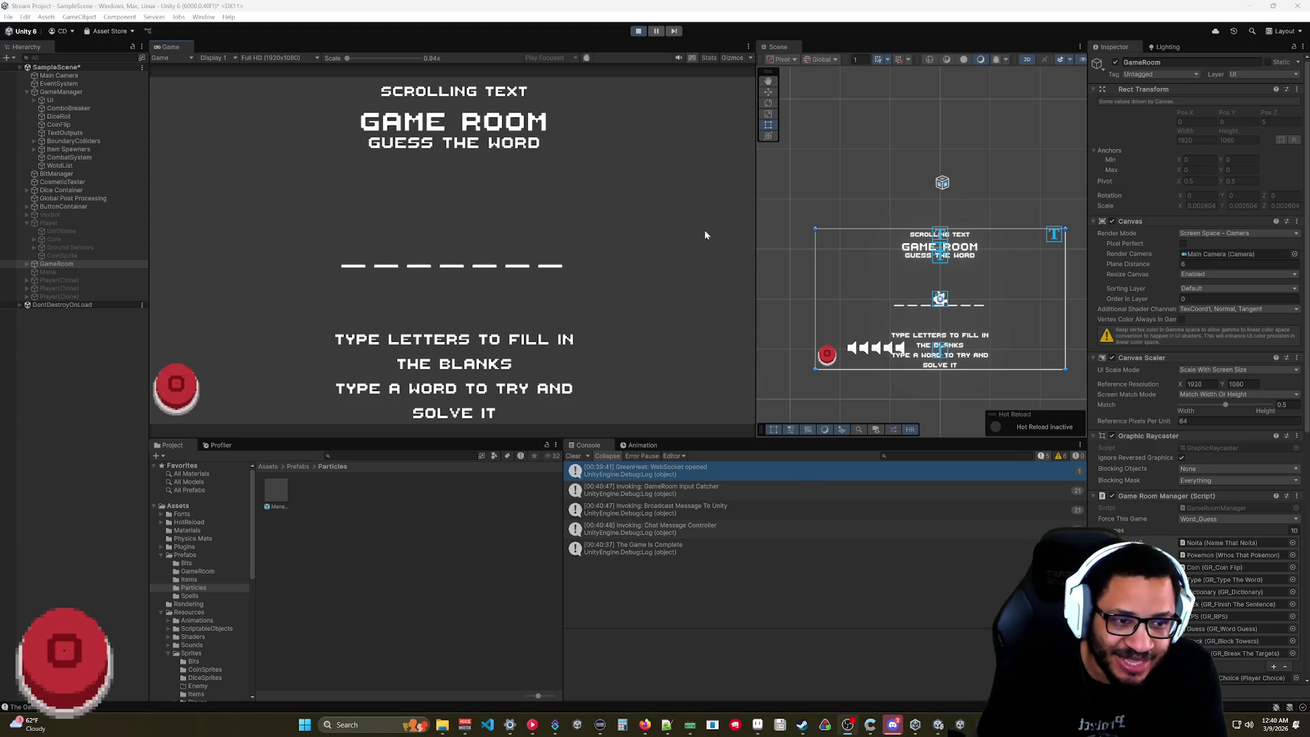
- Stop play mode and reactivate the Mana particle object
click(637, 33)
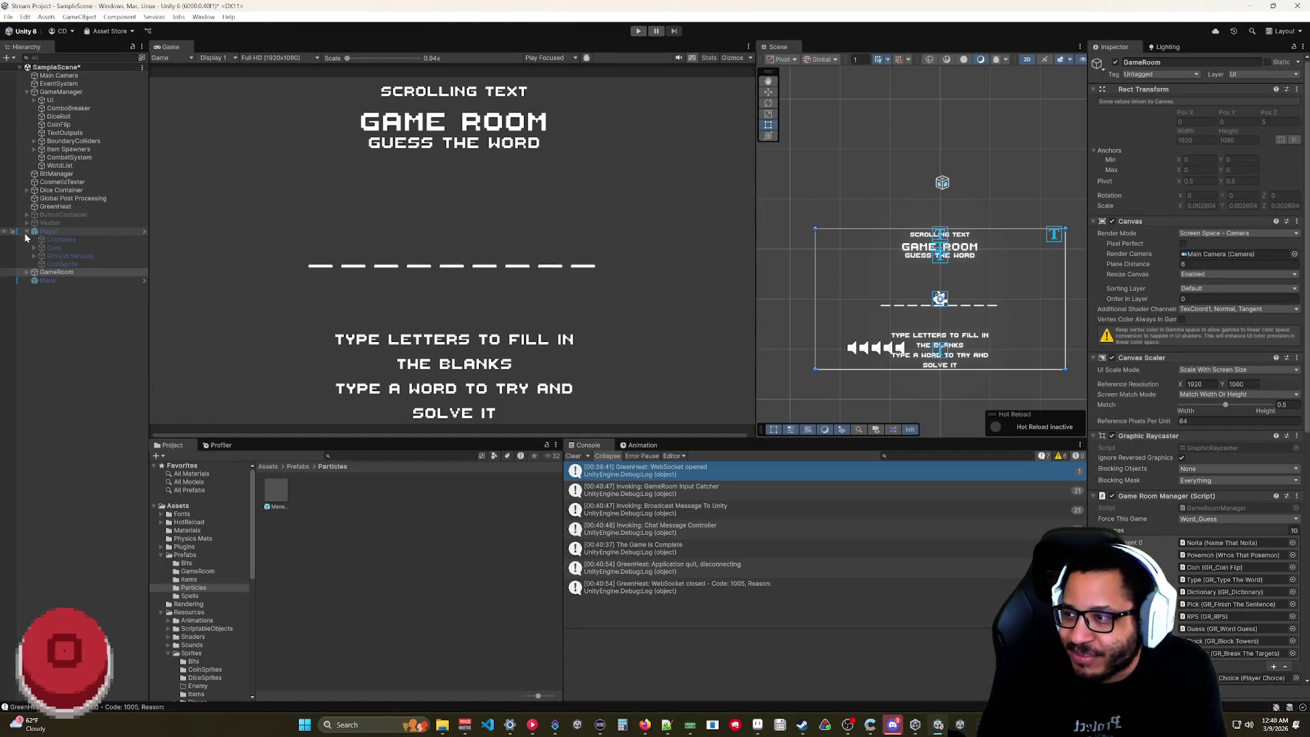
click(28, 232)
click(47, 247)
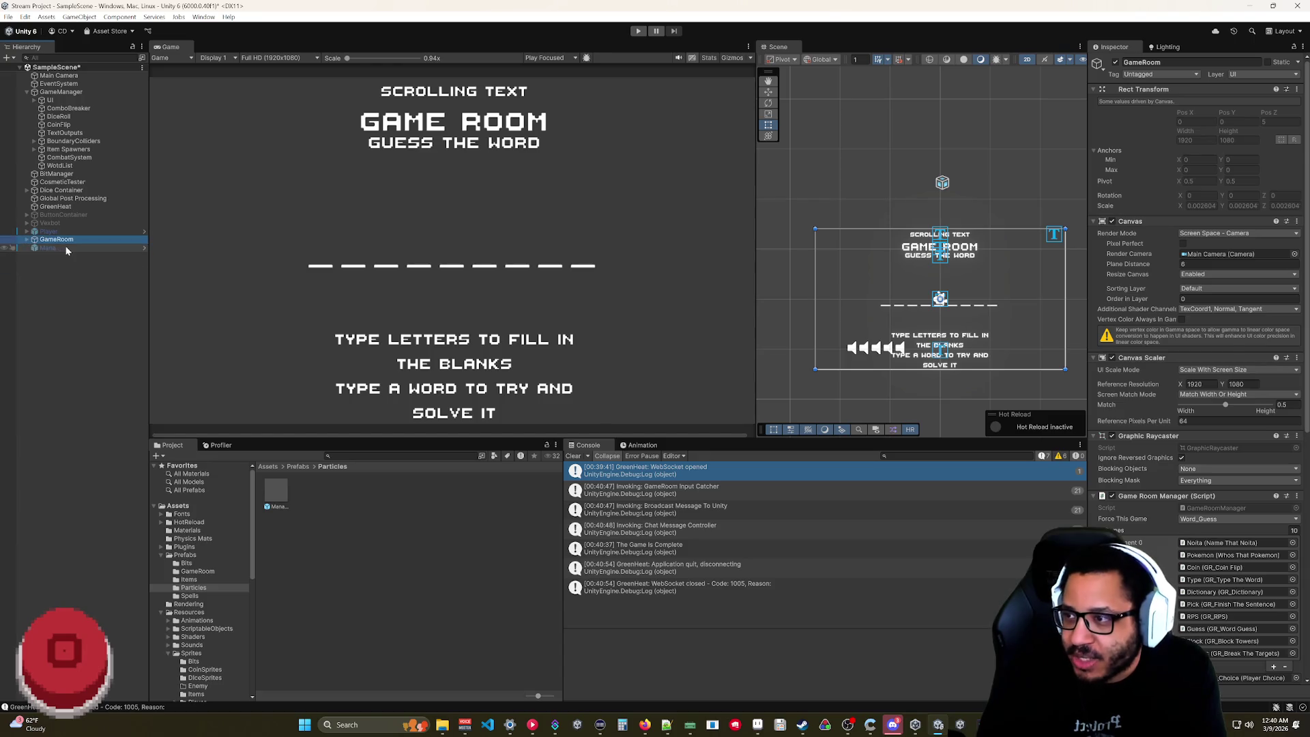
click(1116, 63)
- Deactivate GameRoom, select Mana, and play the particle preview
click(56, 239)
click(1116, 62)
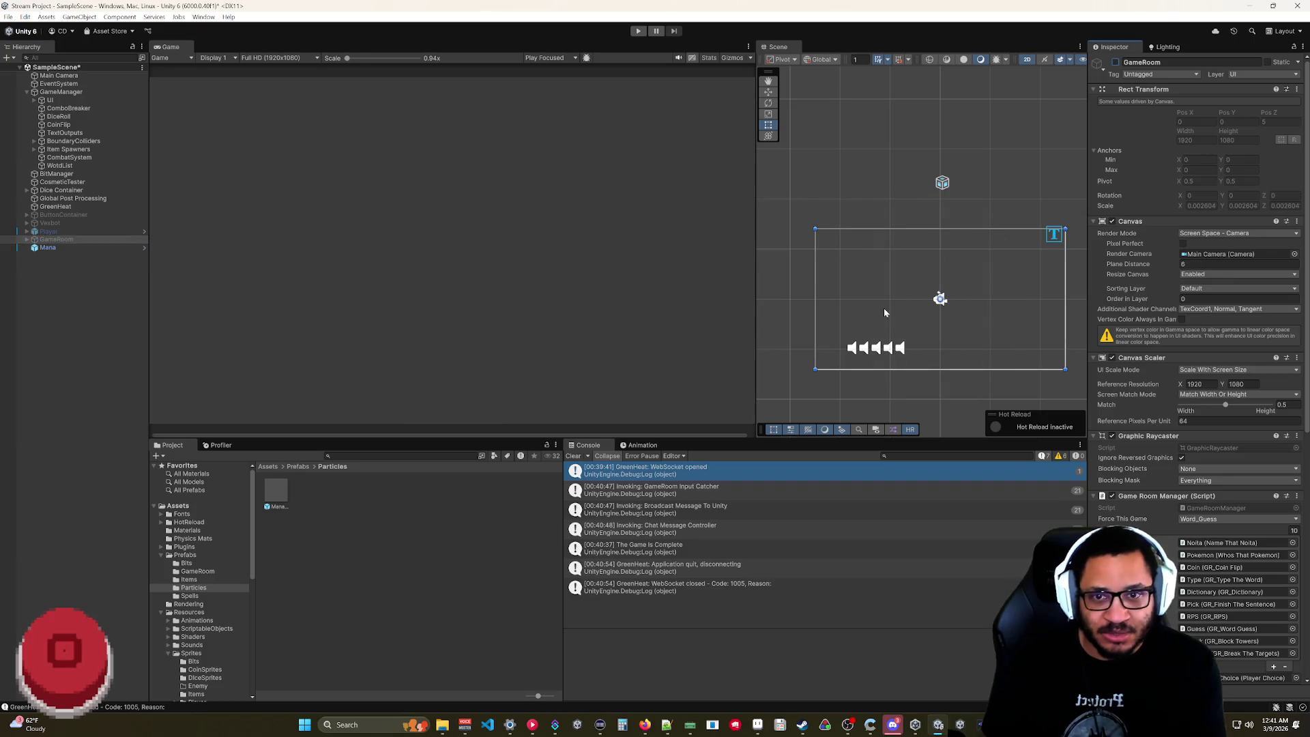
click(47, 247)
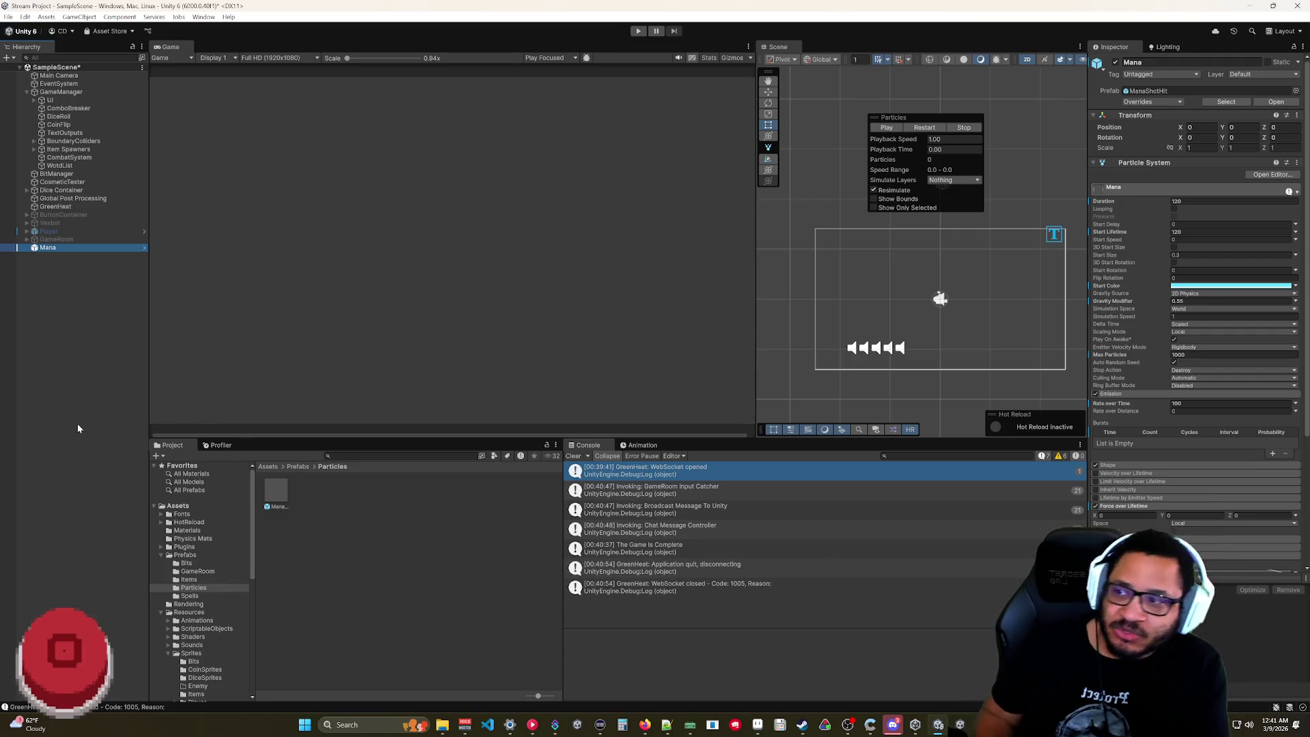
click(1137, 258)
click(1106, 242)
click(887, 128)
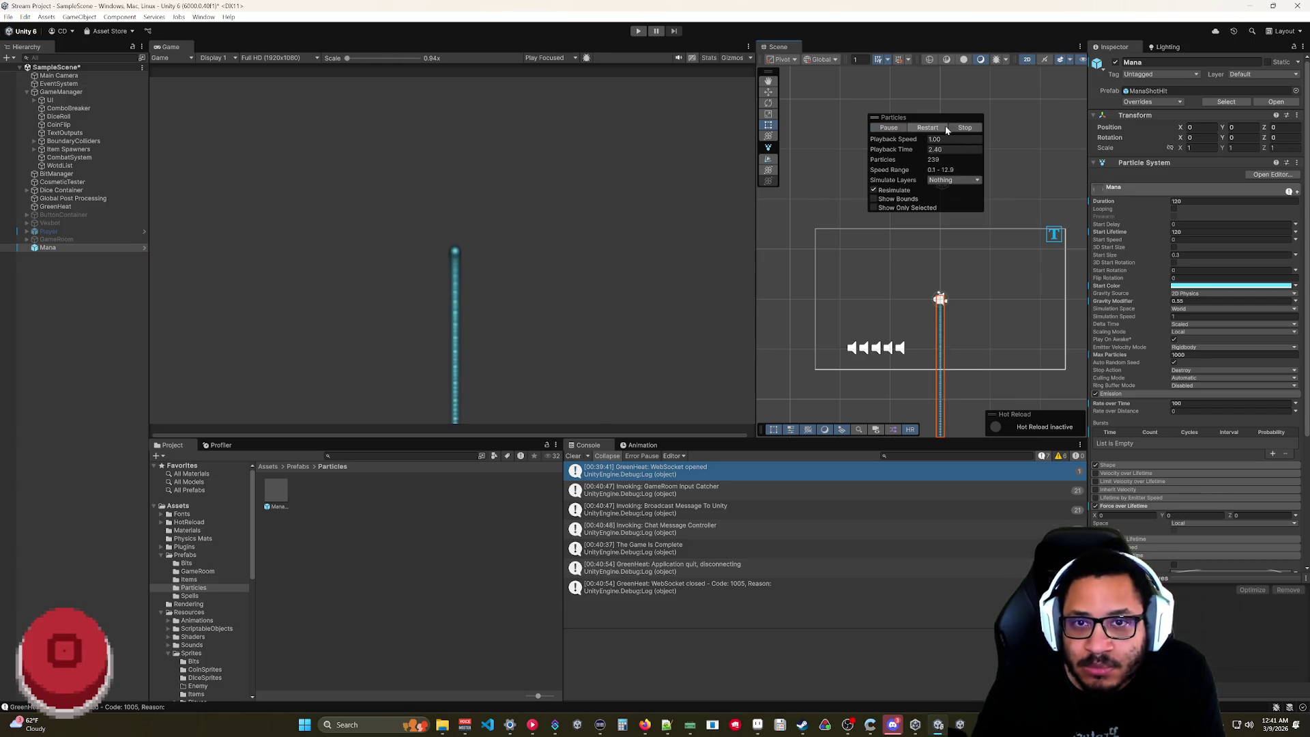
- Set Mana's Start Size to 0.1, preview it, and switch Force over Lifetime to World space
click(1160, 257)
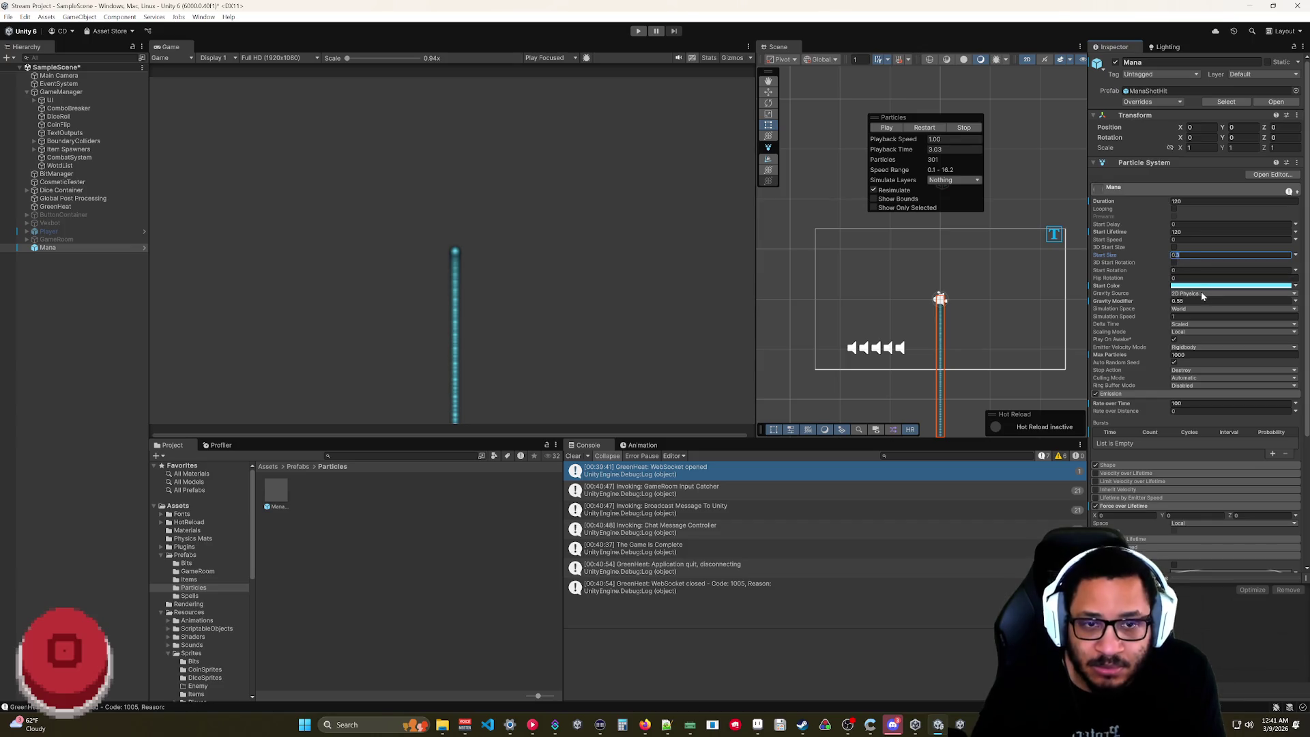
text(0.15)
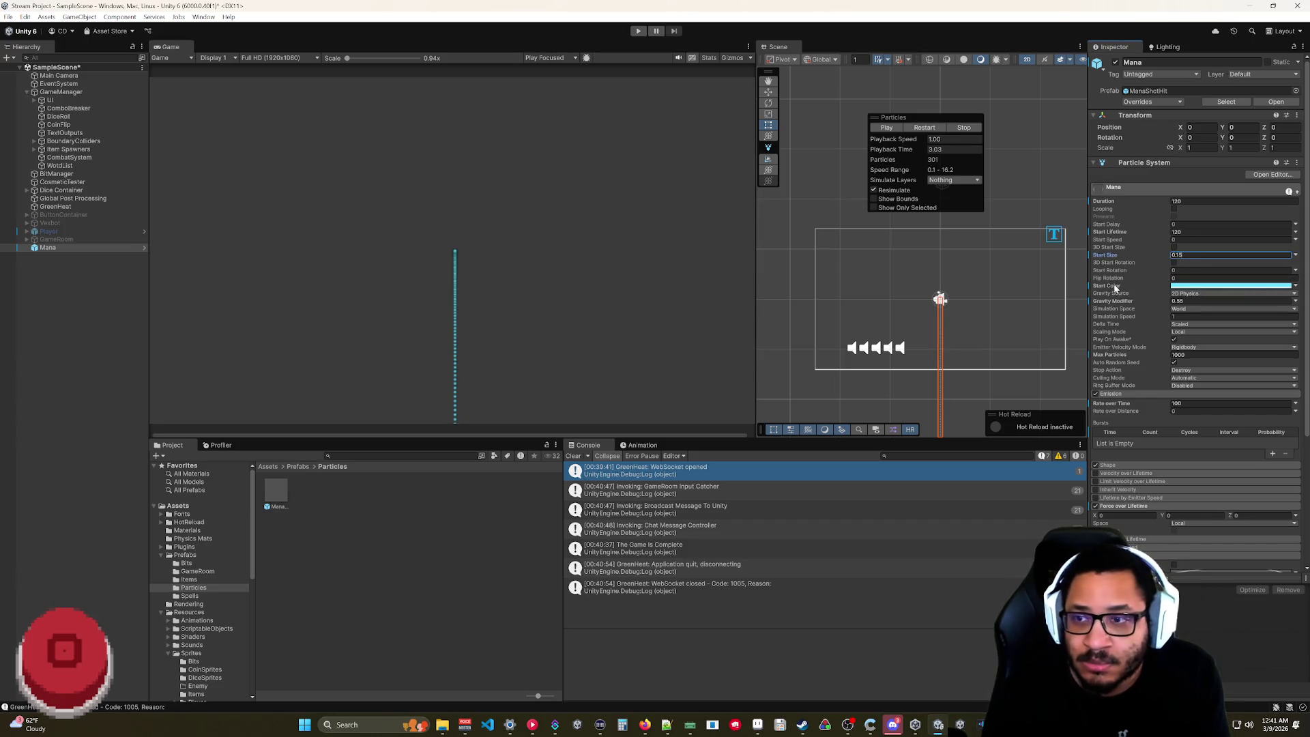
key(BackSpace)
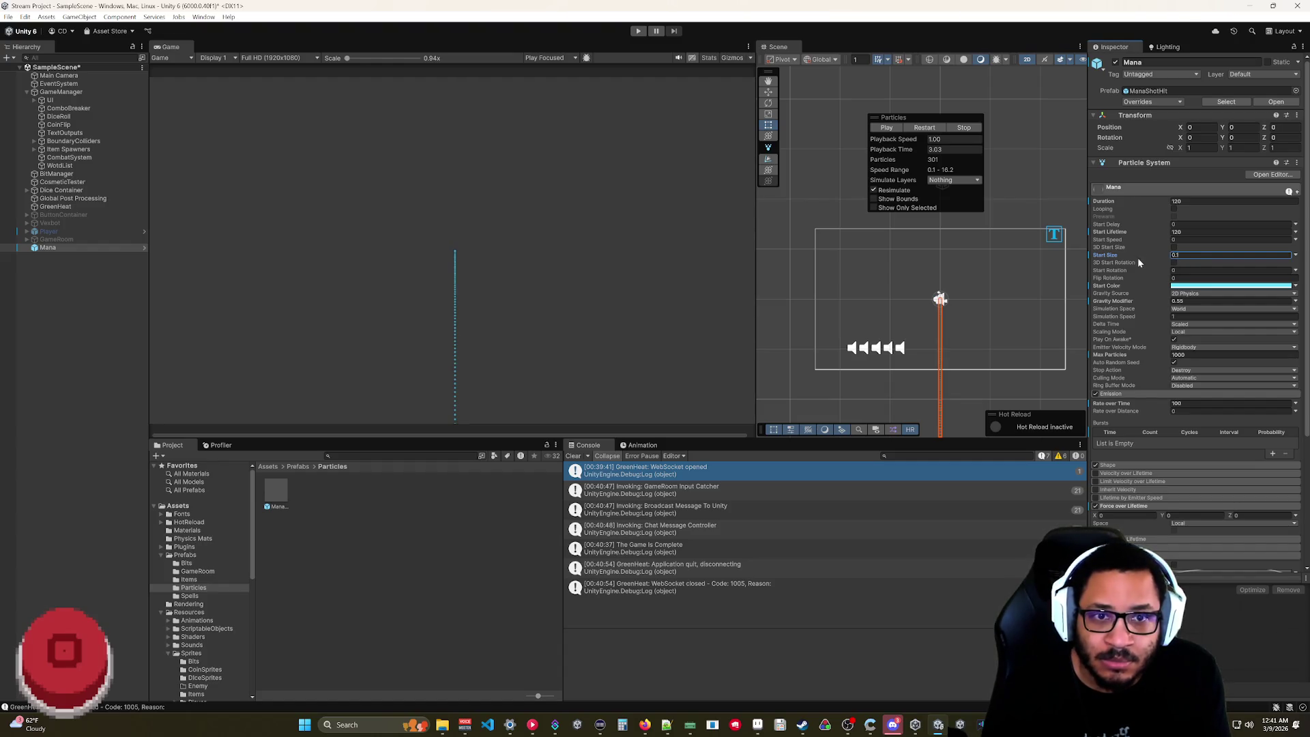
click(885, 128)
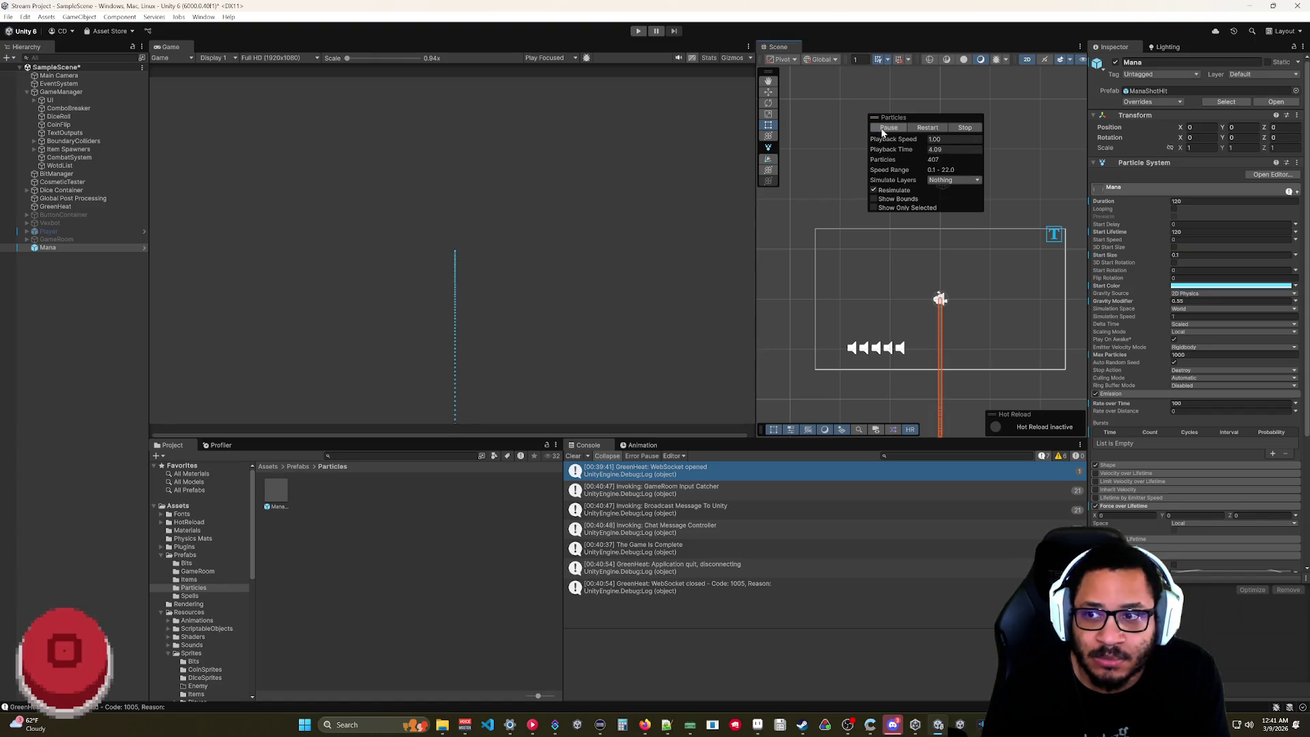
click(895, 129)
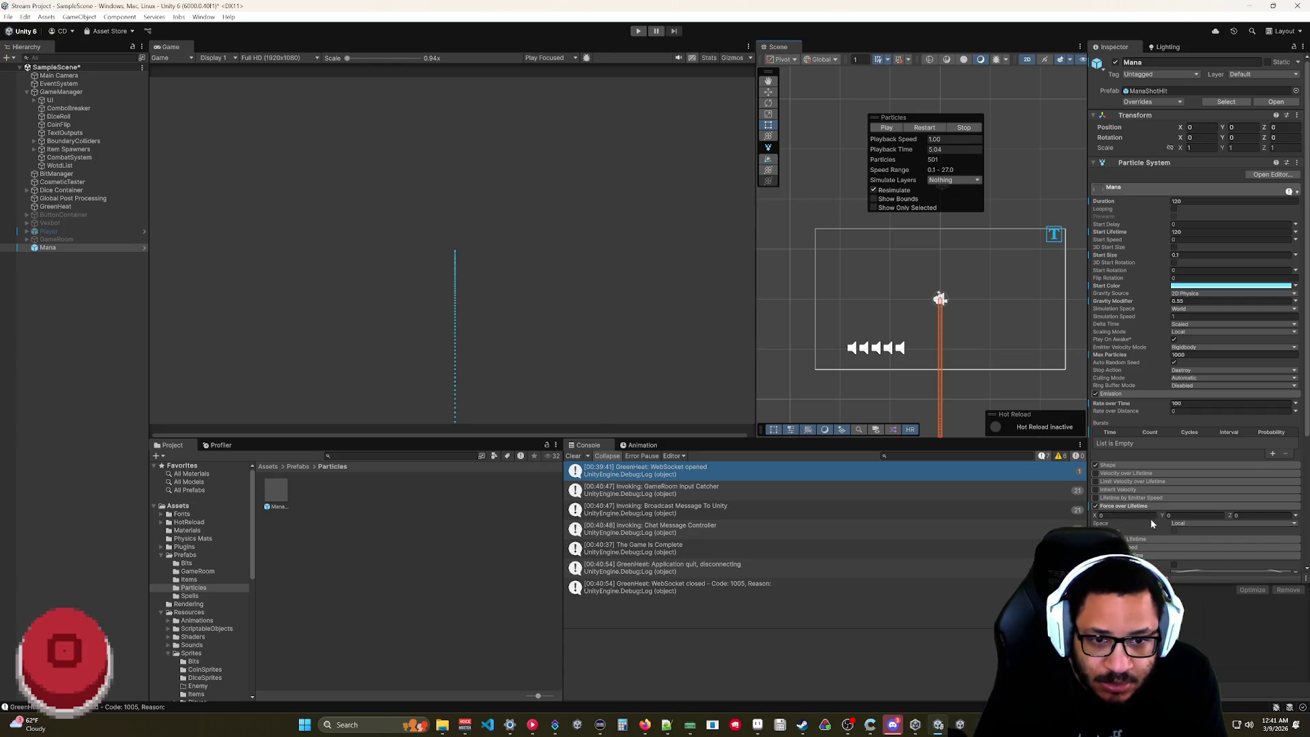
click(1195, 546)
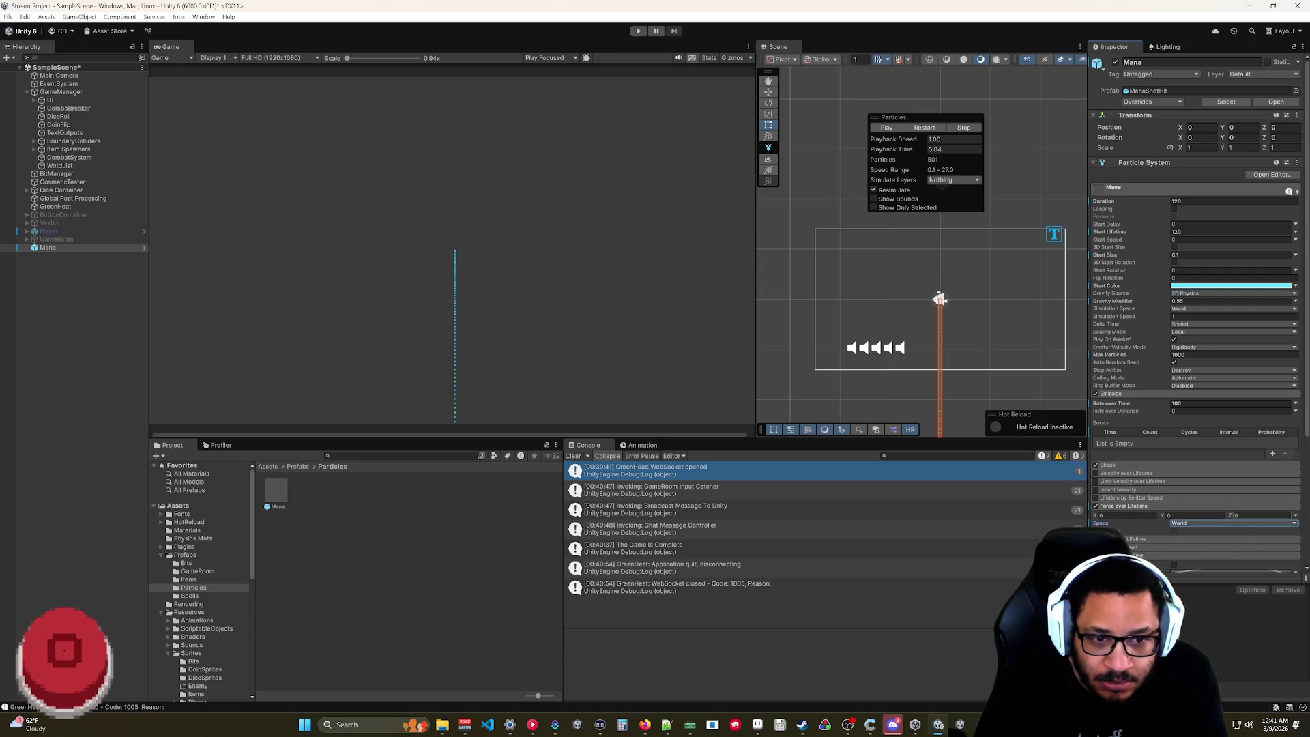
- Switch Force over Lifetime to Random Between Two Constants, entering maximum X 1 and Y 12
click(1295, 516)
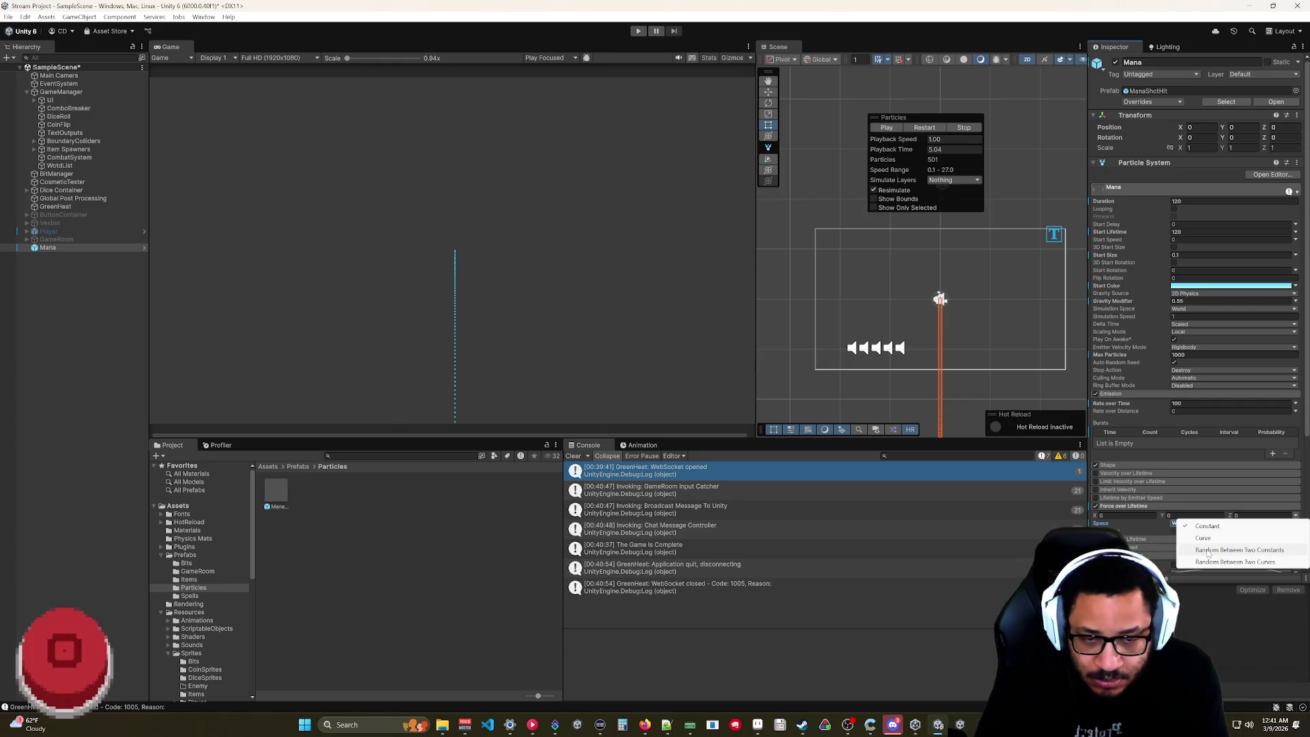
click(1207, 550)
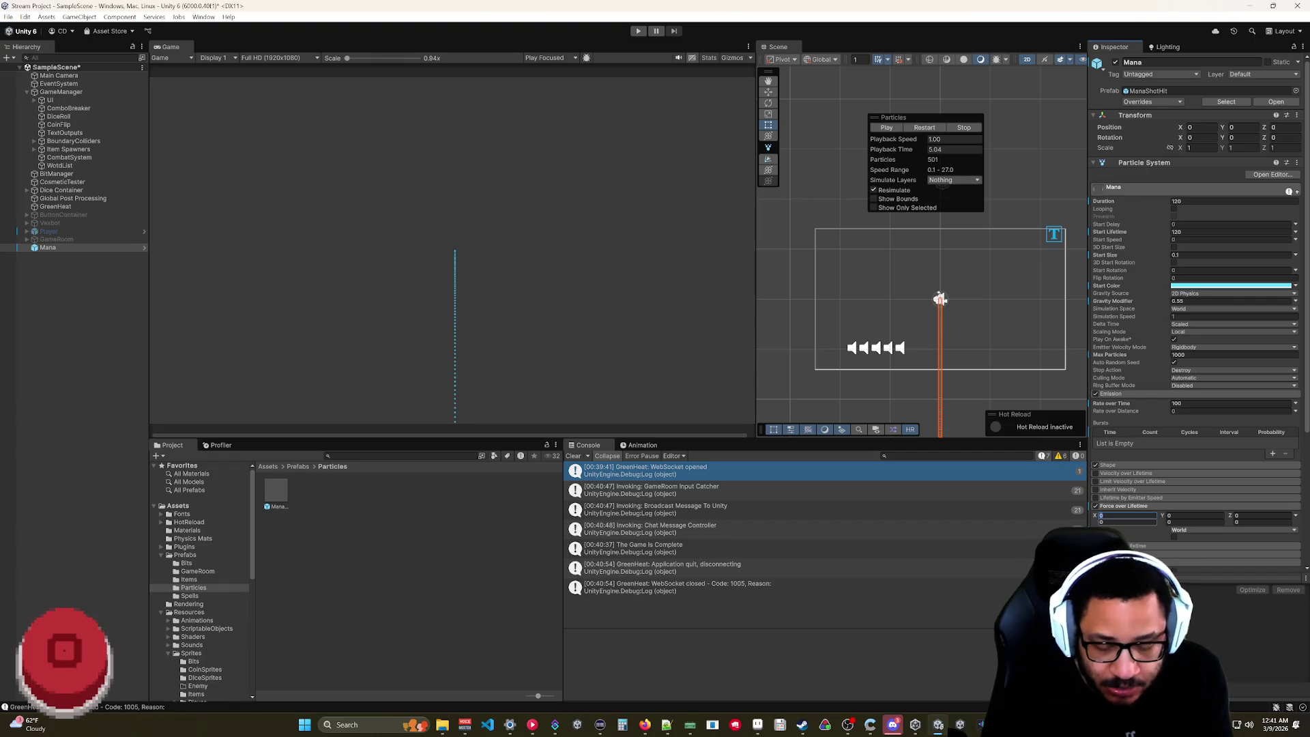
click(1126, 522)
text(1)
key(Tab)
text(1)
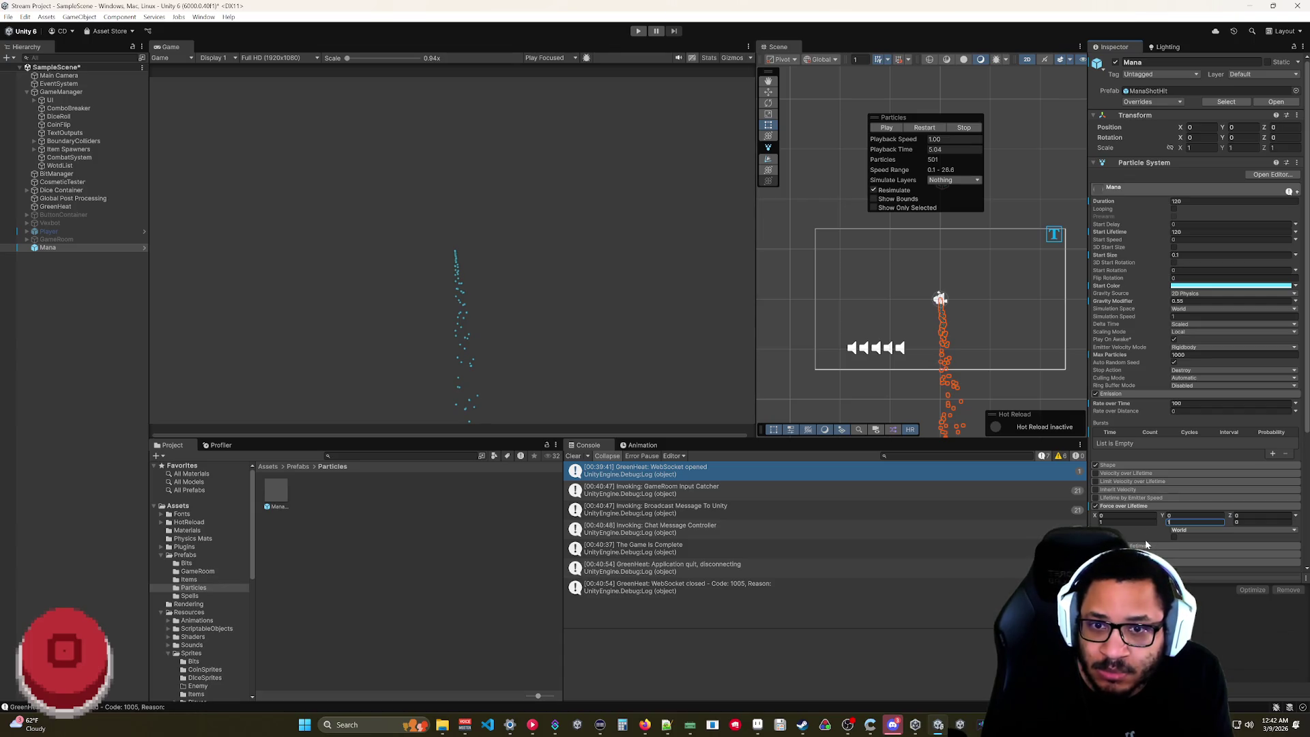
text(2)
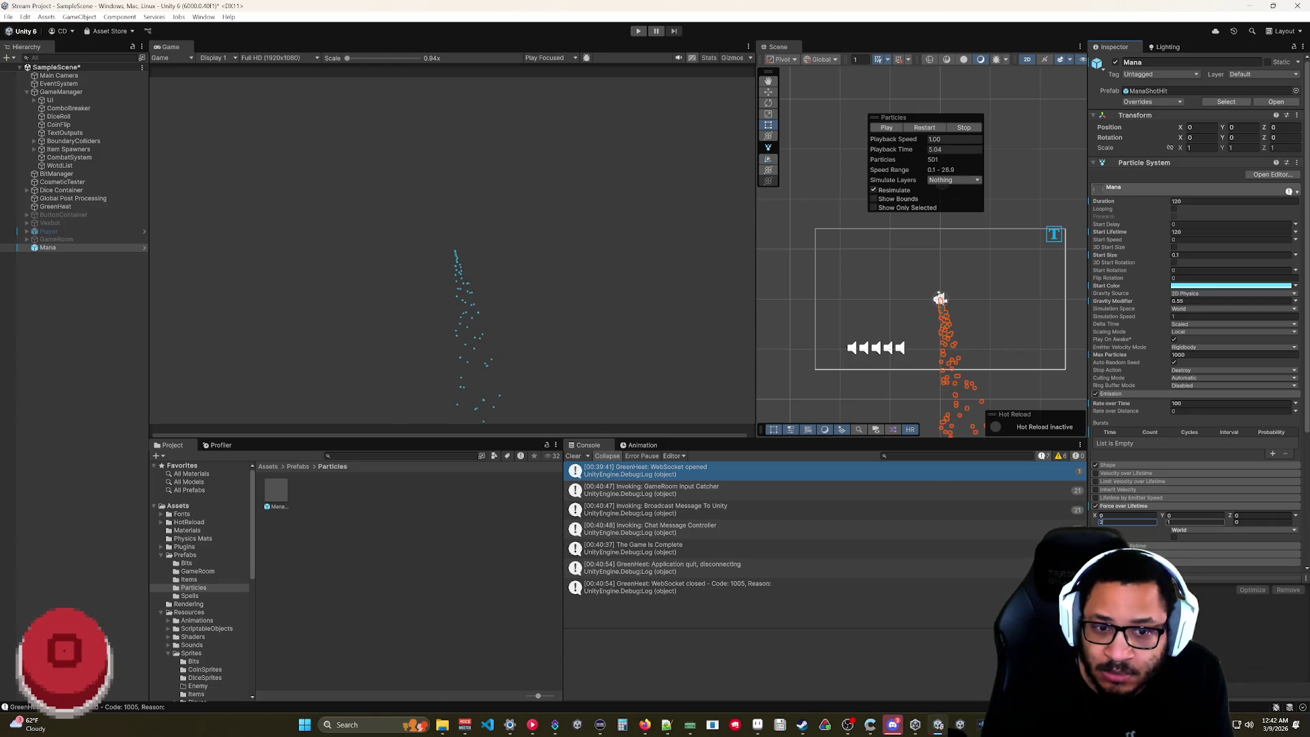
- Set the minimum X and Y forces to -2 and the maximum Y force to 2
click(1125, 515)
text(-2)
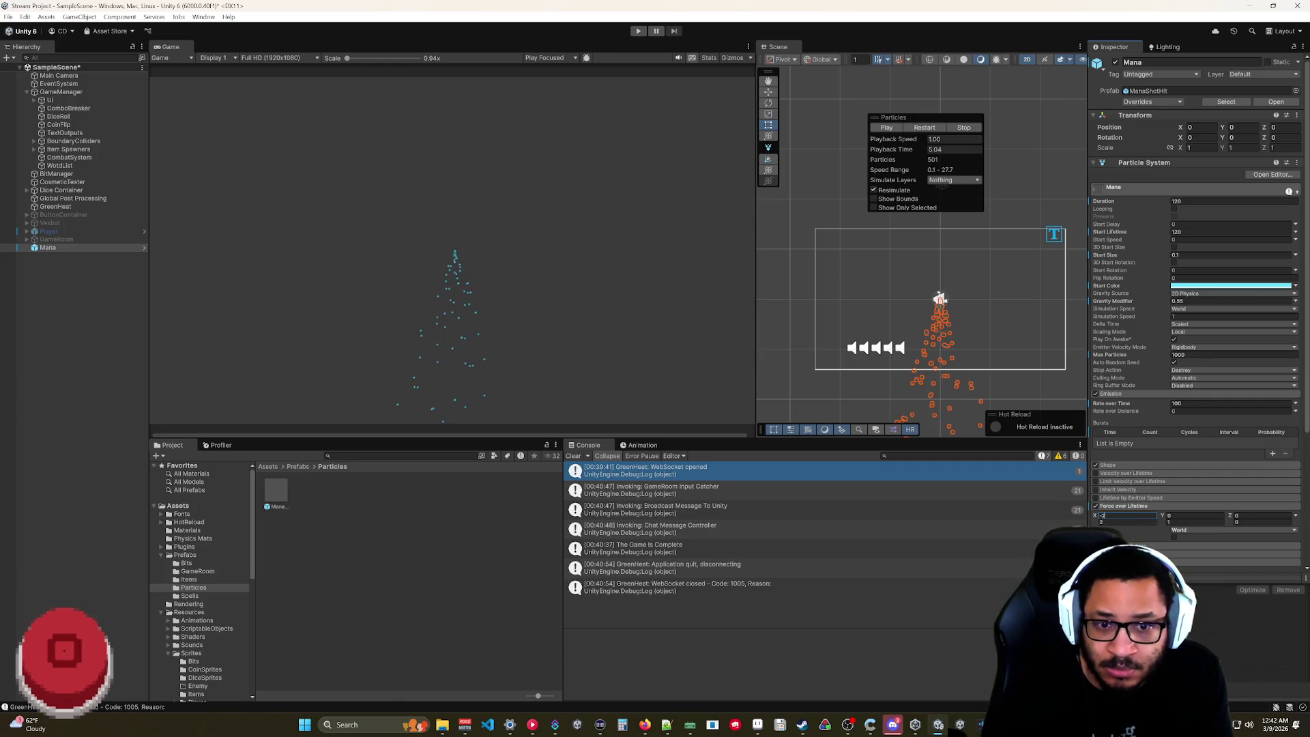
click(1165, 516)
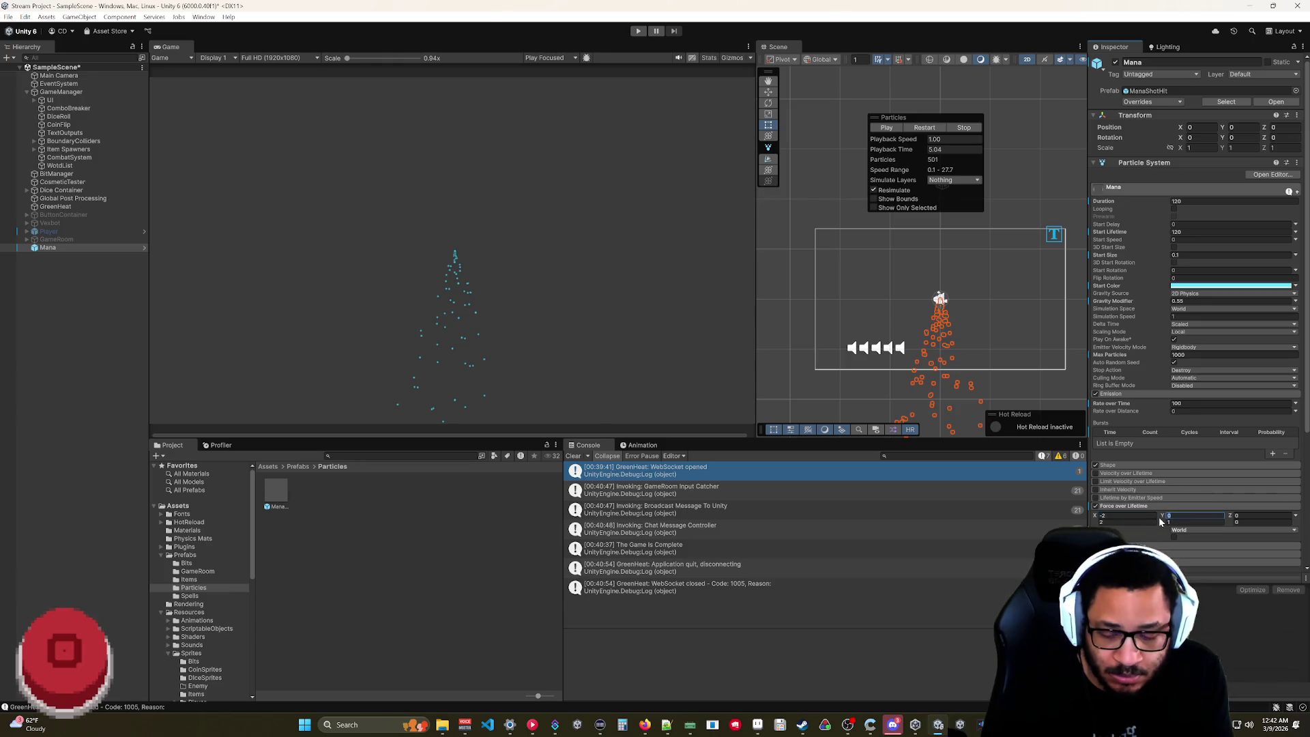
text(-)
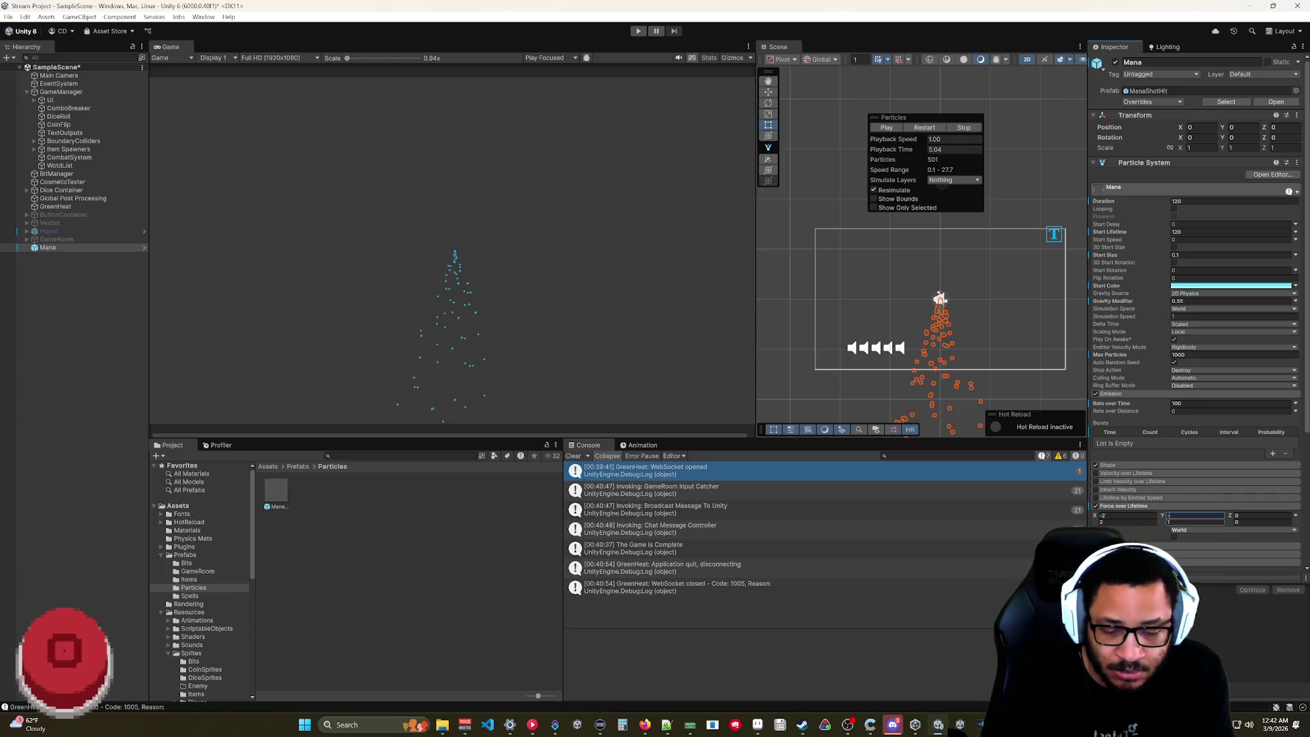
text(2)
click(1181, 522)
text(2)
click(1156, 527)
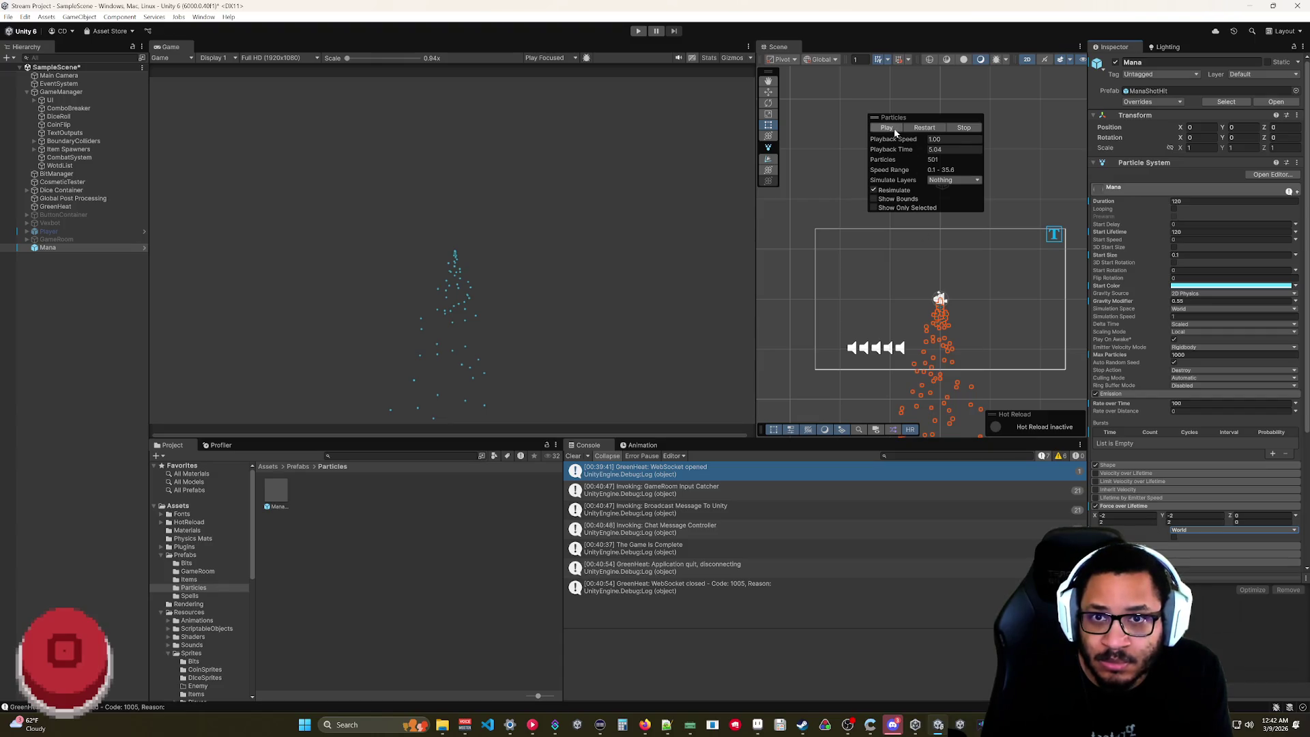
- Restart the preview and lower the Gravity Modifier from 0.55 toward 0.18
click(934, 128)
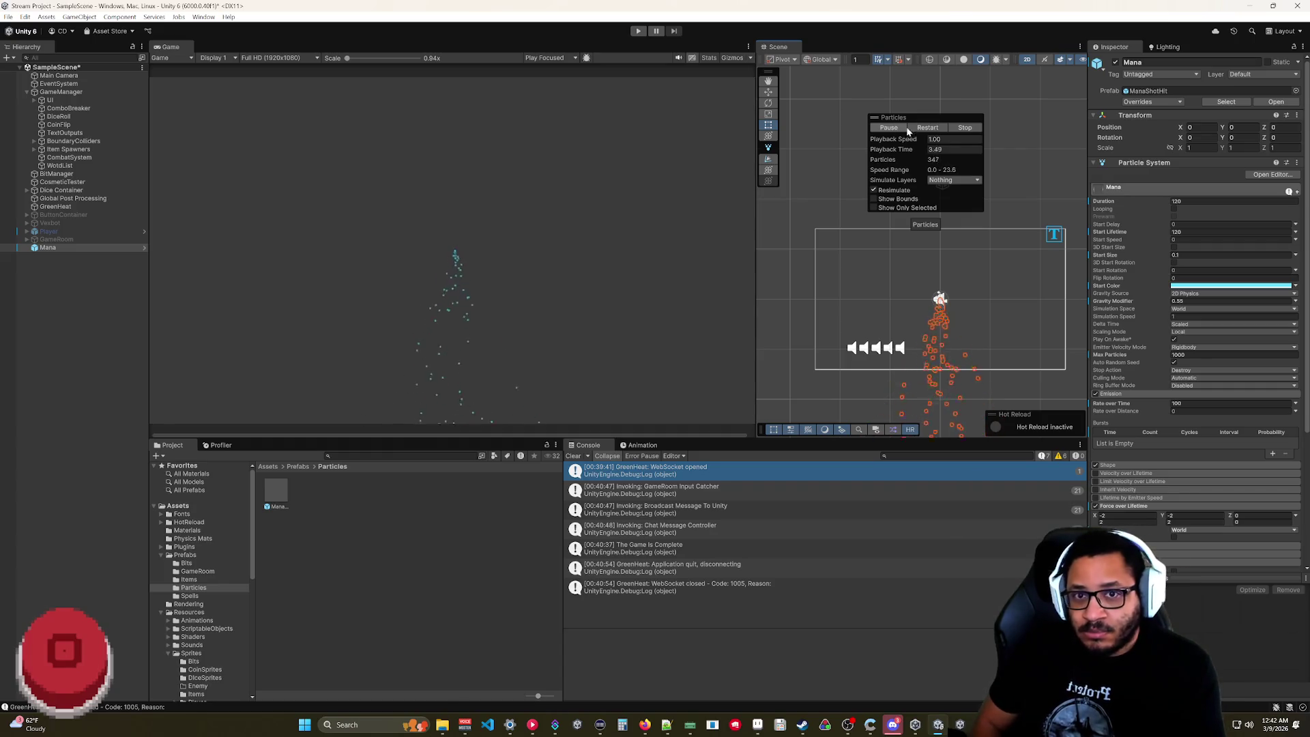
click(1161, 301)
drag(1161, 301, 1153, 302)
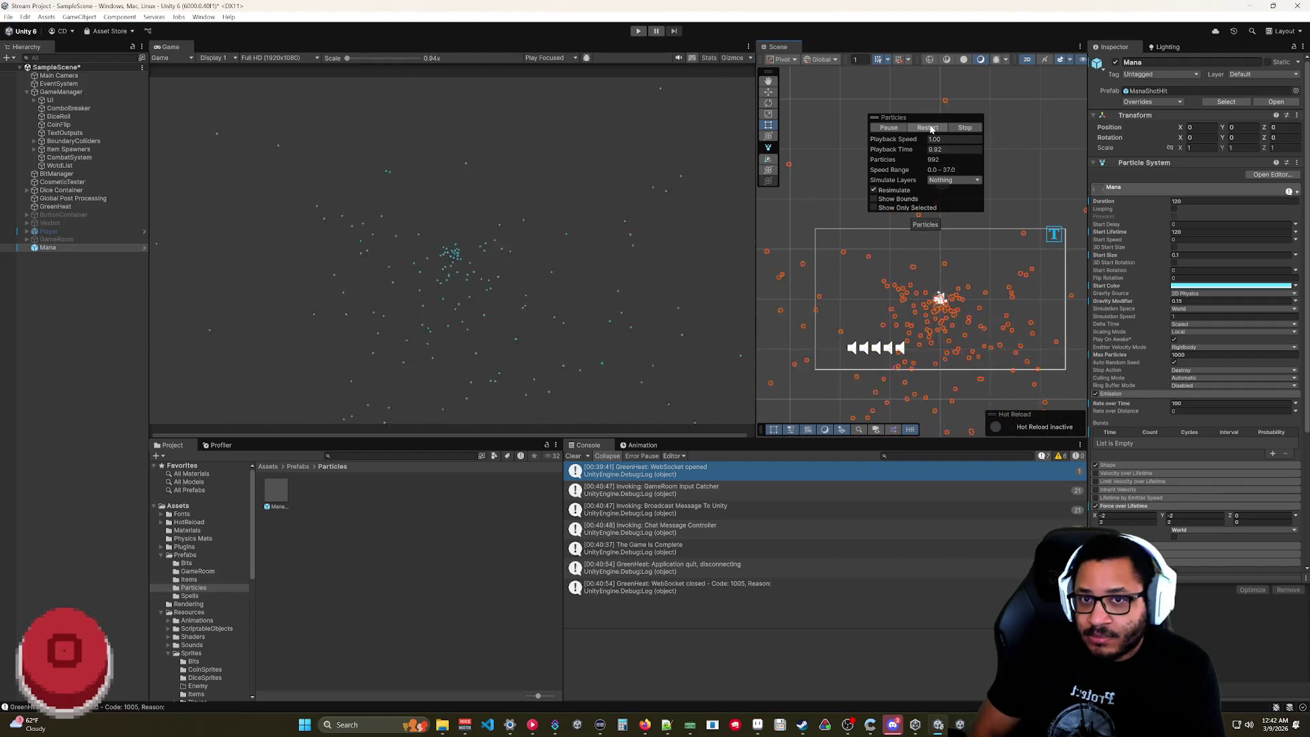
- Stop the preview so the particle count clears back to 0
click(961, 129)
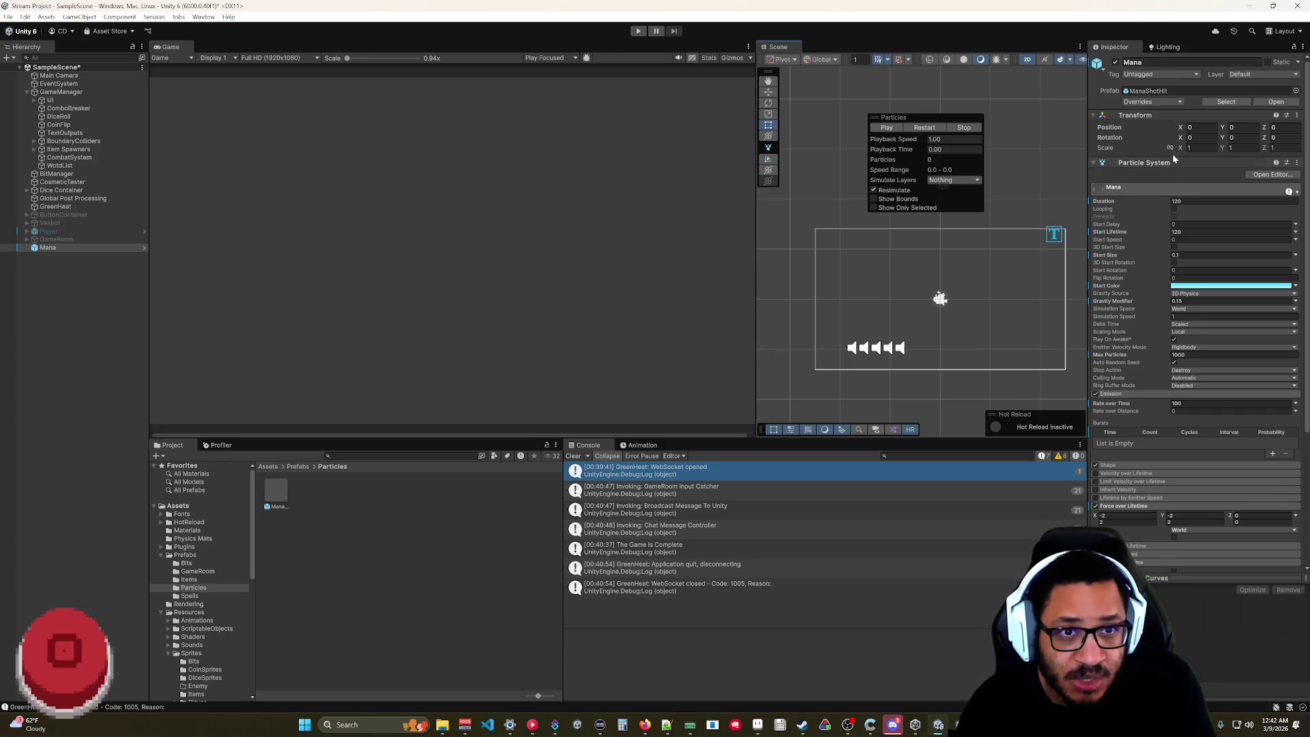
scroll(1141, 373, down, 5)
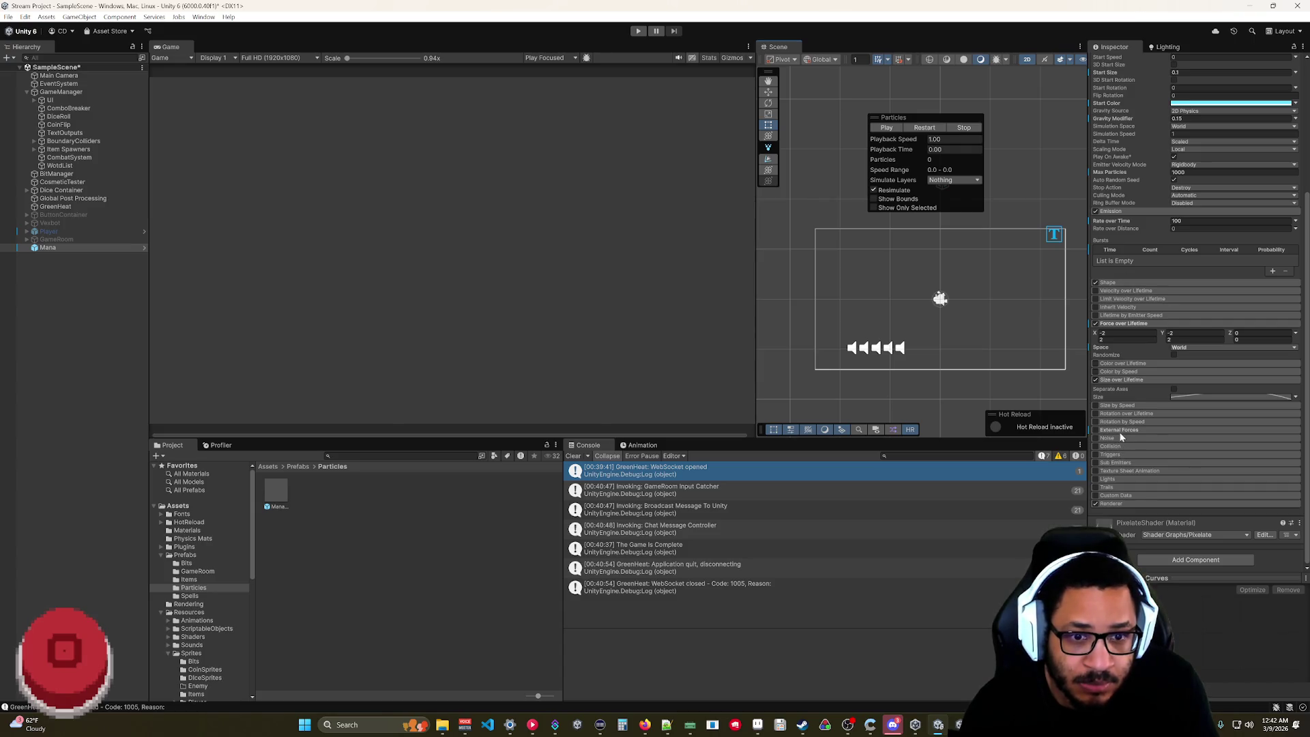
- Enable the External Forces module and collapse its settings
click(1121, 431)
click(1097, 432)
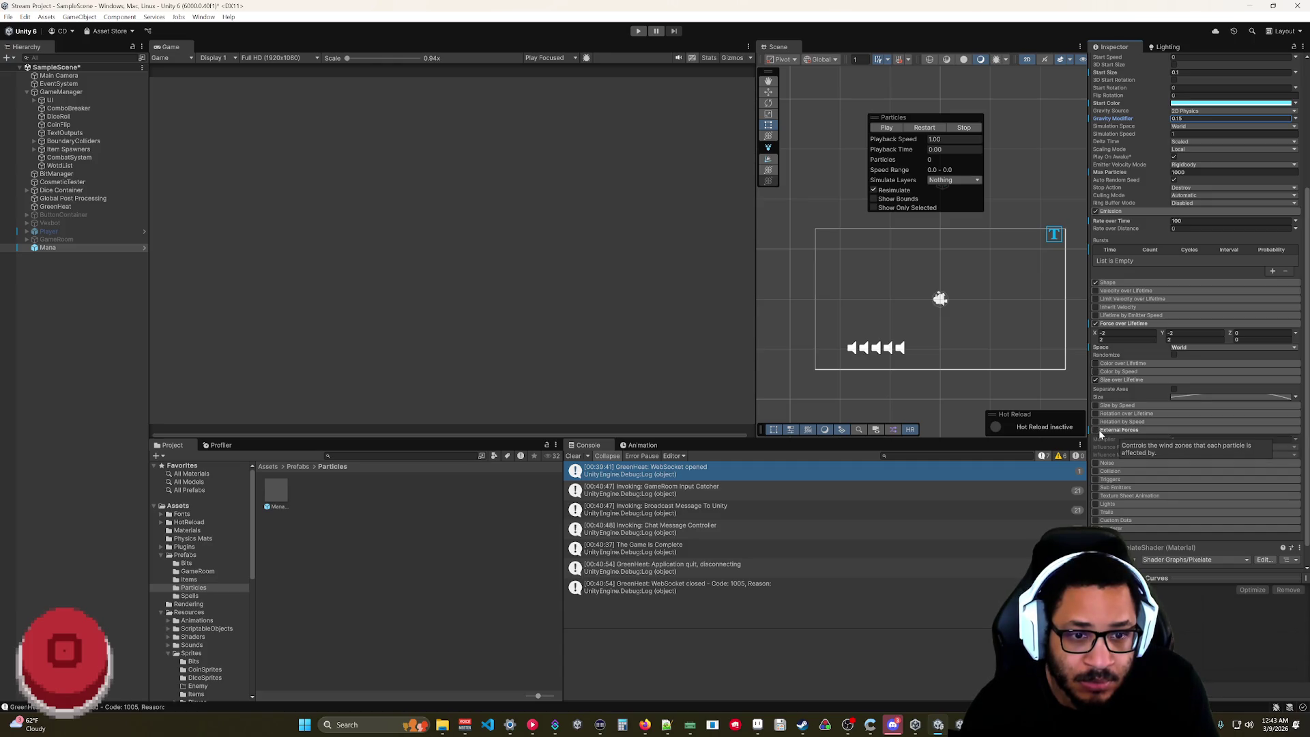
click(1099, 429)
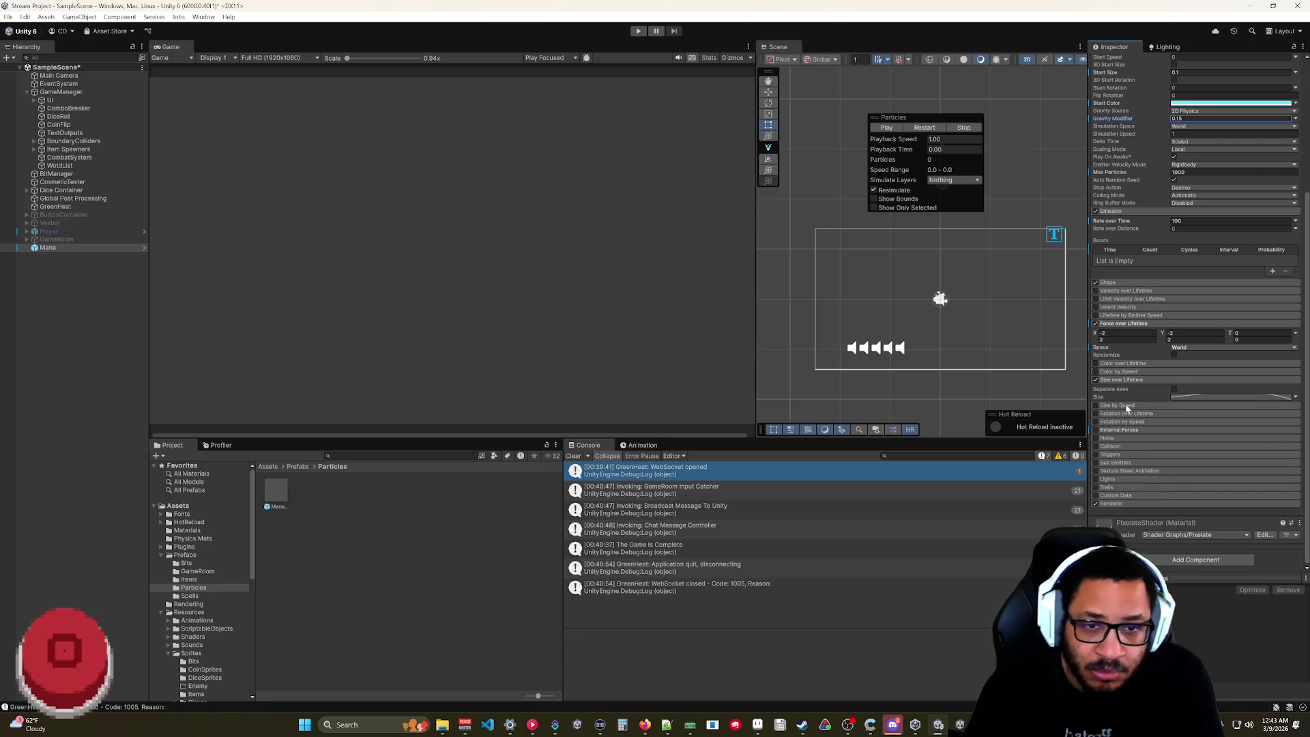
scroll(1127, 407, up, 4)
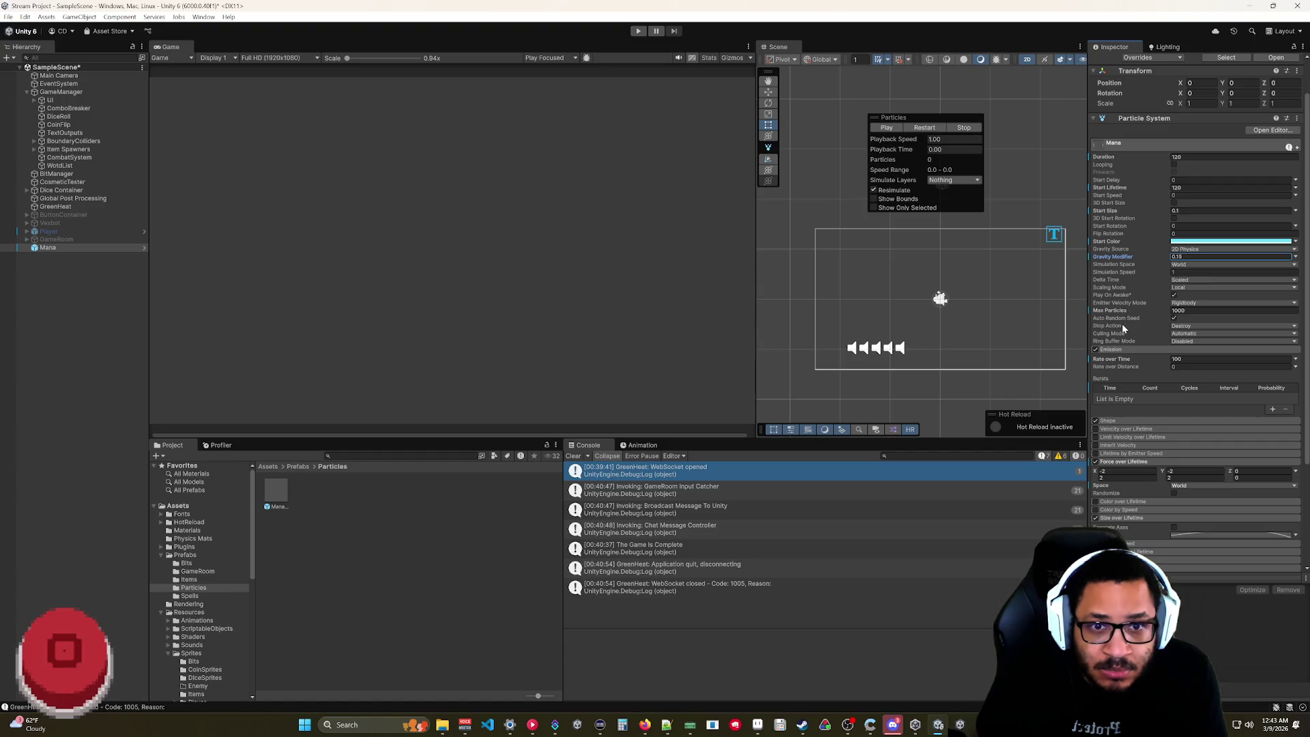
- Collapse Force over Lifetime and enable the Triggers module
click(1121, 463)
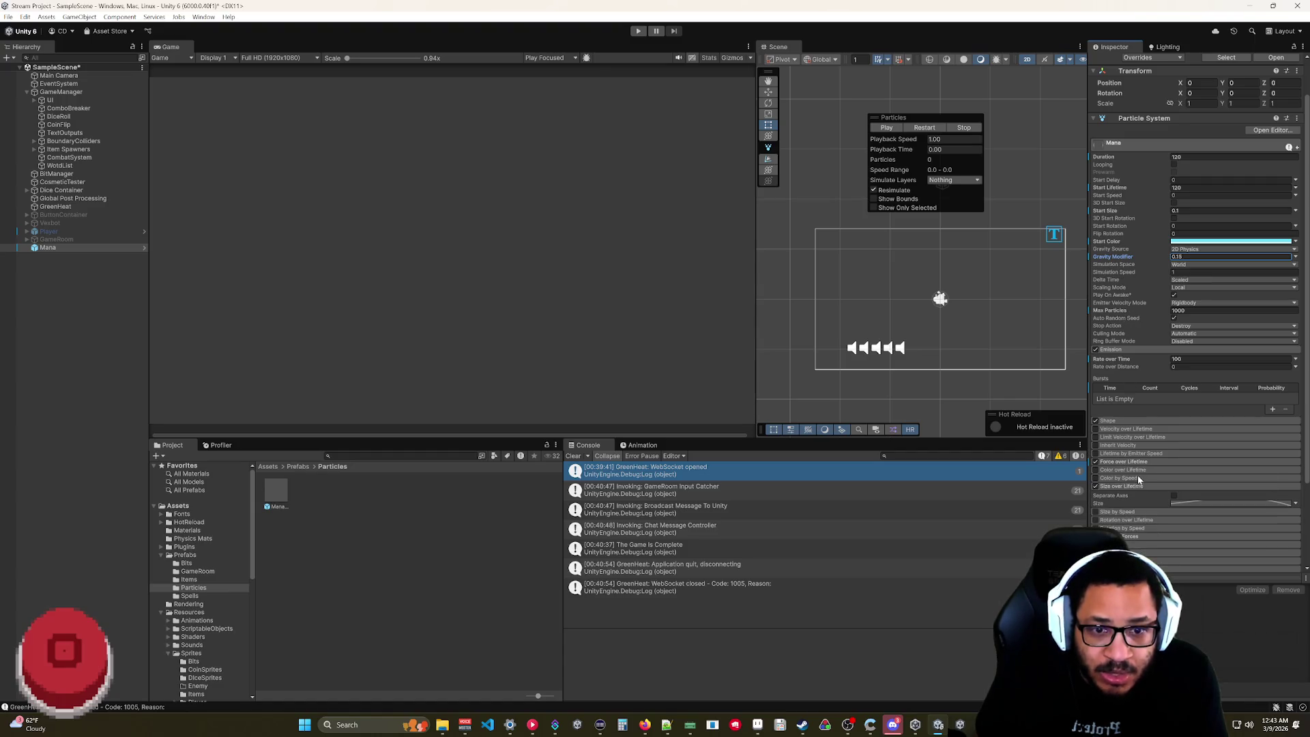
scroll(1131, 489, down, 2)
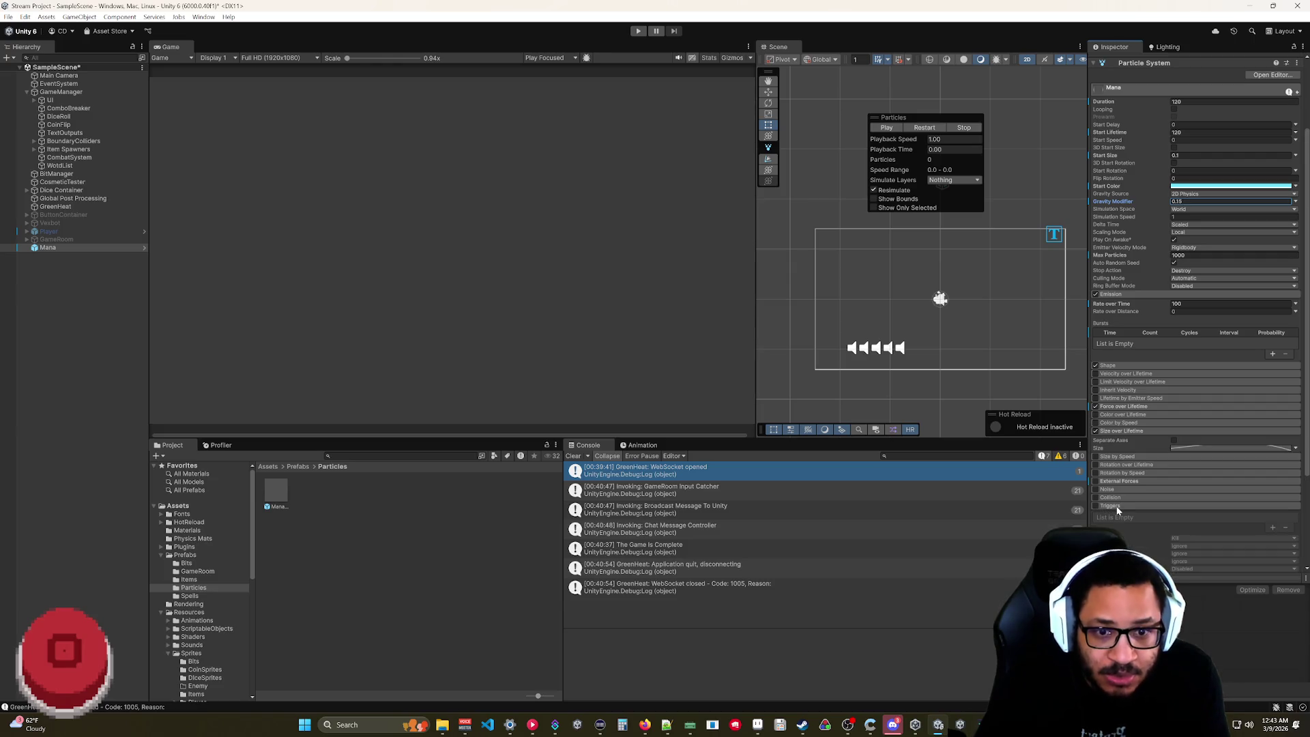
click(1096, 506)
- Add an entry to the Triggers list, then remove the empty entry again
scroll(1124, 487, down, 3)
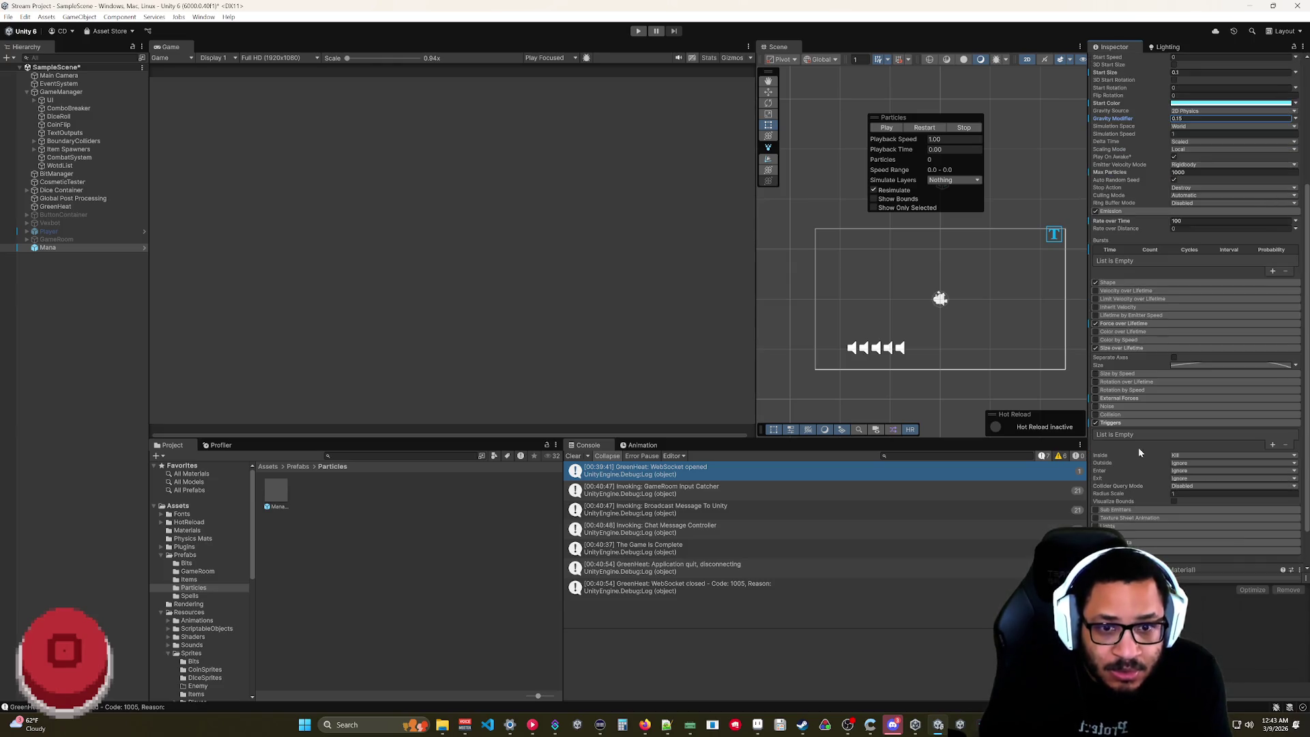
click(1273, 445)
click(1290, 448)
scroll(1119, 546, down, 1)
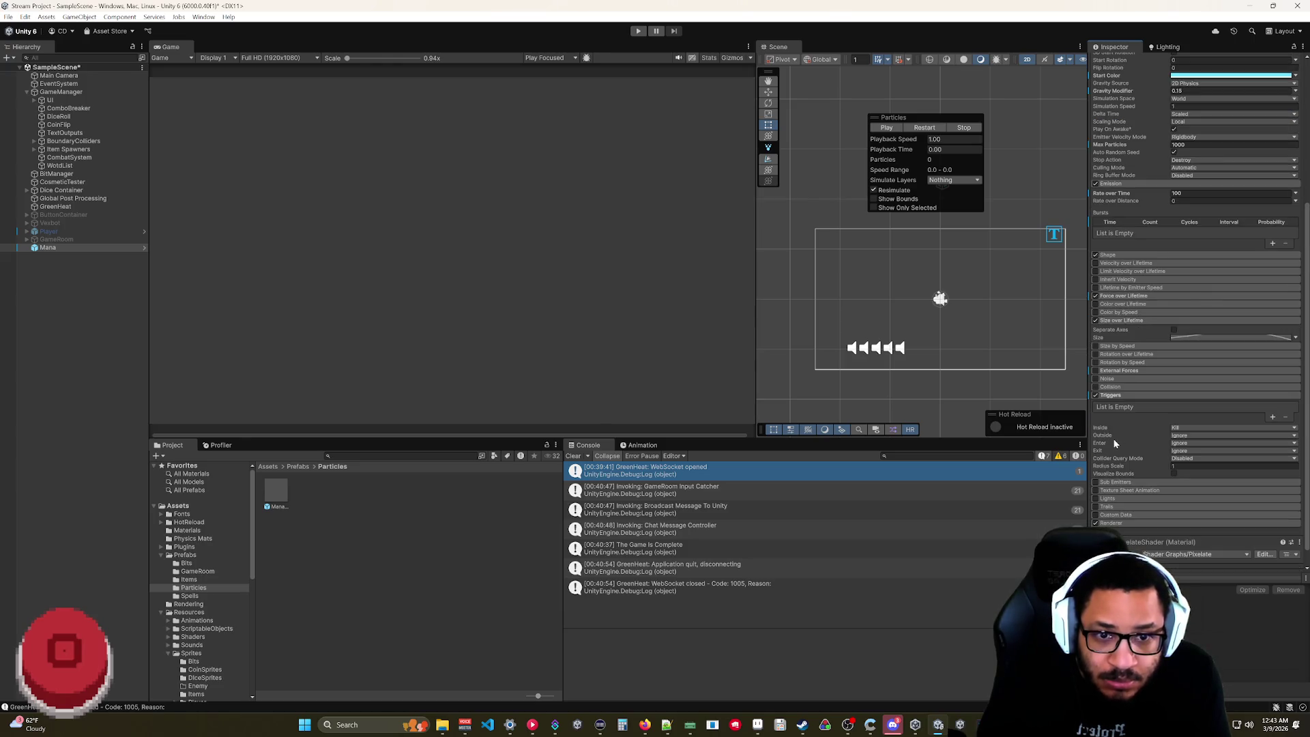
- Set the Triggers Inside behaviour to Kill after briefly trying Callback
mouse_move(1109, 426)
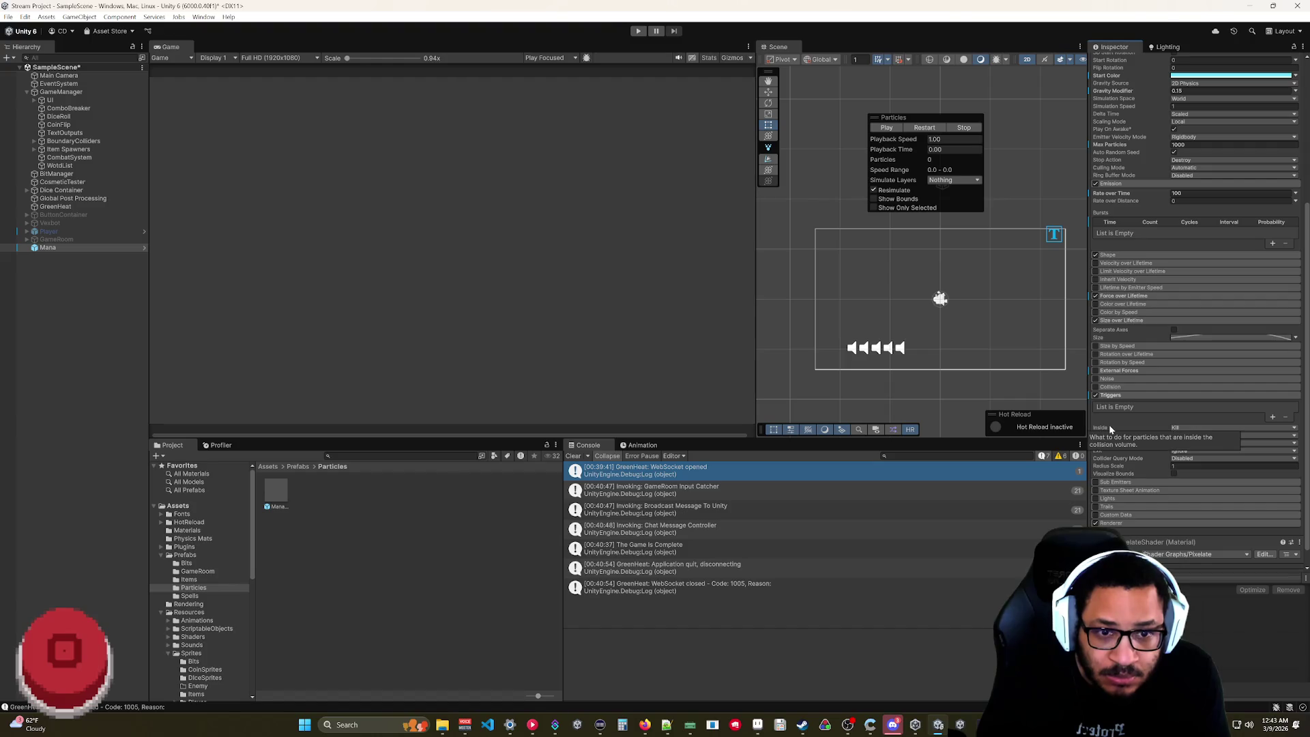
click(1189, 427)
click(1196, 463)
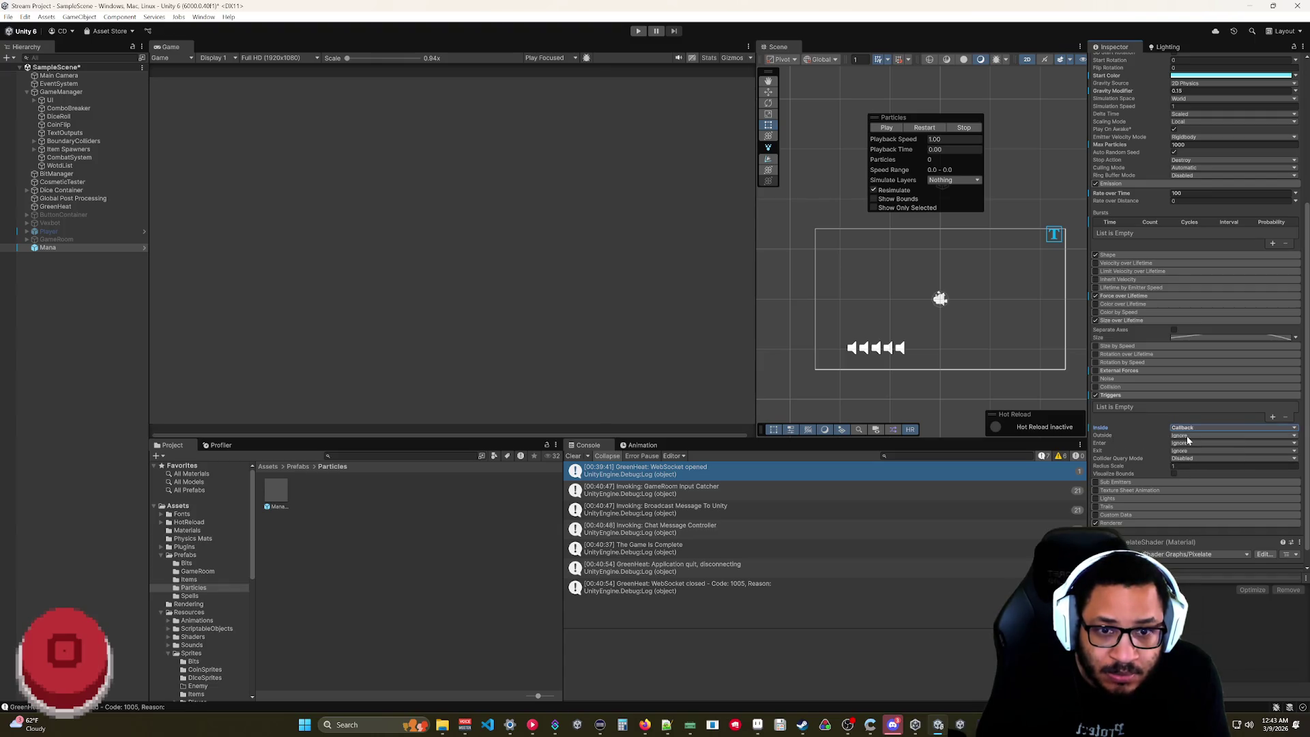
click(1182, 428)
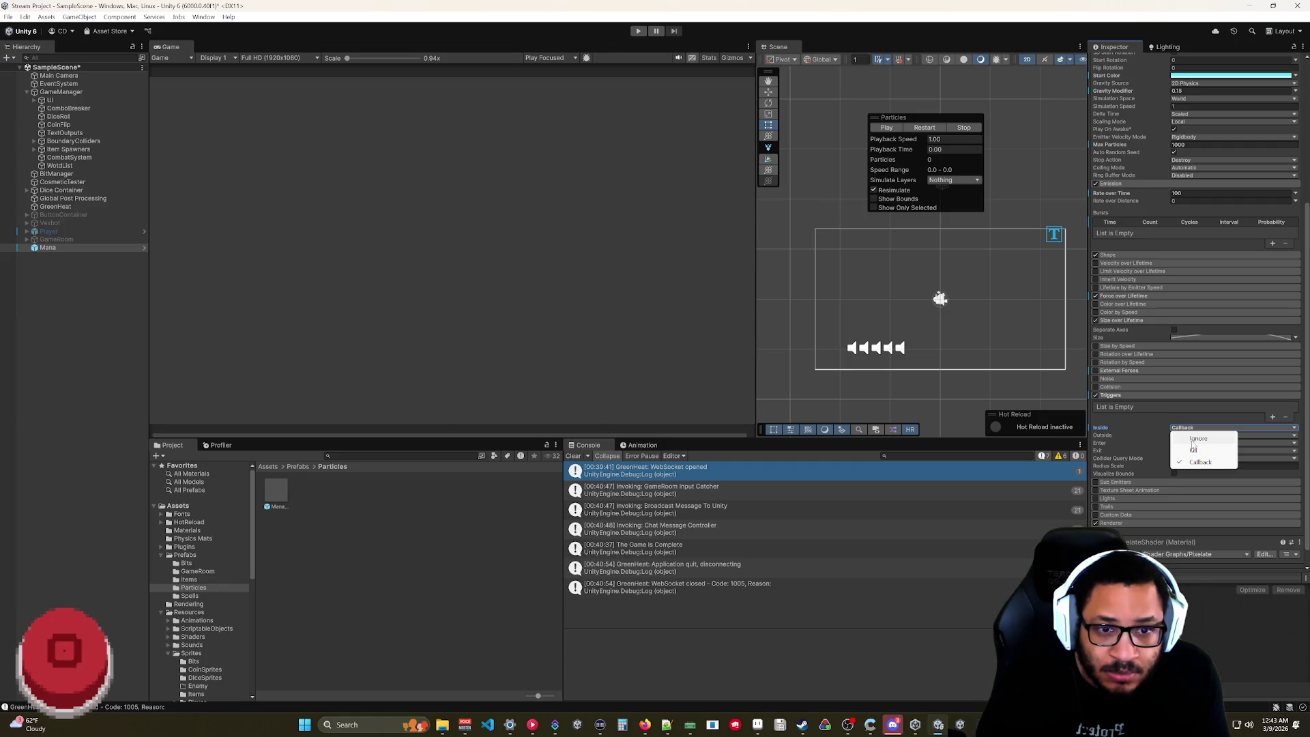
click(1194, 451)
- Set Enter to Callback and turn on Visualize Bounds for the trigger
click(1176, 444)
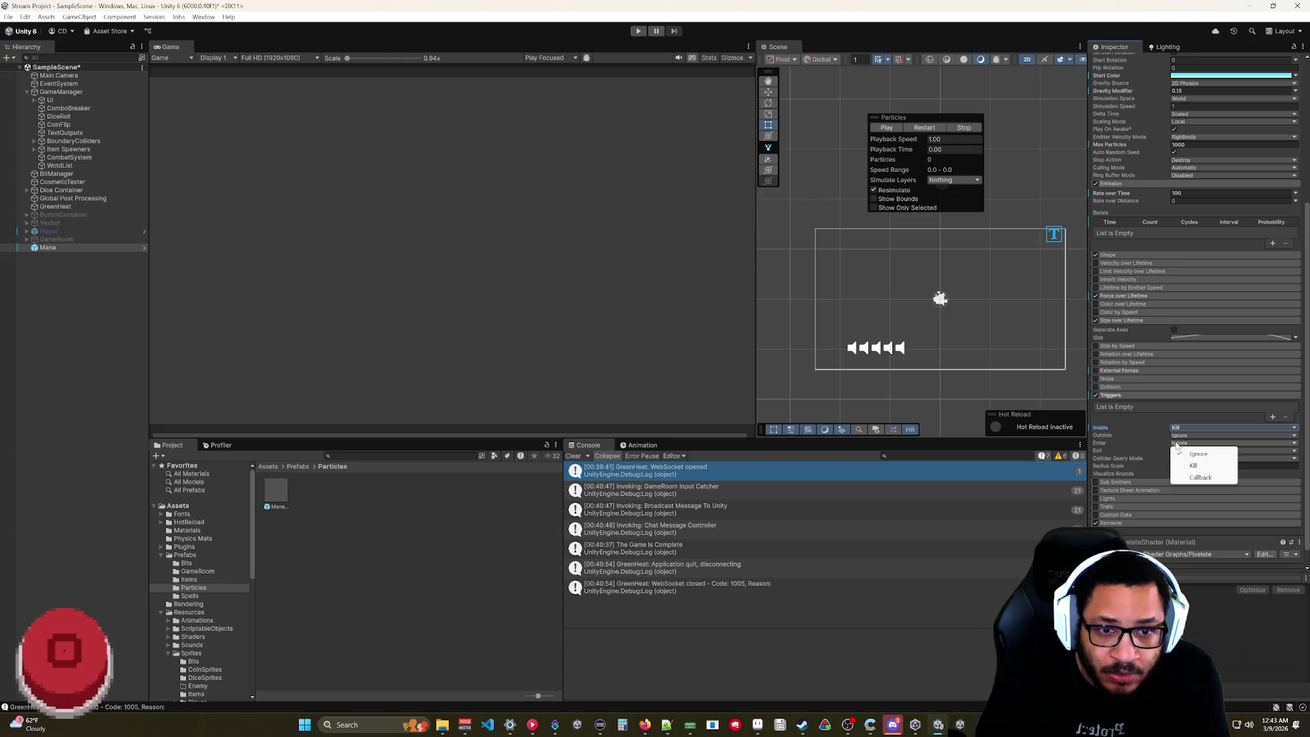
click(1201, 477)
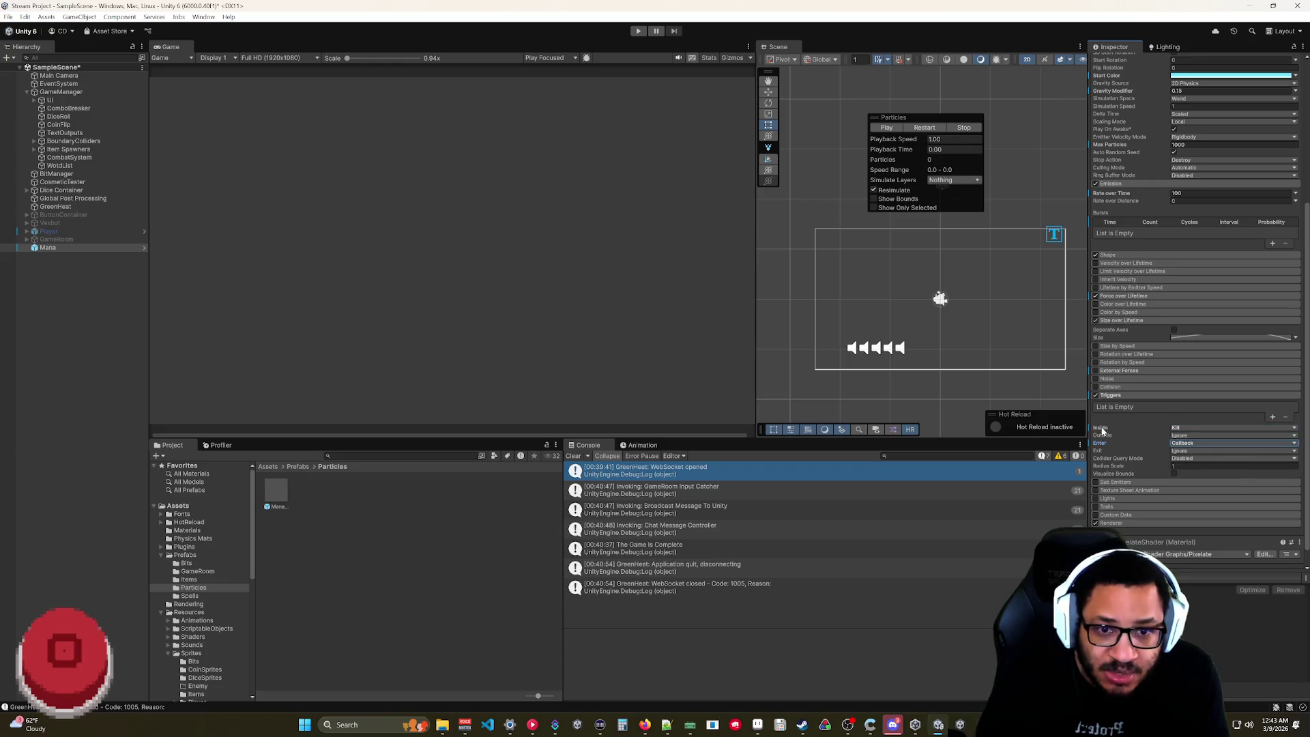
click(1107, 468)
click(1173, 472)
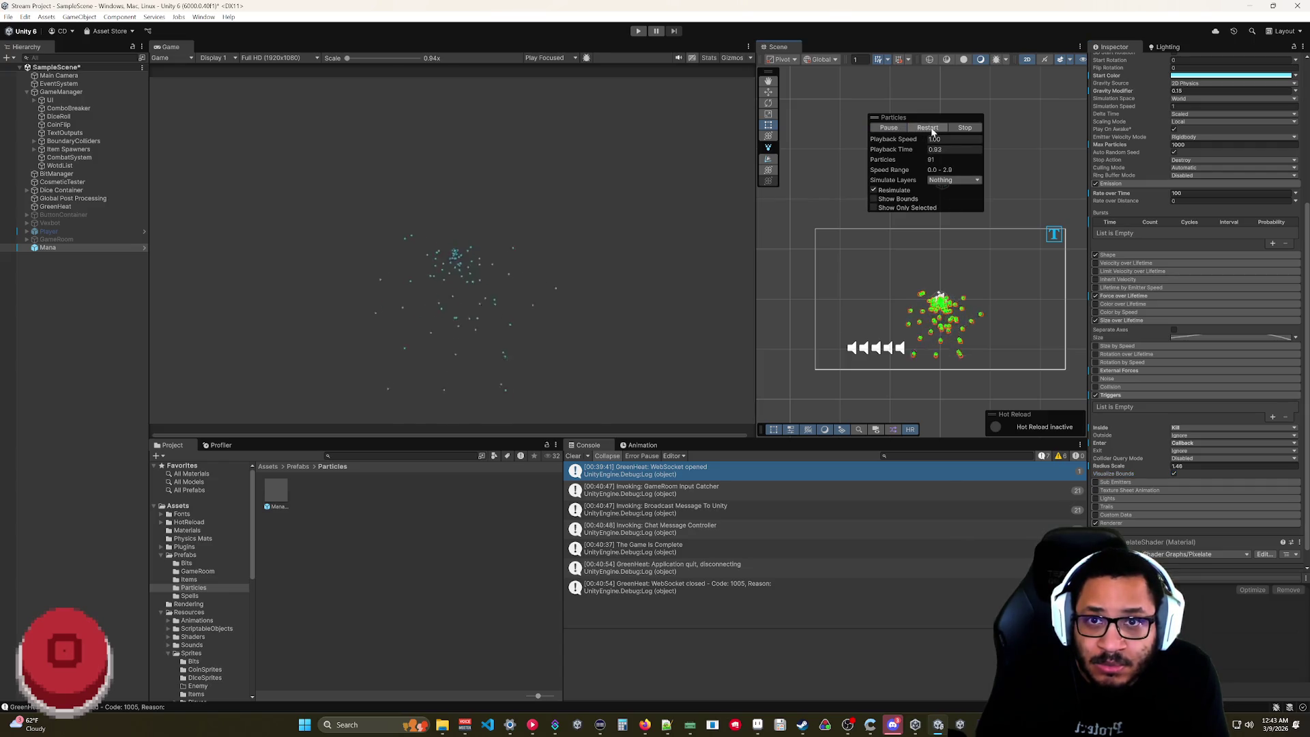
- Pause the preview, reframe the Scene view, and raise trigger Radius Scale from 1.40 to 2.44
click(888, 127)
scroll(908, 368, up, 3)
scroll(897, 369, up, 5)
mouse_move(890, 376)
mouse_down()
mouse_move(910, 321)
mouse_move(974, 277)
mouse_up()
mouse_move(1141, 468)
mouse_down()
mouse_move(1156, 466)
mouse_move(1142, 466)
mouse_up()
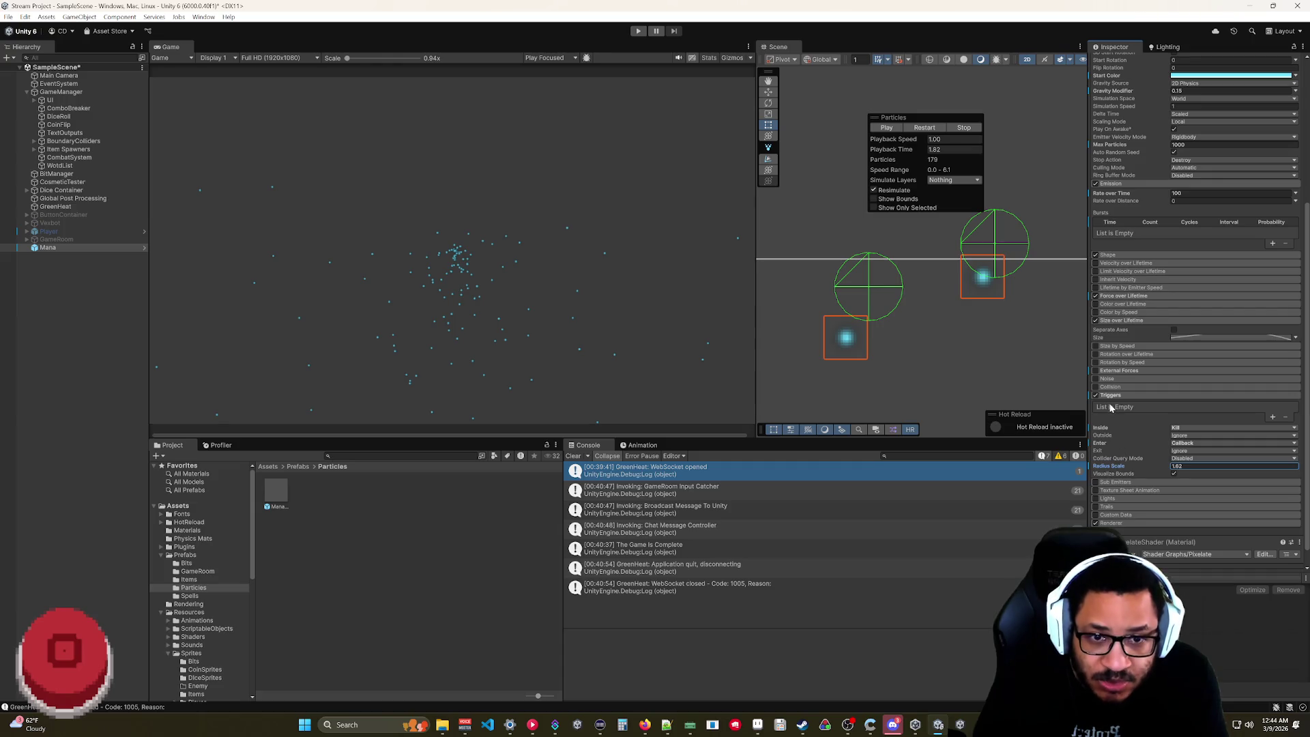
- Frame the particle system, toggle bounds visualization, and run the preview until 5.29 s
scroll(953, 337, down, 6)
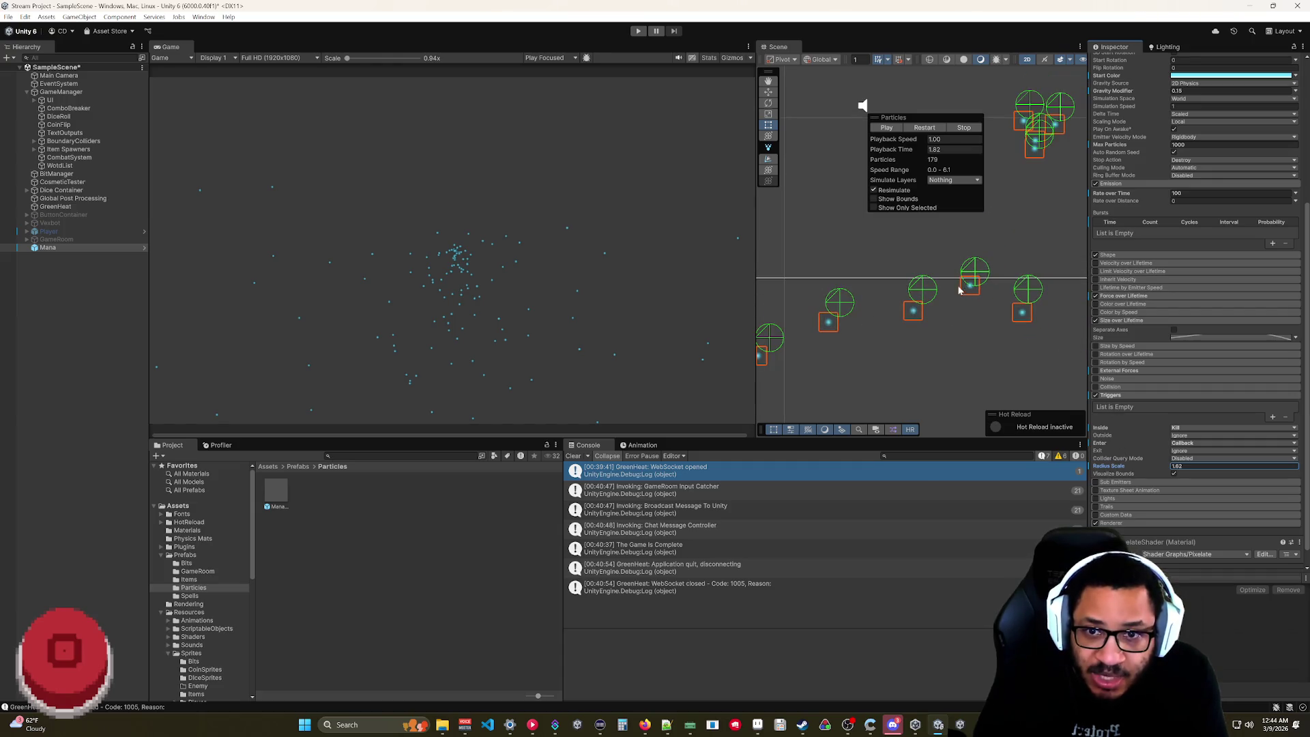
scroll(931, 302, down, 3)
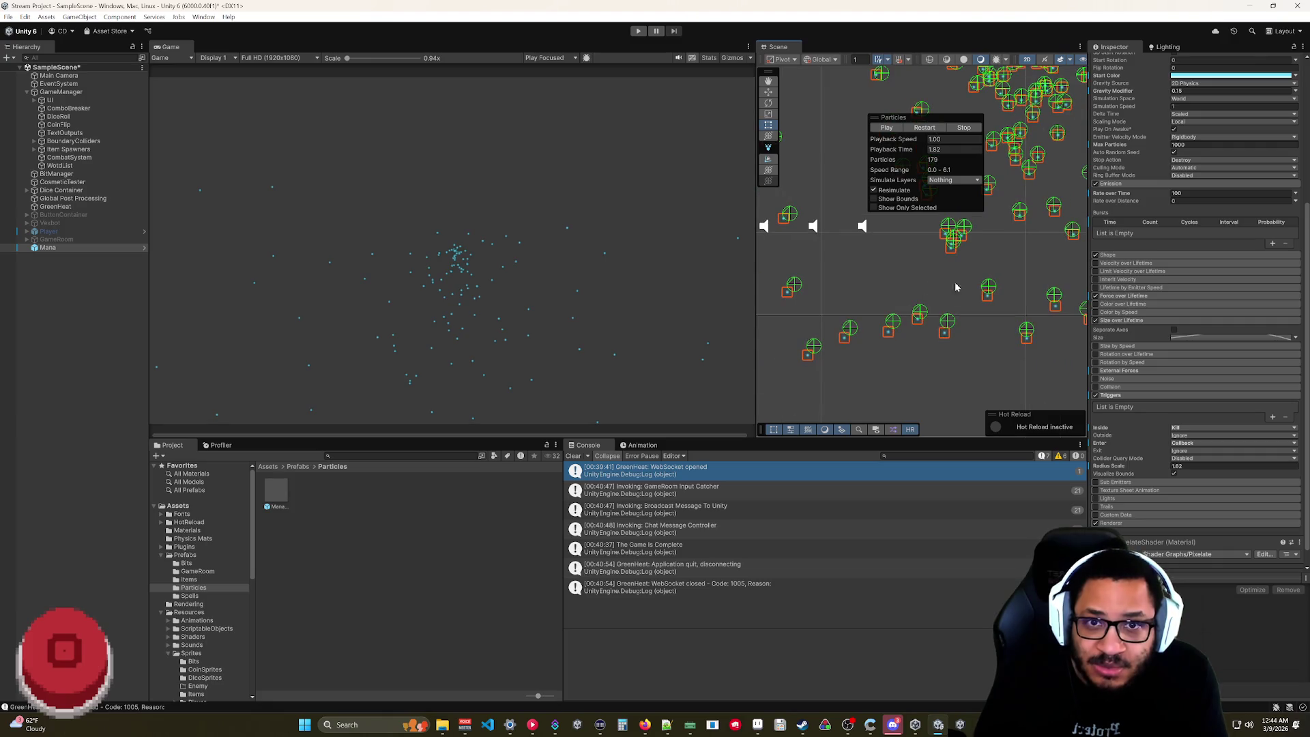
key(f)
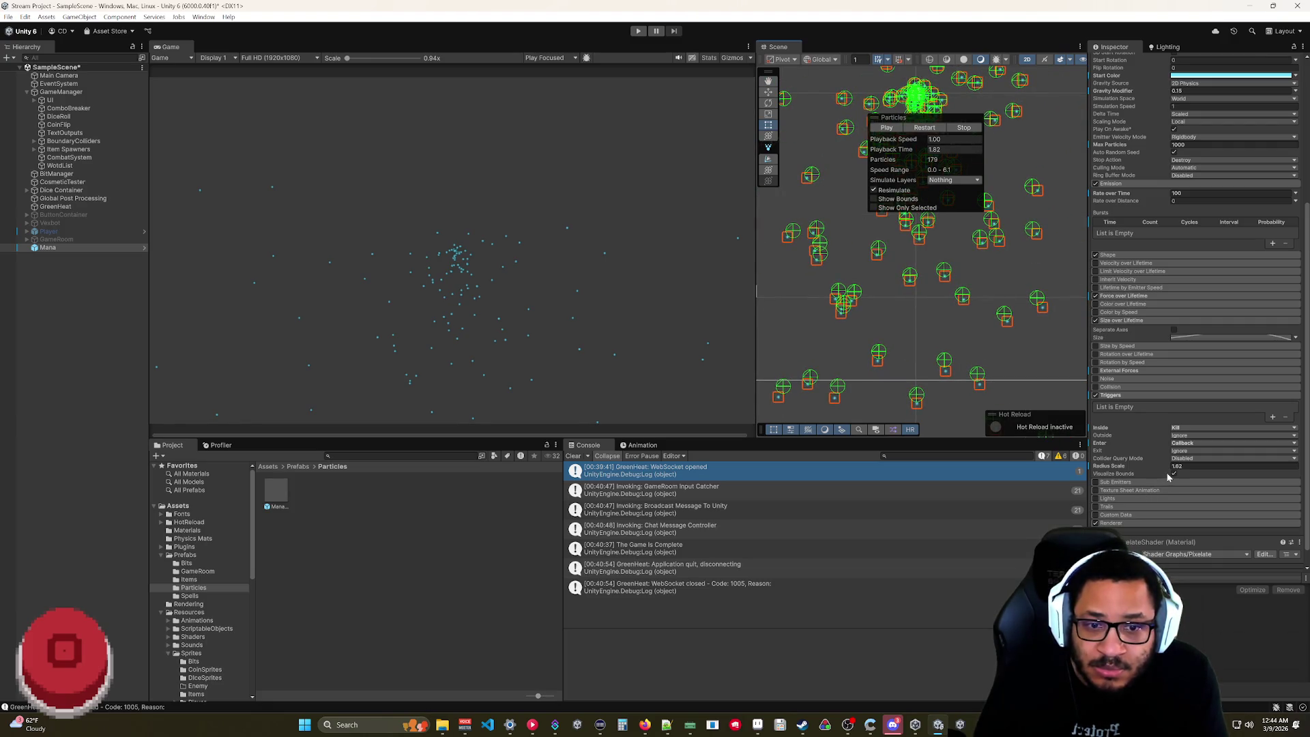
click(1174, 474)
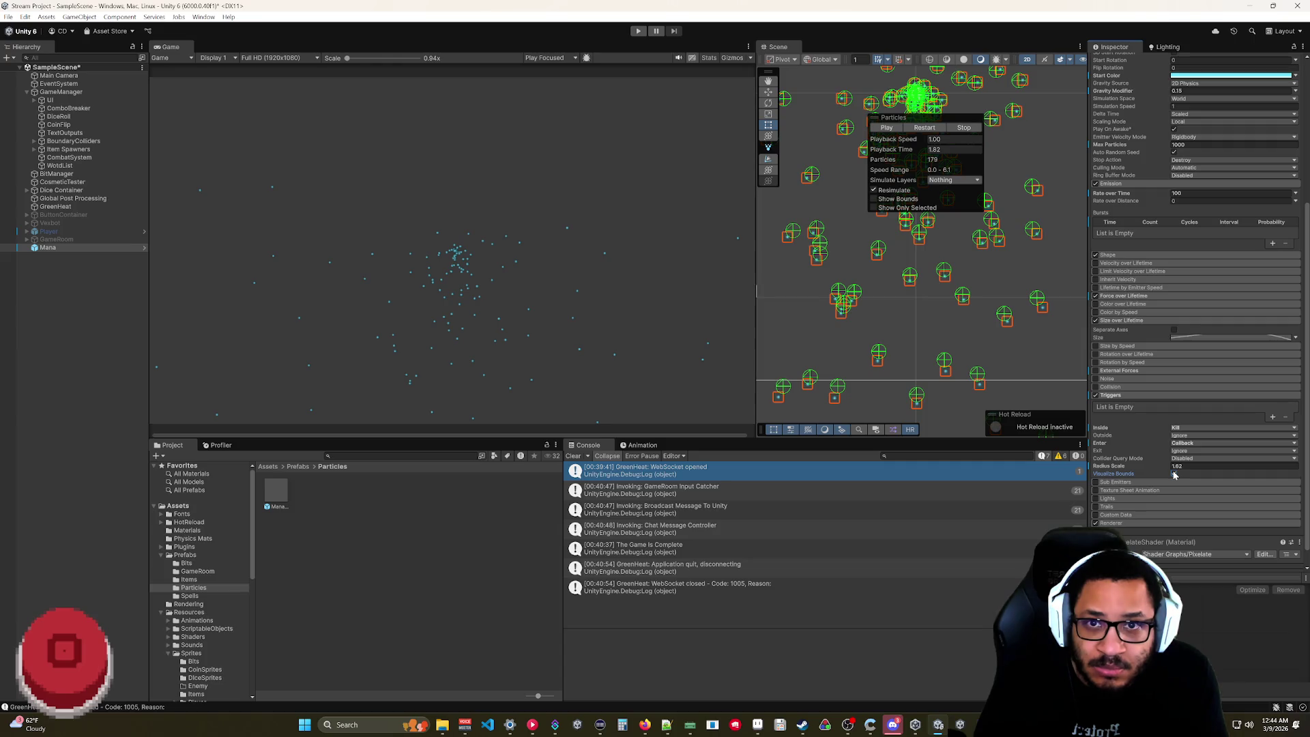
click(887, 129)
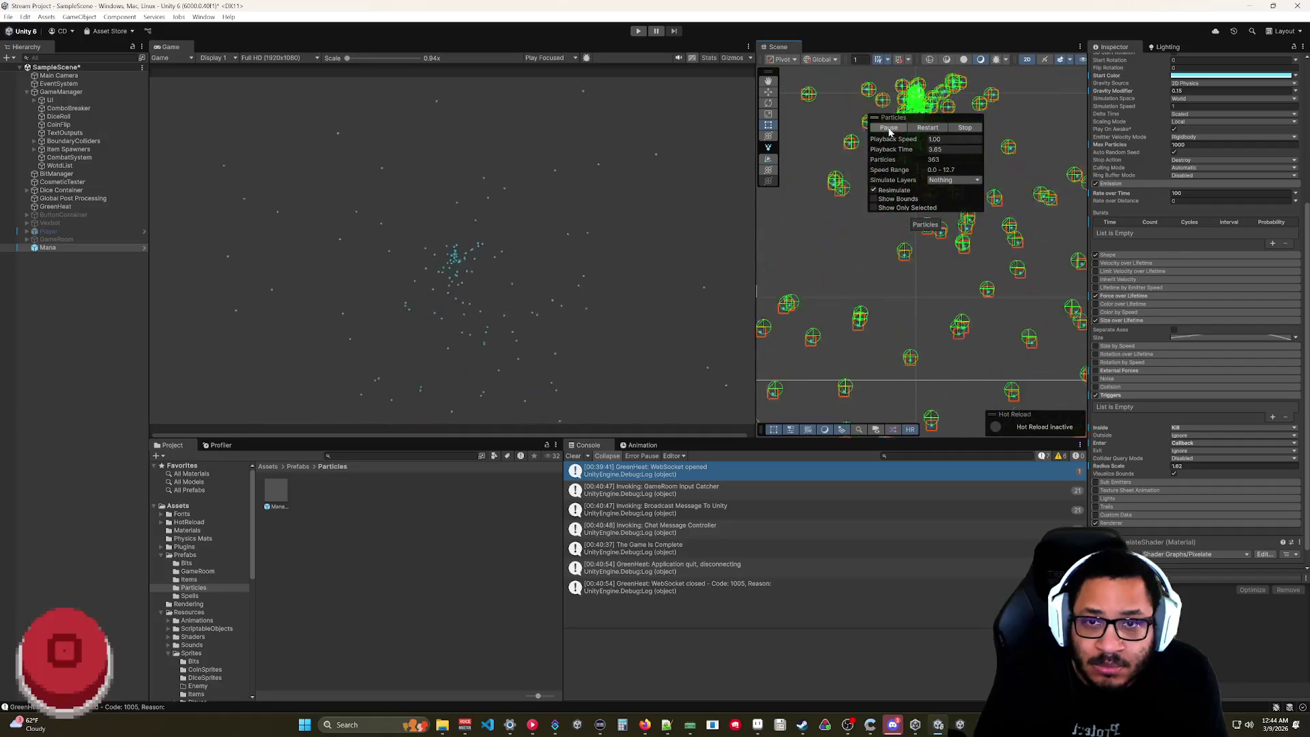
click(888, 128)
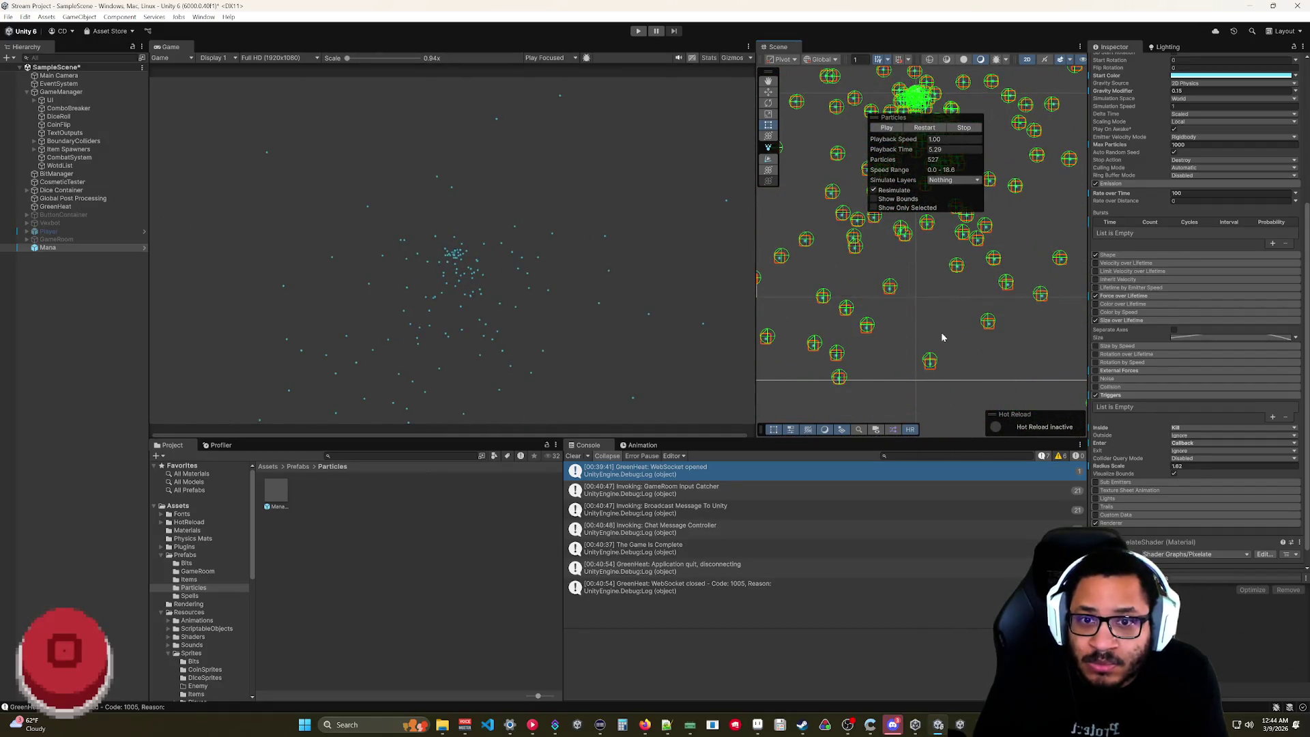
- Play the preview, hide the collider bounds gizmos, pause, and turn off the Triggers module
scroll(810, 128, up, 3)
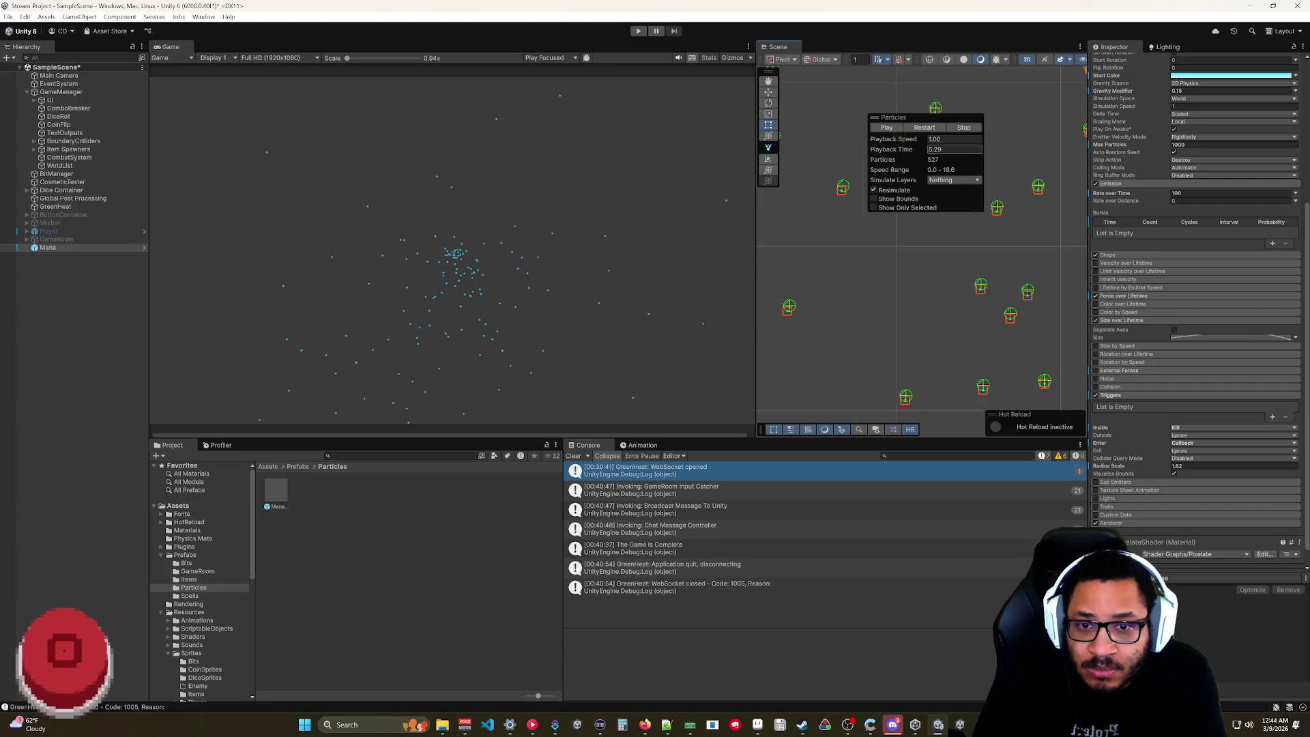
scroll(929, 305, down, 3)
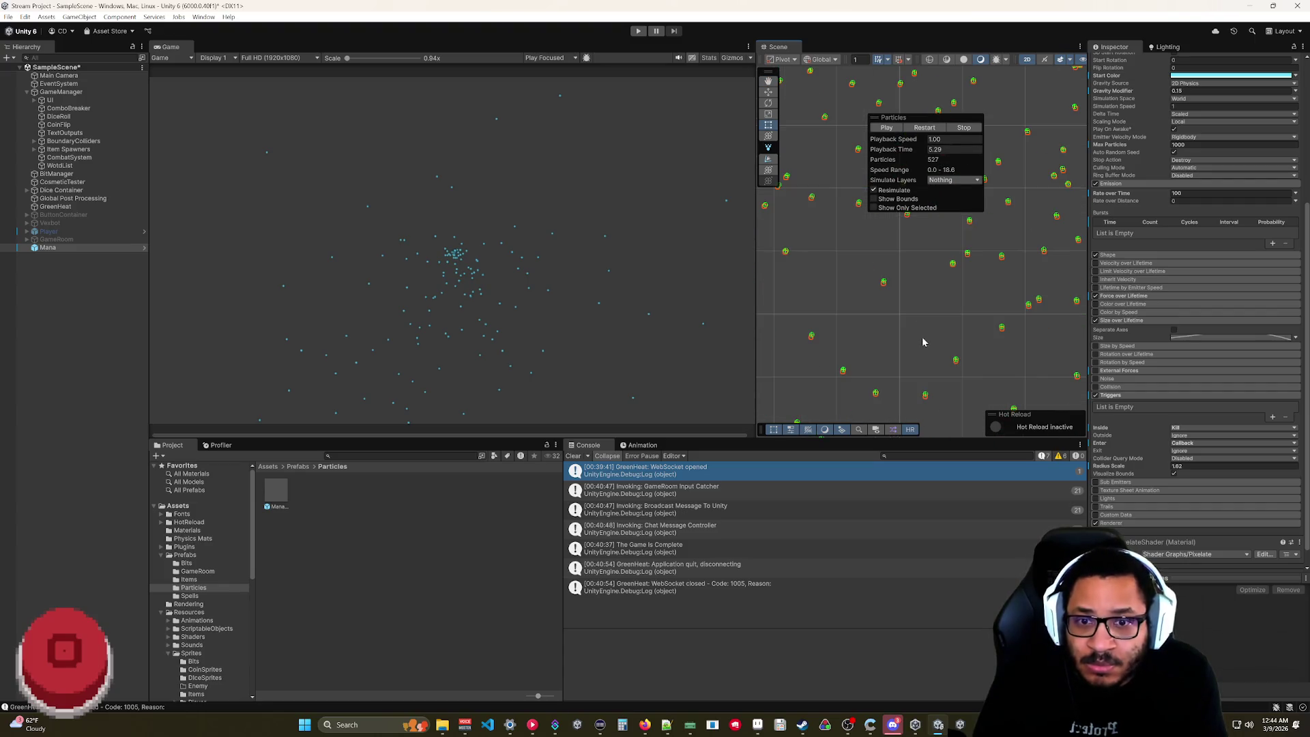
scroll(914, 321, down, 3)
scroll(911, 400, down, 5)
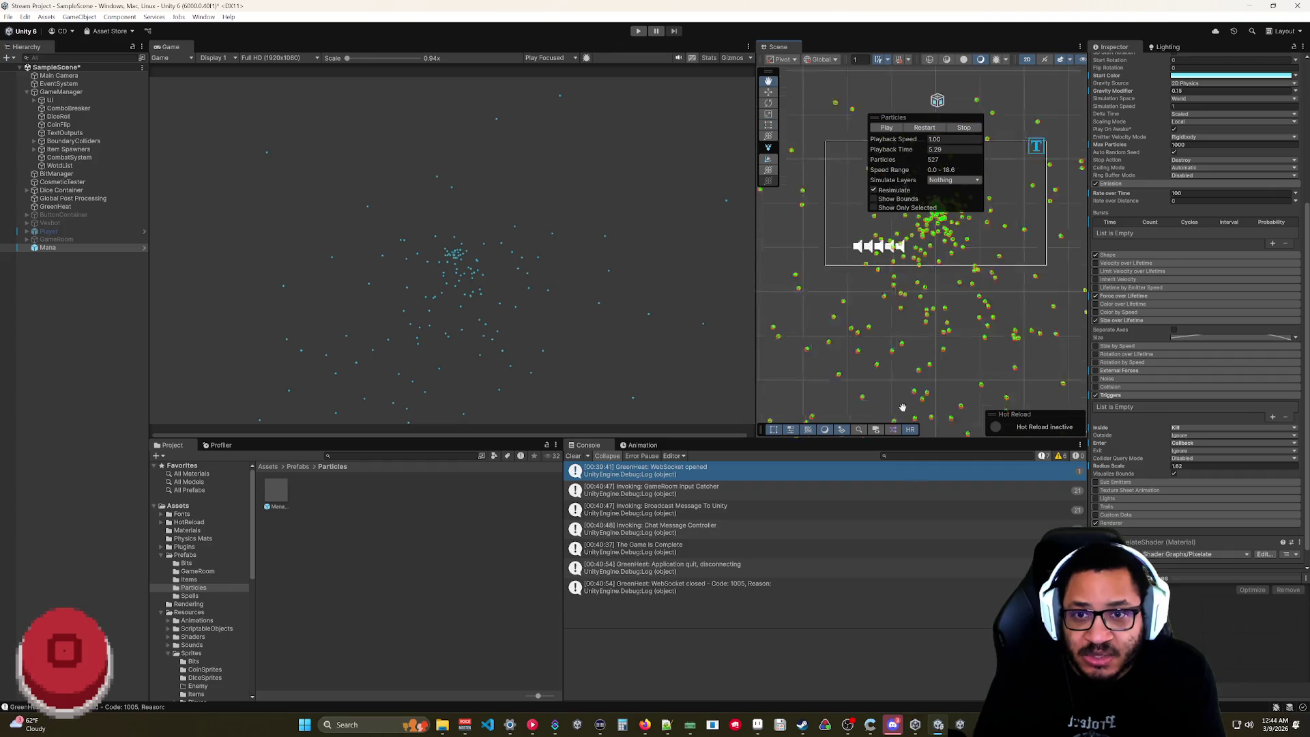
scroll(880, 355, up, 5)
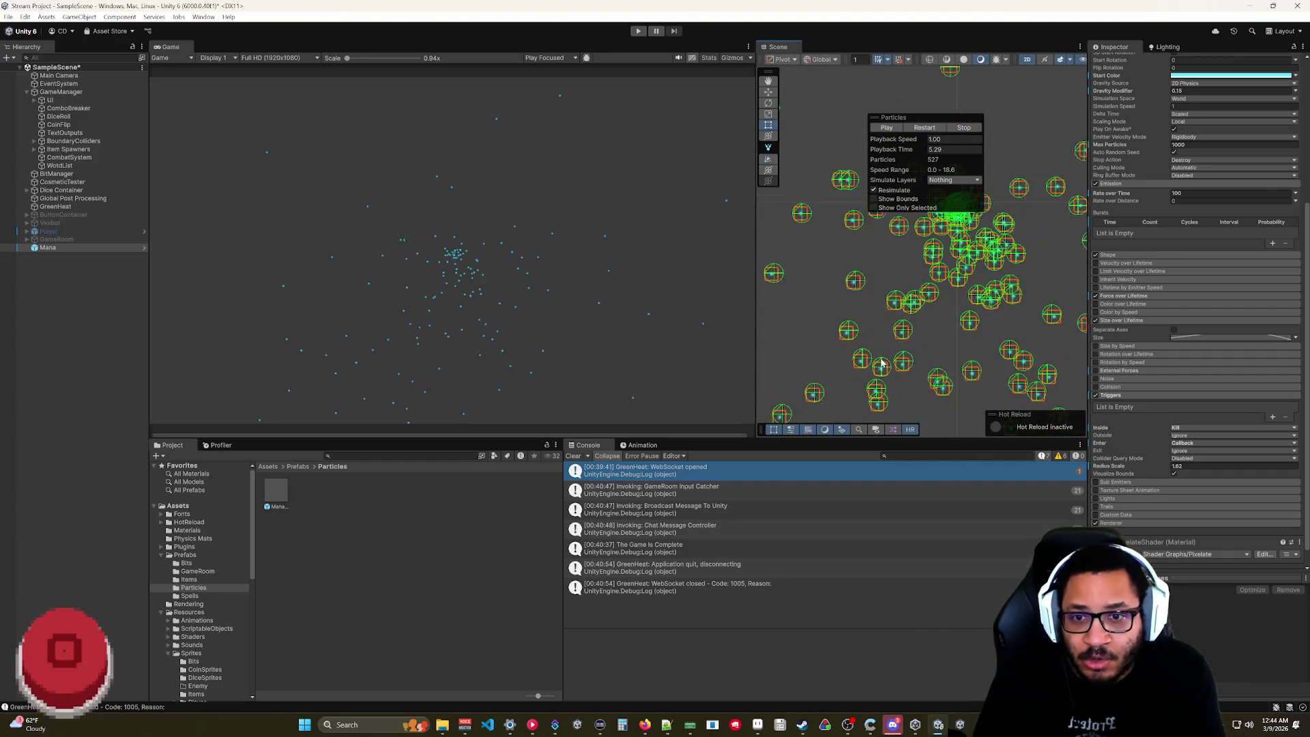
click(888, 128)
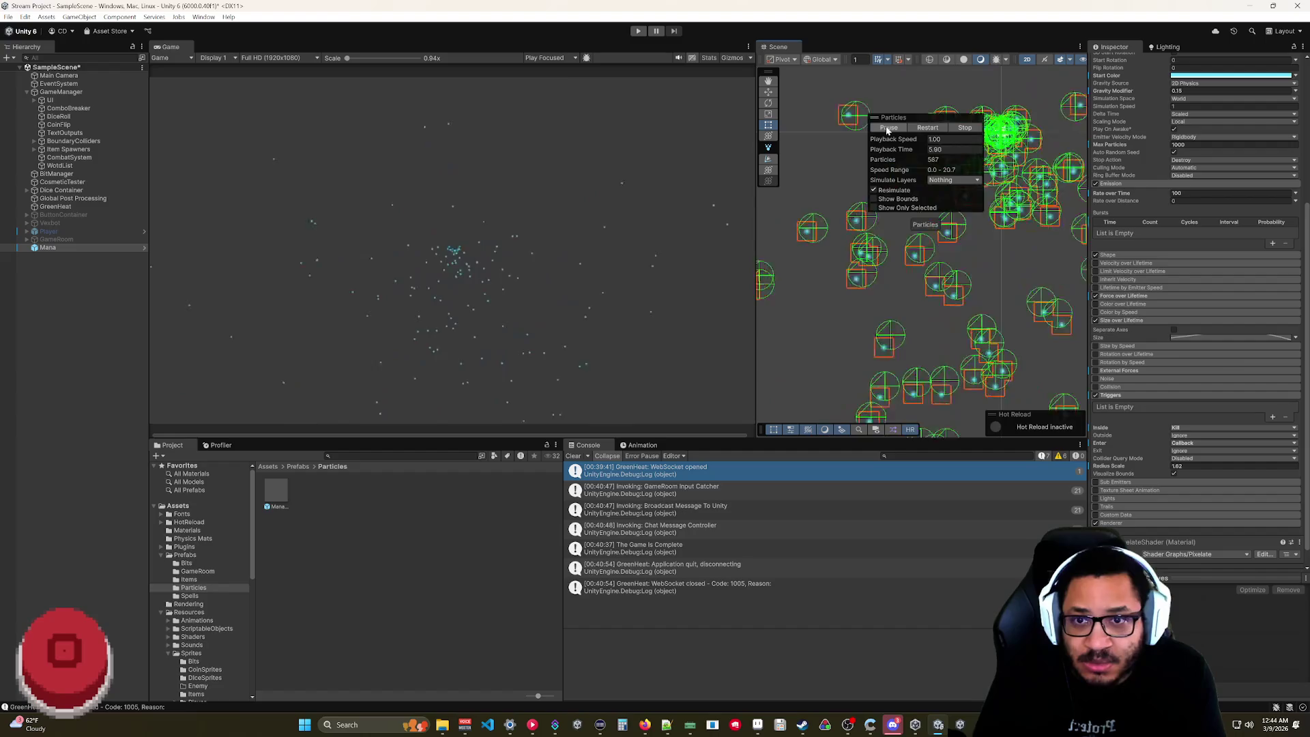
click(1173, 473)
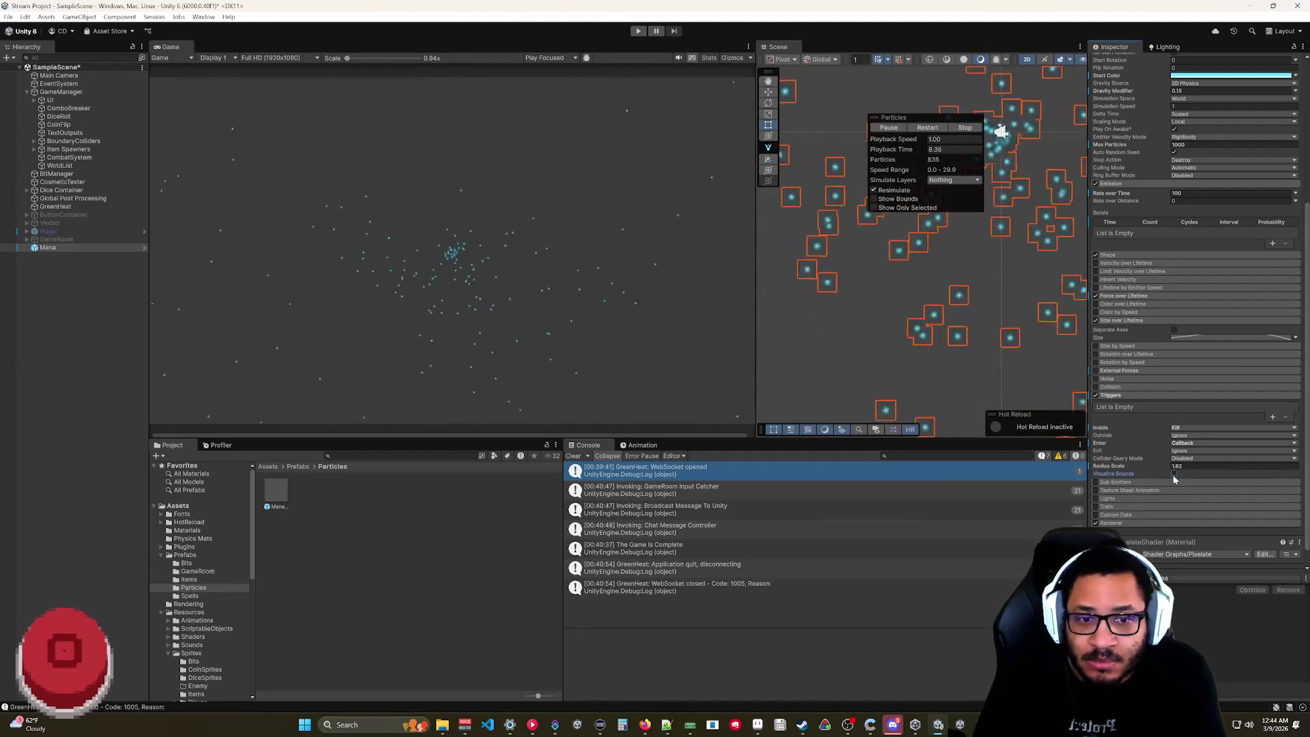
click(892, 131)
scroll(975, 318, down, 5)
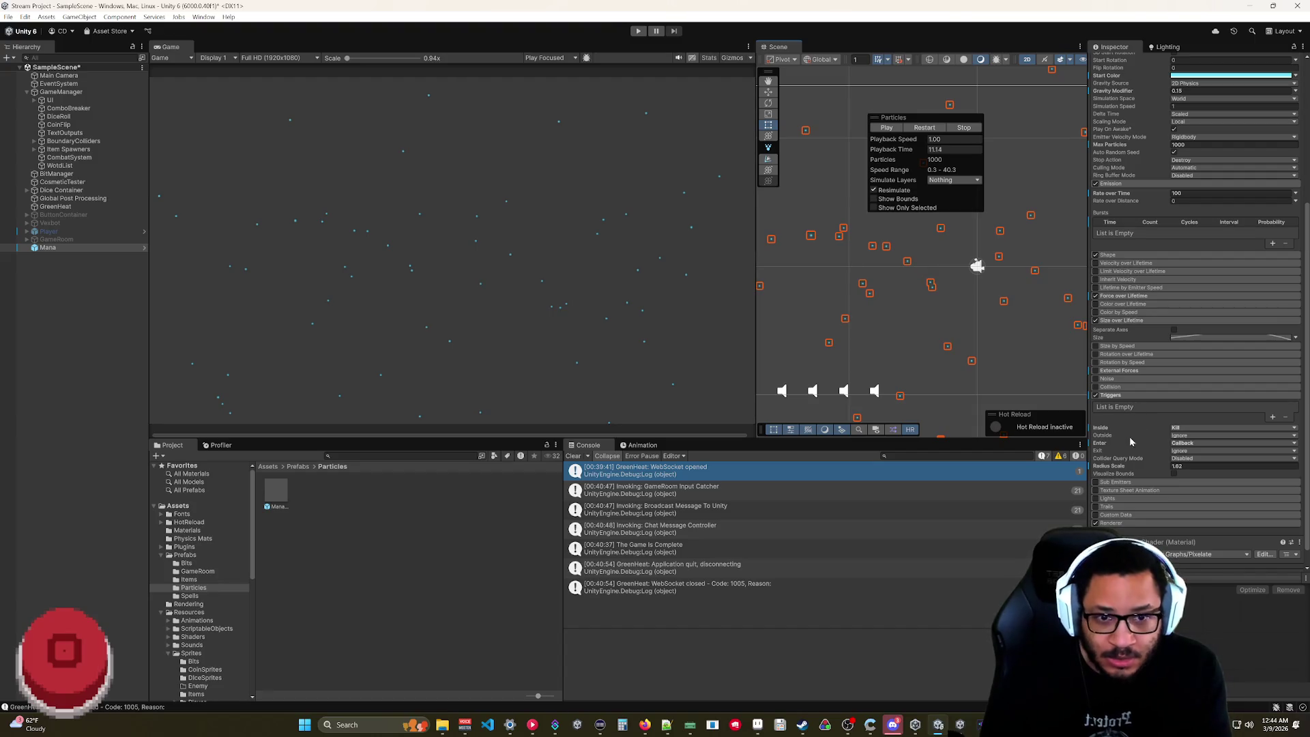
click(1098, 397)
- Replace the Triggers module with an enabled Collision module, keeping Type on World
click(1109, 396)
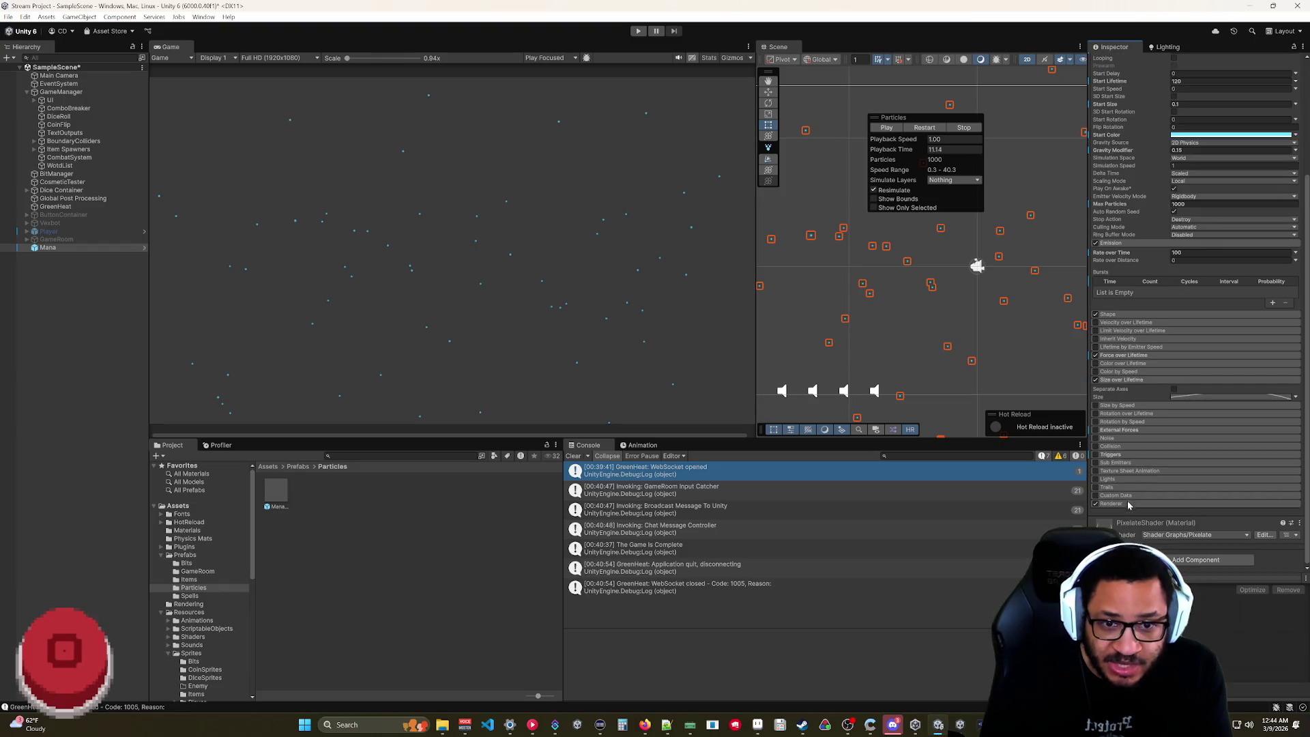
click(1116, 447)
click(1096, 447)
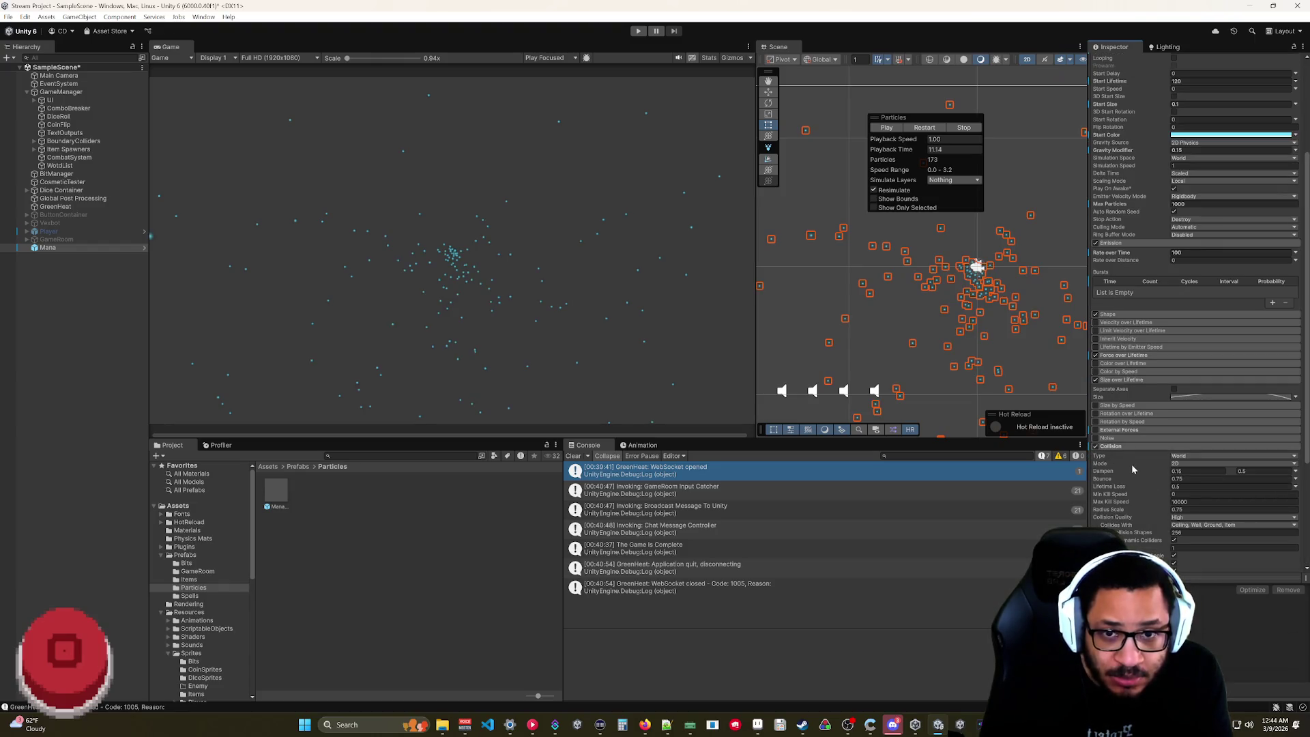
scroll(949, 369, up, 5)
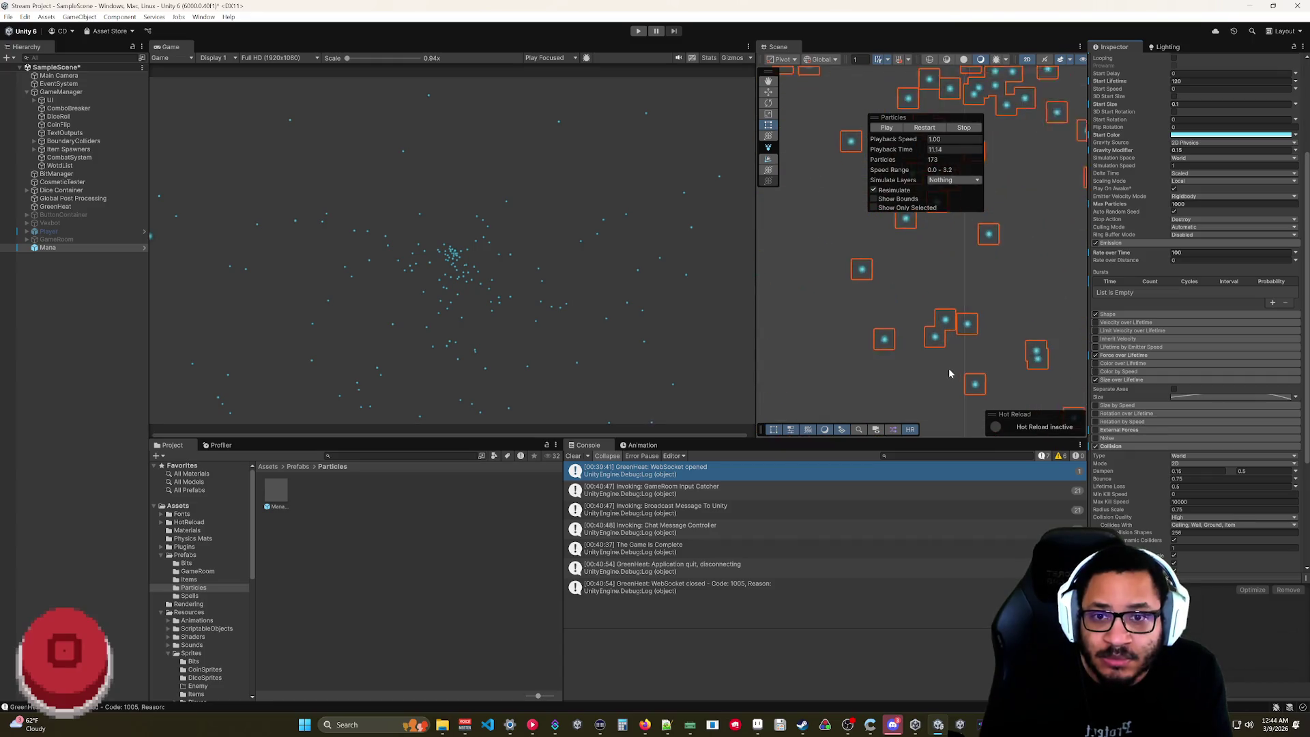
scroll(928, 372, up, 3)
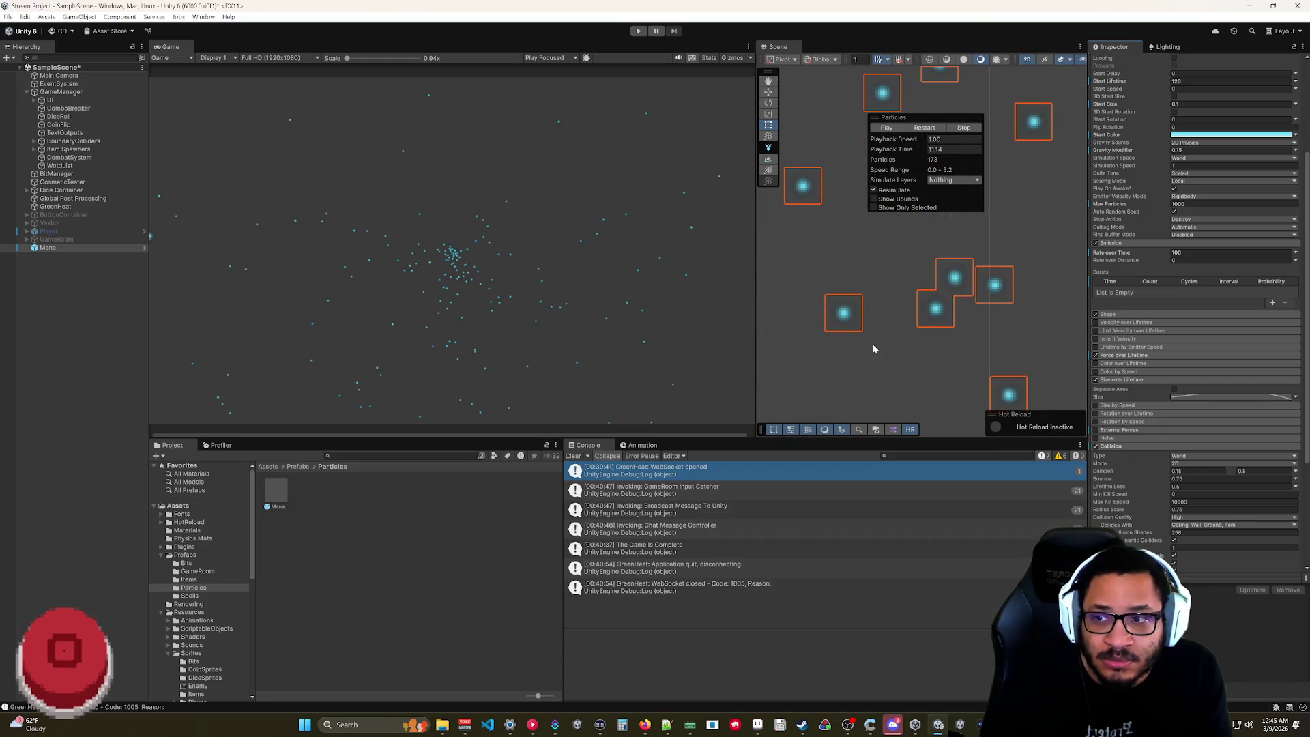
scroll(1124, 473, down, 2)
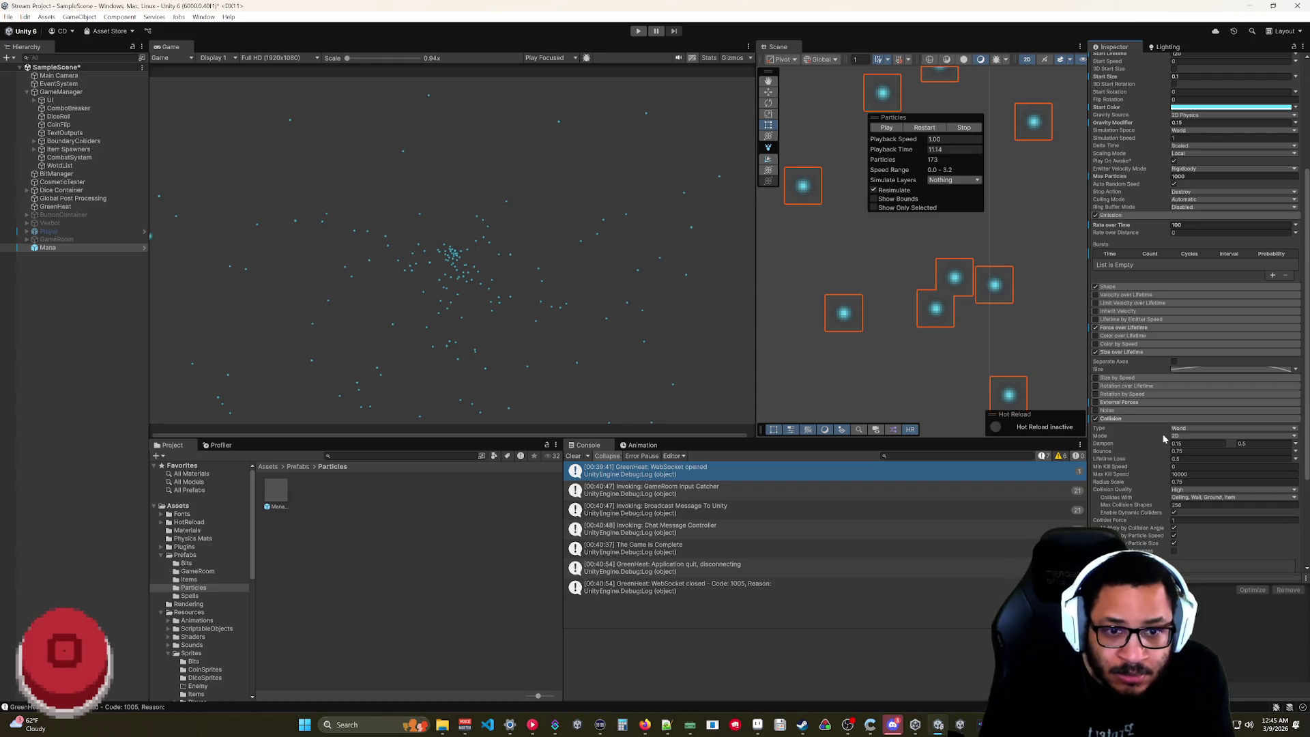
click(1184, 430)
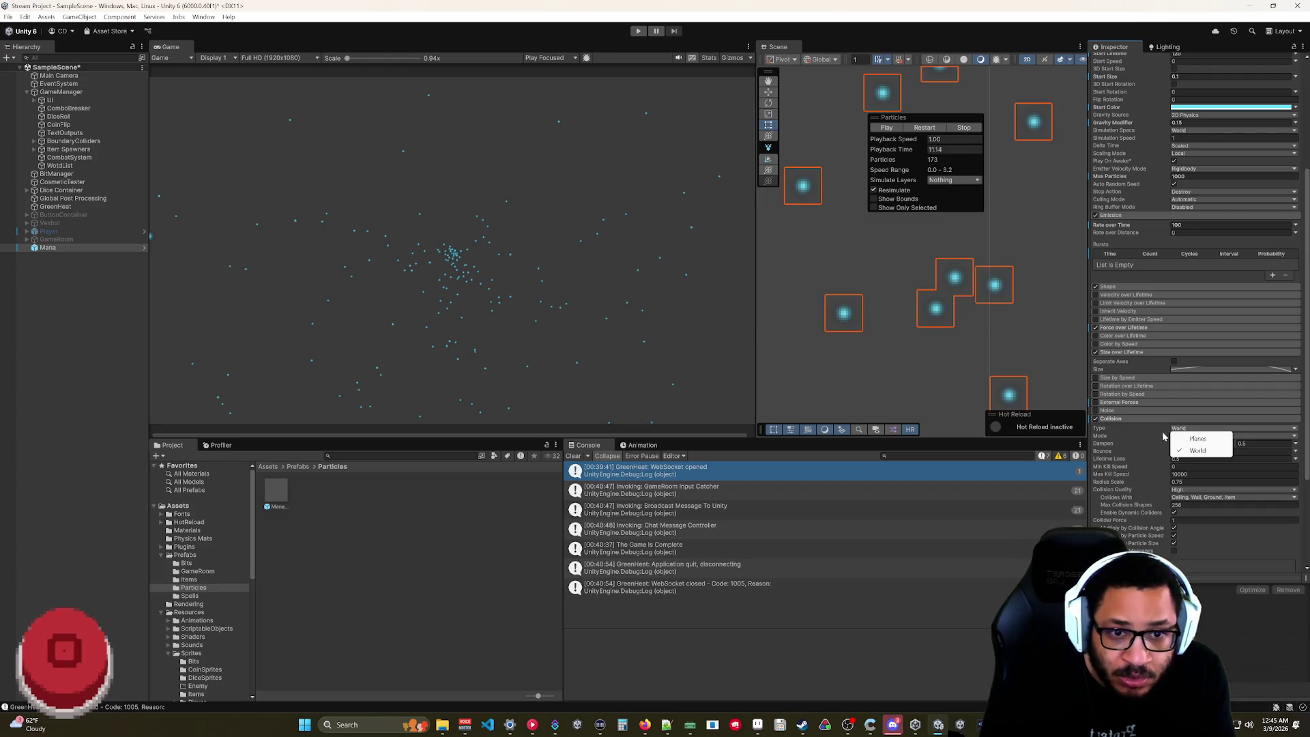
click(1139, 428)
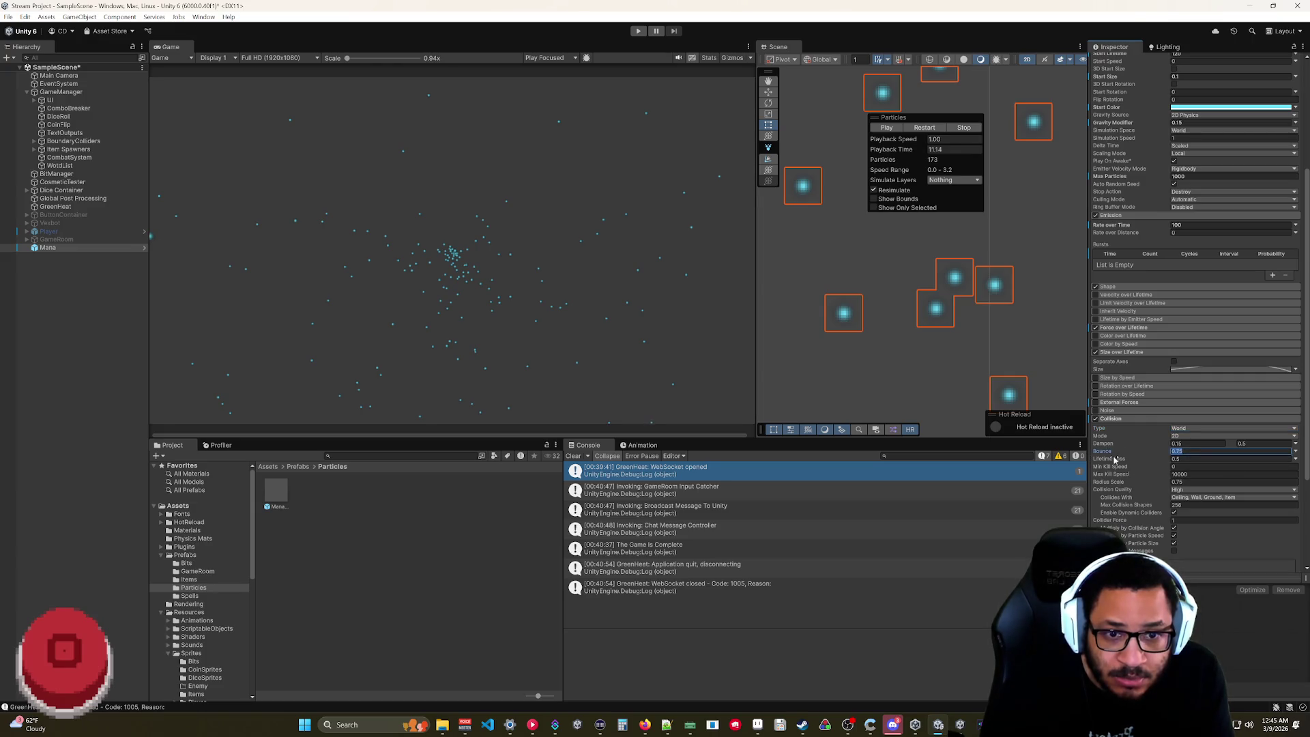
- Set Bounce to 0 and enter 0.02 for Lifetime Loss
text(0)
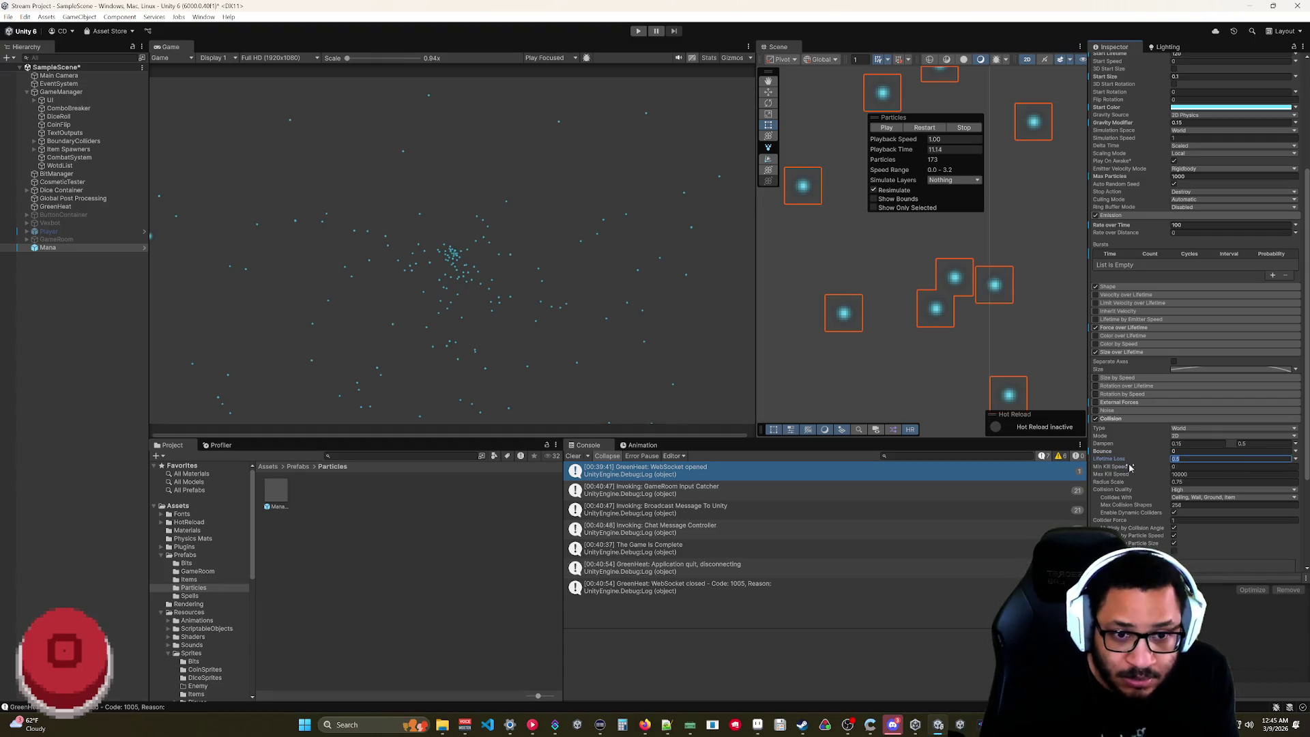
text(100)
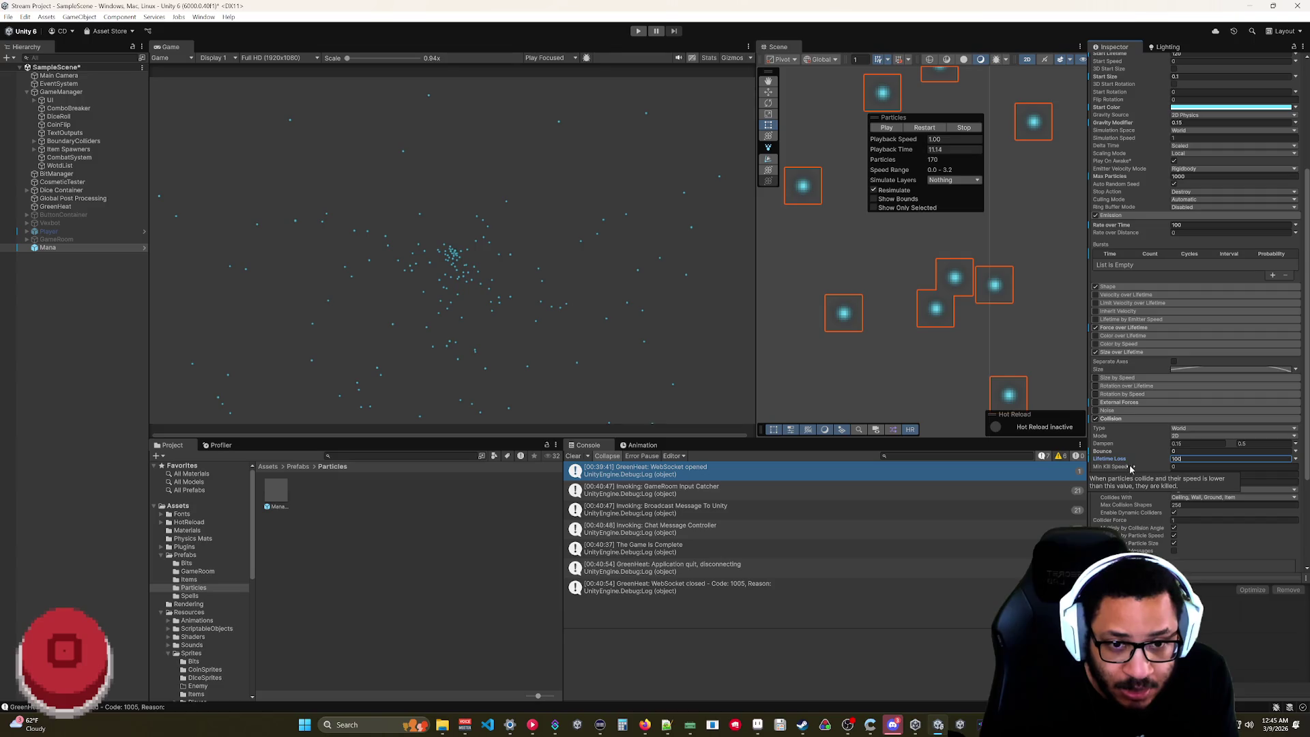
key(BackSpace)
key(BackSpace)
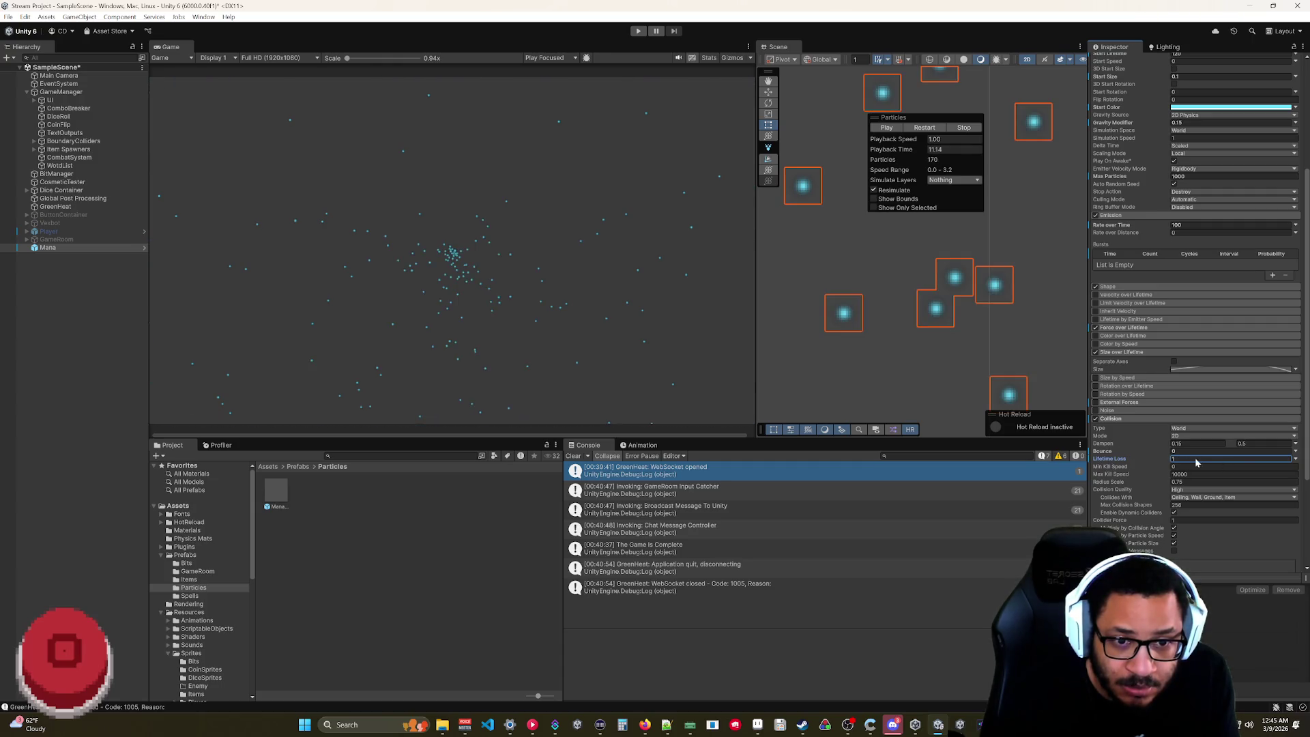
key(BackSpace)
text(0.02)
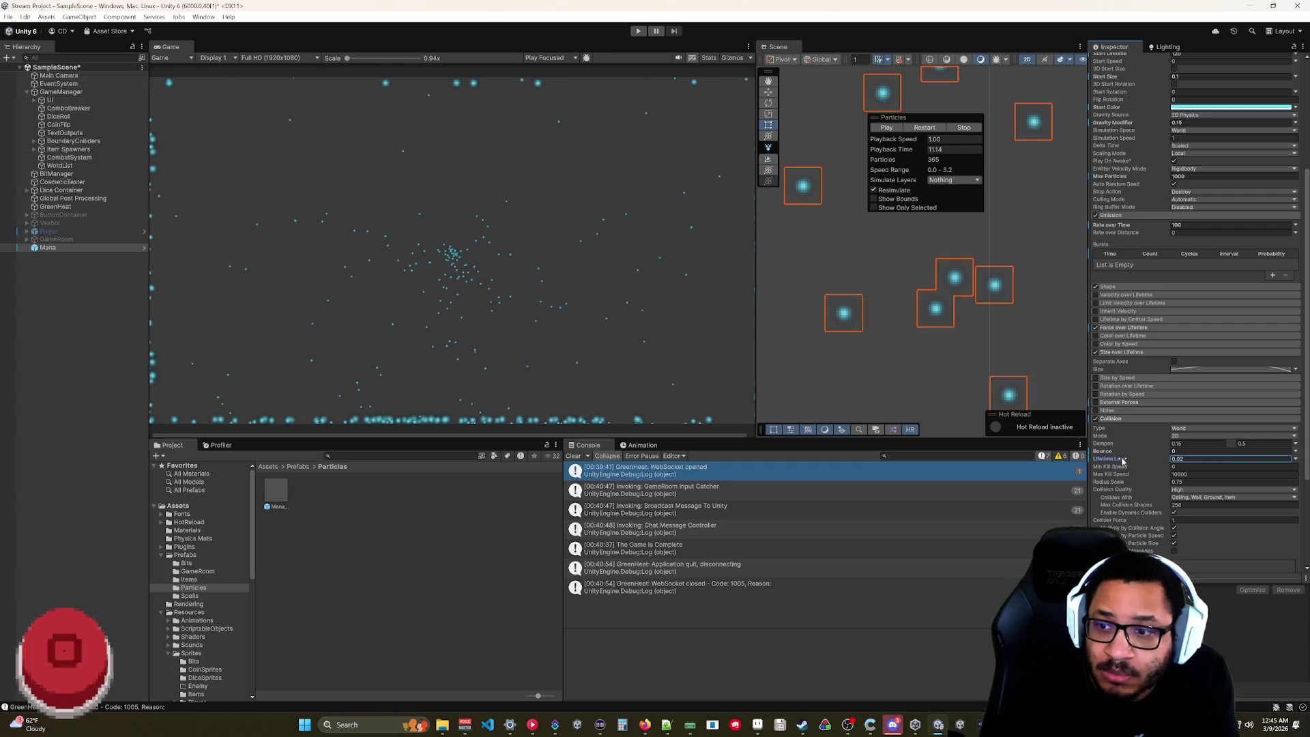
- Reset Lifetime Loss to 0, scrub it above zero, and resume the preview
key(BackSpace)
key(BackSpace)
key(BackSpace)
drag(1110, 462, 1117, 463)
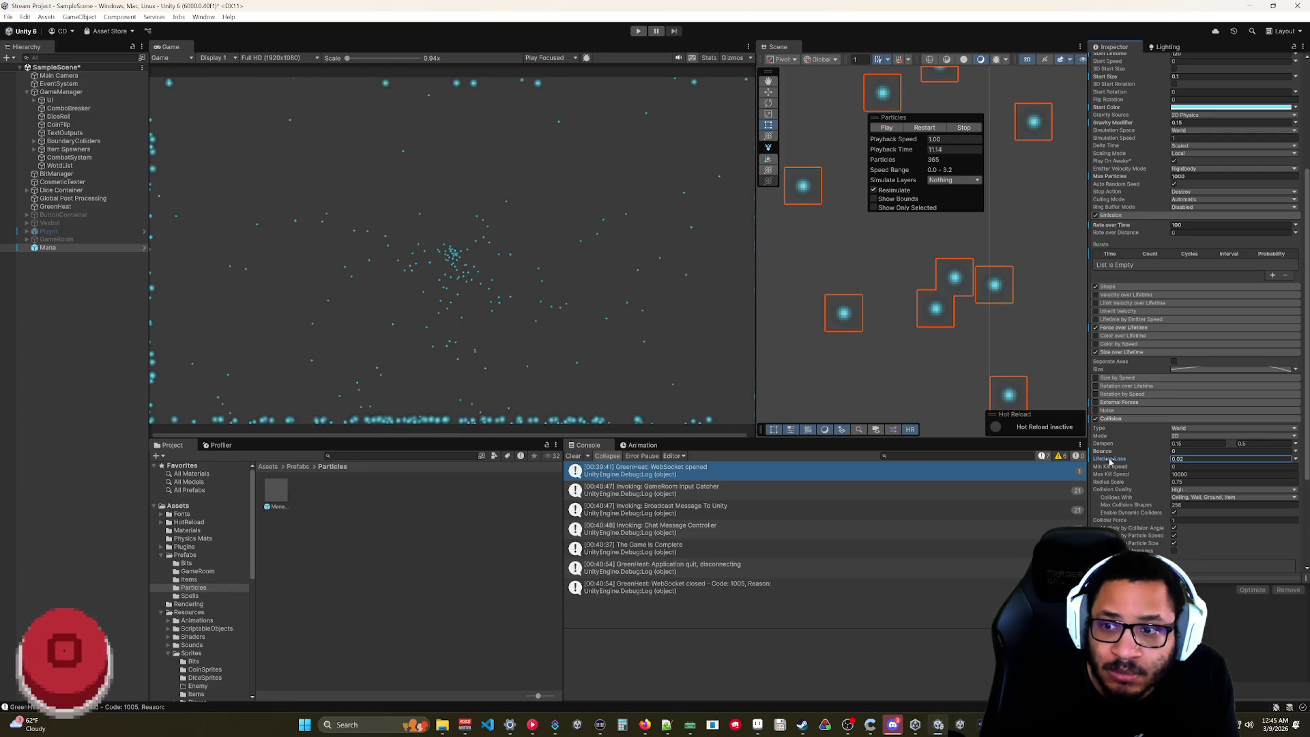
click(887, 129)
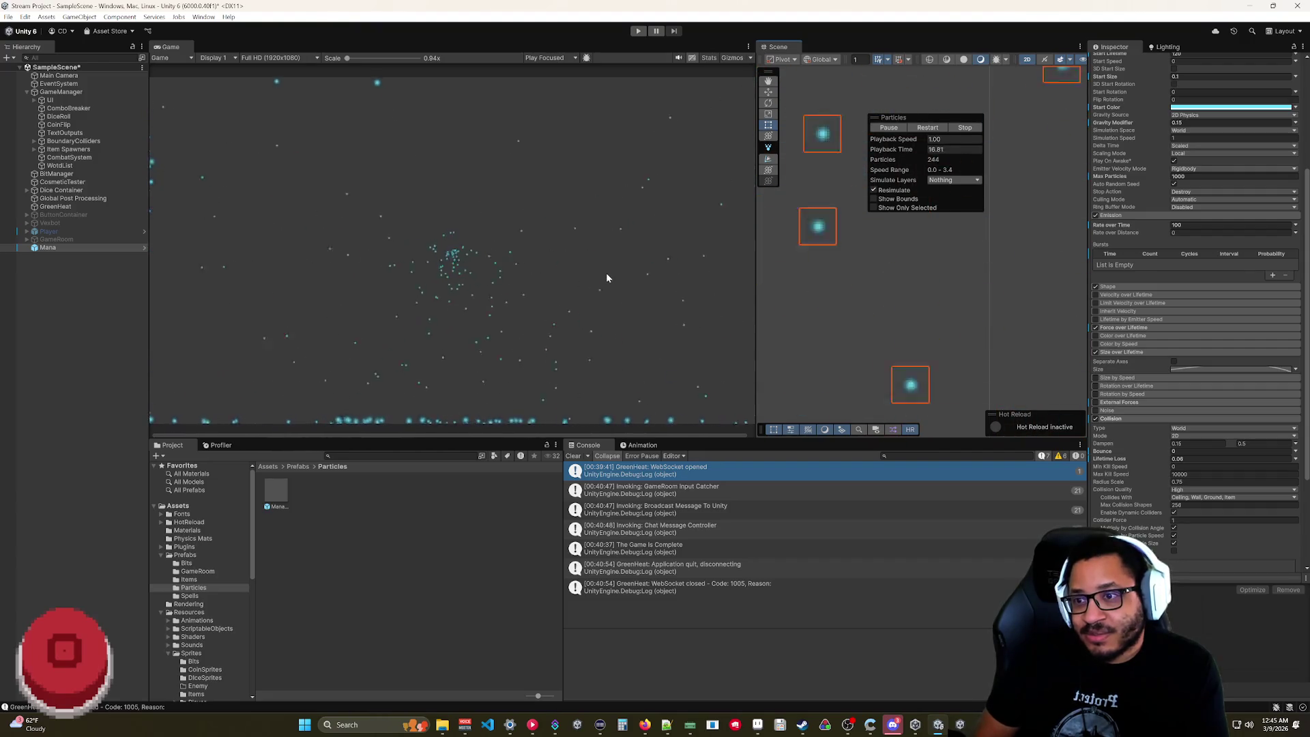
- Enter a new Lifetime Loss value, leaving it at about 0.67
scroll(869, 350, down, 5)
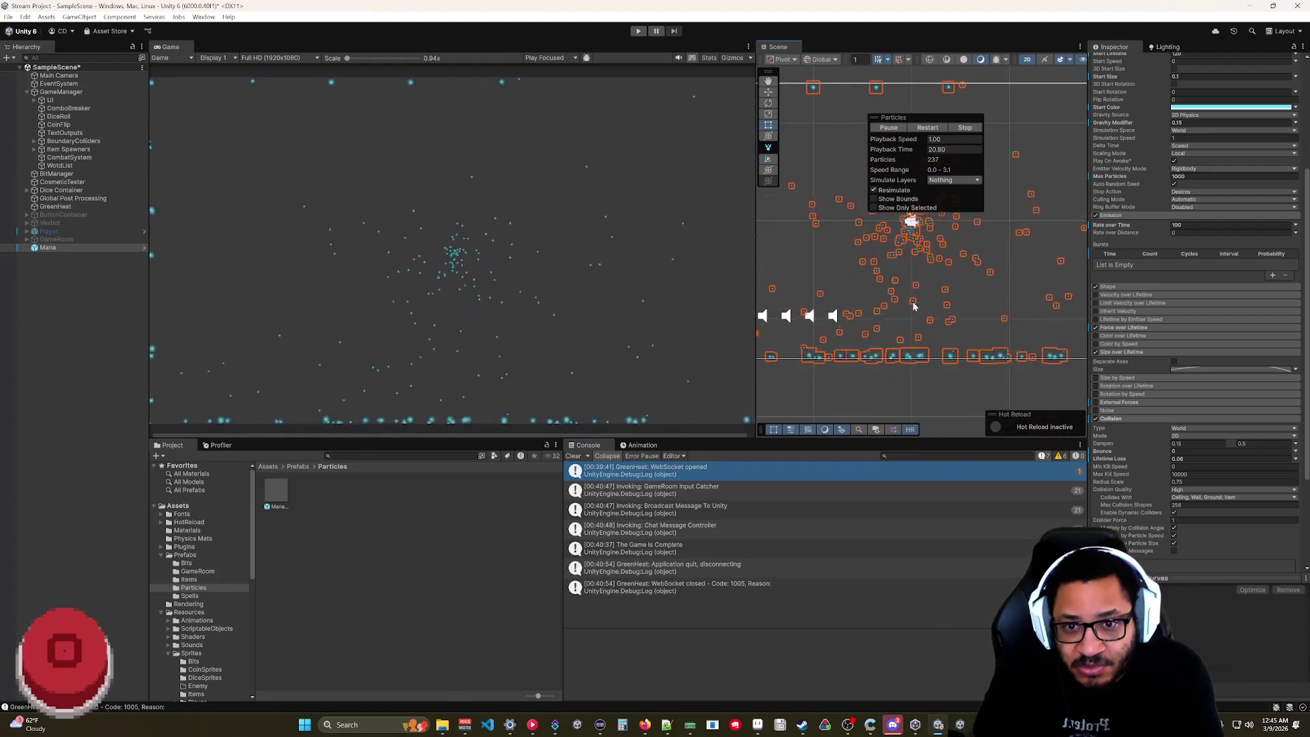
scroll(891, 376, up, 5)
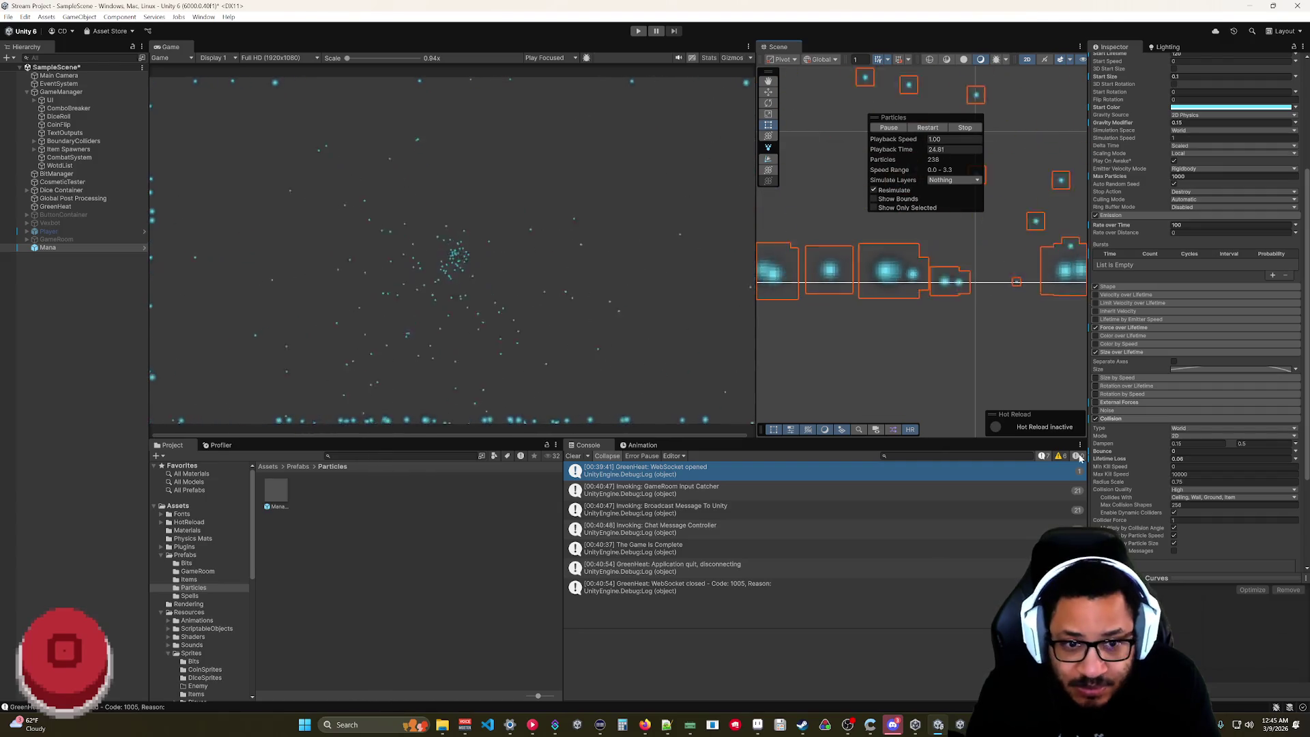
double_click(1201, 458)
text(1)
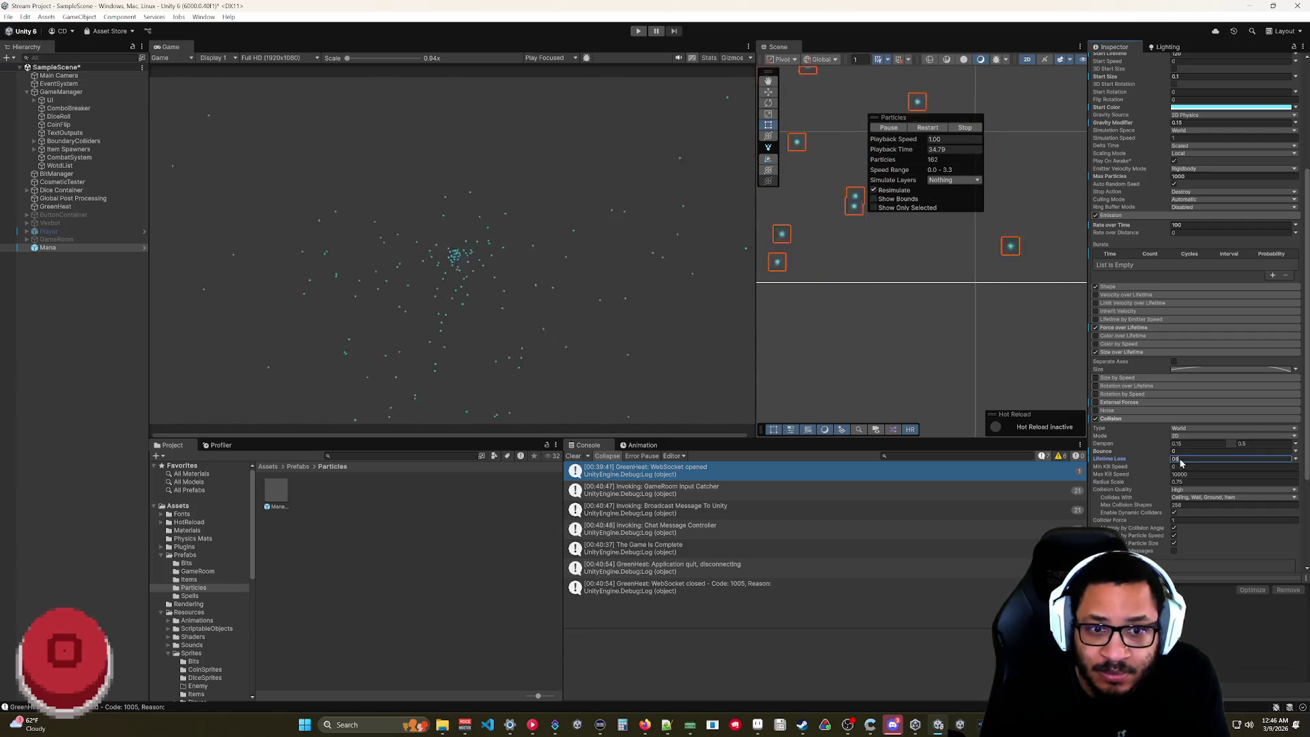
text(.8)
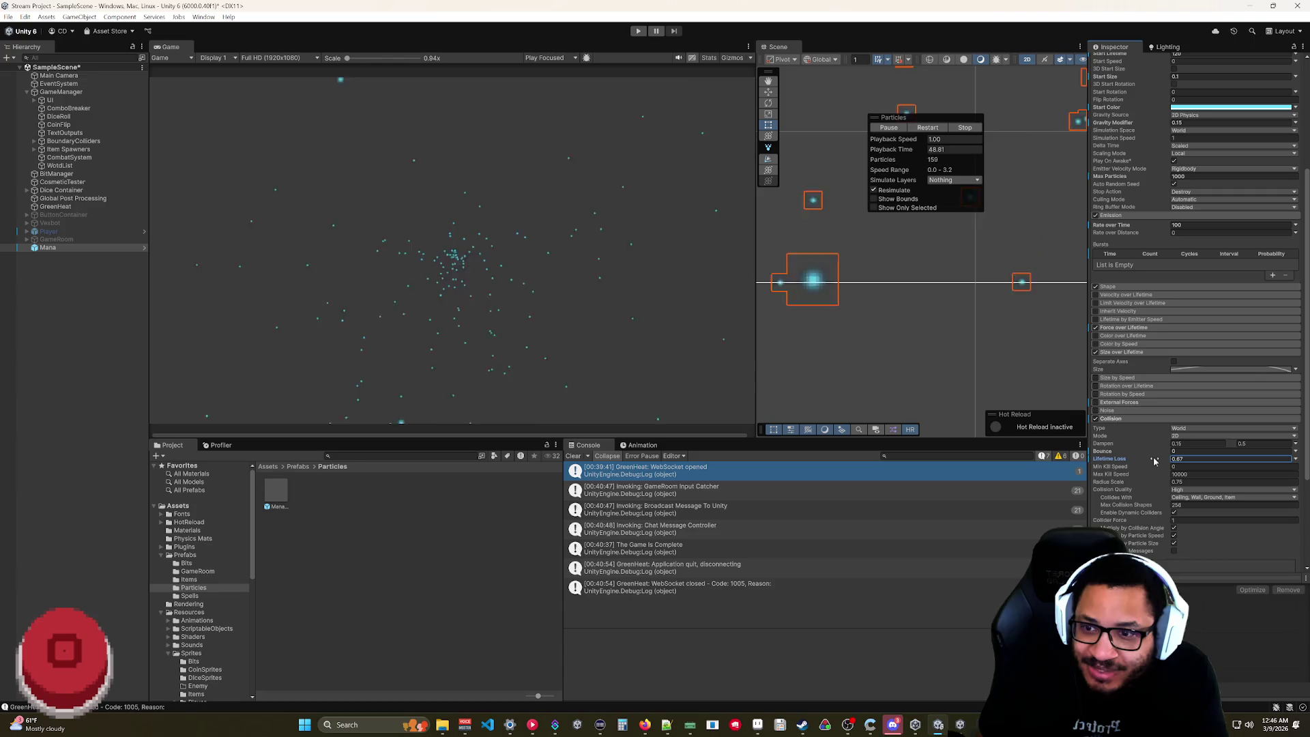
- Set Collision Lifetime Loss to 1 and enable Send Collision Messages
drag(1153, 461, 1149, 461)
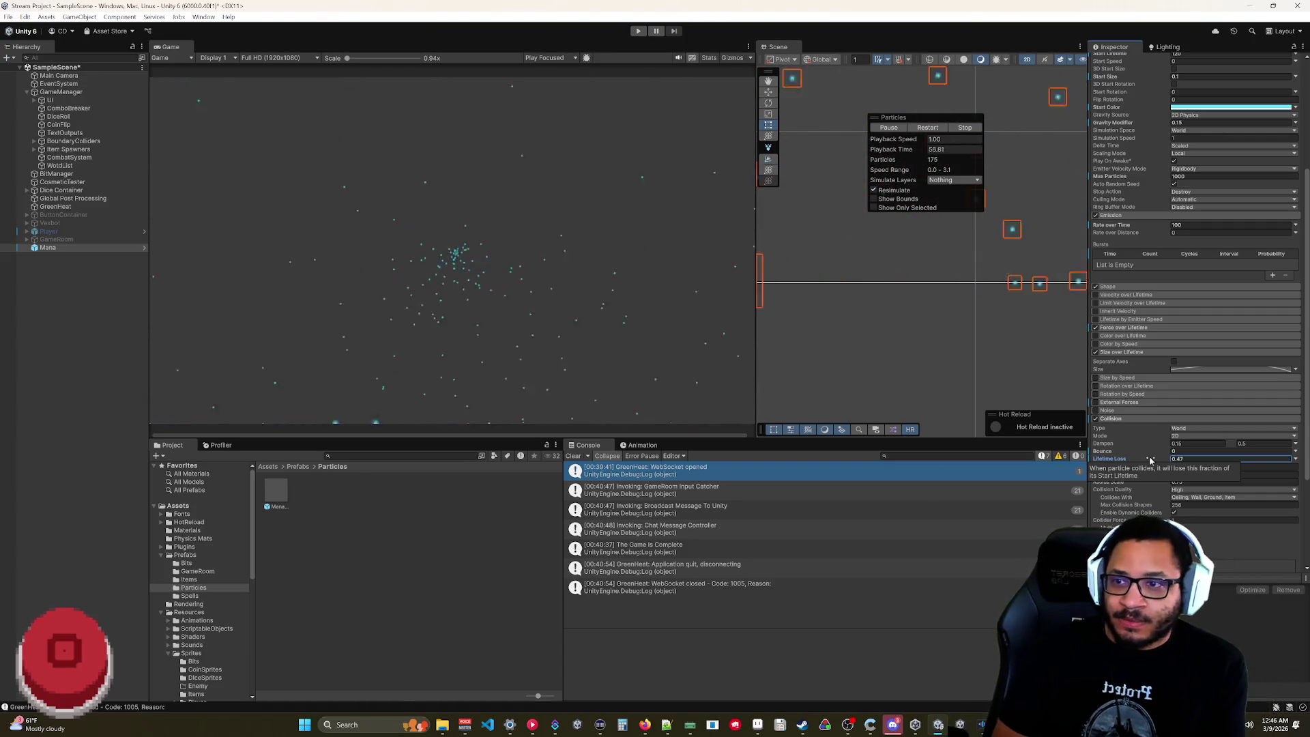
click(1178, 460)
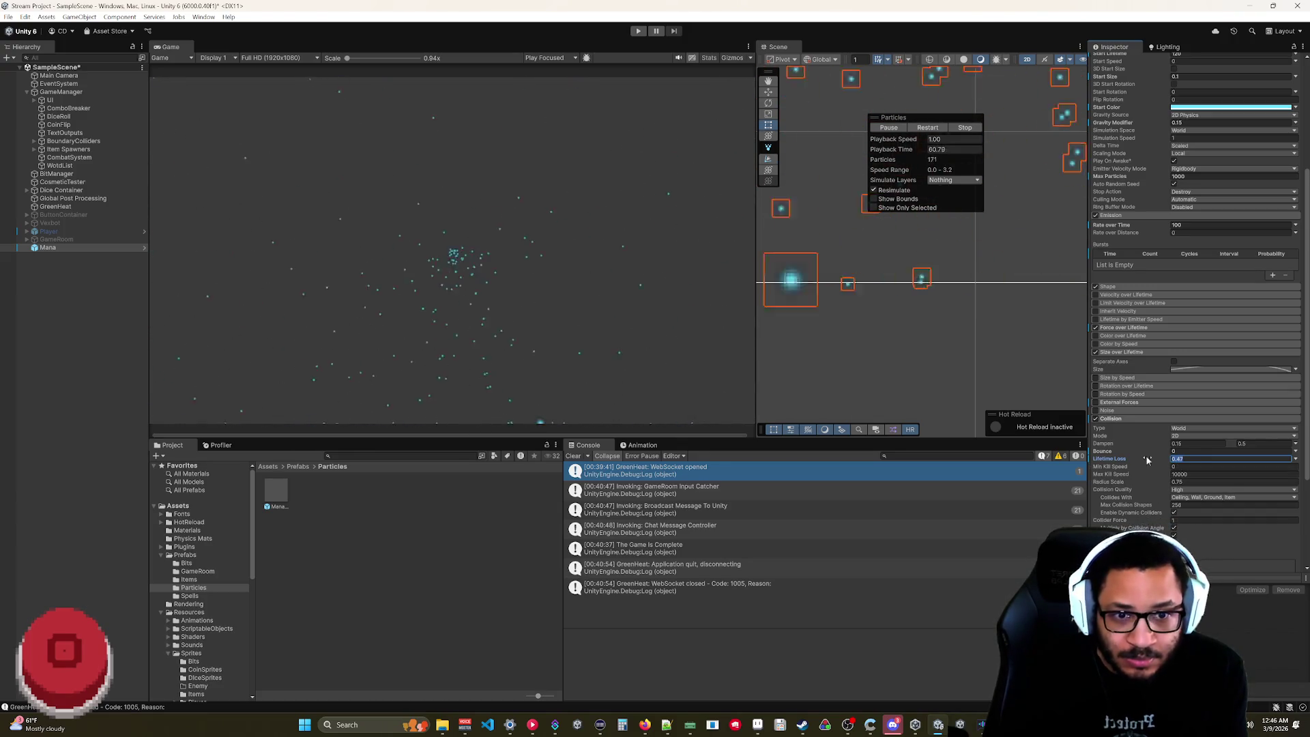
text(1)
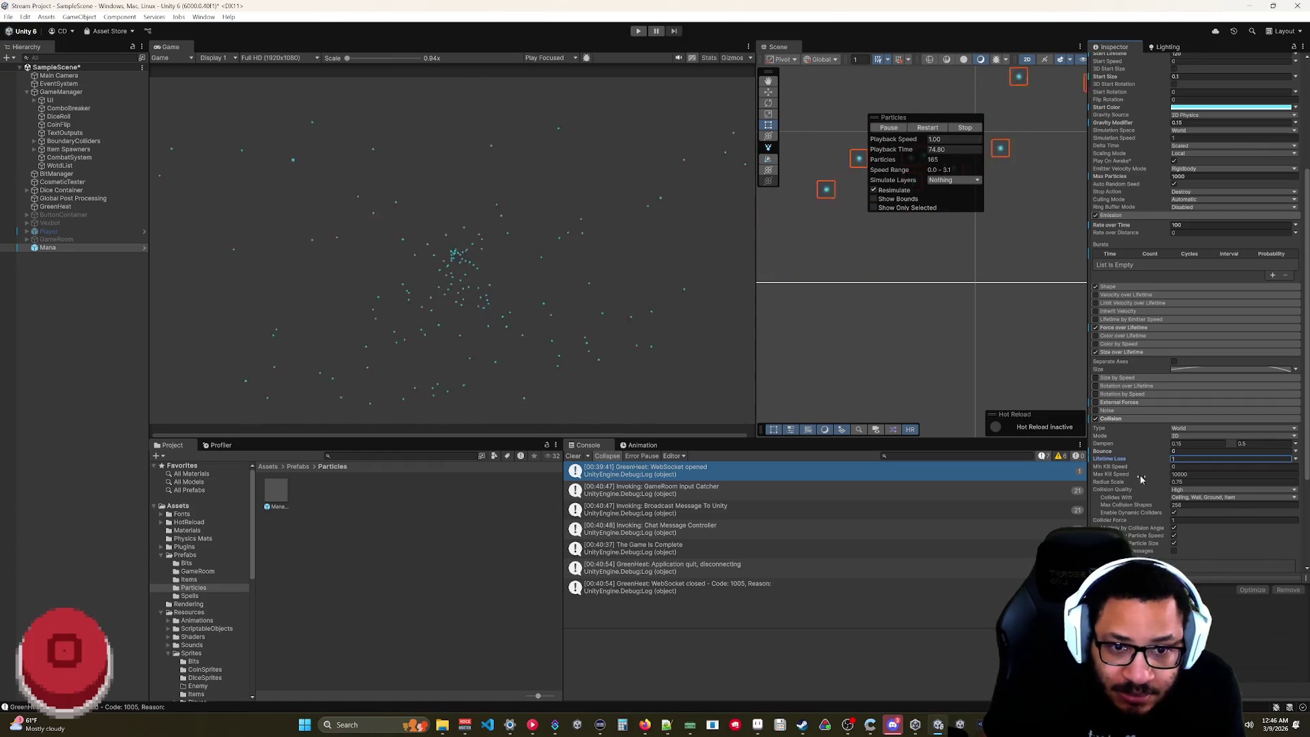
mouse_move(1113, 475)
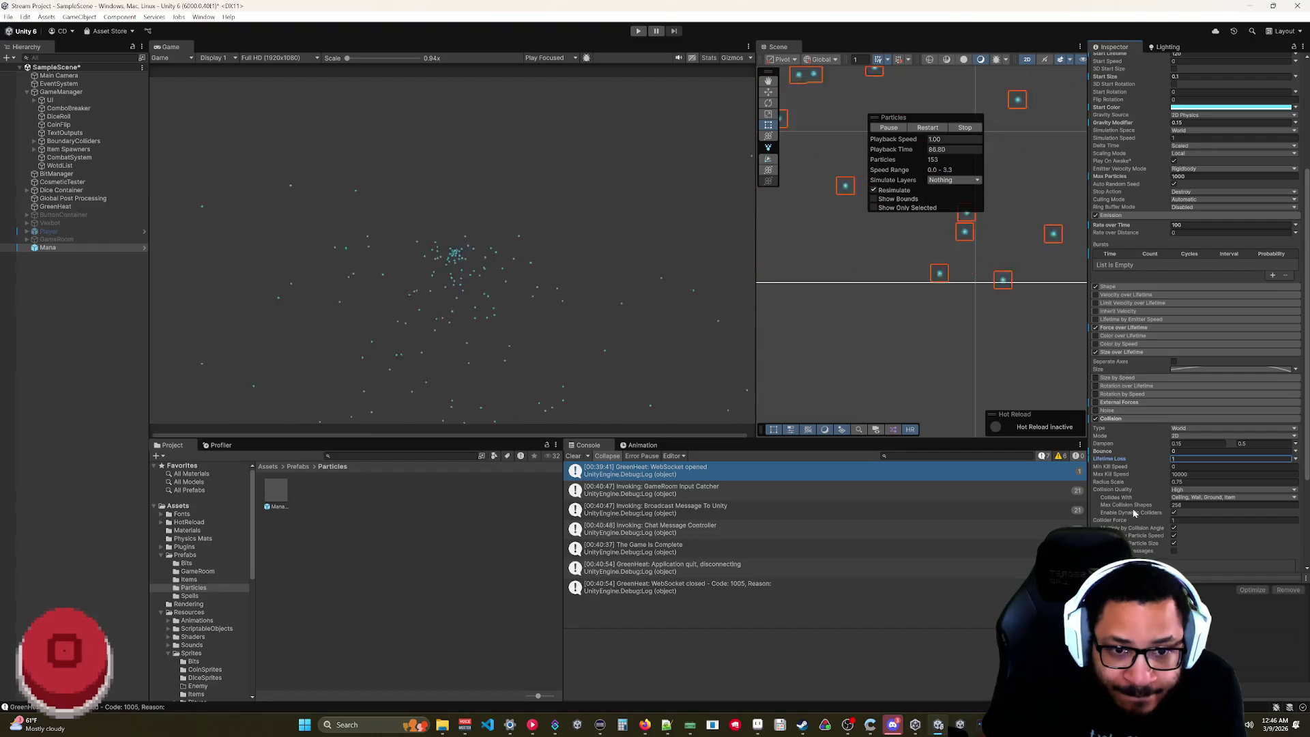
mouse_move(1132, 505)
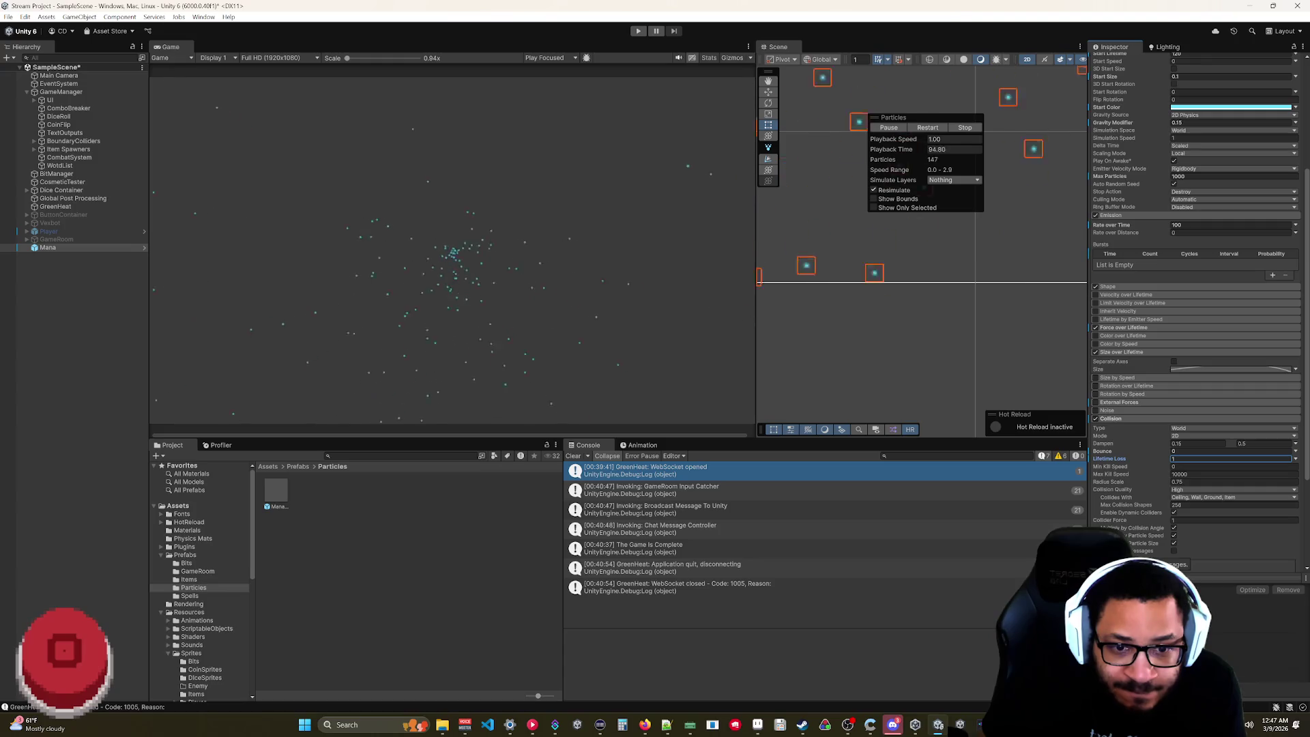
click(1174, 551)
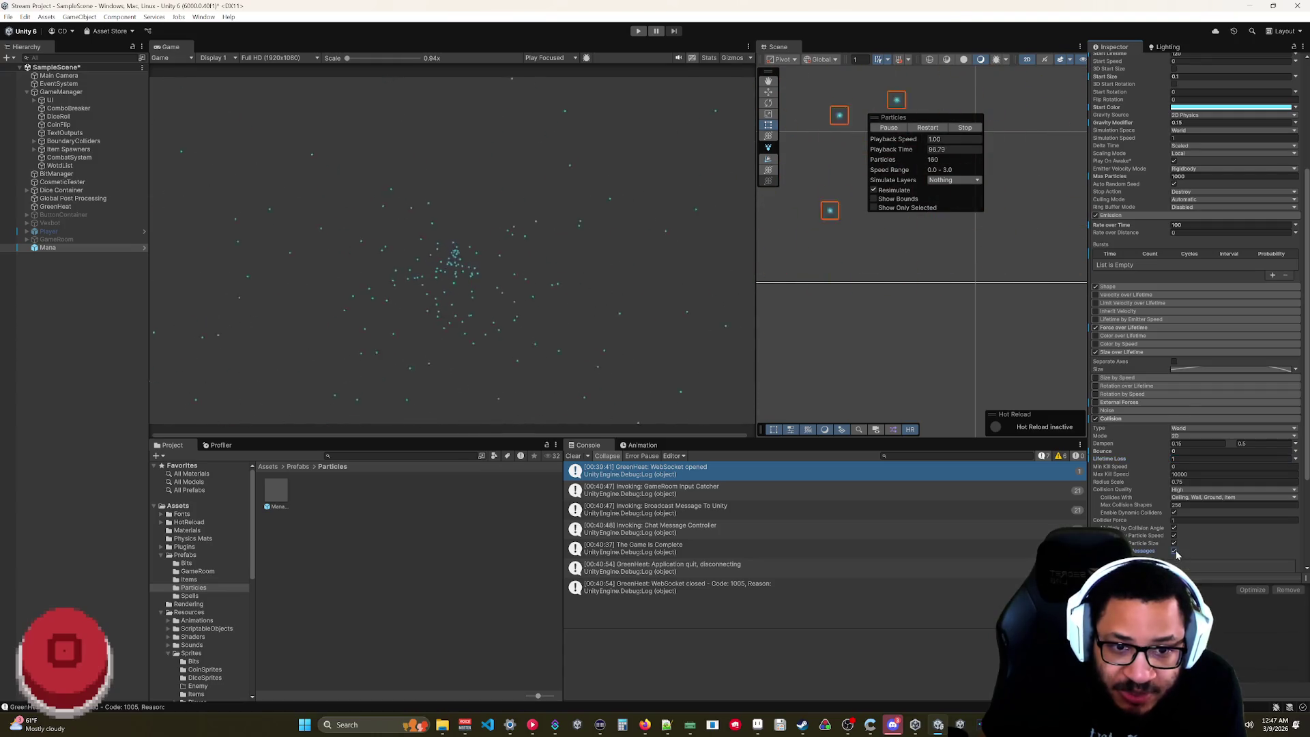
- Show bounds gizmos, disable collision force scaling by size, speed and angle, then stop the preview
scroll(1176, 554, down, 2)
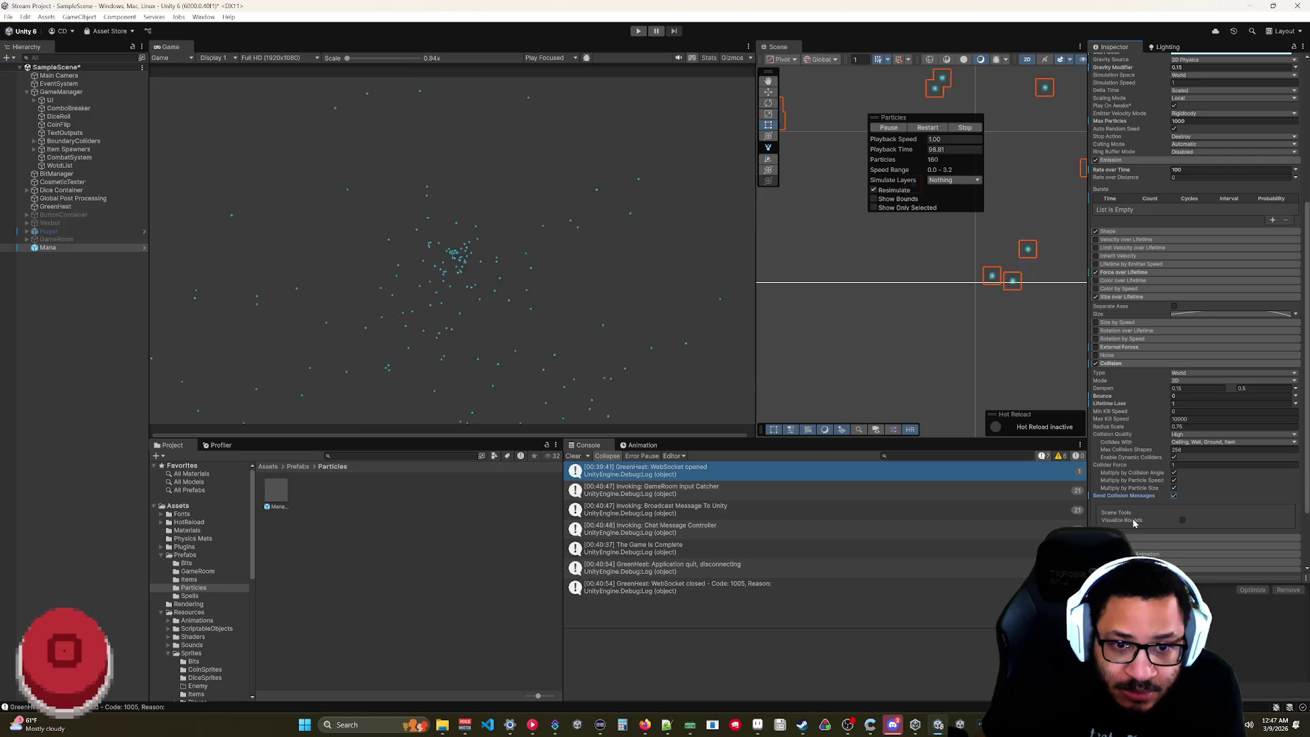
click(1183, 520)
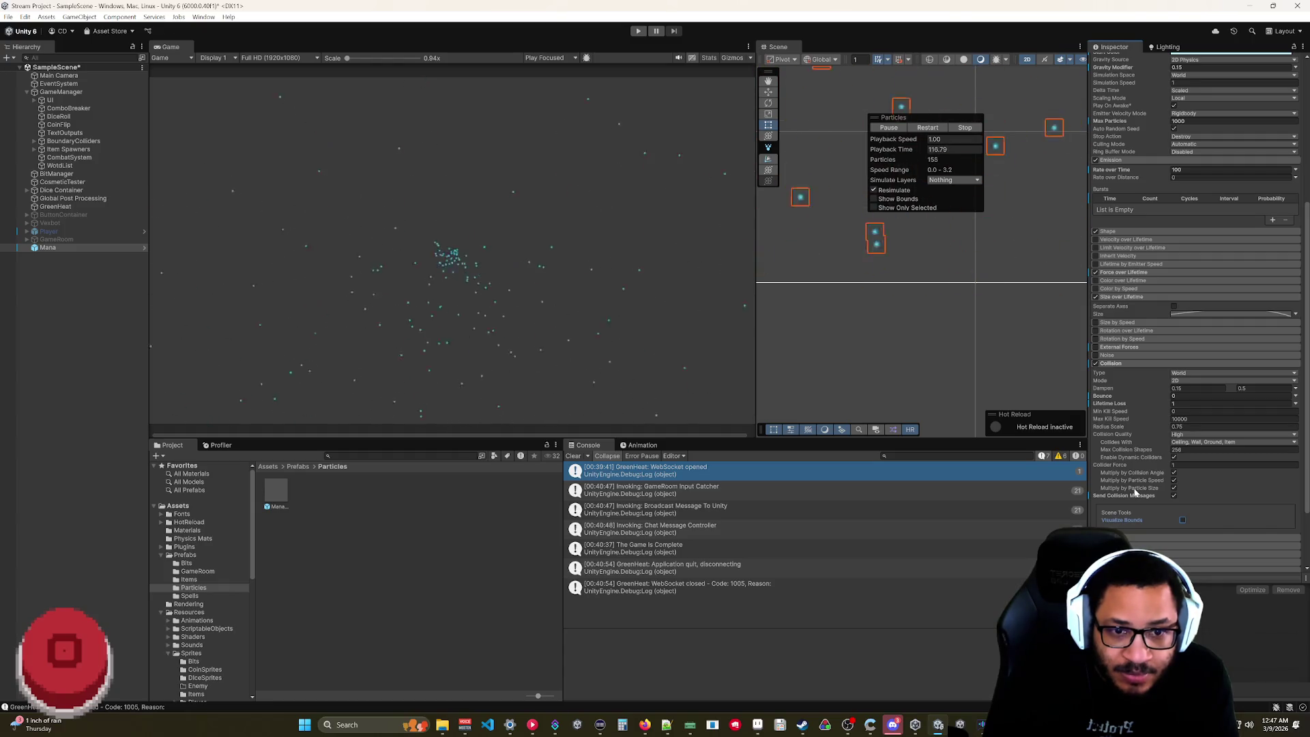
click(1174, 488)
click(1174, 480)
click(1174, 472)
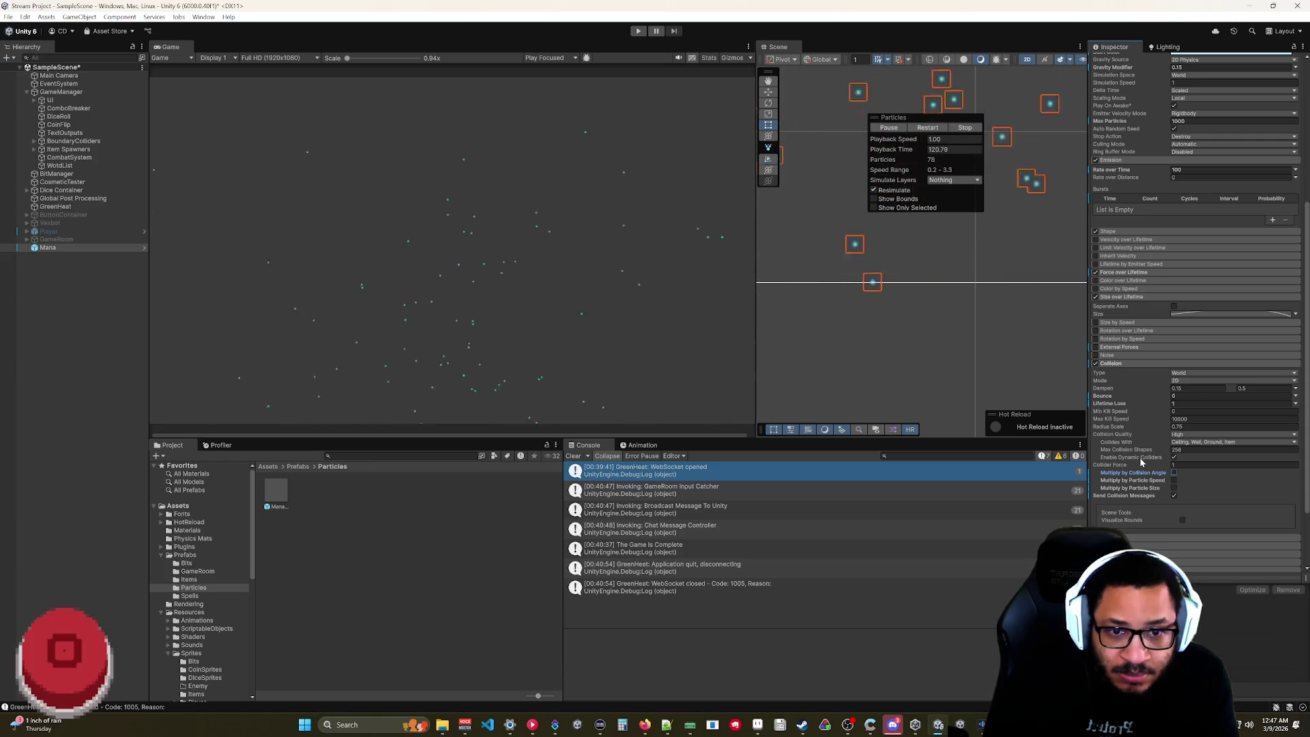
key(.)
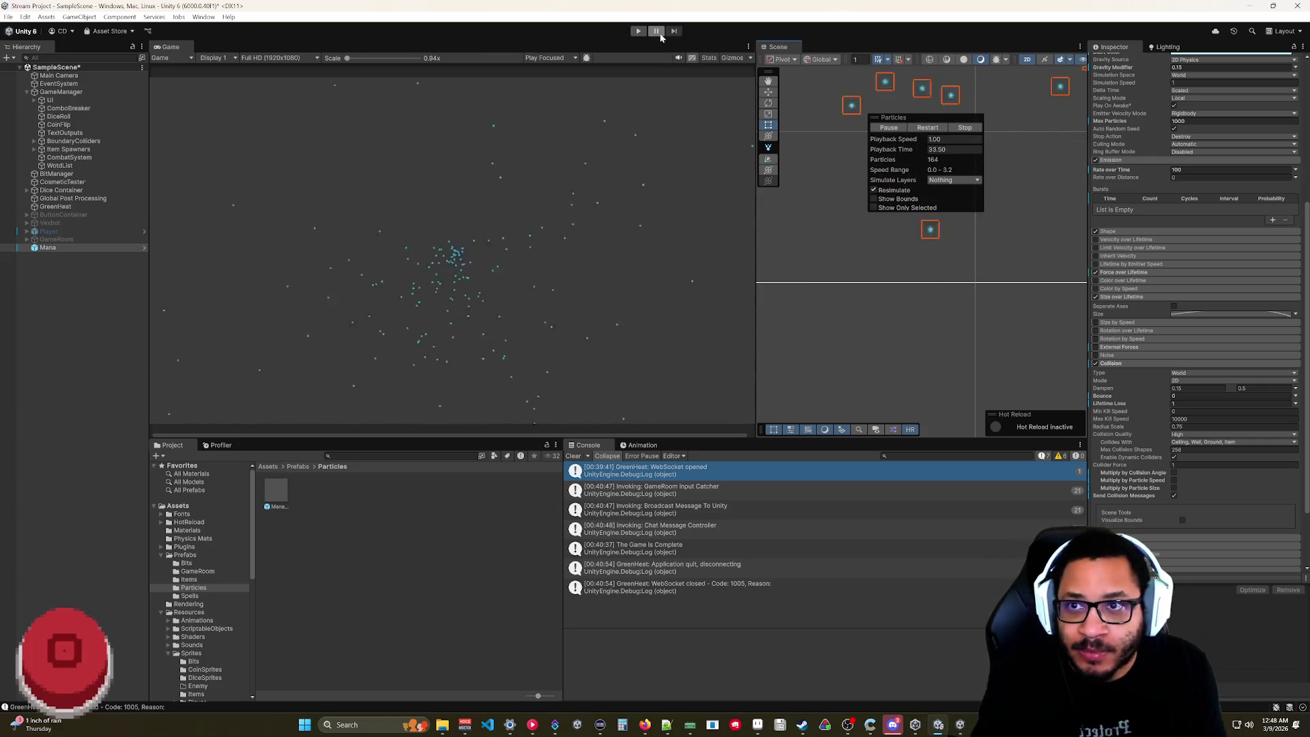
- Pause toolbar playback and stop the Particles preview, resetting time and particle count to 0
click(657, 31)
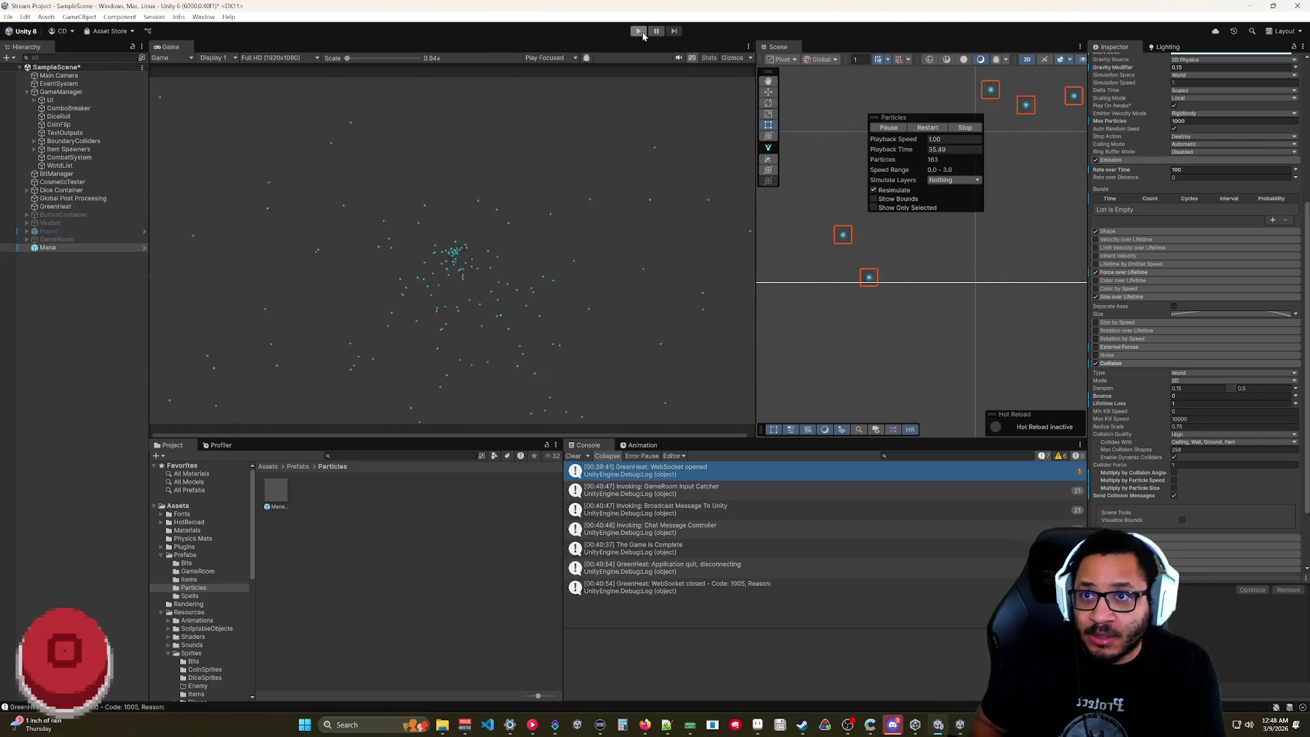
click(888, 128)
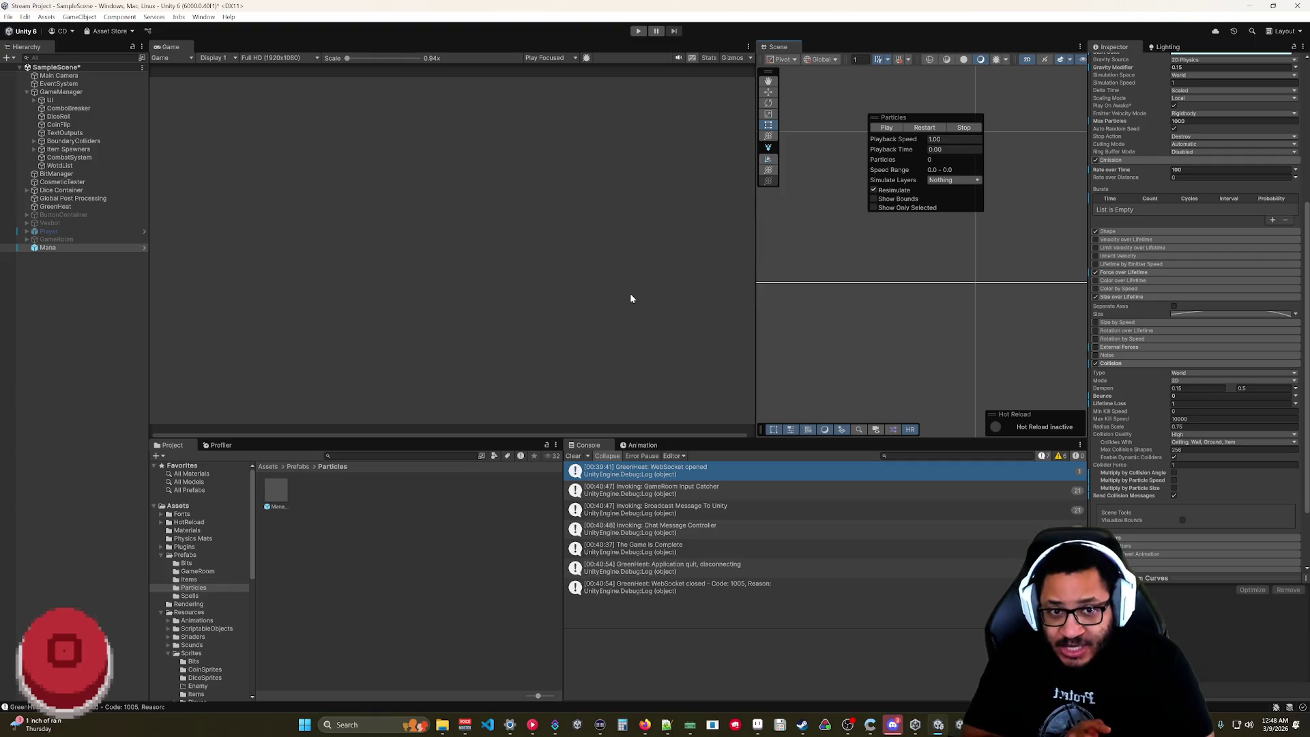
- Create an empty GameObject from the Hierarchy and search components for 'sprite rend'
right_click(43, 285)
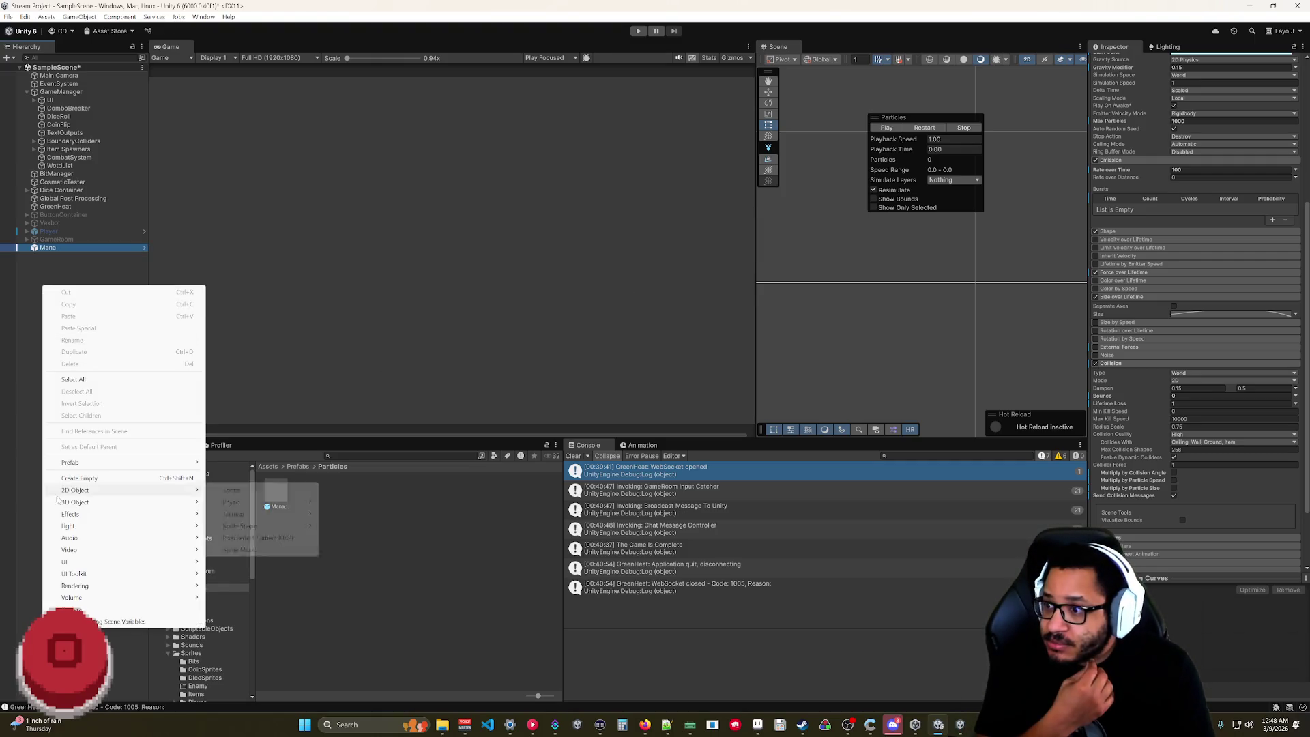
click(80, 478)
text(Mana Gravity Source)
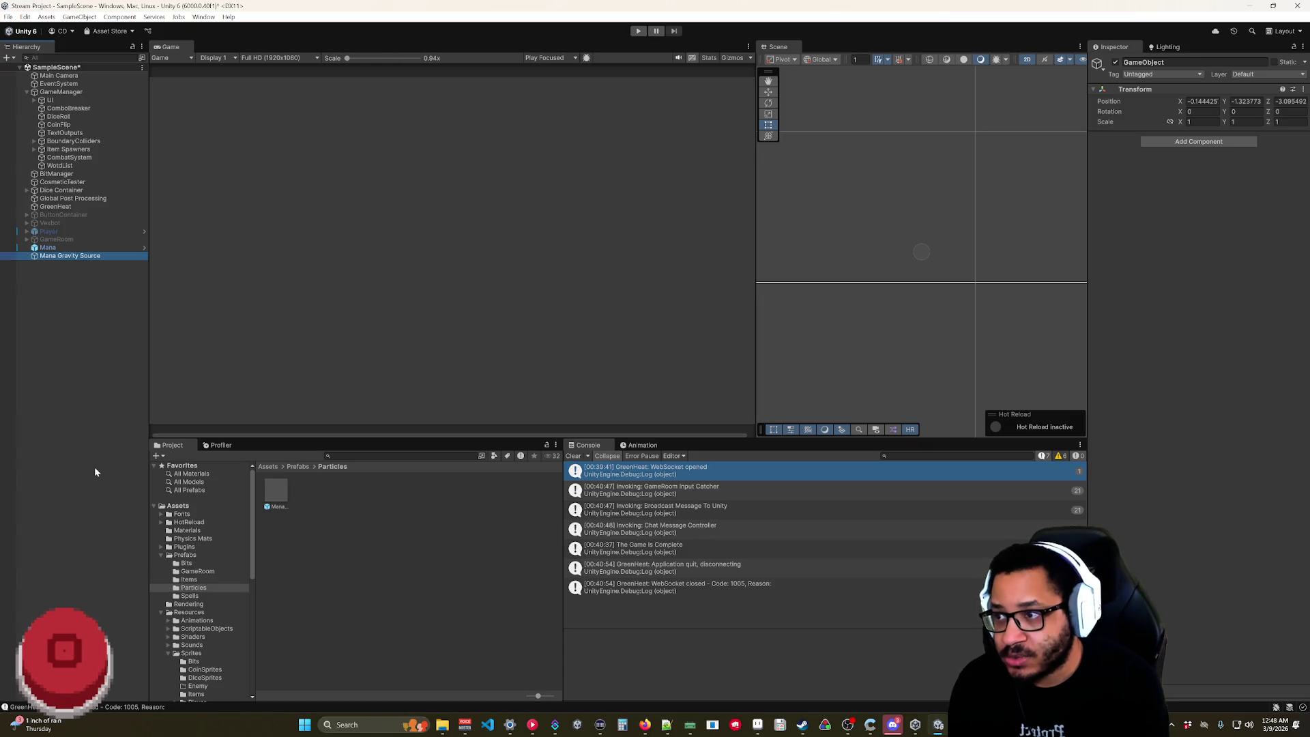
click(1185, 141)
text(sprite rend)
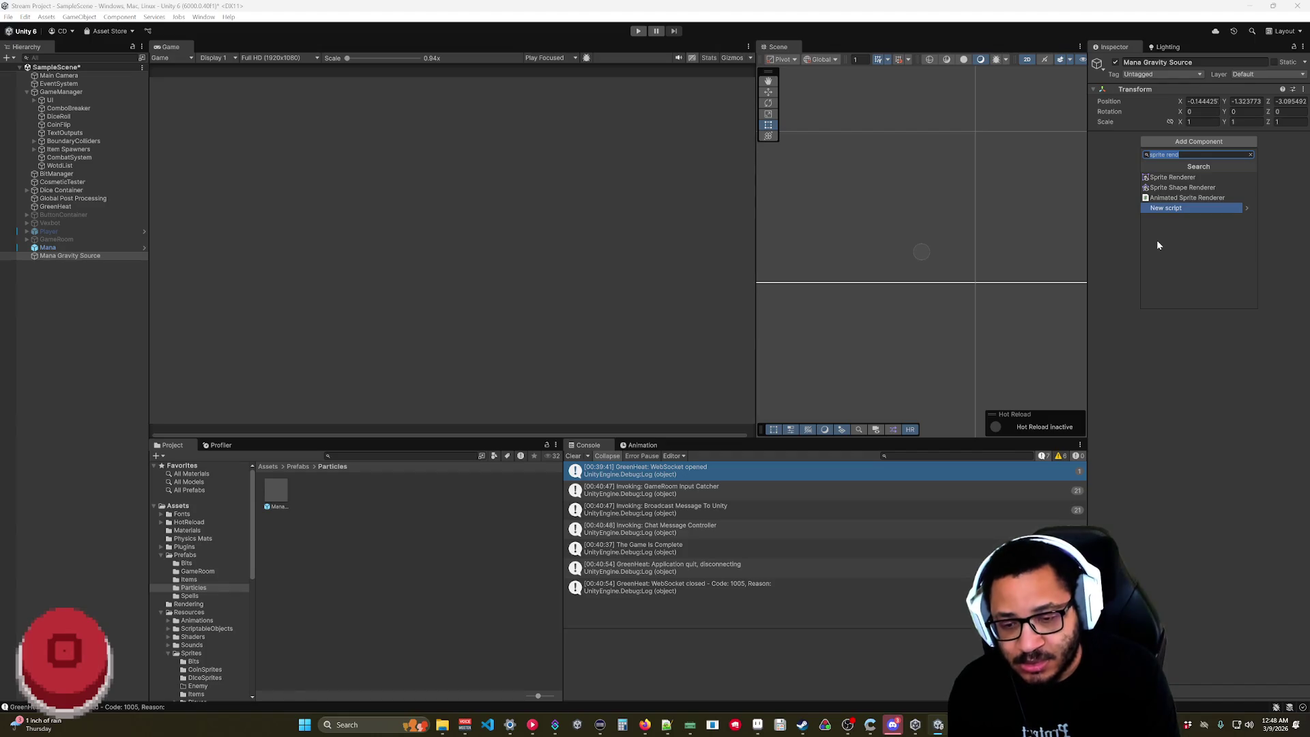
- Add a Rigidbody 2D via an Add Component search for 'rigi', then open the Layer list
text(rigi)
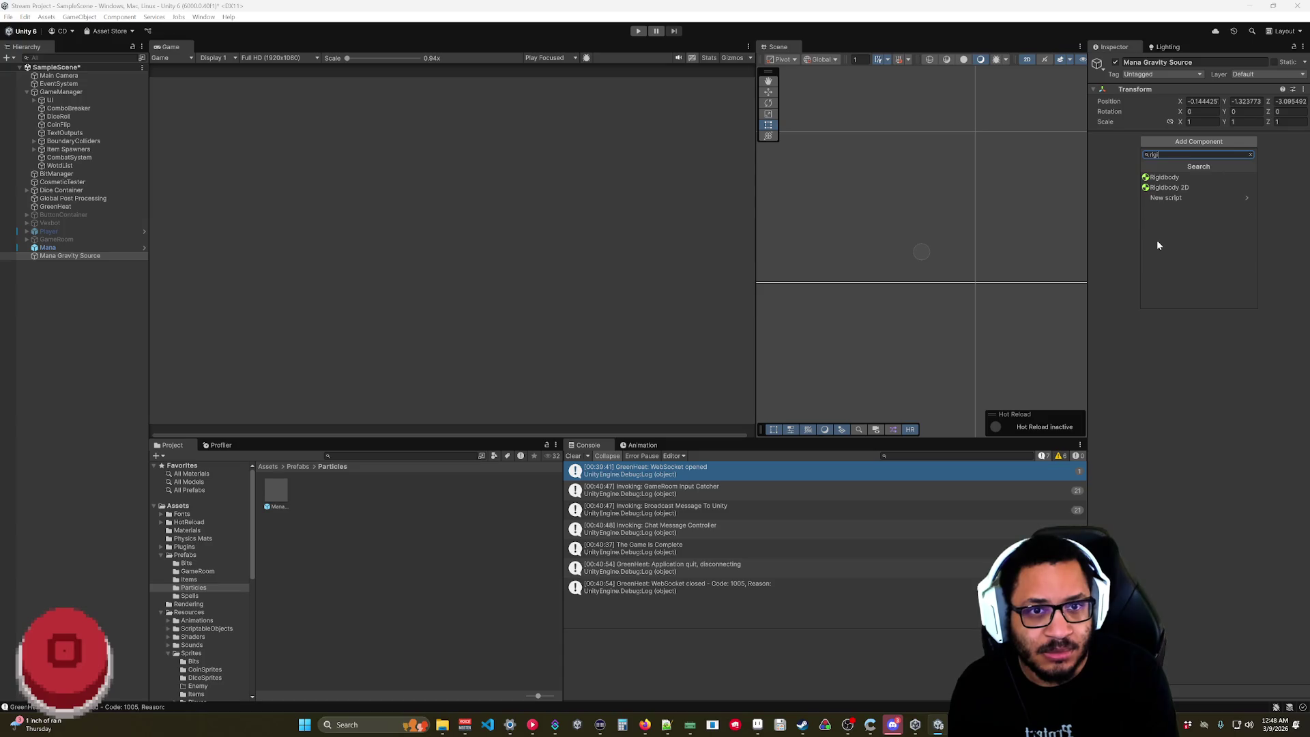
click(1160, 190)
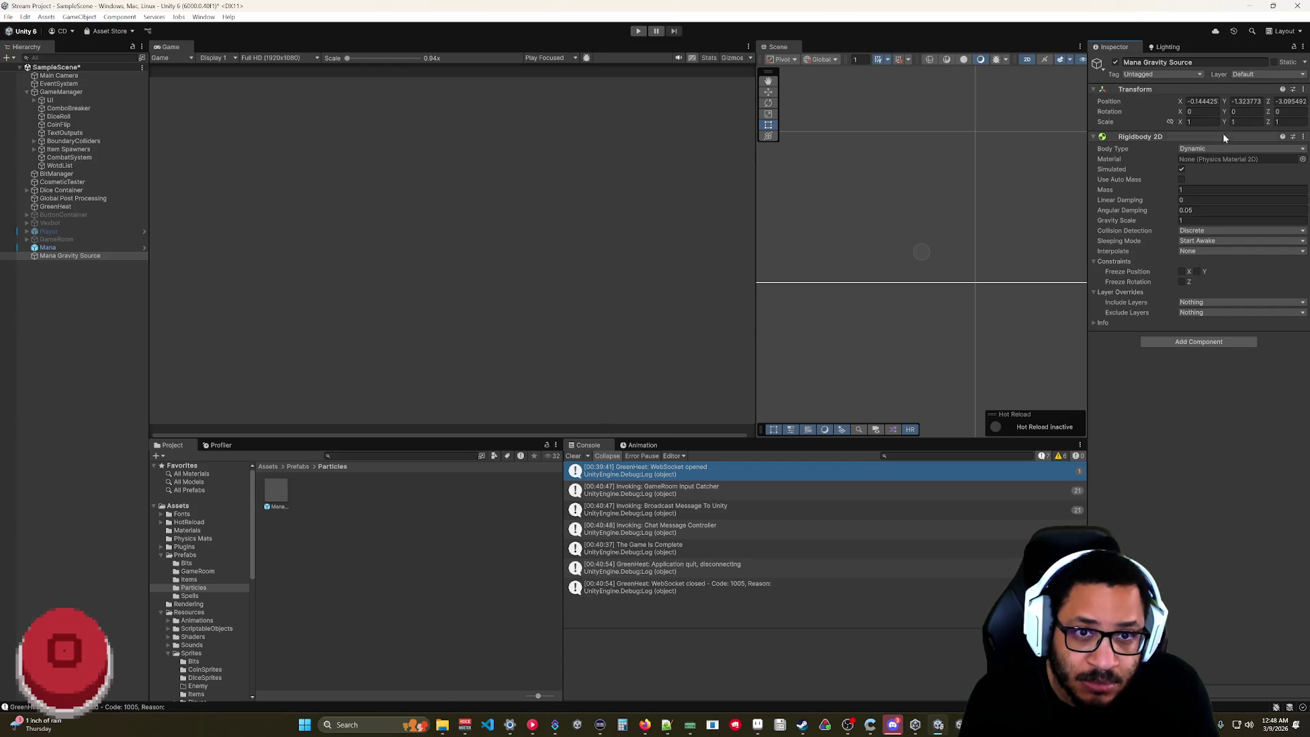
click(1247, 81)
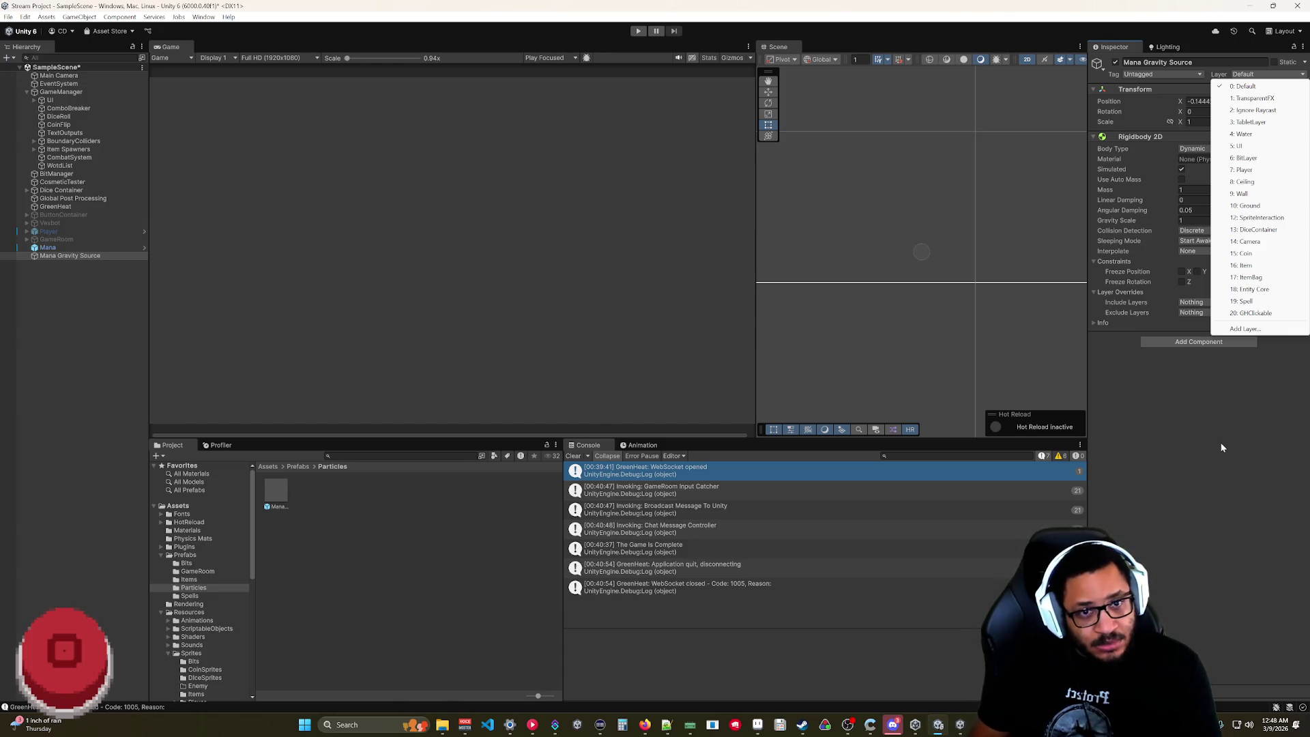
- Name User Layer 11 'ManaGravity' in the layer settings
click(1262, 334)
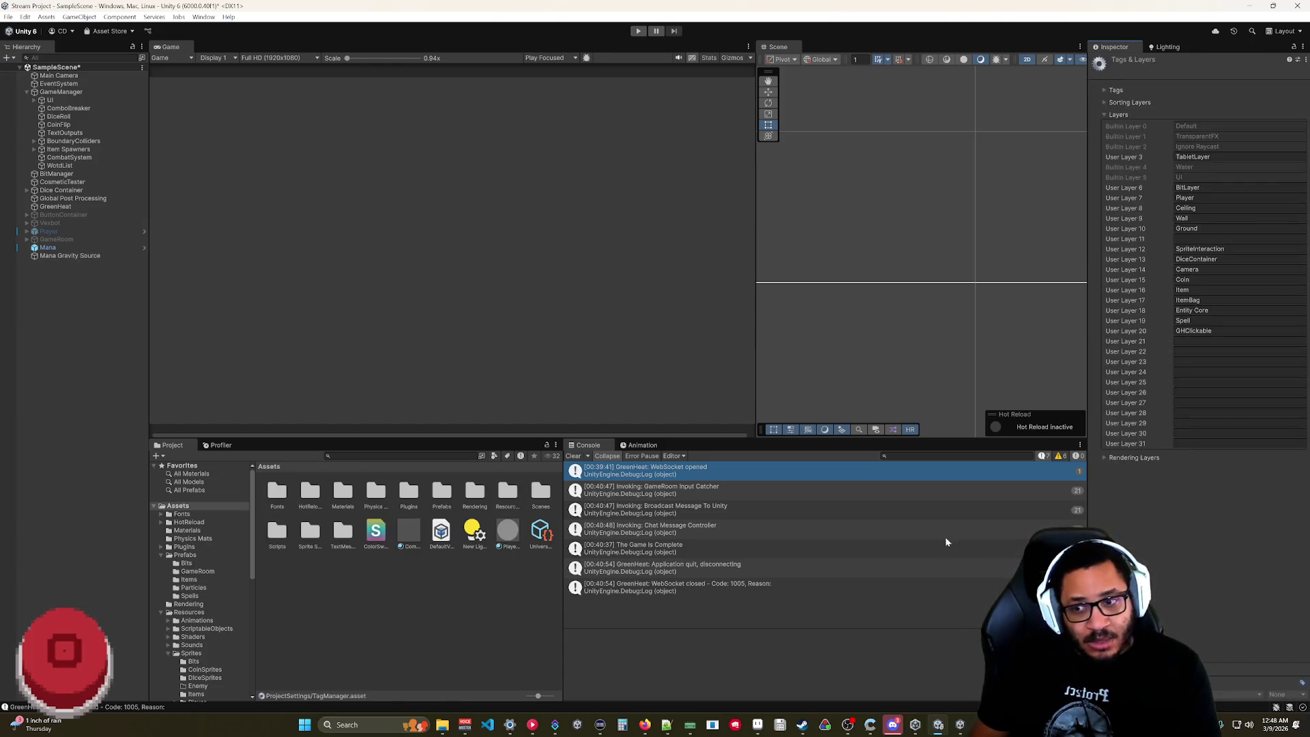
click(1187, 341)
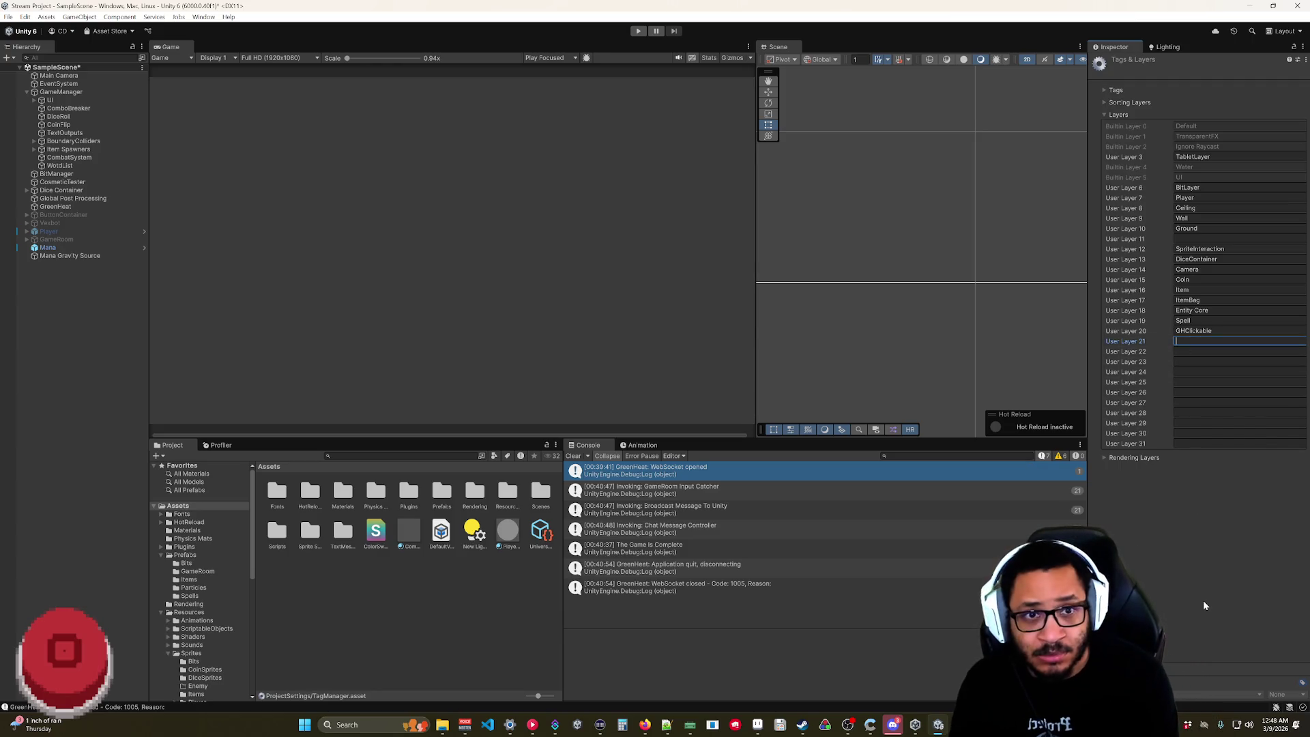
click(1200, 239)
text(P)
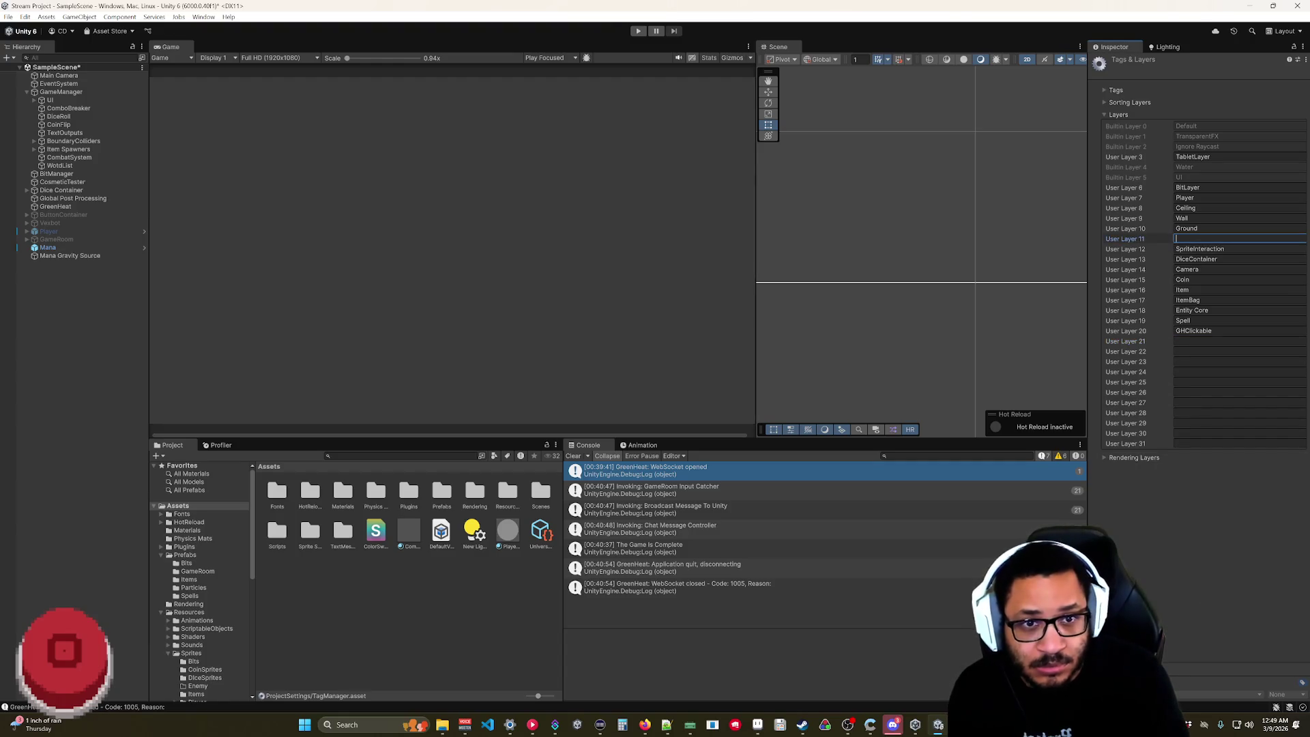
text(articleG)
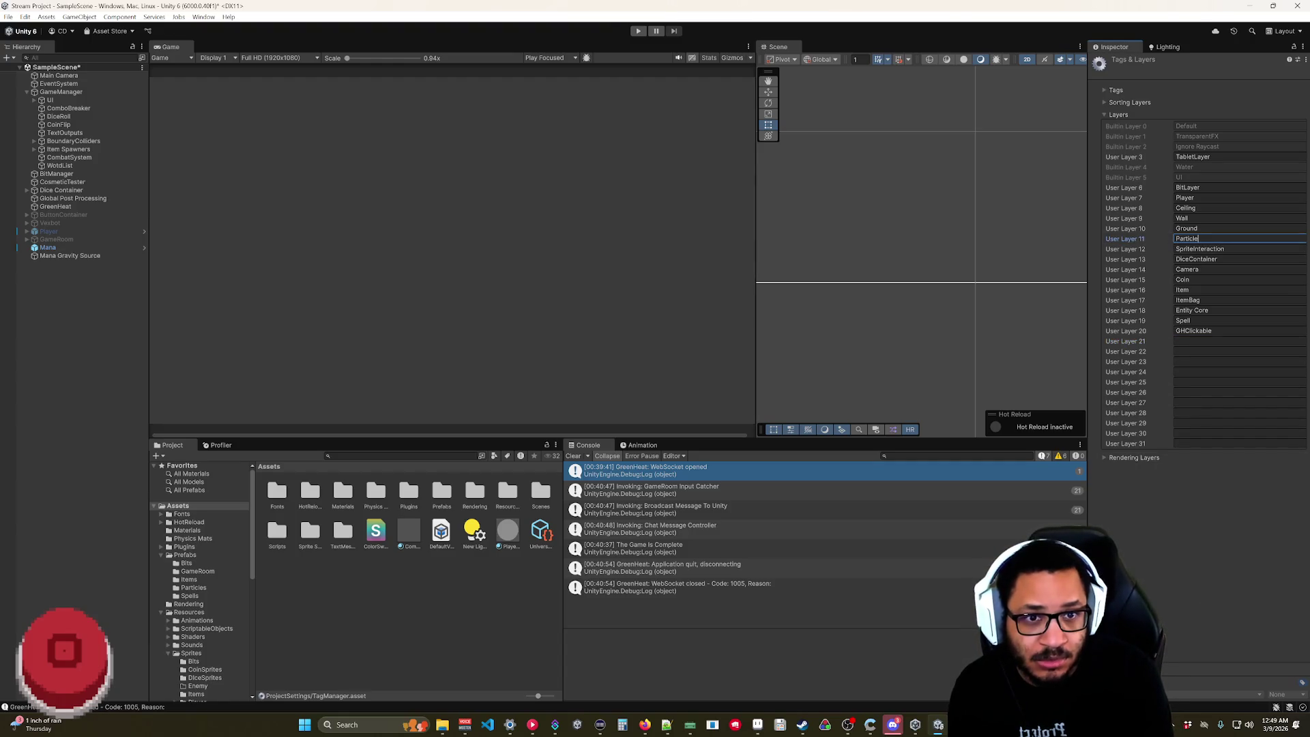
key(BackSpace)
key(BackSpace)
key(BackSpace)
text(ManaGravity)
key(Return)
- Assign Mana Gravity Source to the ManaGravity layer
click(68, 255)
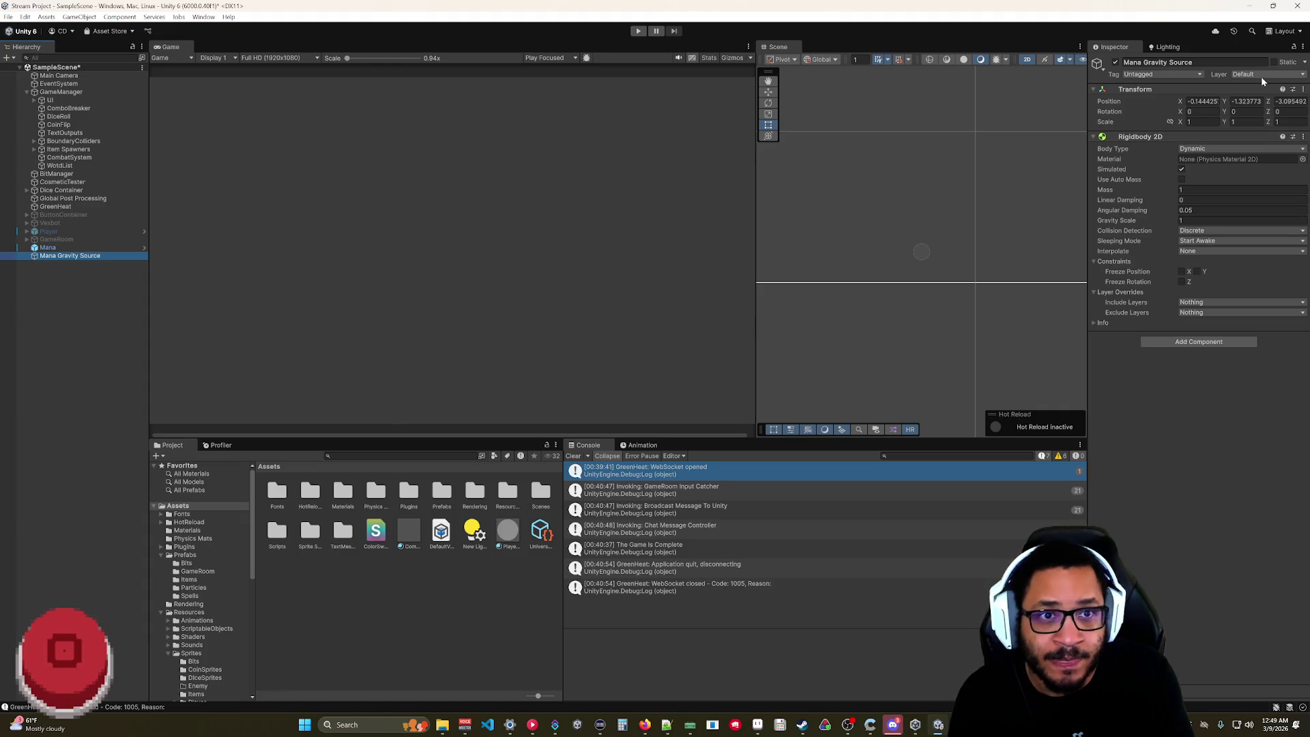
click(1259, 75)
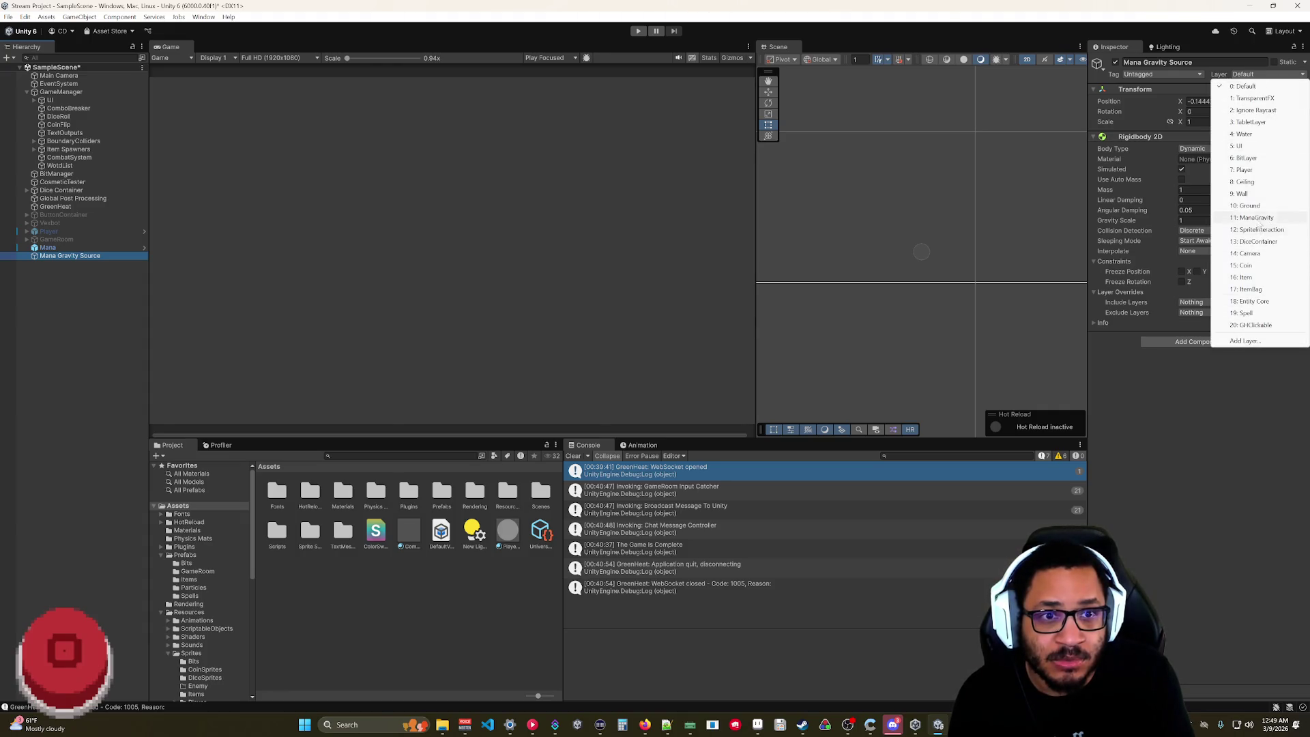
click(1259, 220)
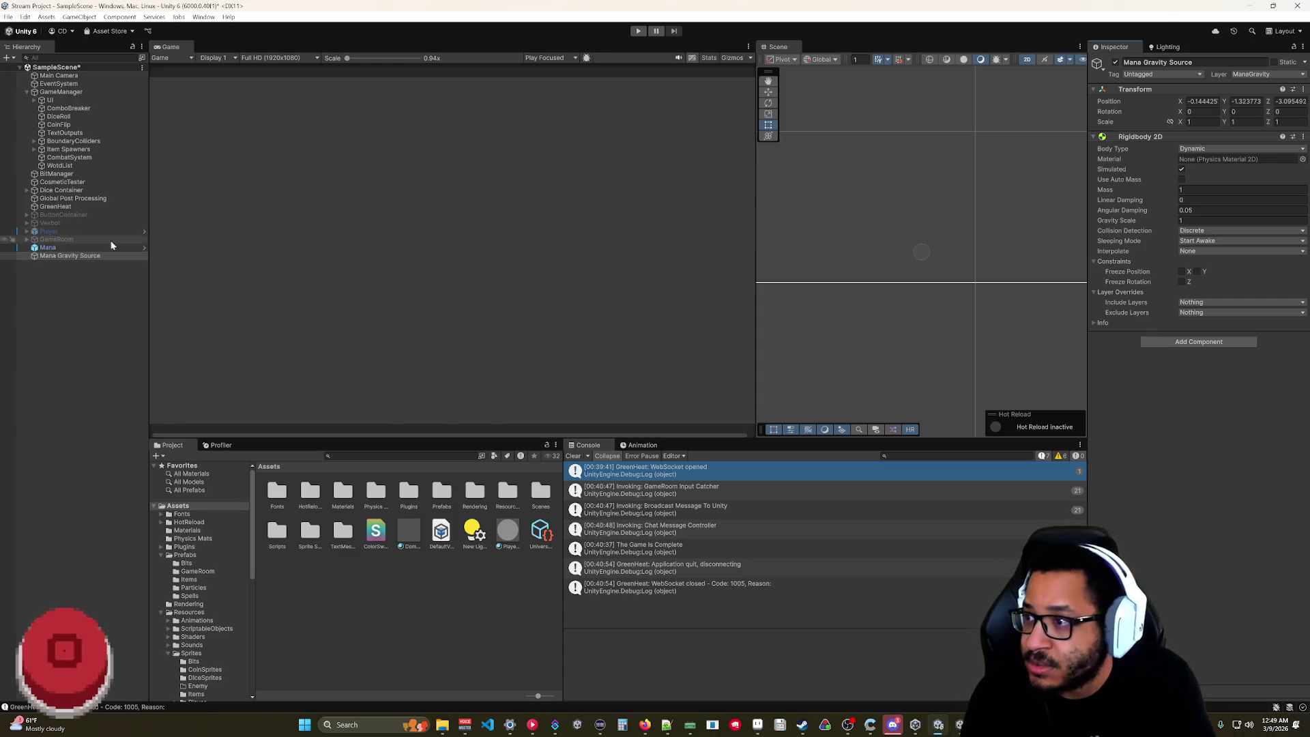
click(85, 247)
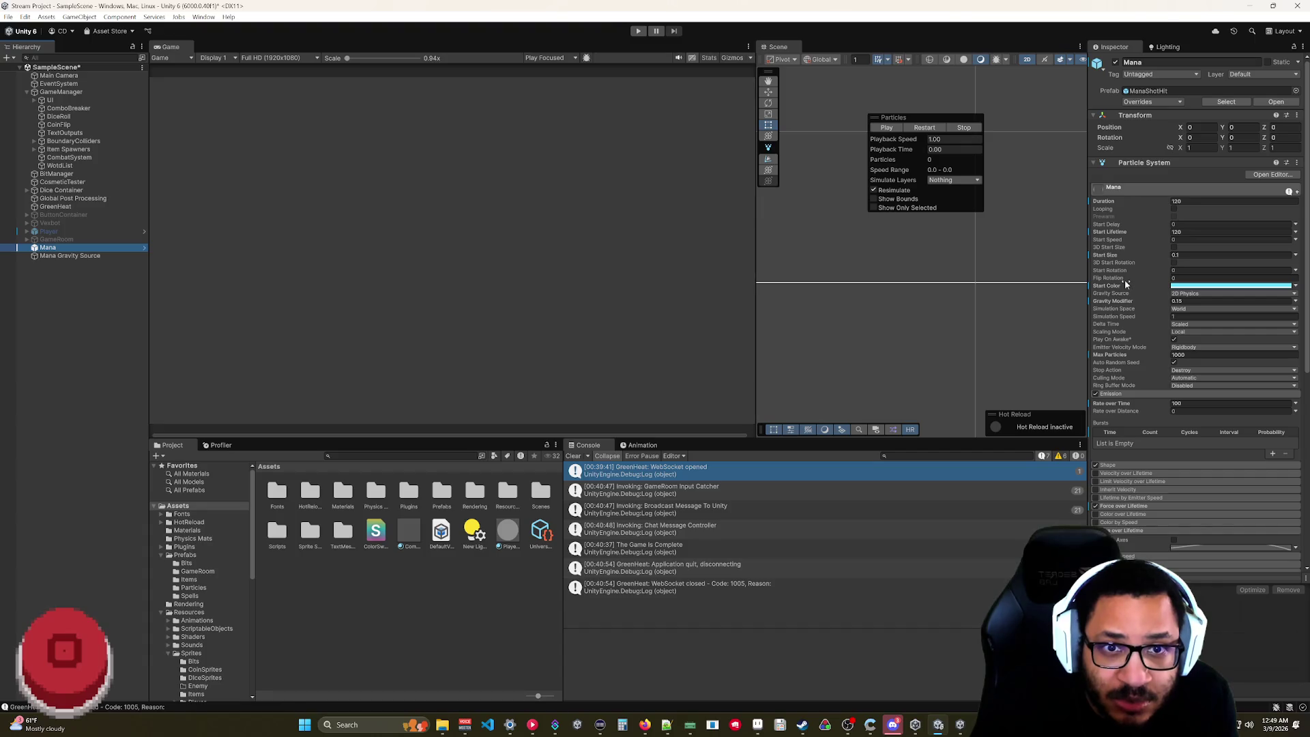
- Switch the Mana particles' Collides With layers from Ceiling, Wall and Ground to ManaGravity
scroll(1126, 283, down, 5)
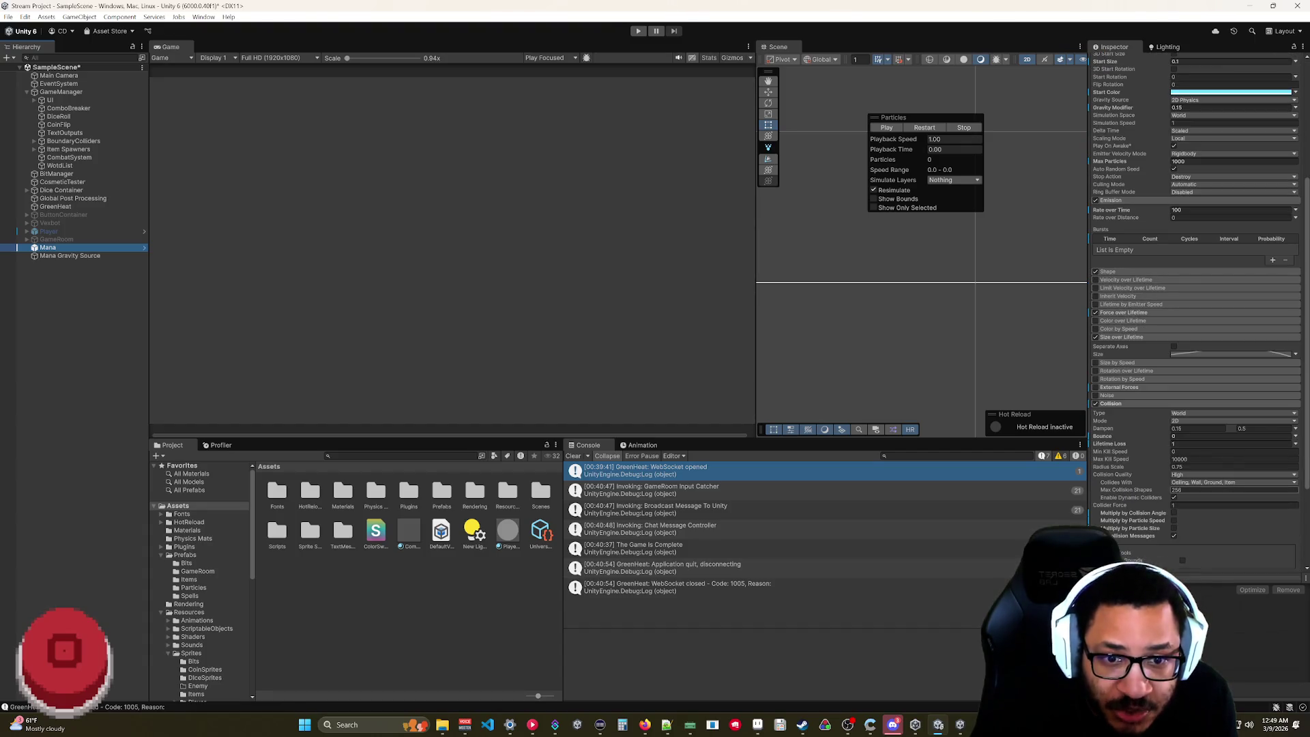
click(1200, 481)
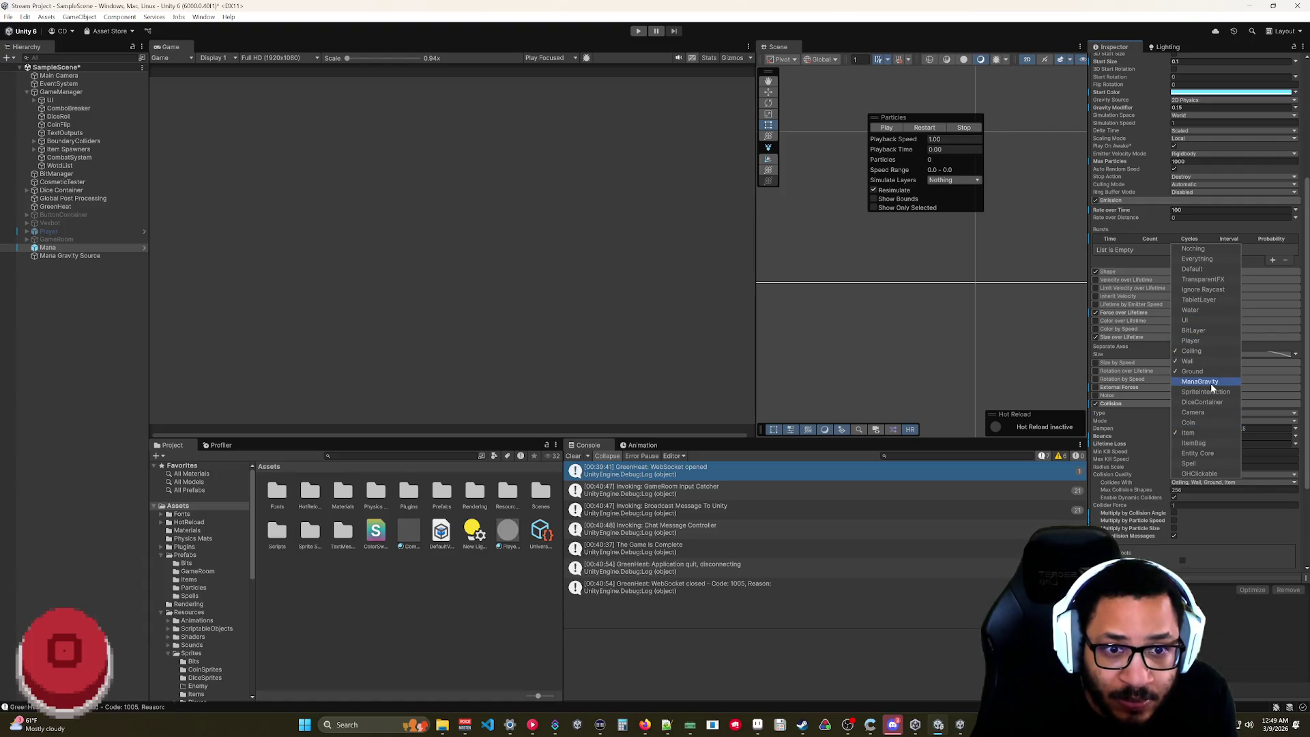
click(1194, 372)
click(1191, 360)
click(1192, 352)
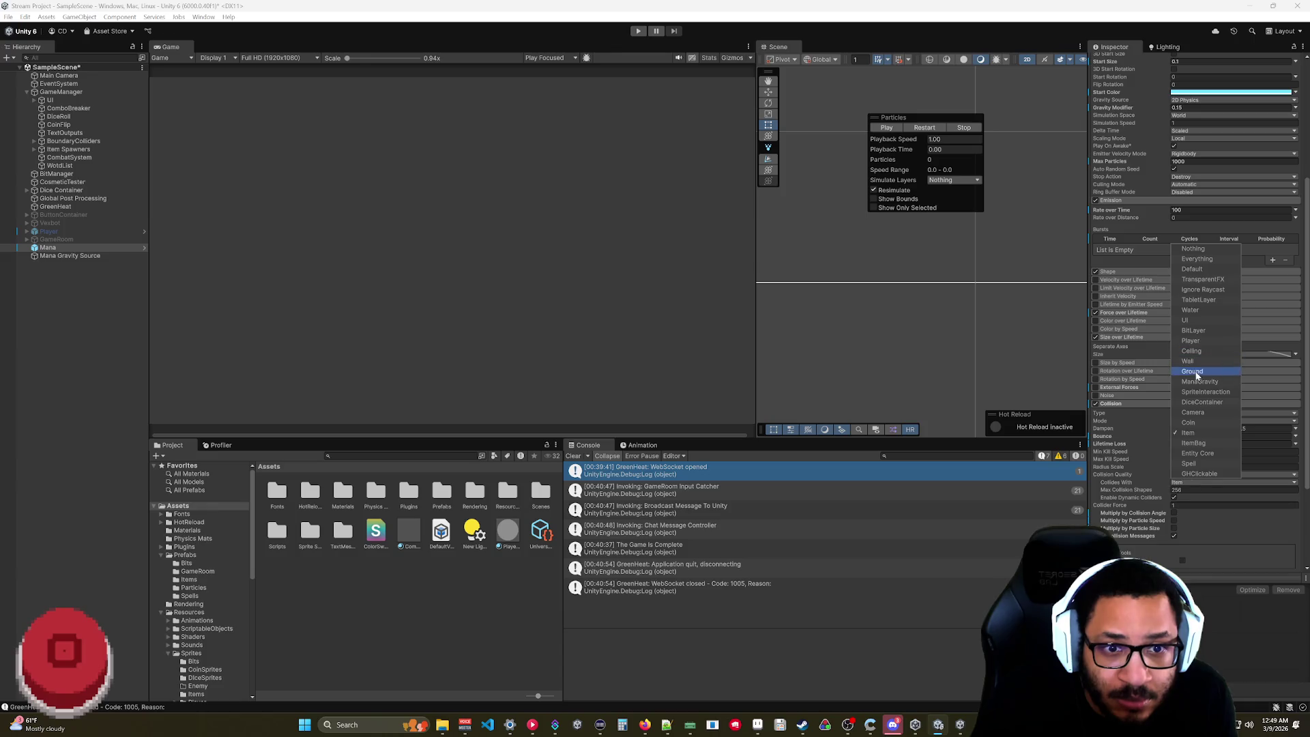
click(1197, 382)
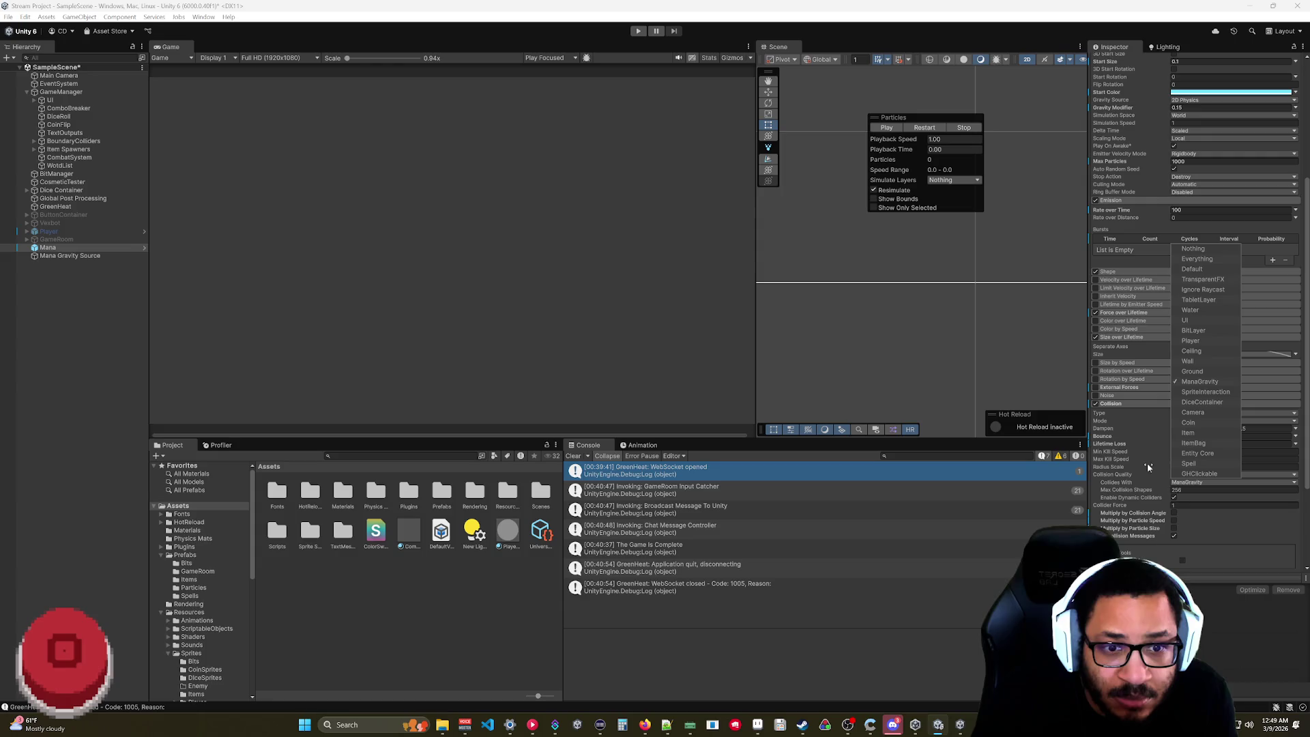
click(1146, 226)
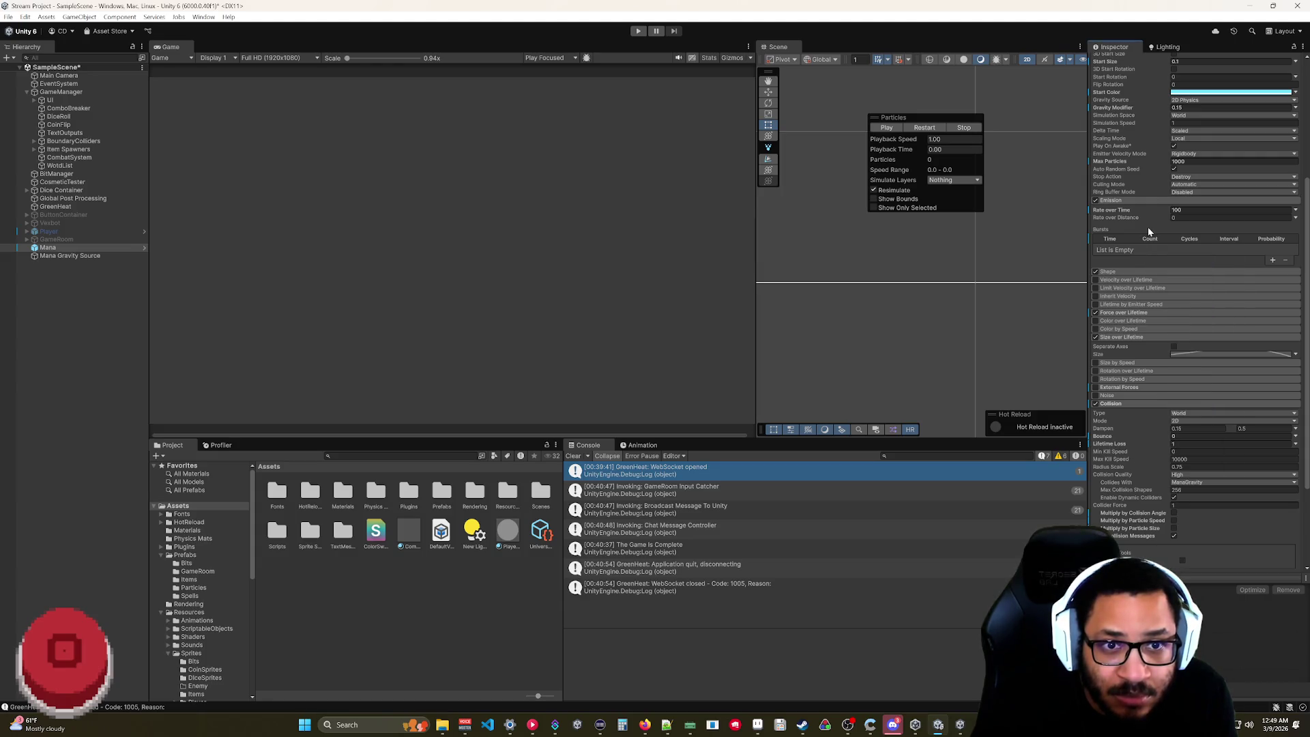
click(61, 258)
- Frame Mana Gravity Source and nudge it down to Position Y -1.04
key(f)
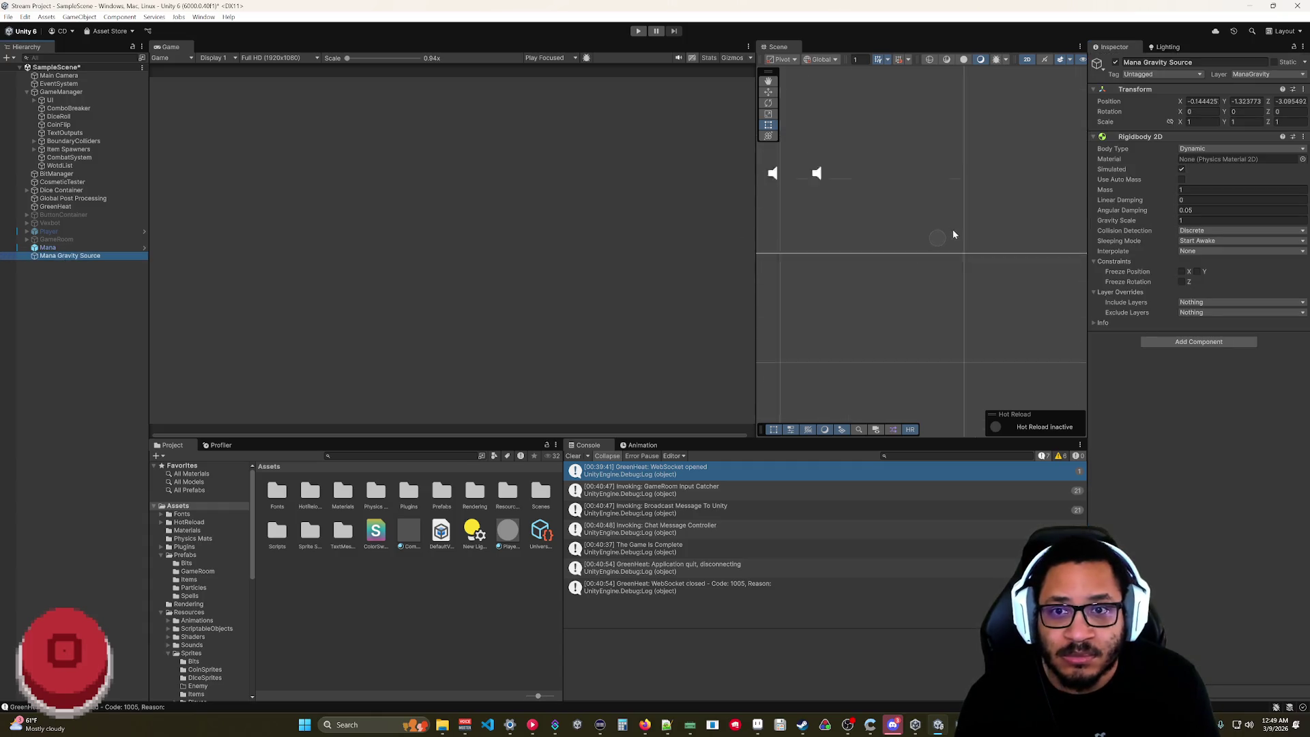
drag(935, 227, 907, 252)
scroll(906, 251, up, 2)
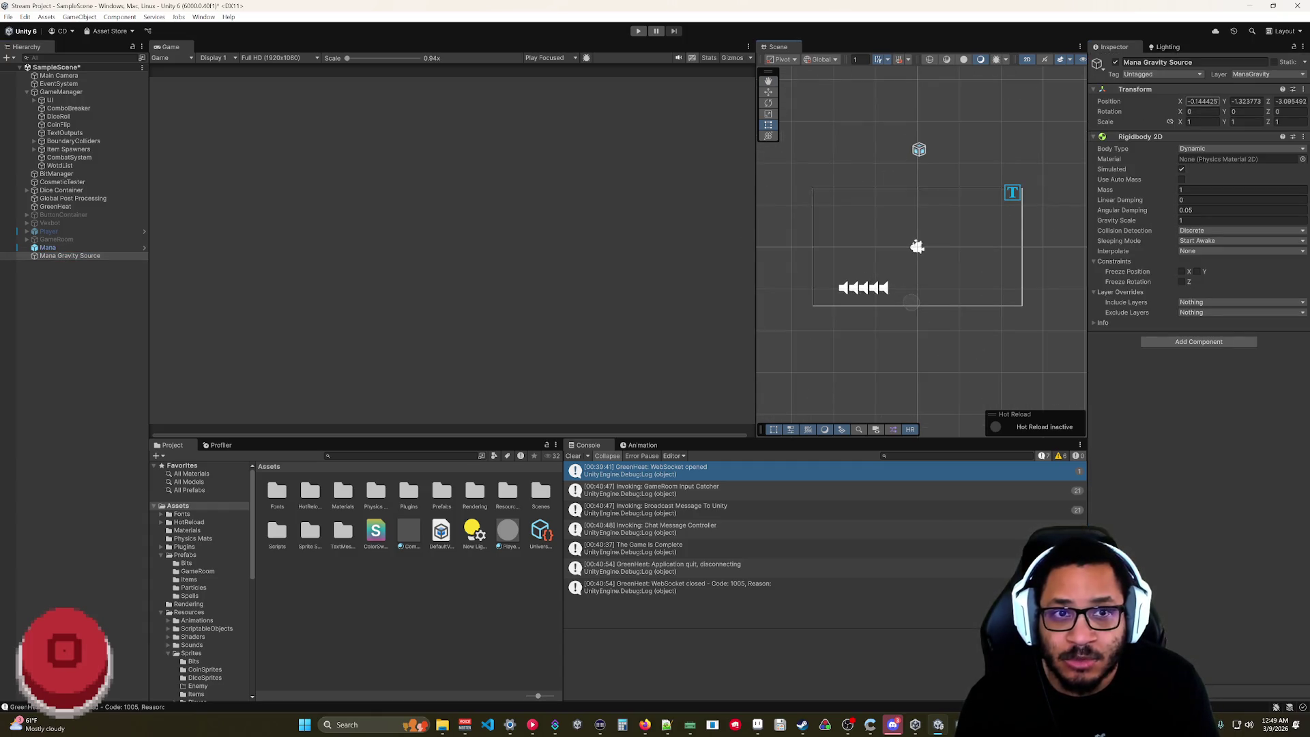
drag(1226, 102, 1232, 103)
- Set Gravity Scale to 5 and run a short play test
click(1214, 220)
text(5)
key(Return)
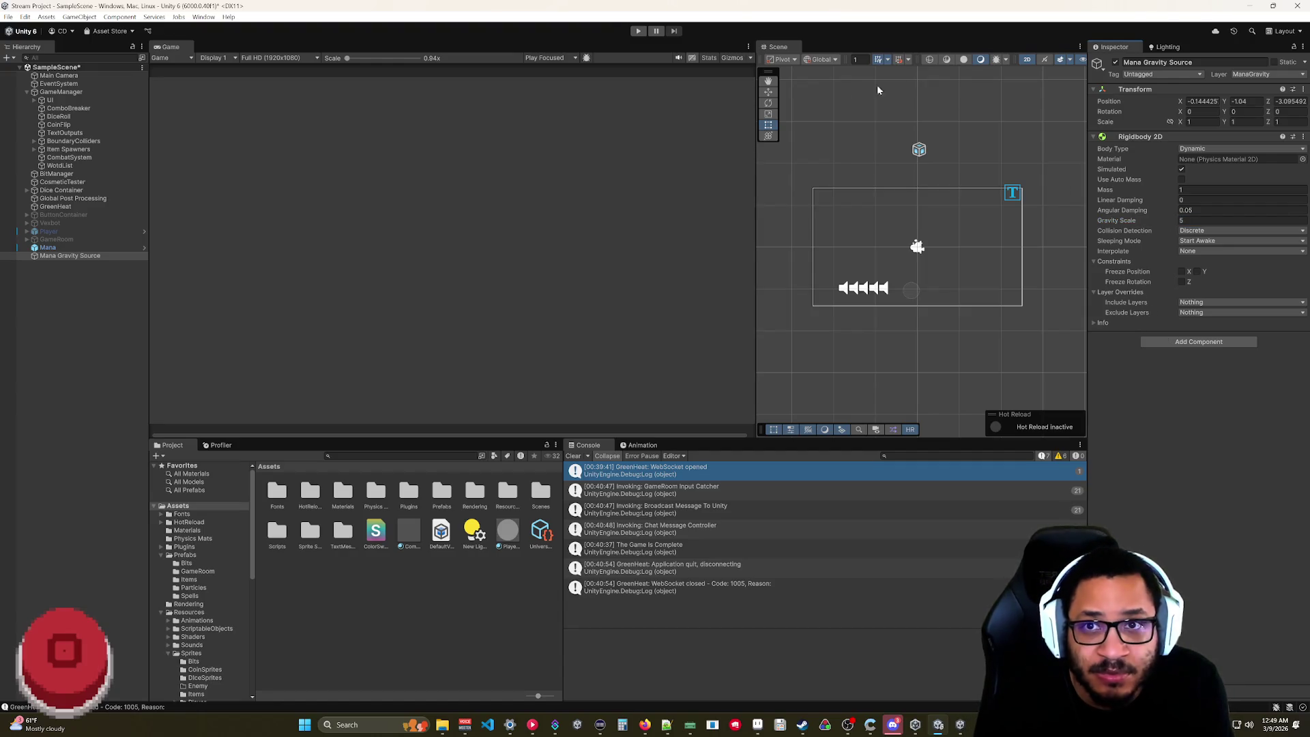
click(638, 31)
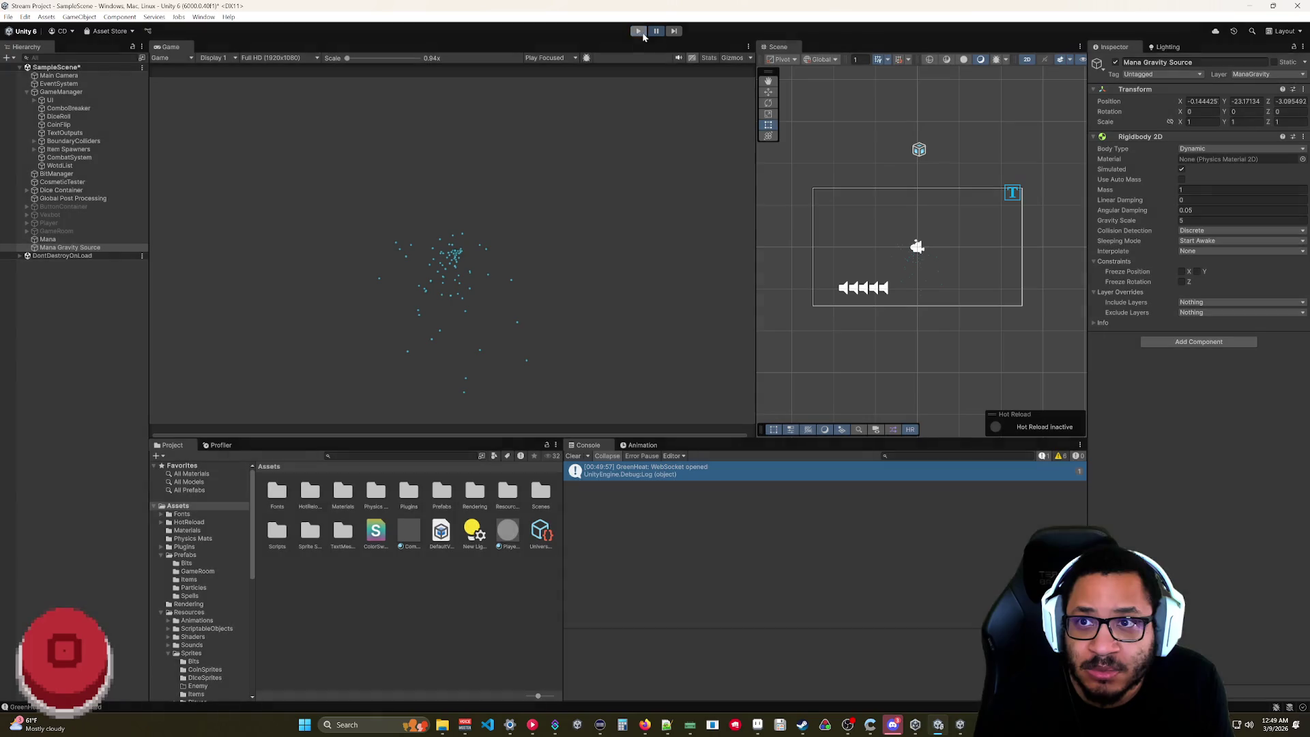
click(639, 31)
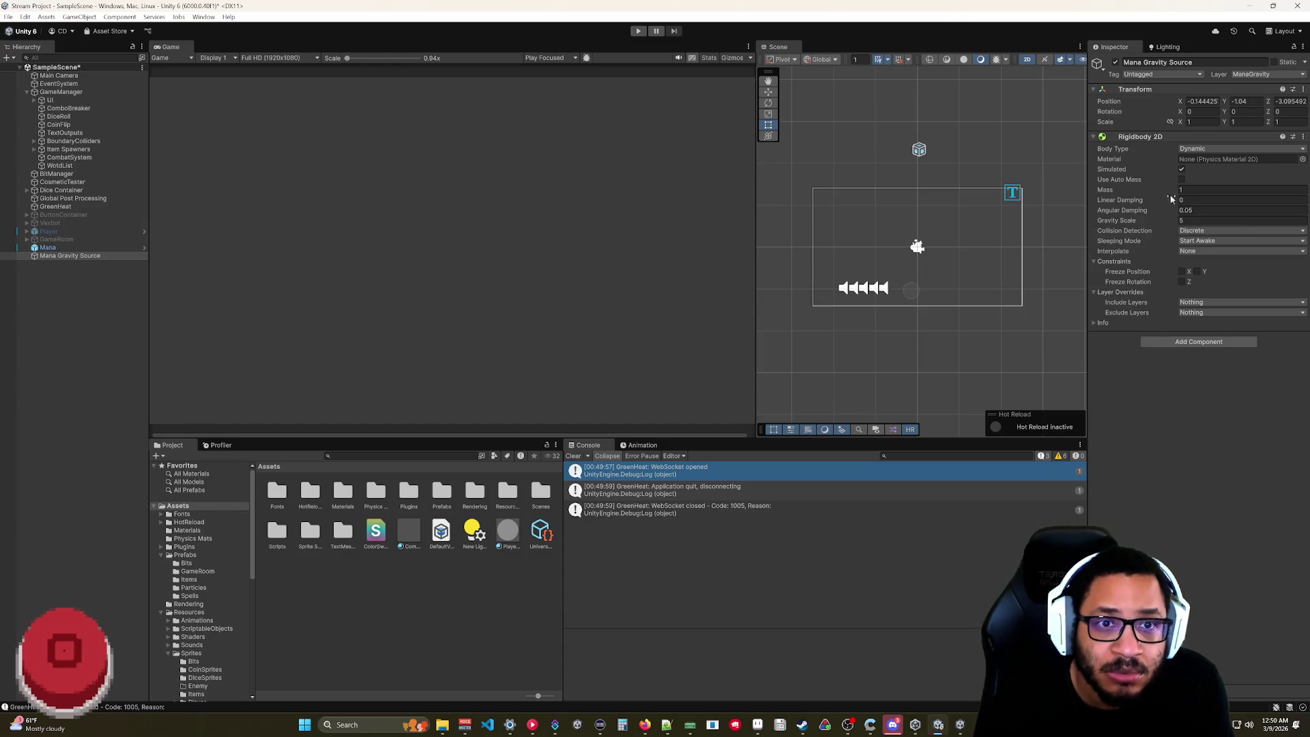
- Add a Point Effector 2D from the Physics 2D components to Mana Gravity Source
right_click(1153, 138)
right_click(1153, 139)
right_click(1152, 139)
click(1191, 159)
click(1182, 142)
text(rig)
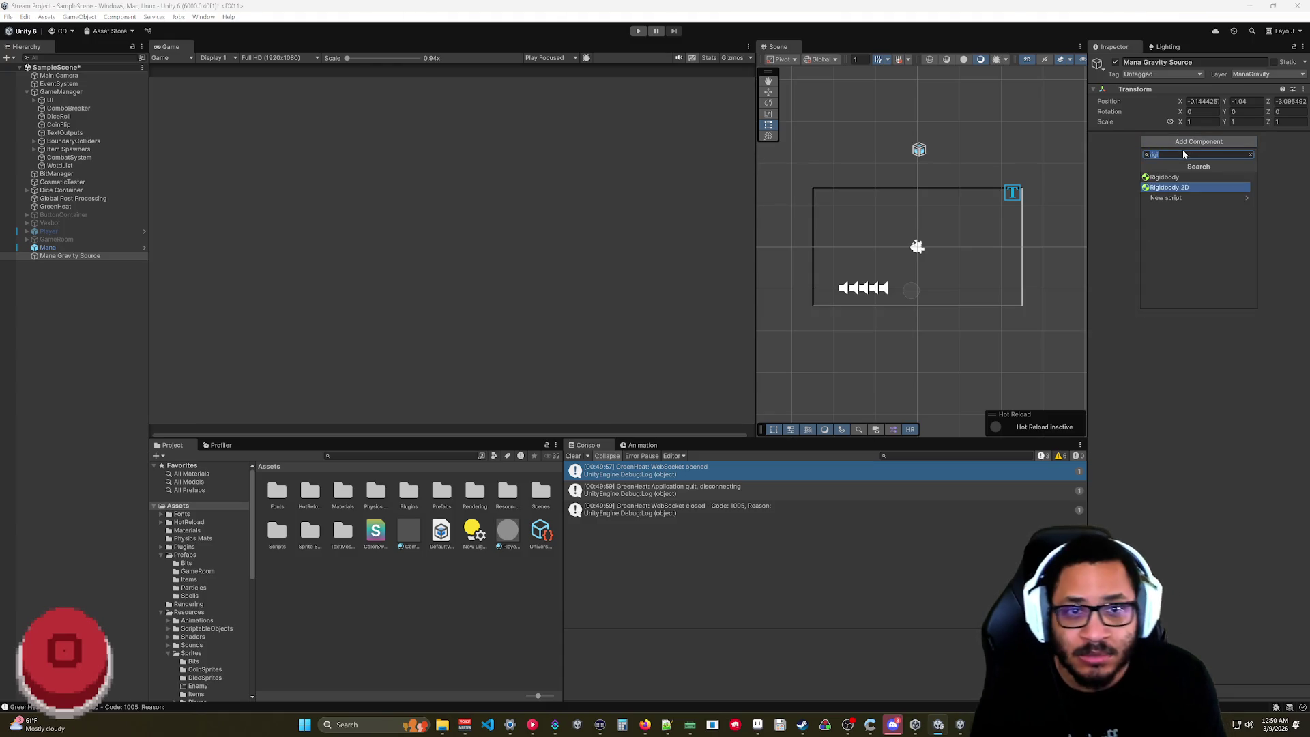
text(grav)
key(BackSpace)
key(BackSpace)
key(BackSpace)
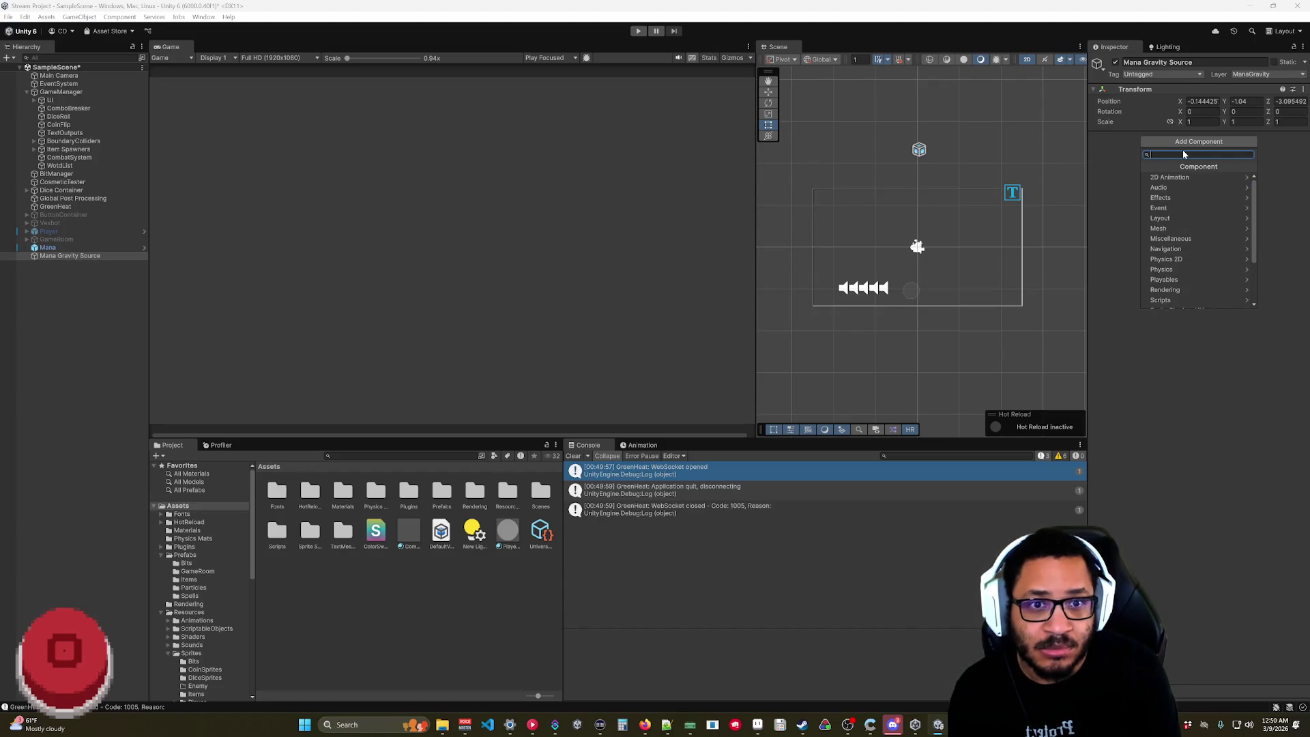
click(1184, 259)
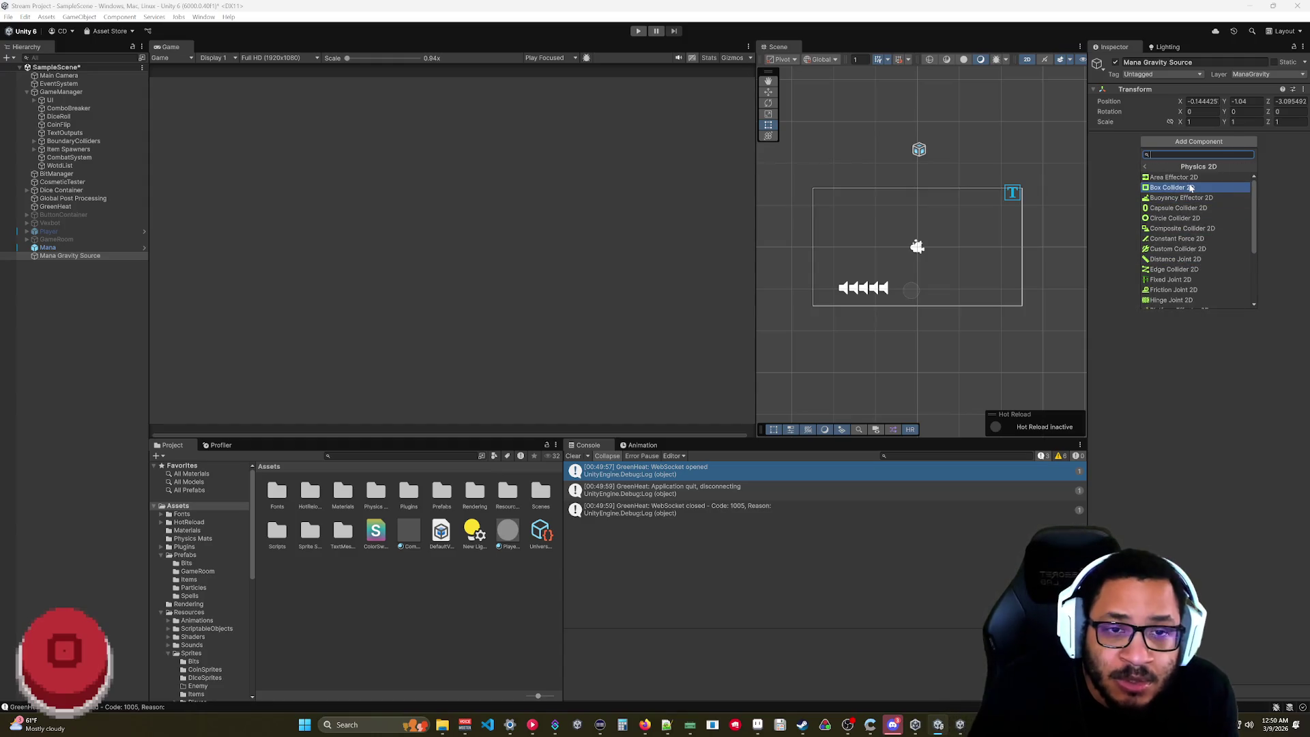
scroll(1180, 205, down, 3)
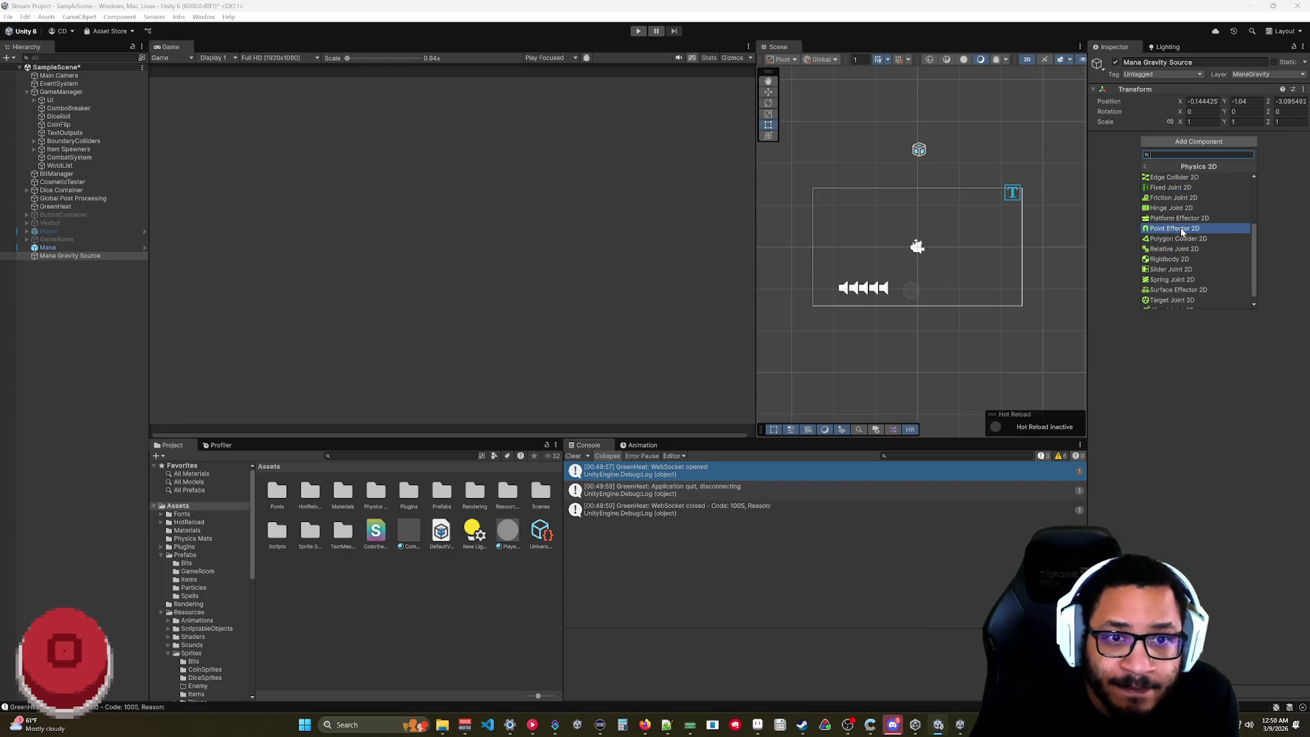
scroll(1180, 234, down, 1)
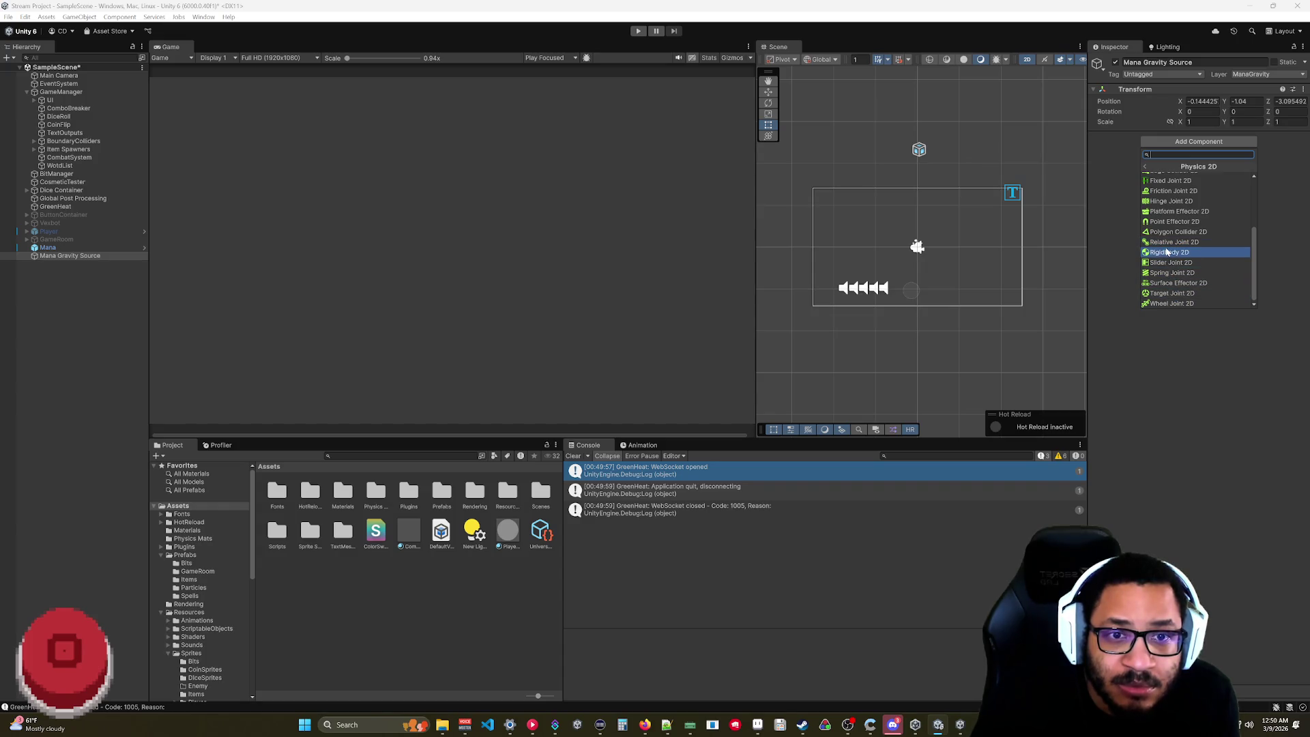
click(1168, 223)
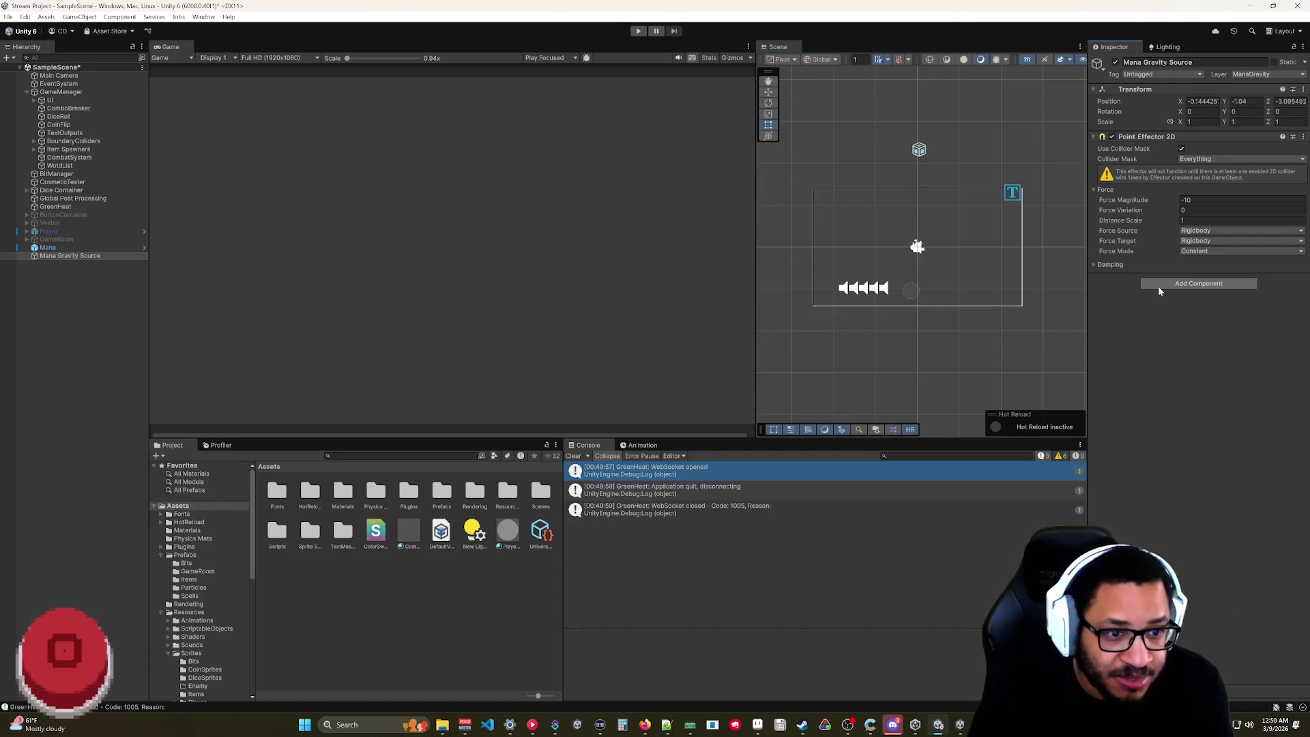
- Set the effector's Collider Mask to Nothing, toggle ManaGravity, then preview the Mana particles
click(1111, 264)
click(1111, 264)
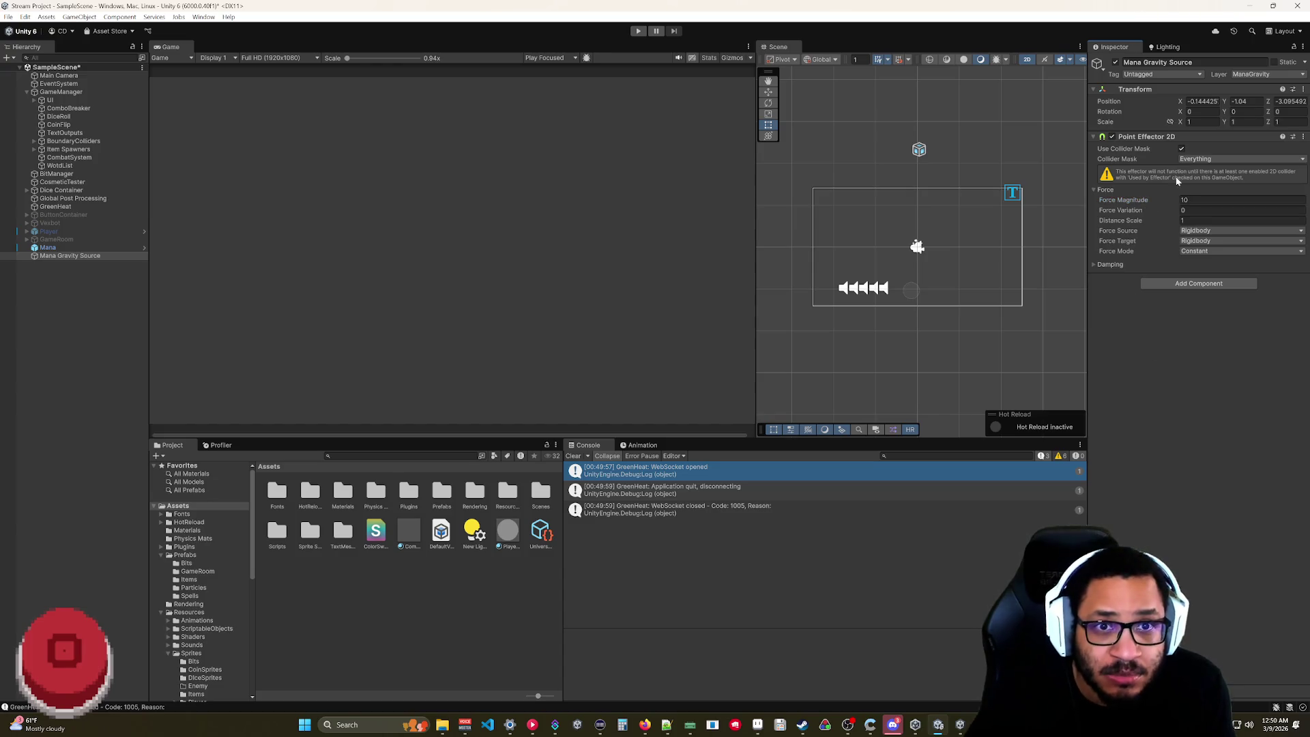
click(1200, 159)
click(1196, 170)
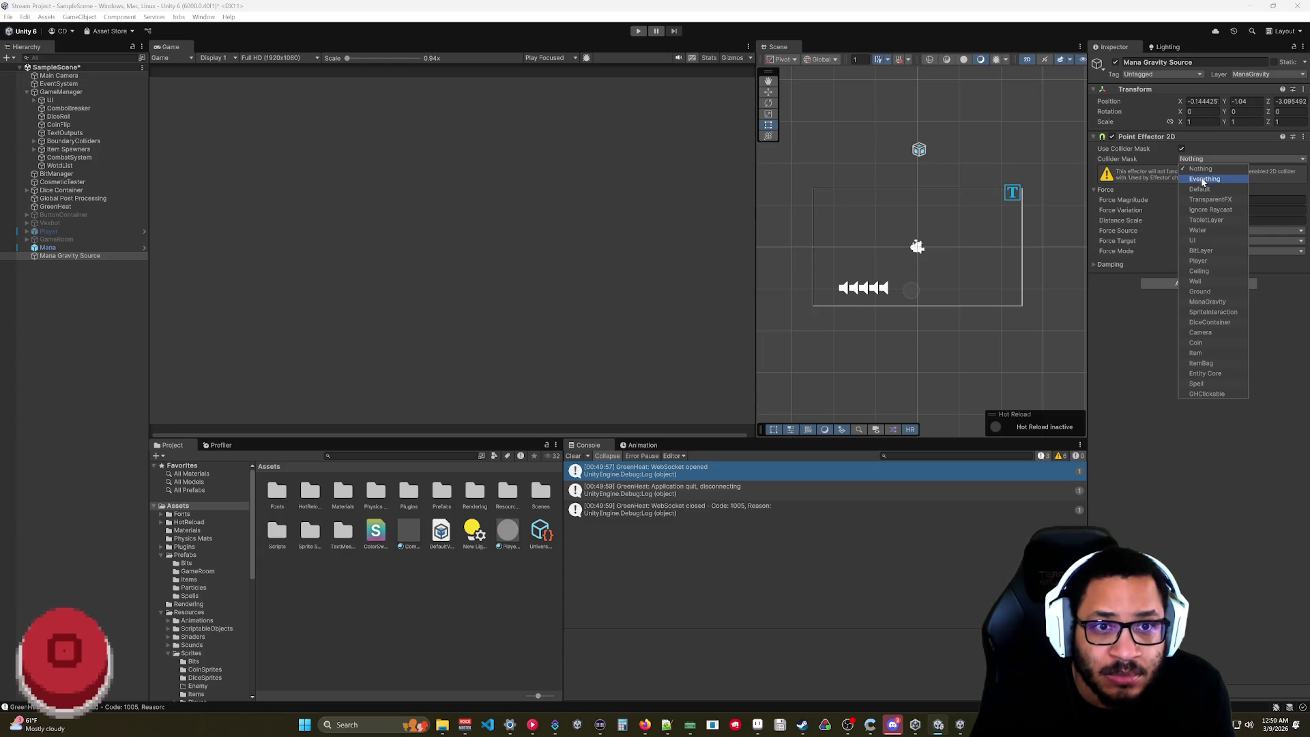
click(1199, 303)
click(1129, 312)
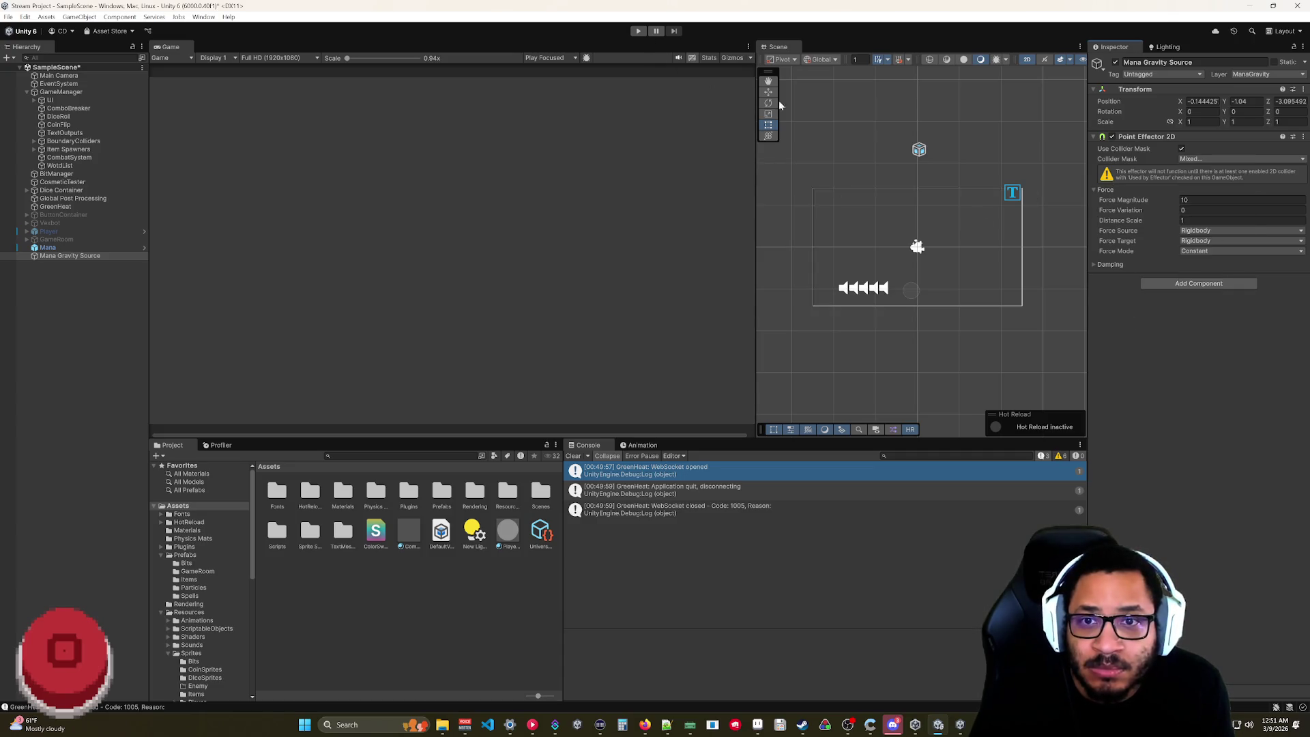
click(48, 247)
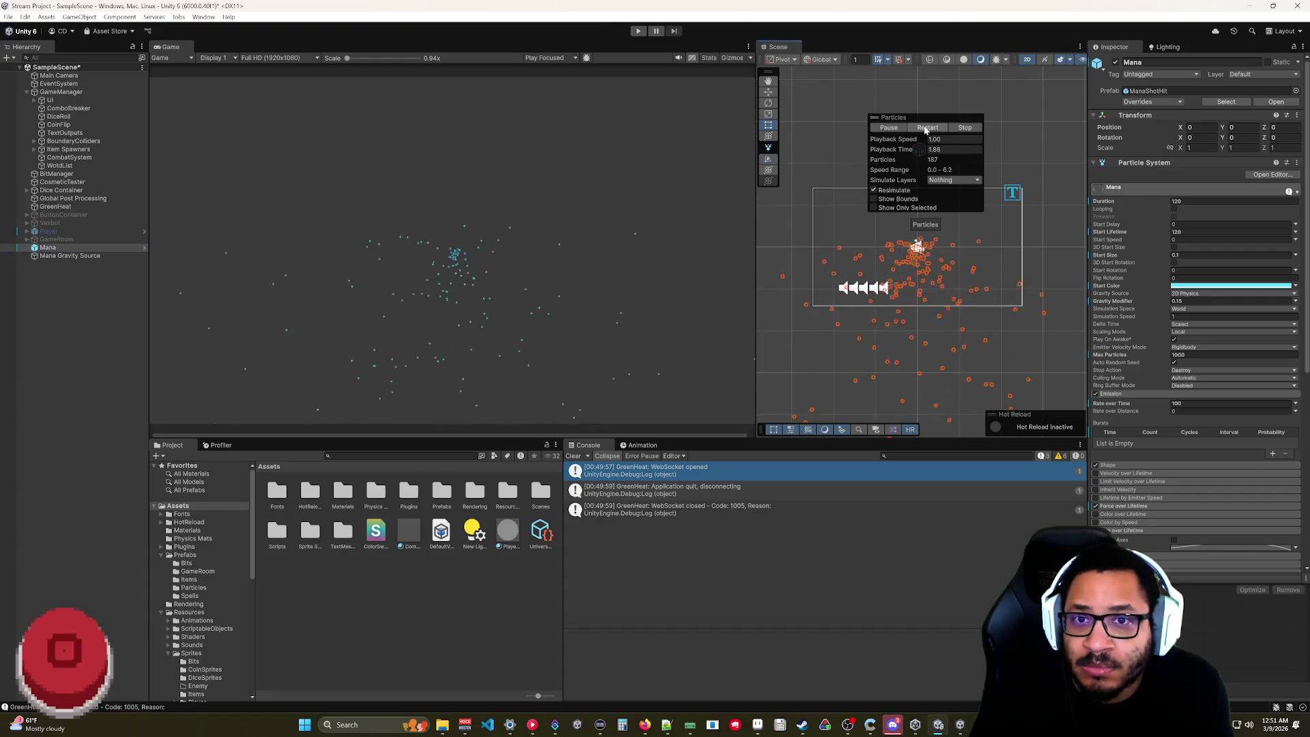
- Stop the Mana preview, run a brief Play-mode test, and reselect Mana Gravity Source
click(951, 128)
click(639, 31)
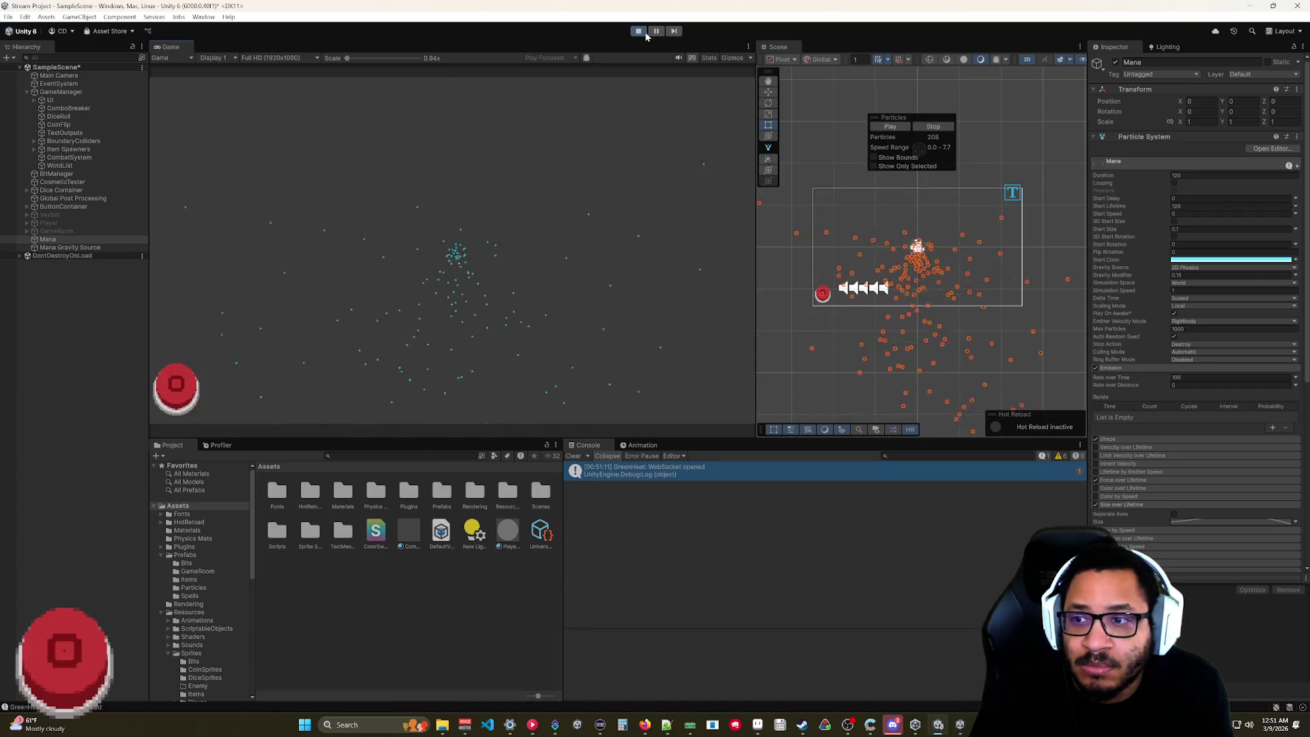
click(638, 31)
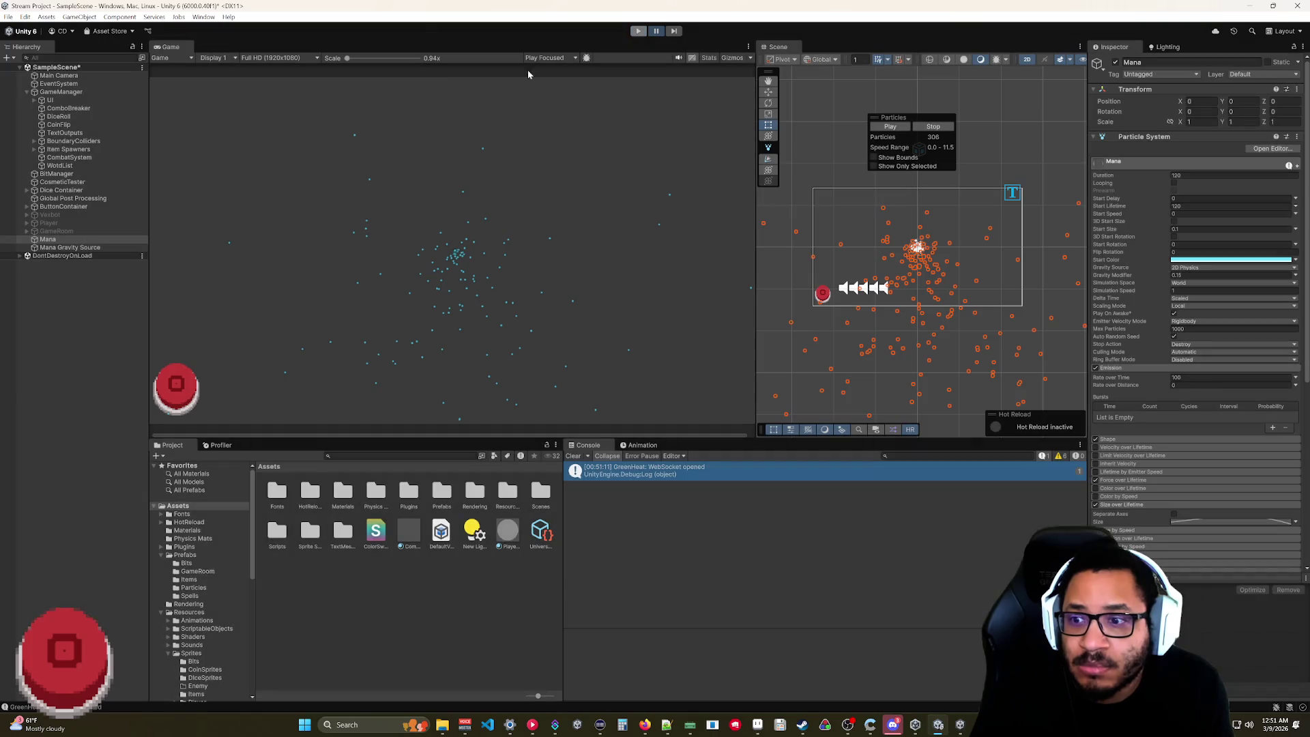
click(919, 149)
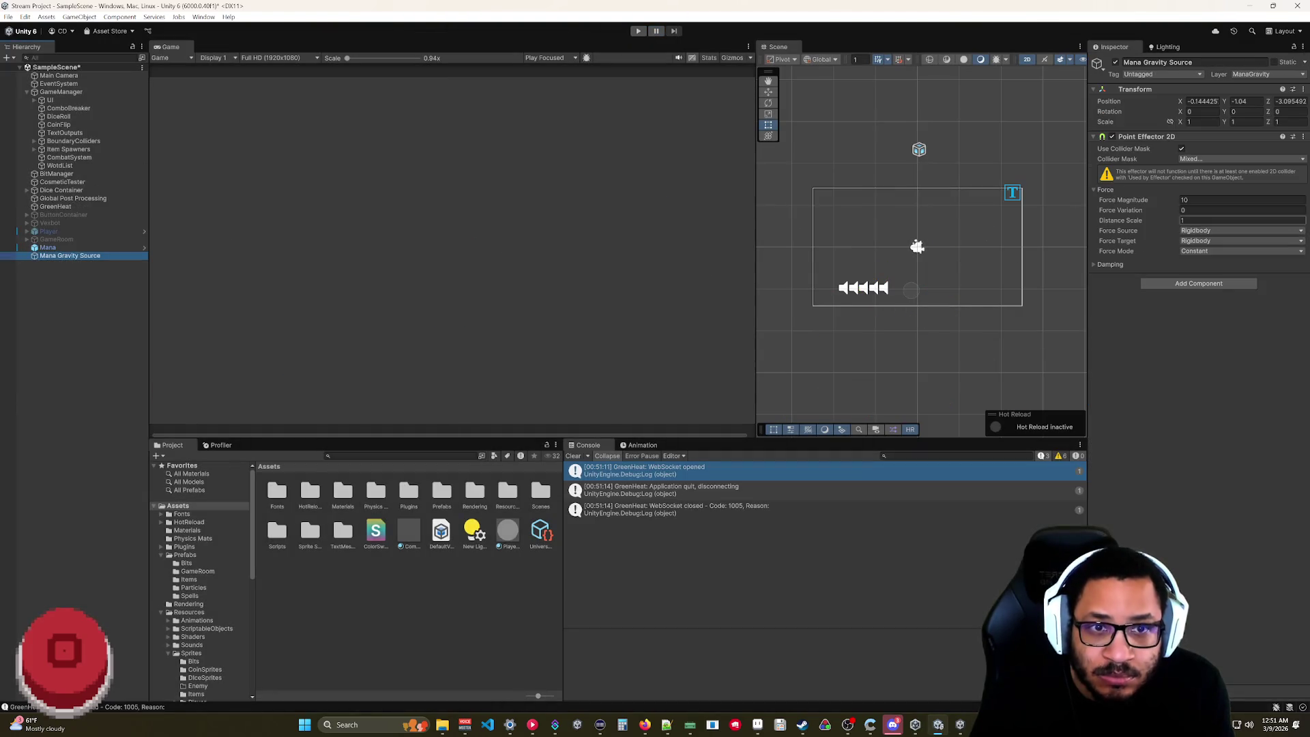
- Reset the Collider Mask to Nothing, then tick only the ManaGravity layer
click(1203, 160)
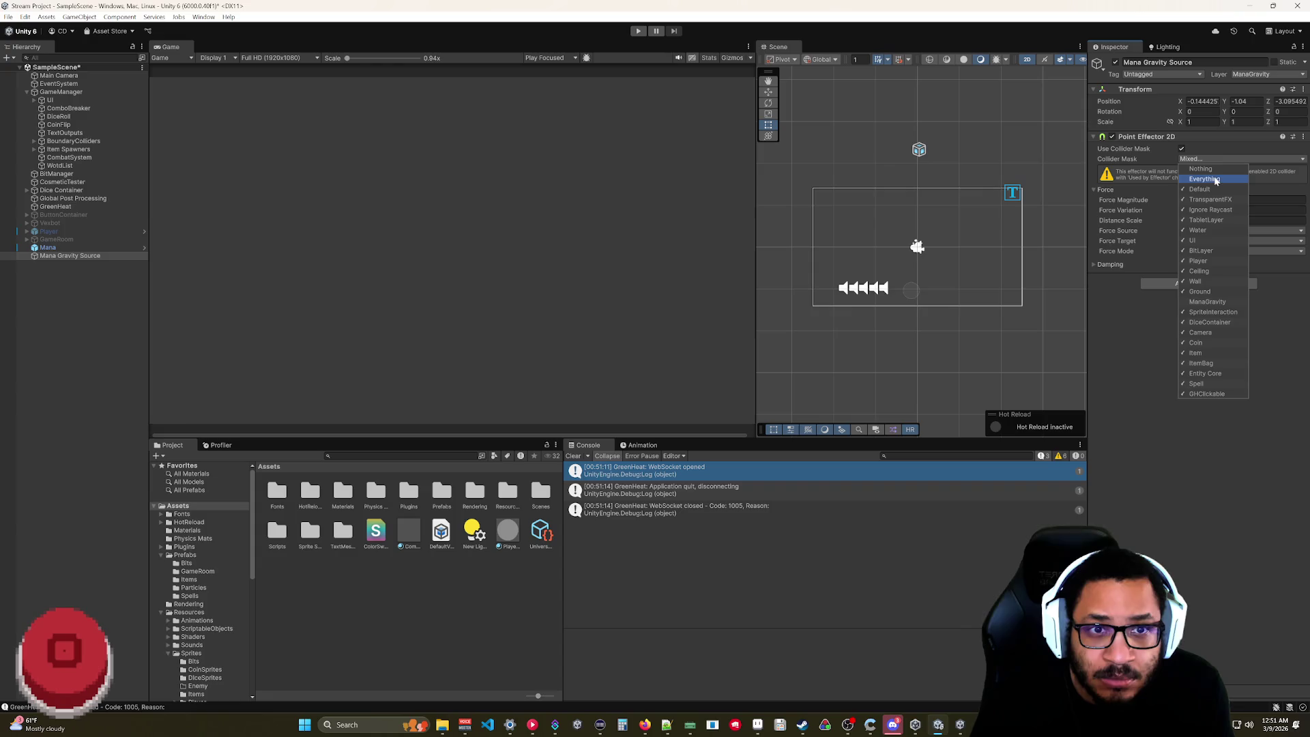
click(1208, 170)
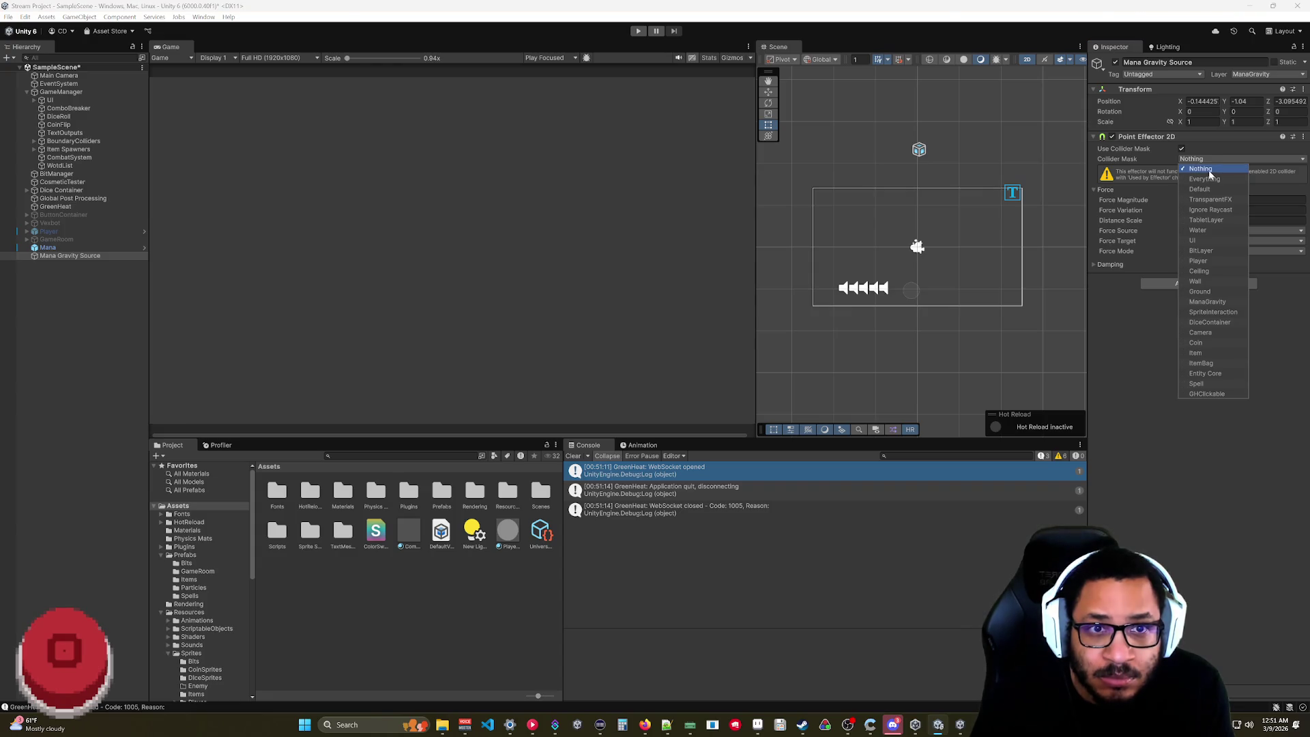
click(1156, 158)
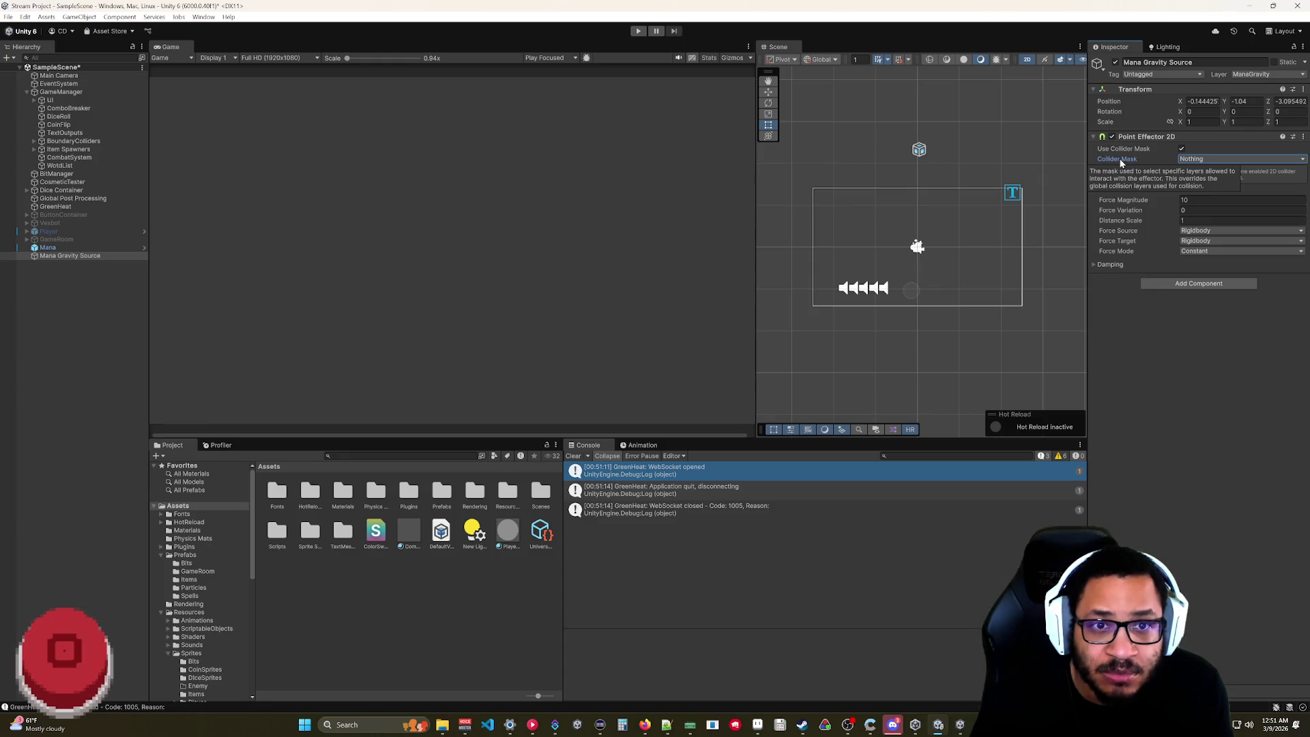
click(1205, 161)
click(1208, 302)
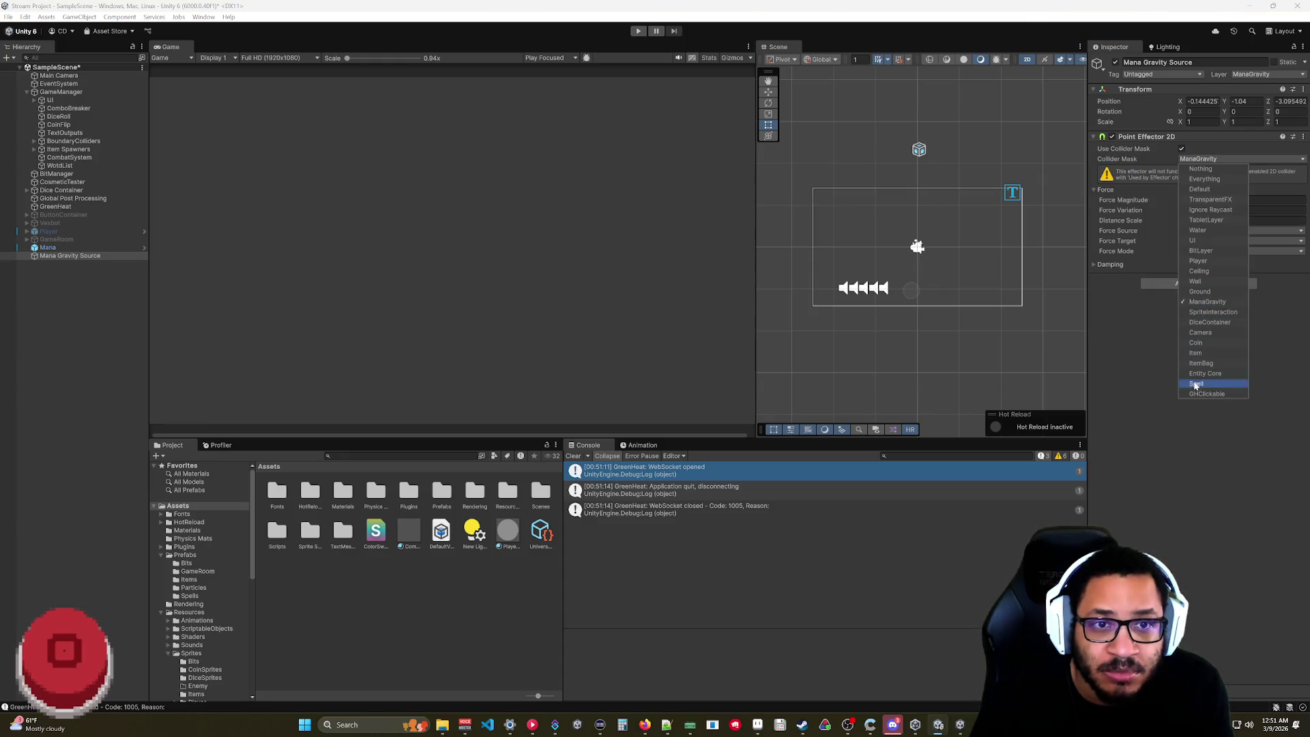
- Preview the Mana particles' attraction, stop it, and switch to the web browser
click(48, 247)
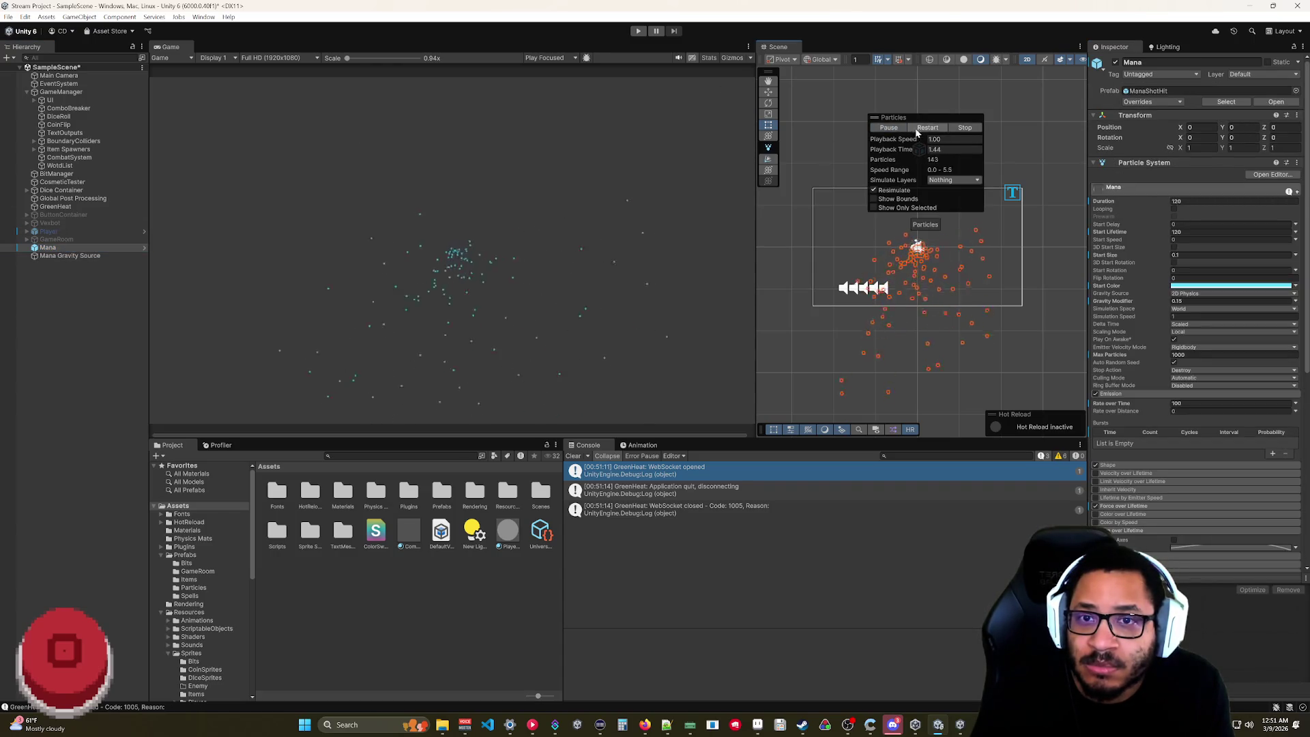
click(963, 128)
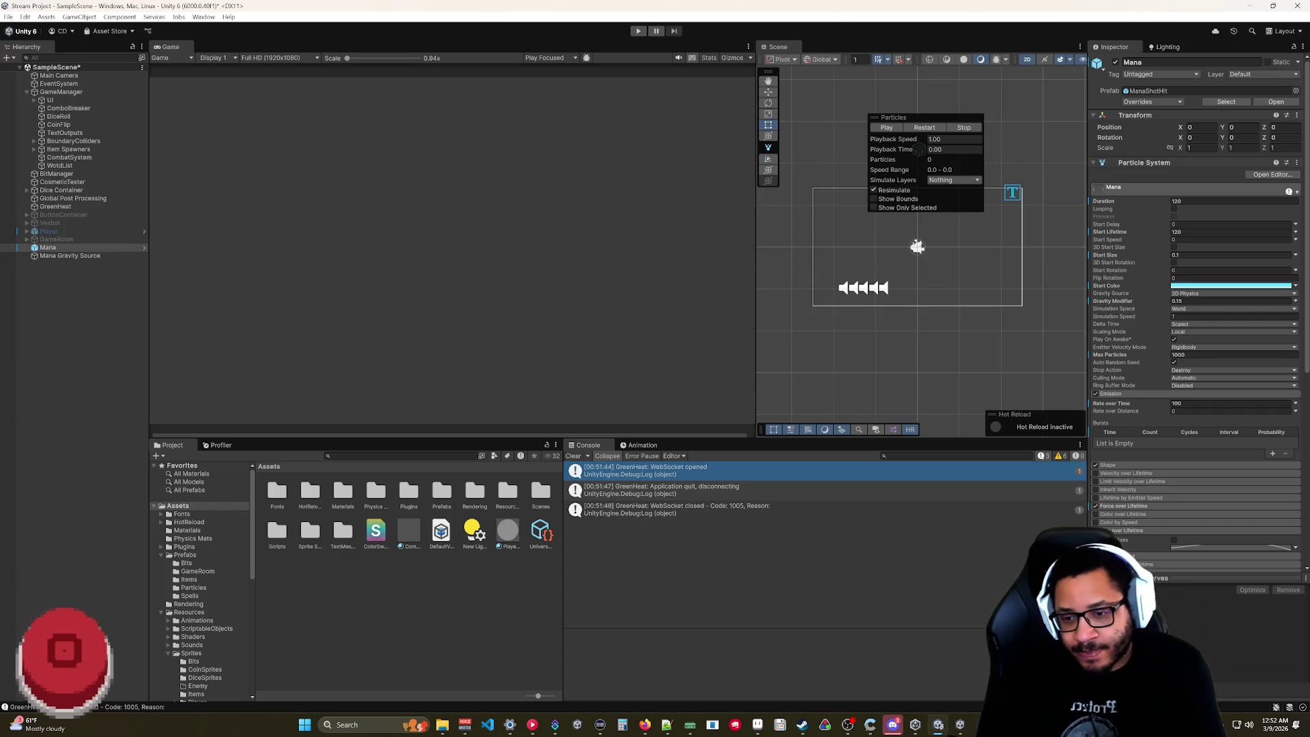
click(645, 724)
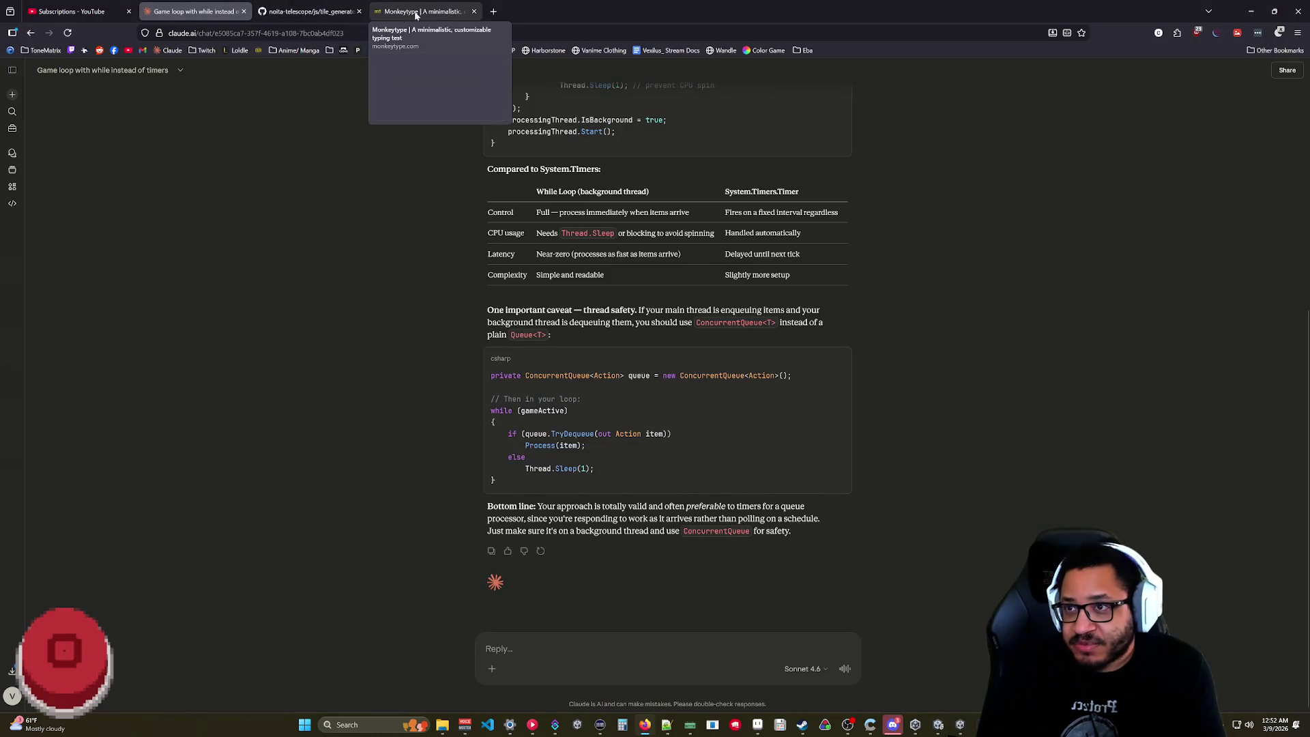
- Search 'unity have particles attract to object' and open the ATTRACTING and COLLECTING Particles video
click(423, 11)
click(177, 33)
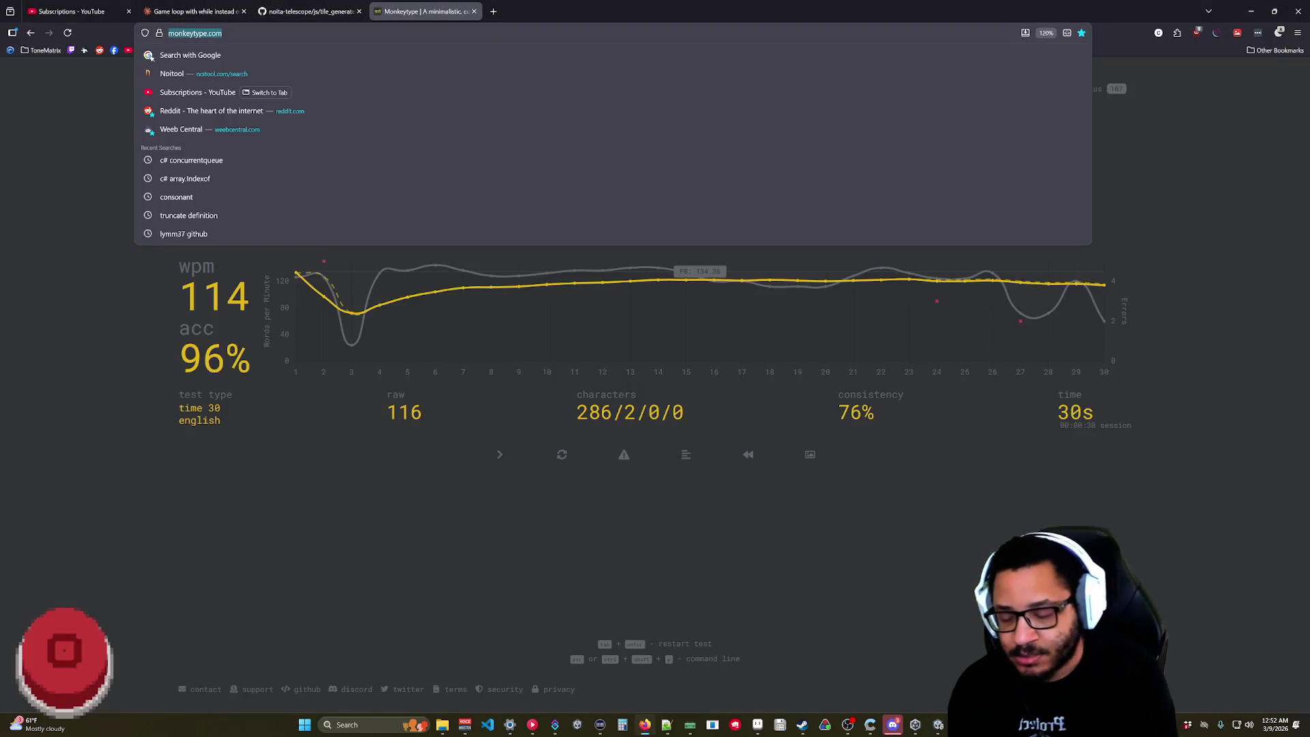
text(unity have particles att)
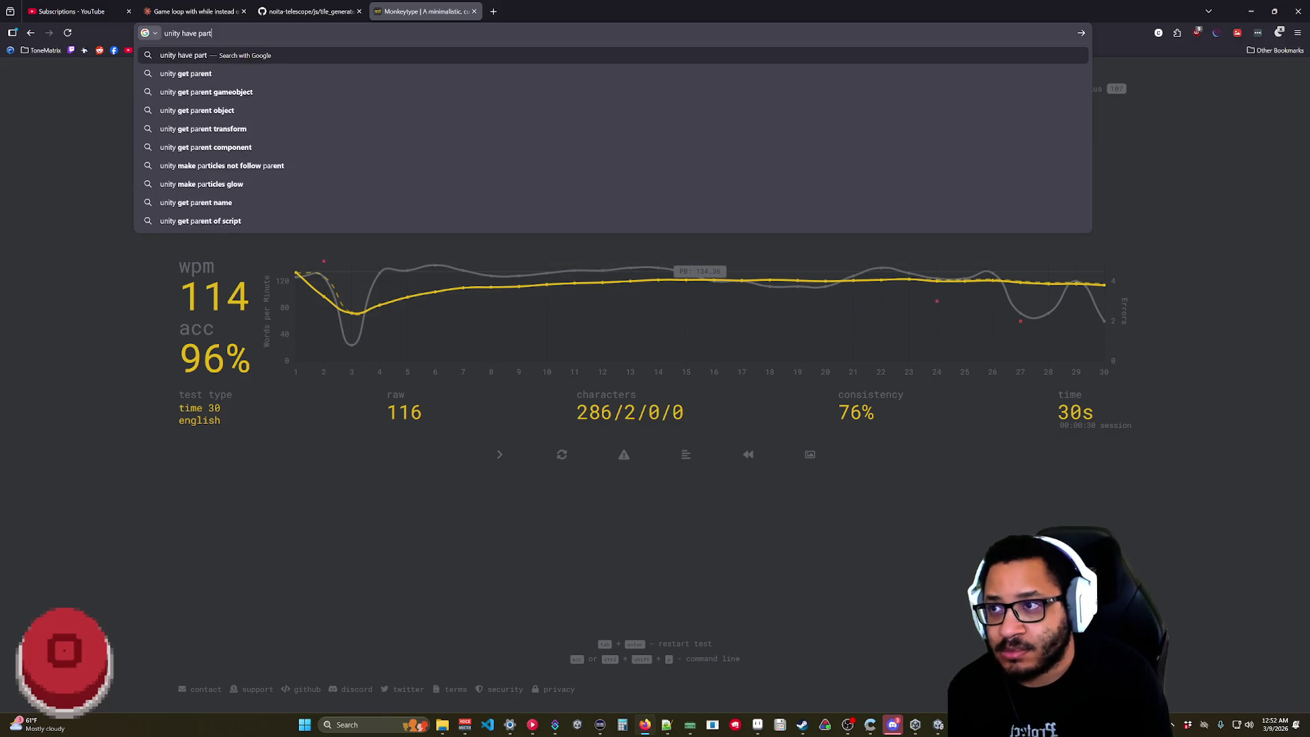
text(ra)
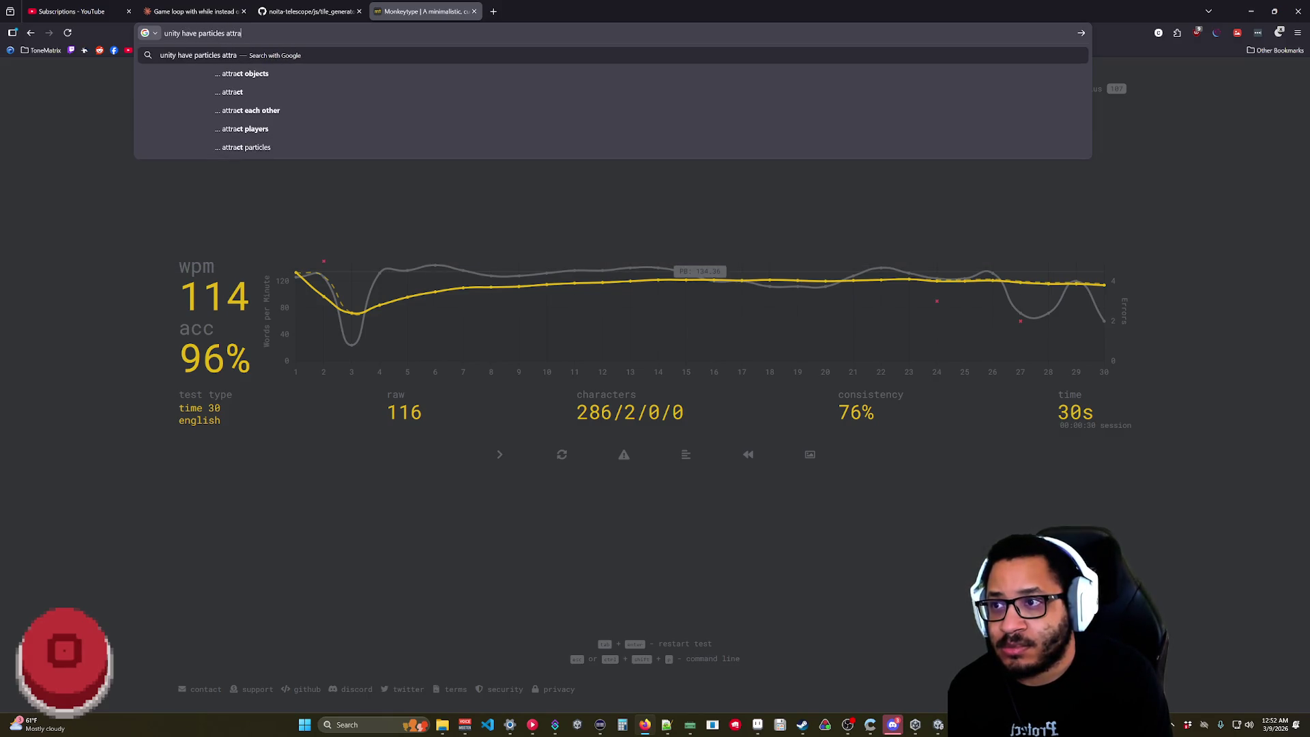
text(ct t)
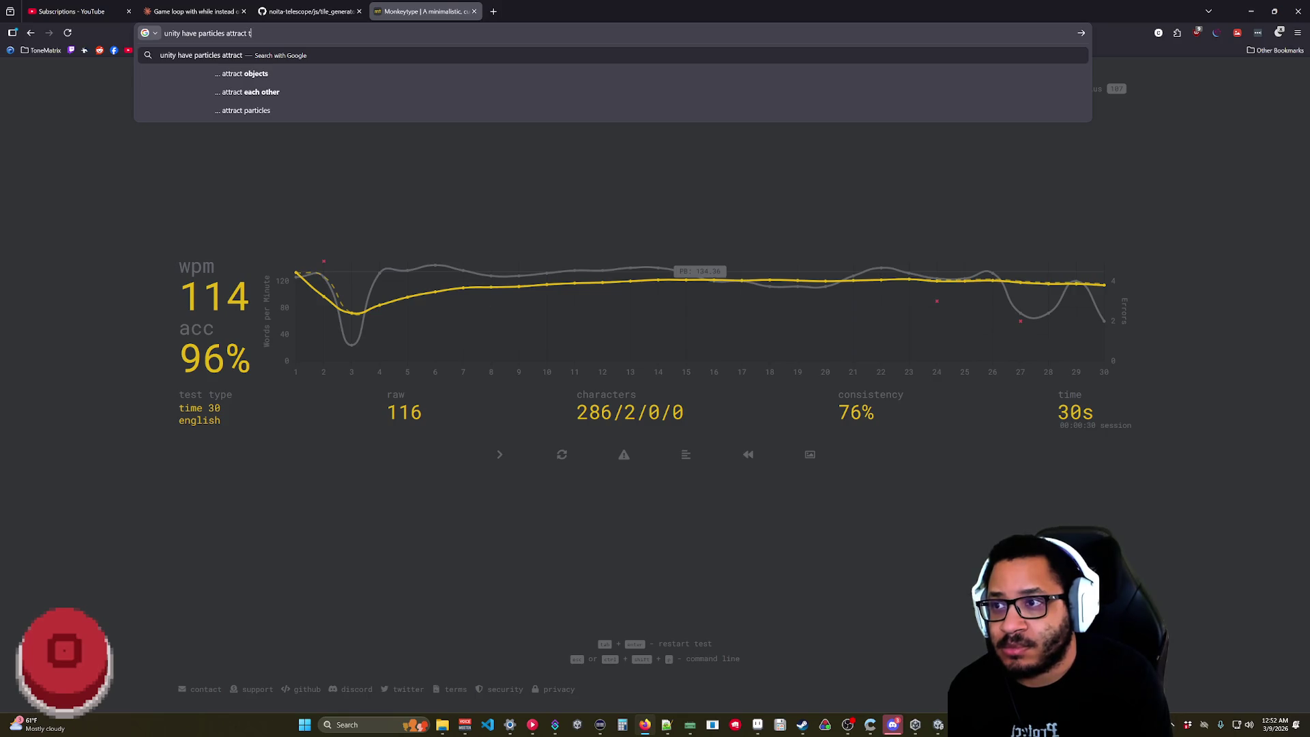
text(o object)
key(Return)
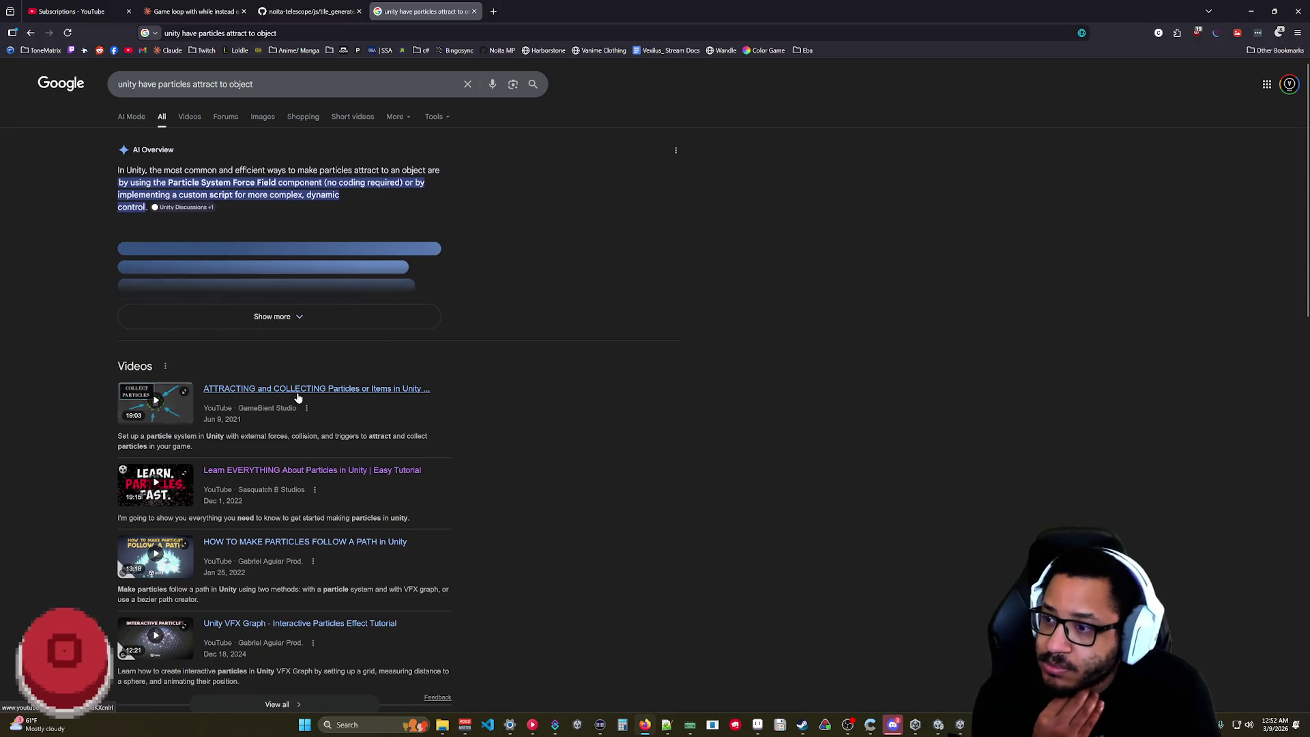
scroll(409, 307, down, 3)
click(296, 392)
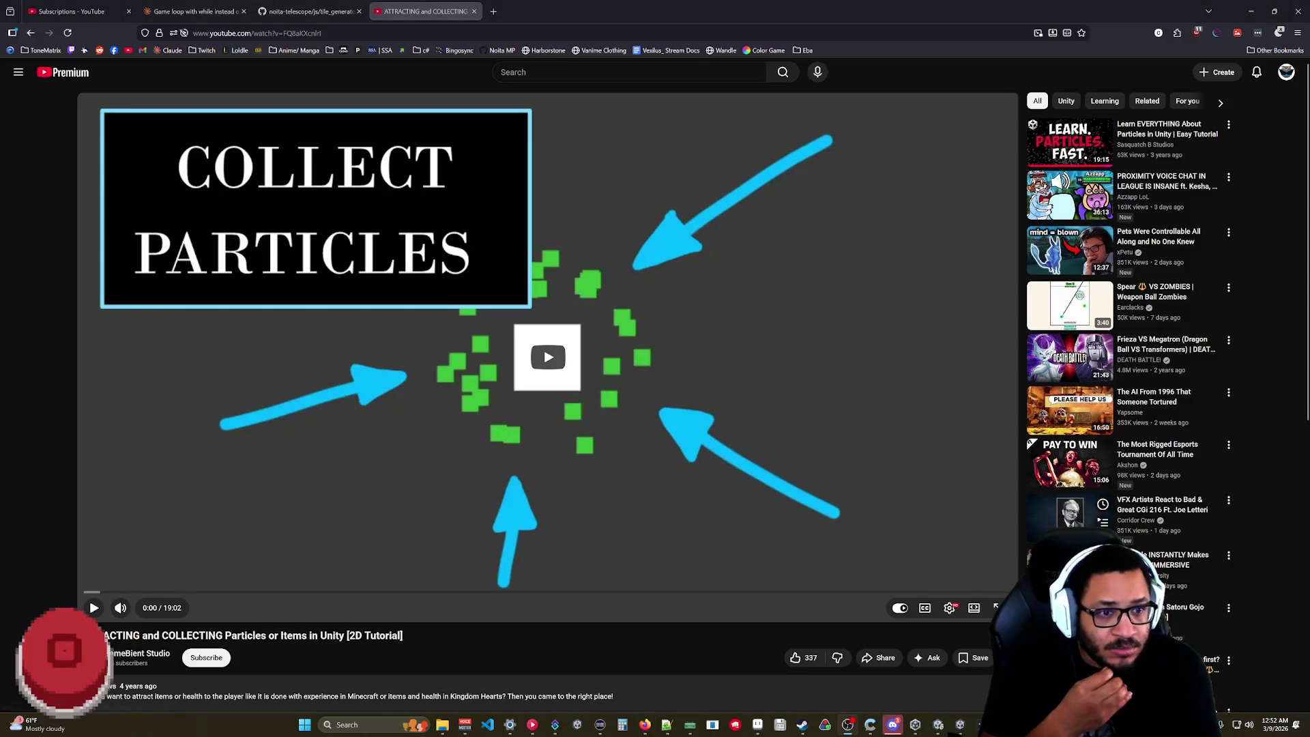
- Play the tutorial and raise its speed from 1.5x toward 4x, settling near 1.95x
click(206, 451)
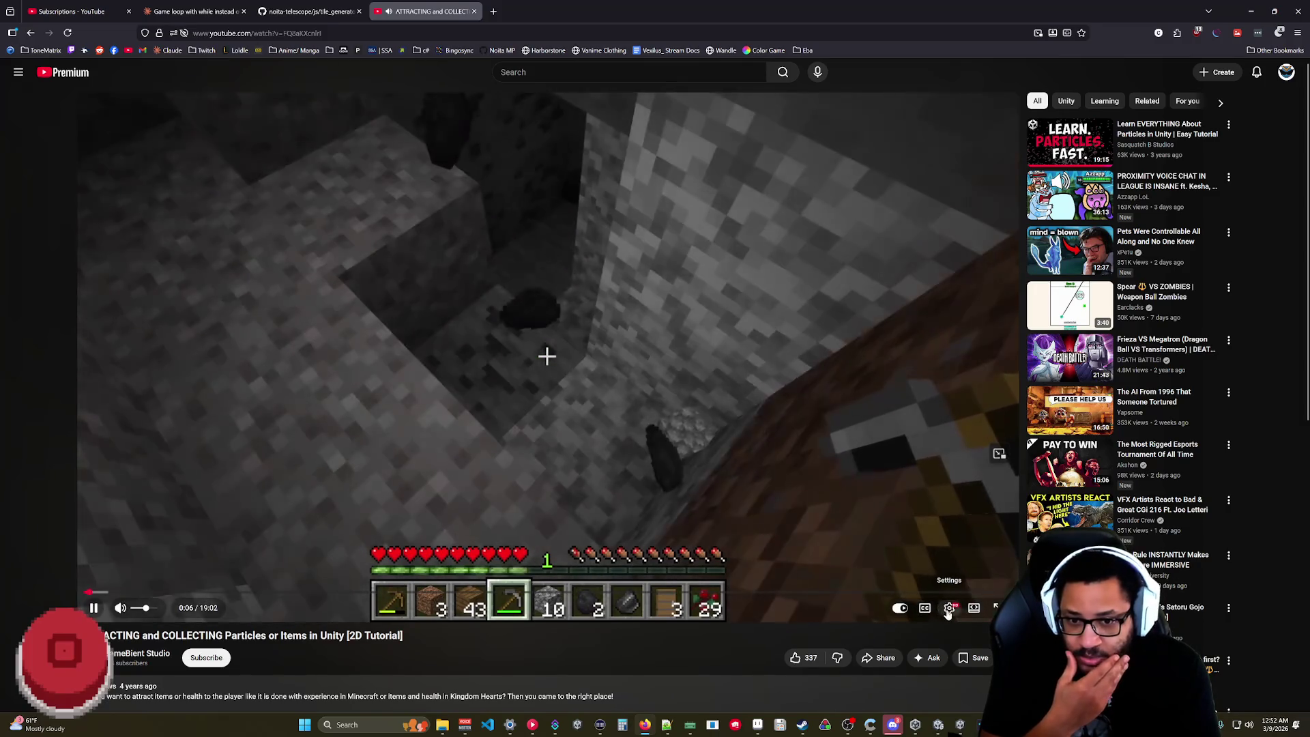
click(949, 607)
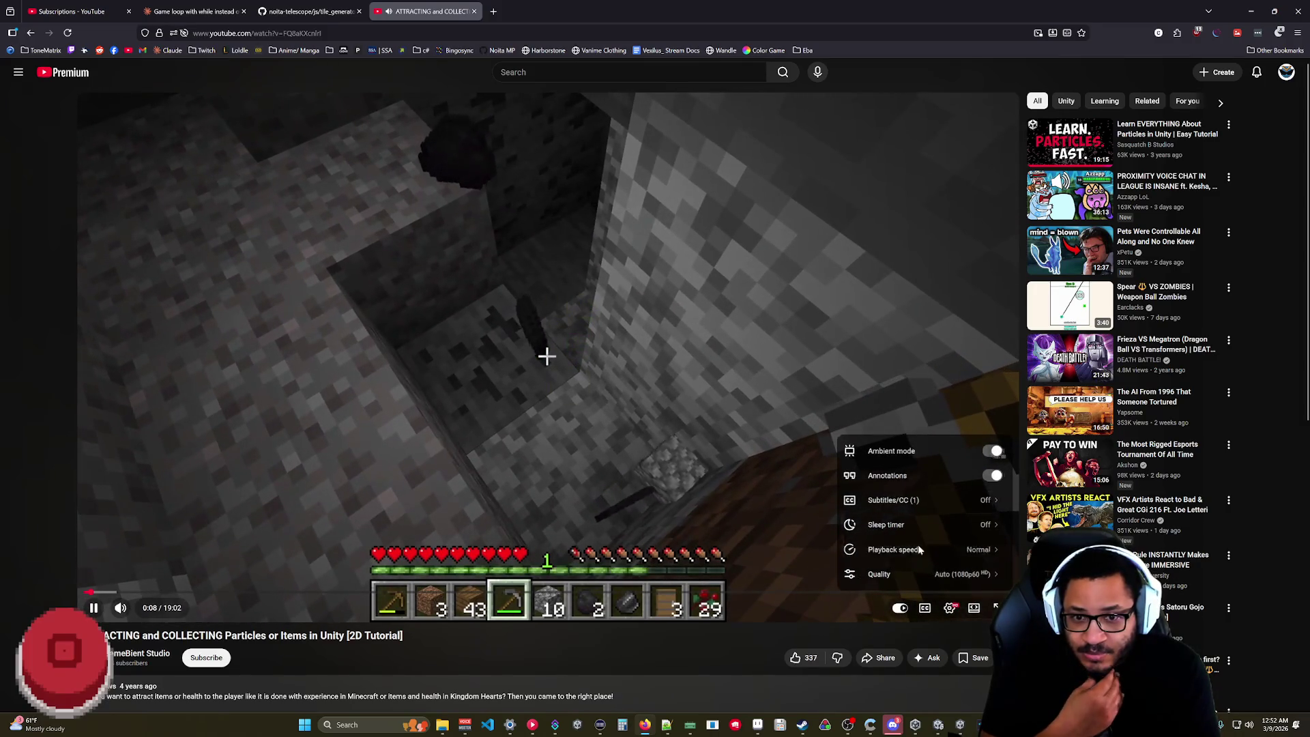
click(915, 549)
click(929, 565)
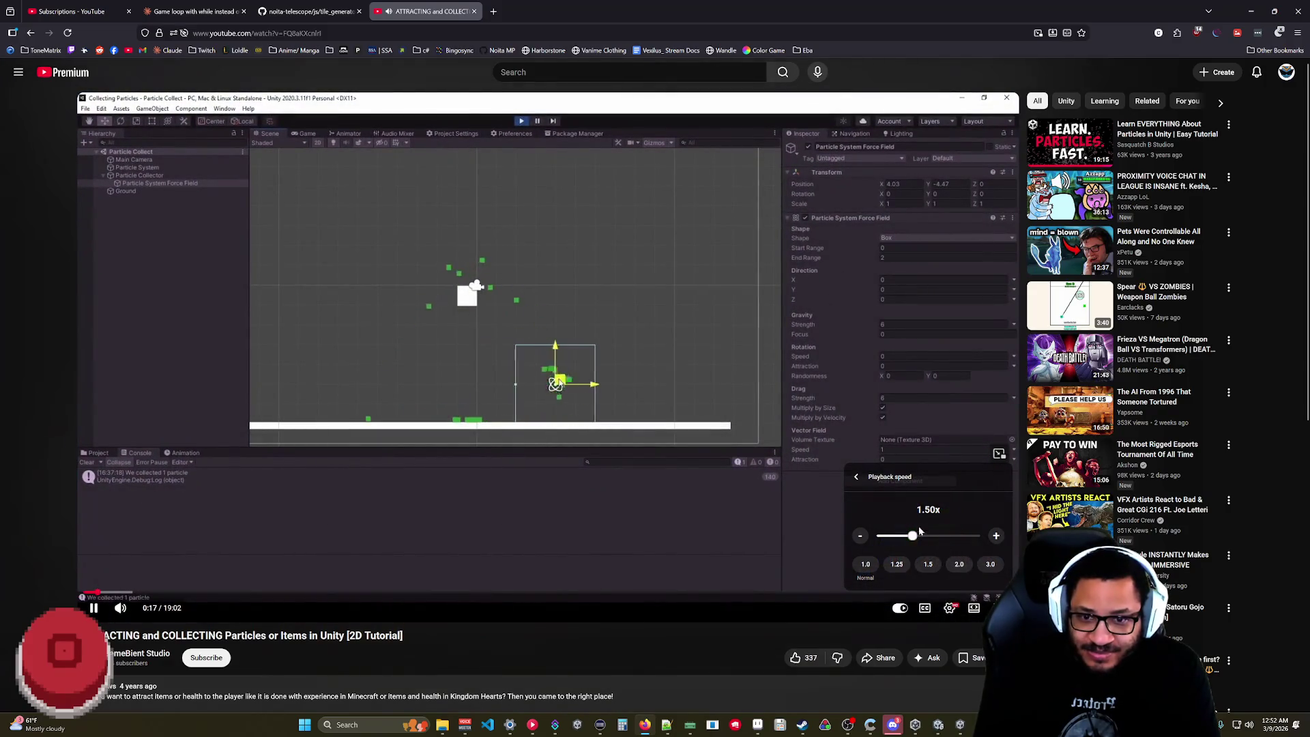
drag(913, 536, 931, 537)
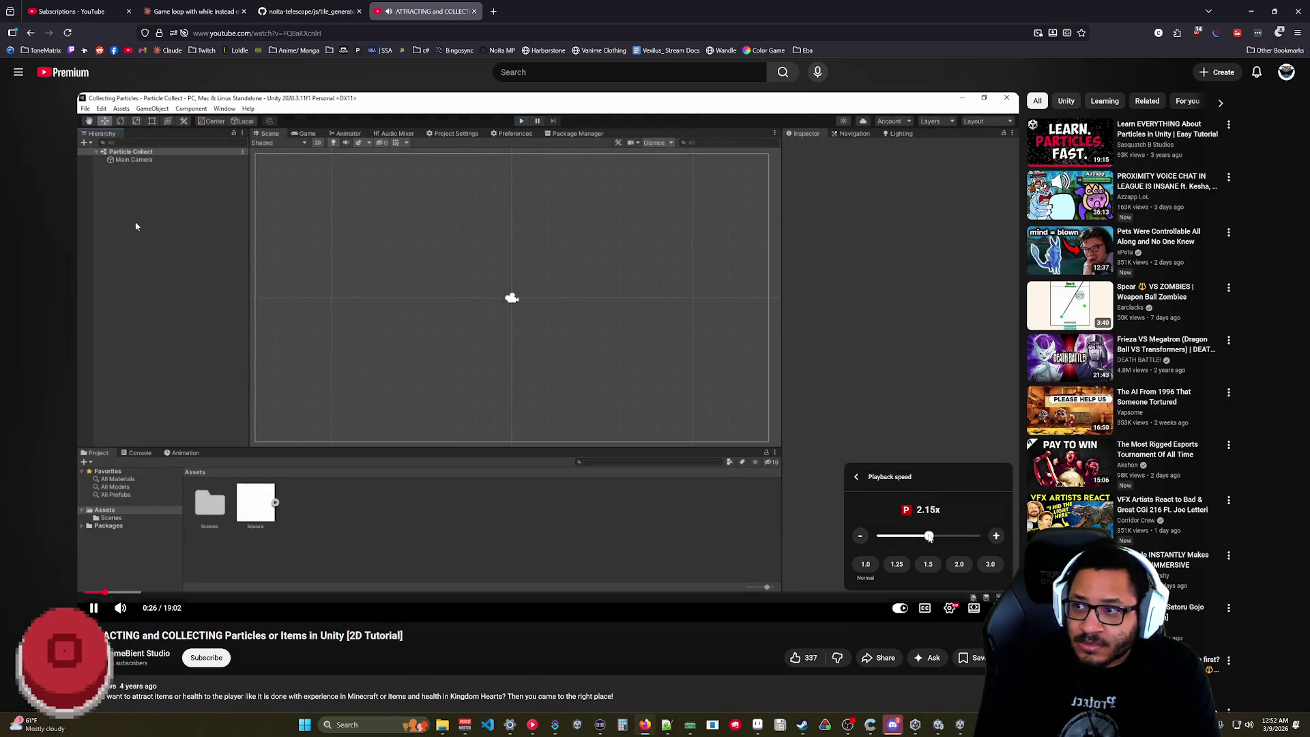
drag(929, 537, 976, 537)
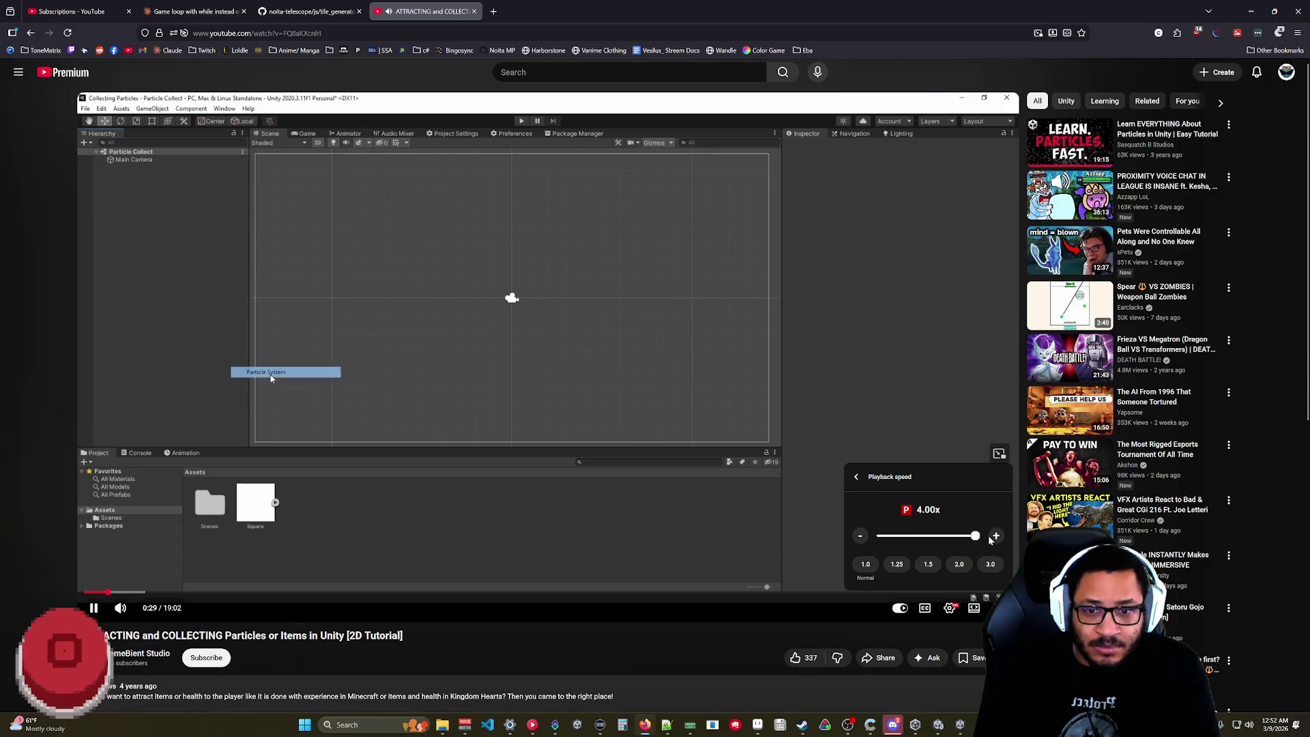
click(926, 537)
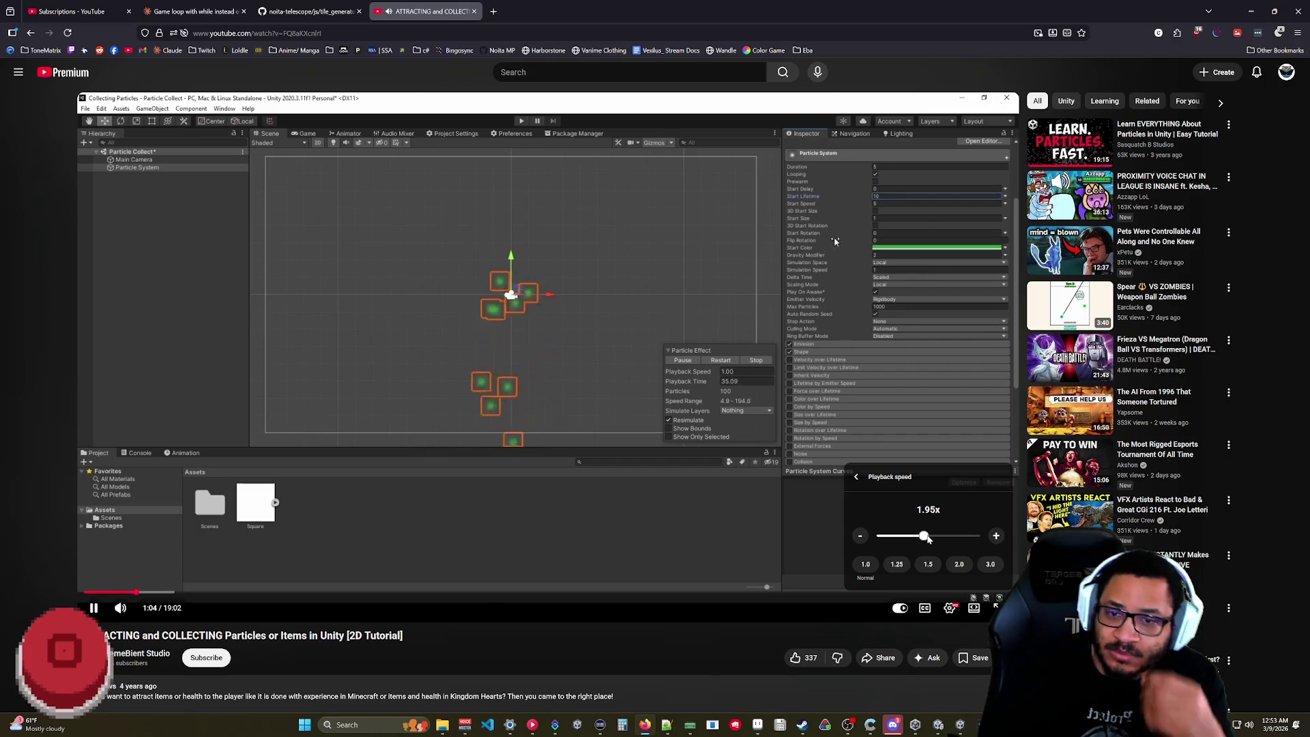
- Close the speed panel, recheck the playback speed setting, then skip ahead in the tutorial
click(770, 605)
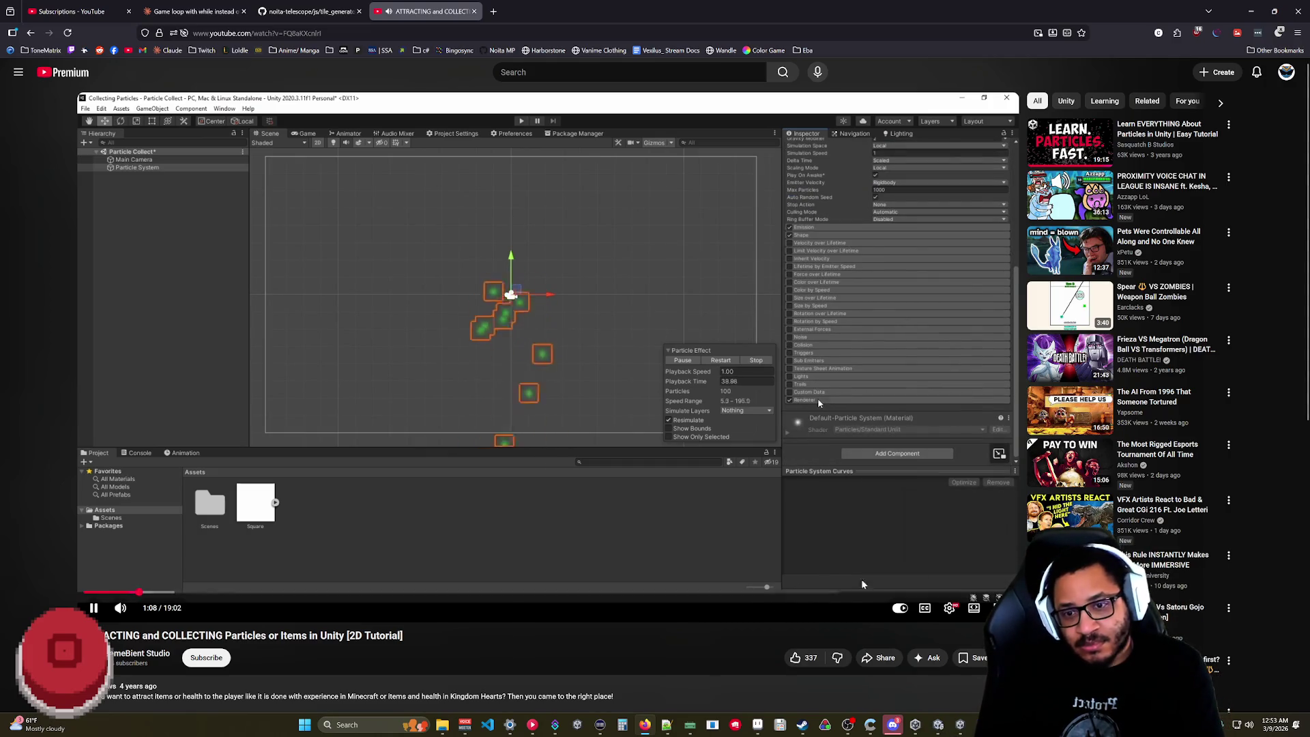
click(949, 607)
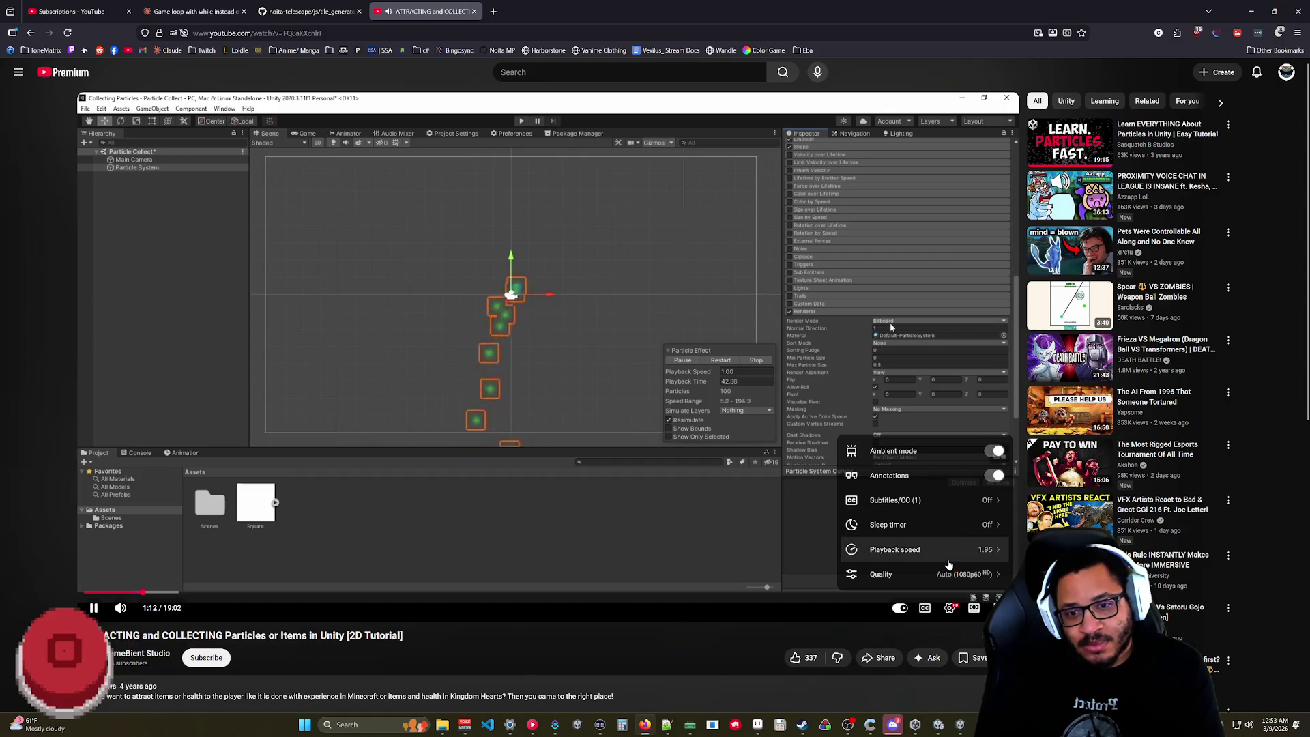
click(905, 552)
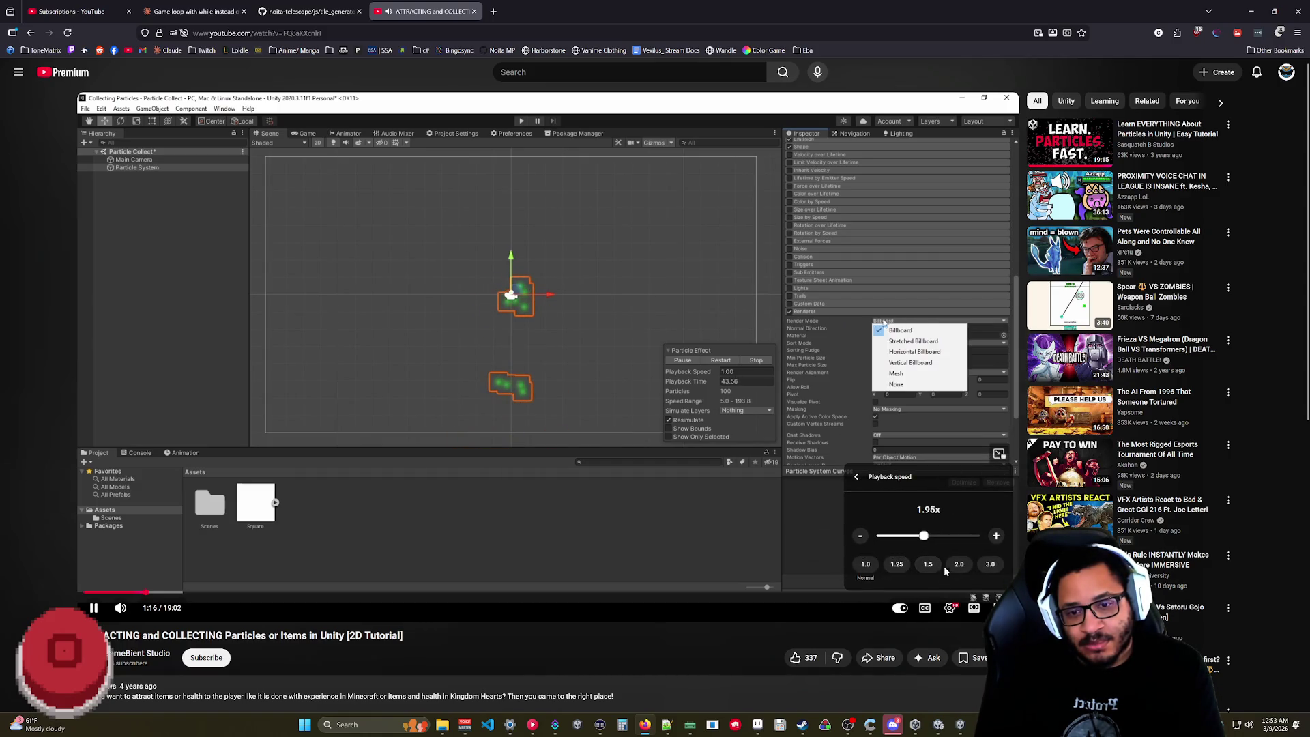
click(807, 581)
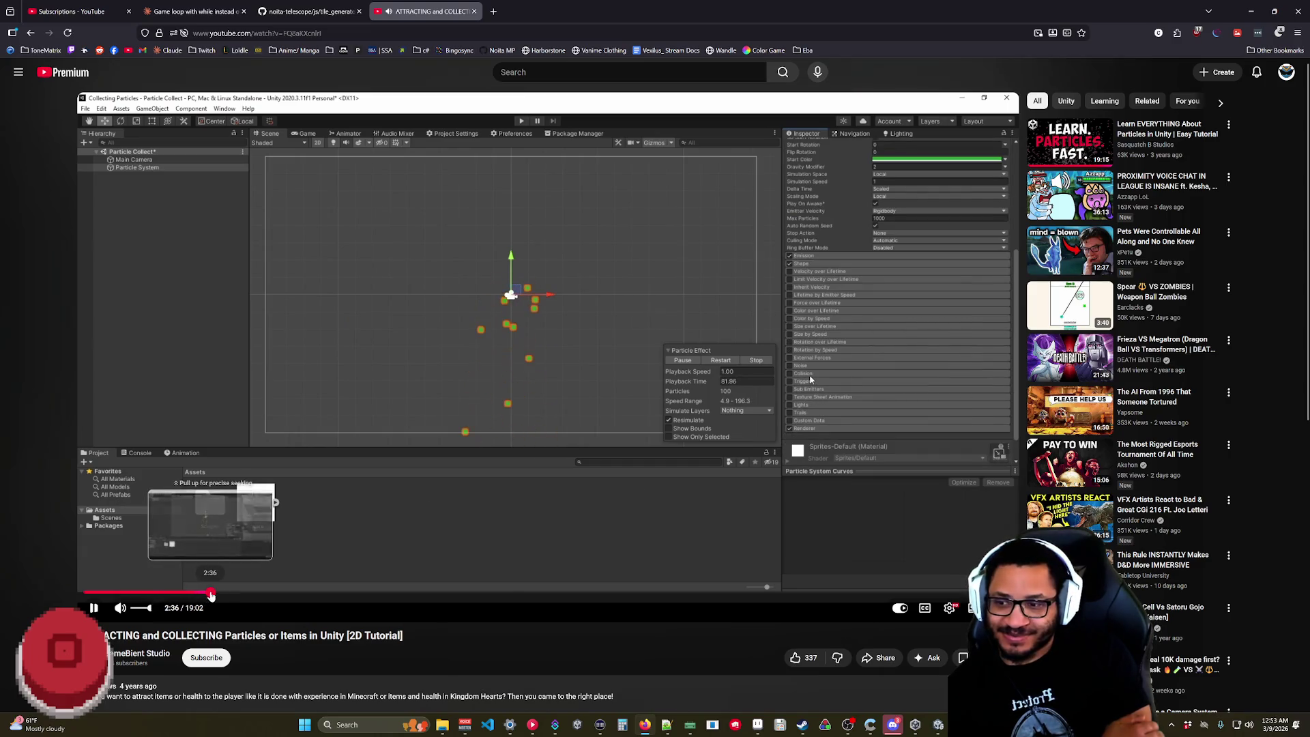
click(210, 592)
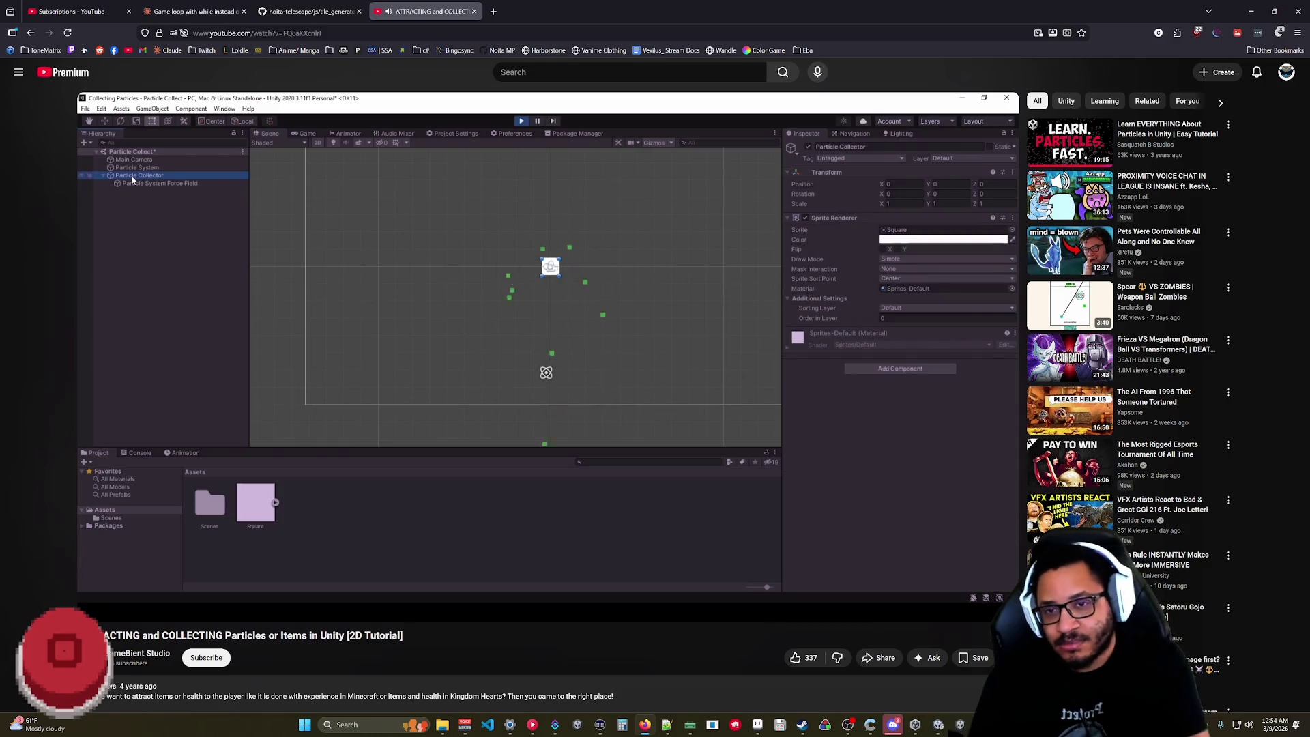
- Pause the tutorial on the demo's Particle System Force Field settings
click(648, 472)
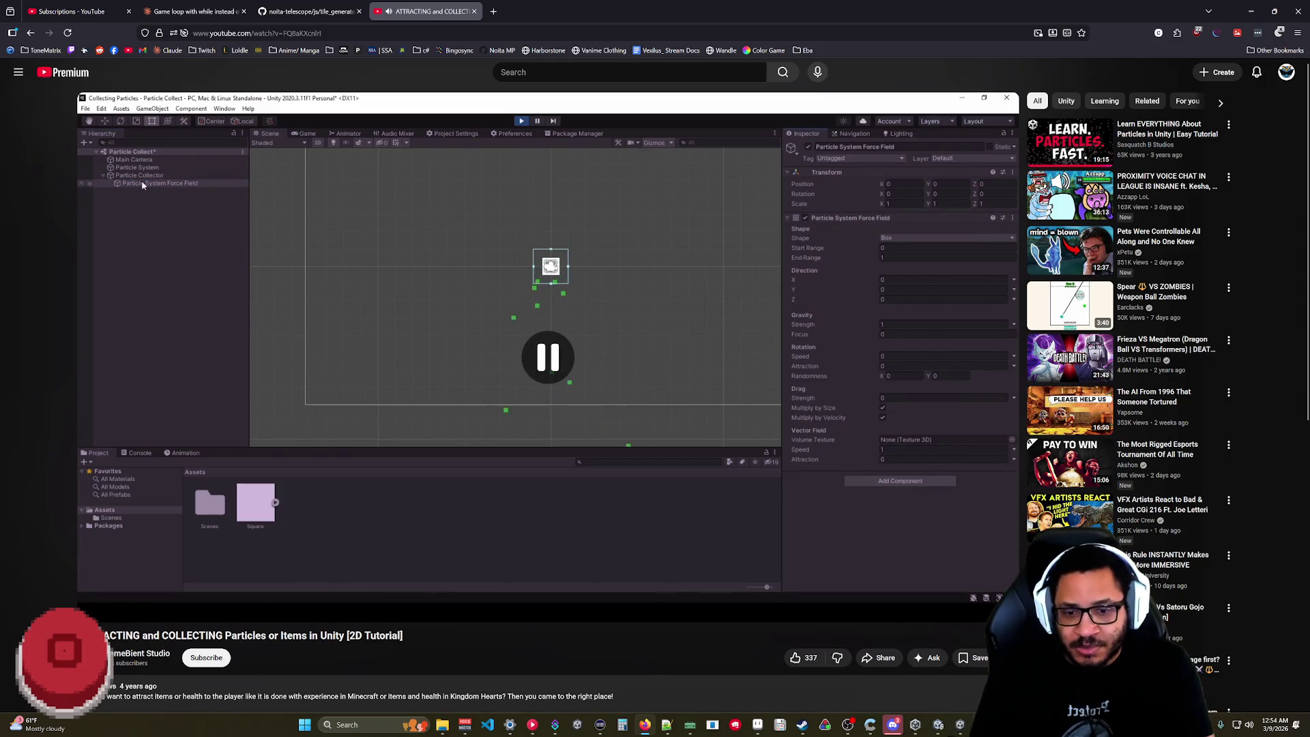
- Select the Mana particle system in Unity, then rewind the tutorial five seconds and pause it
key(alt+Tab)
click(68, 248)
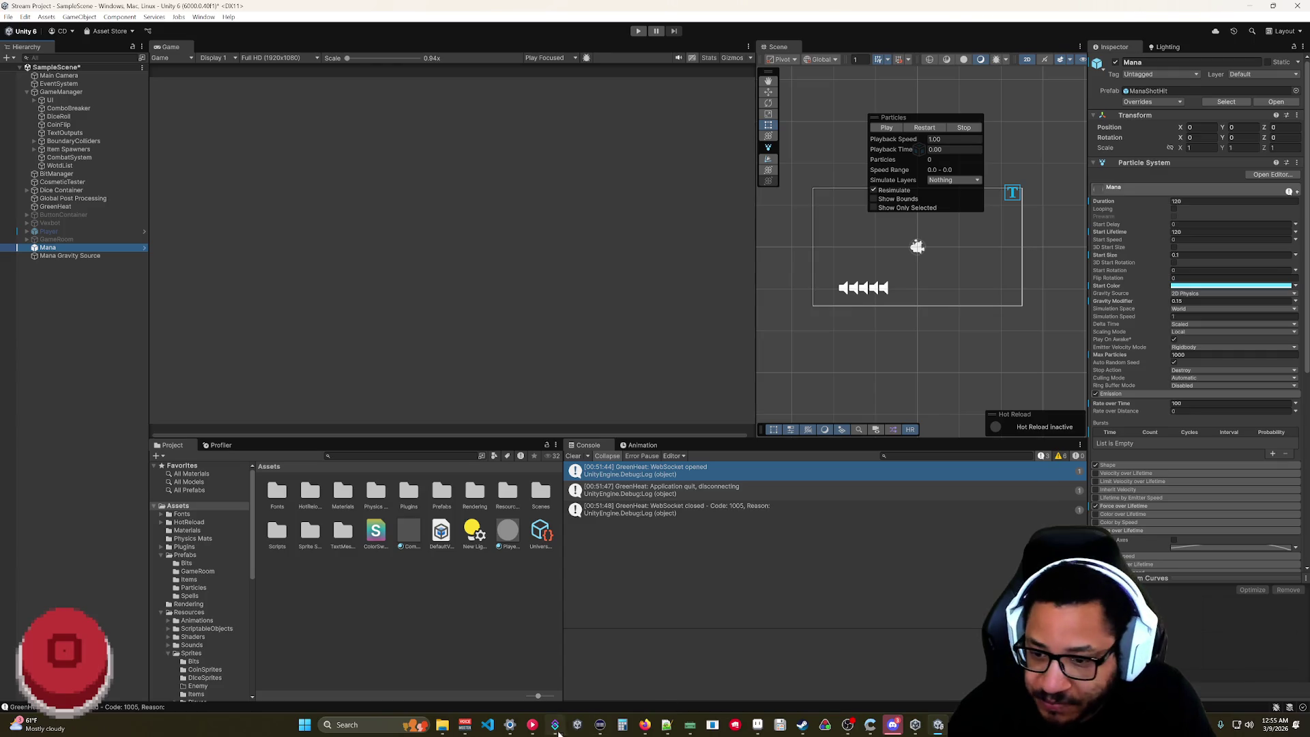
click(644, 725)
click(618, 515)
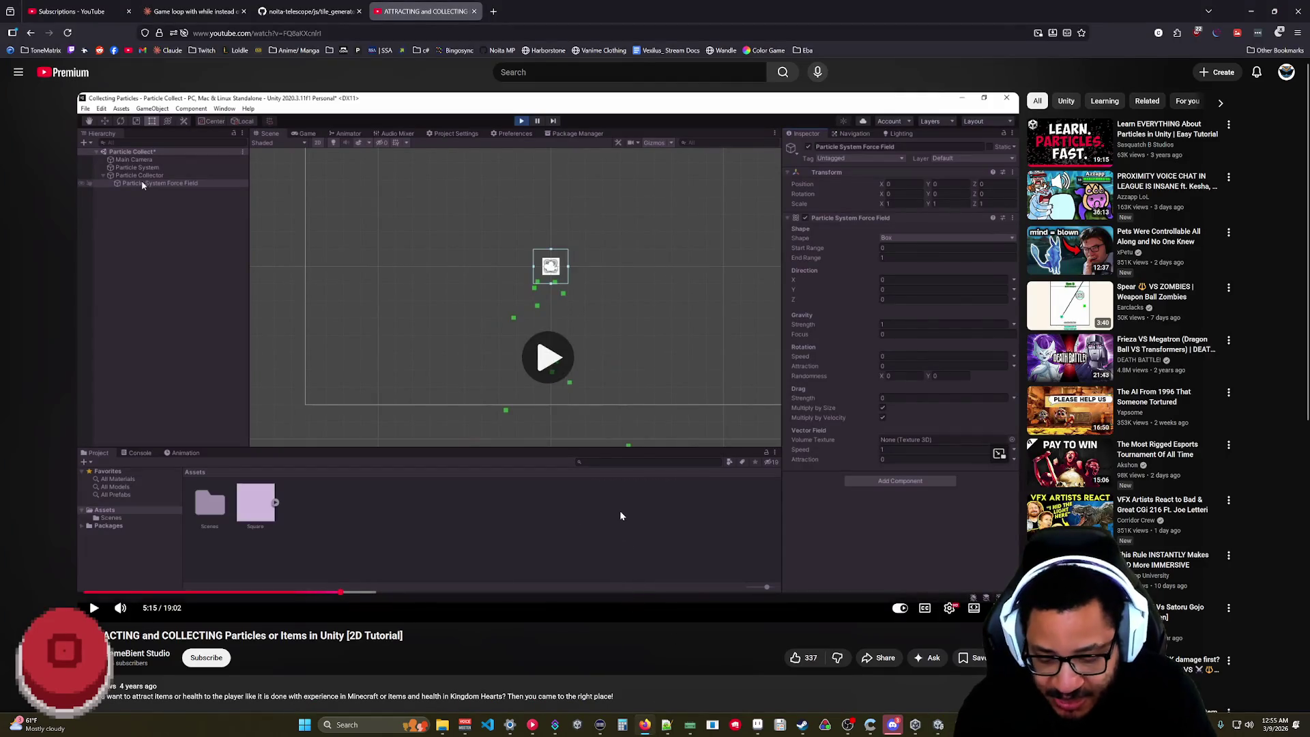
key(Left)
key(Left)
click(543, 471)
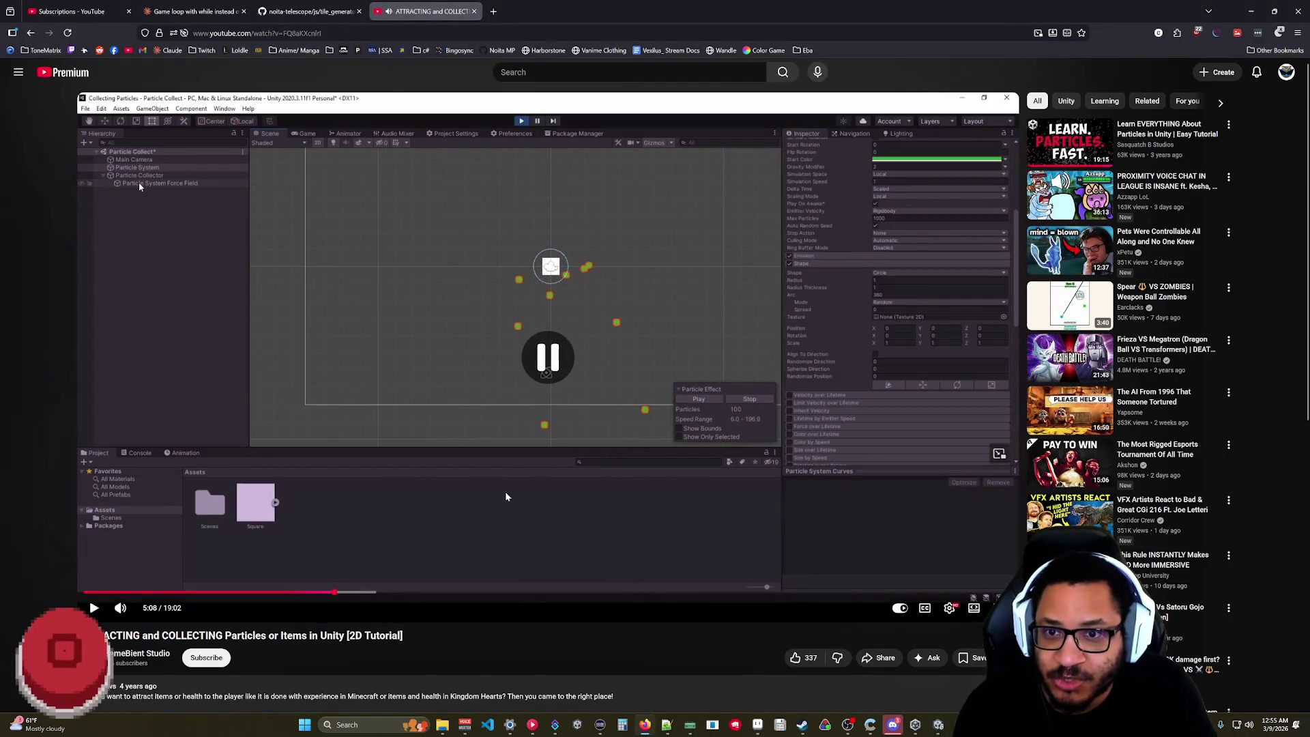
- Collapse the Mana particle system's Shape module in Unity and resume the tutorial from about 5:08
click(936, 726)
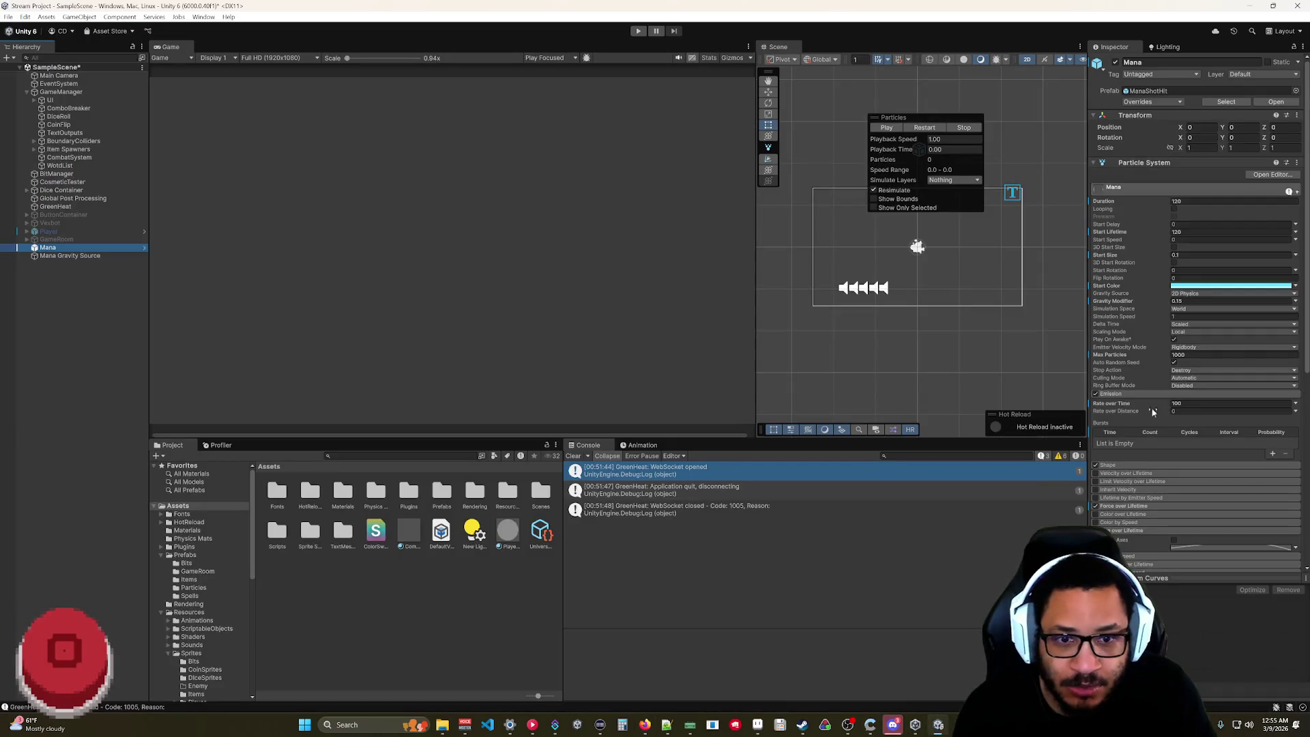
scroll(1123, 502, down, 2)
scroll(1112, 508, up, 2)
click(1124, 465)
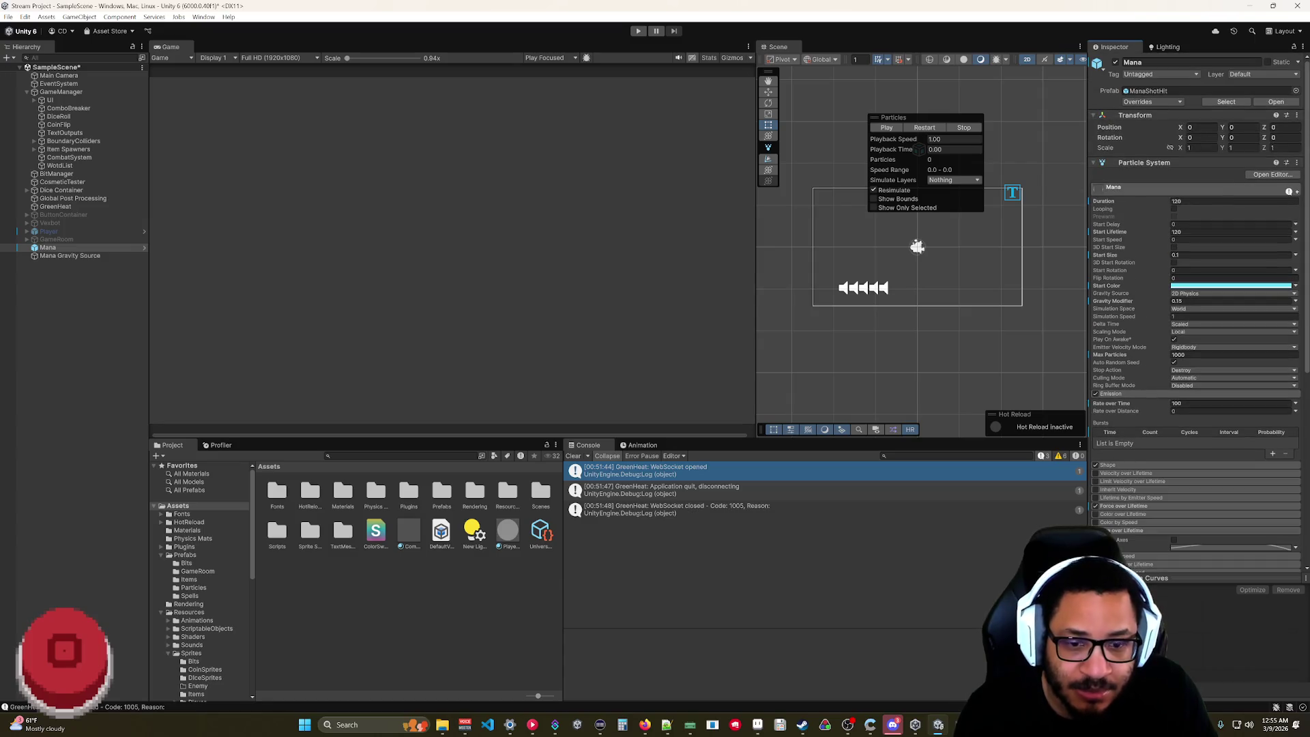
click(643, 724)
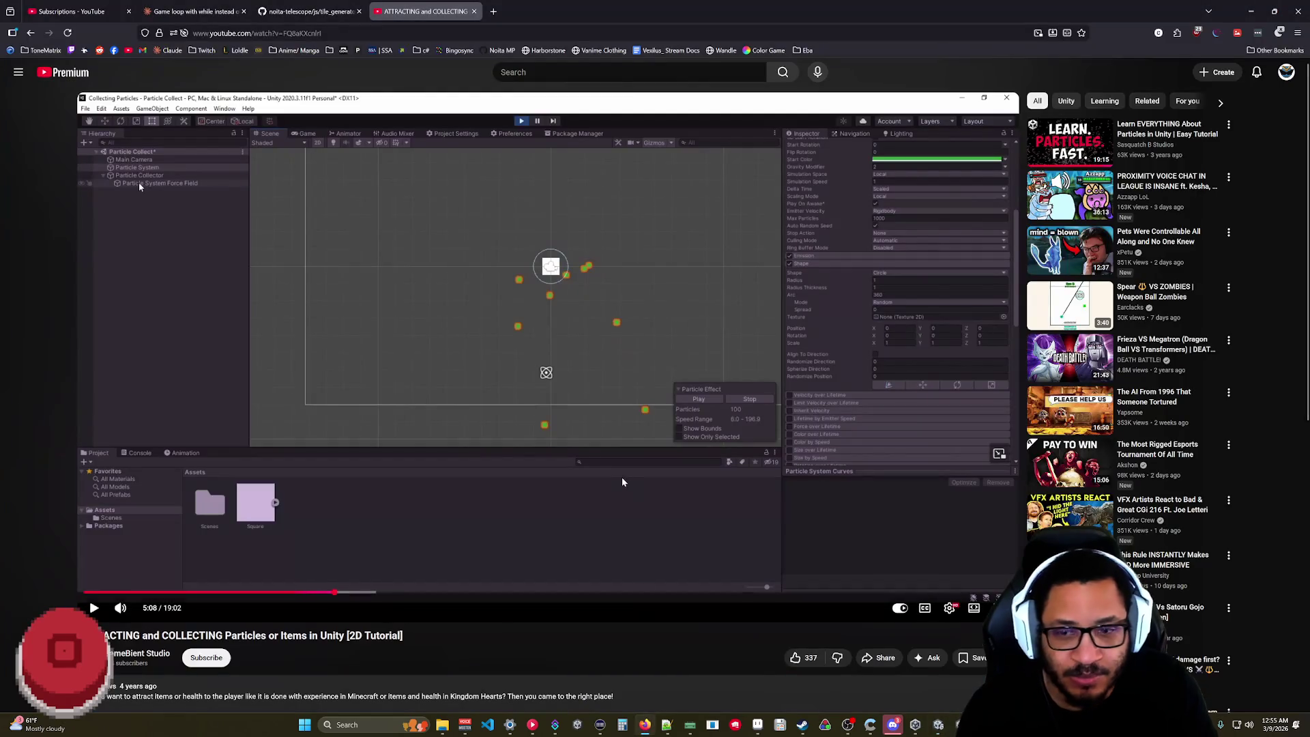
click(532, 374)
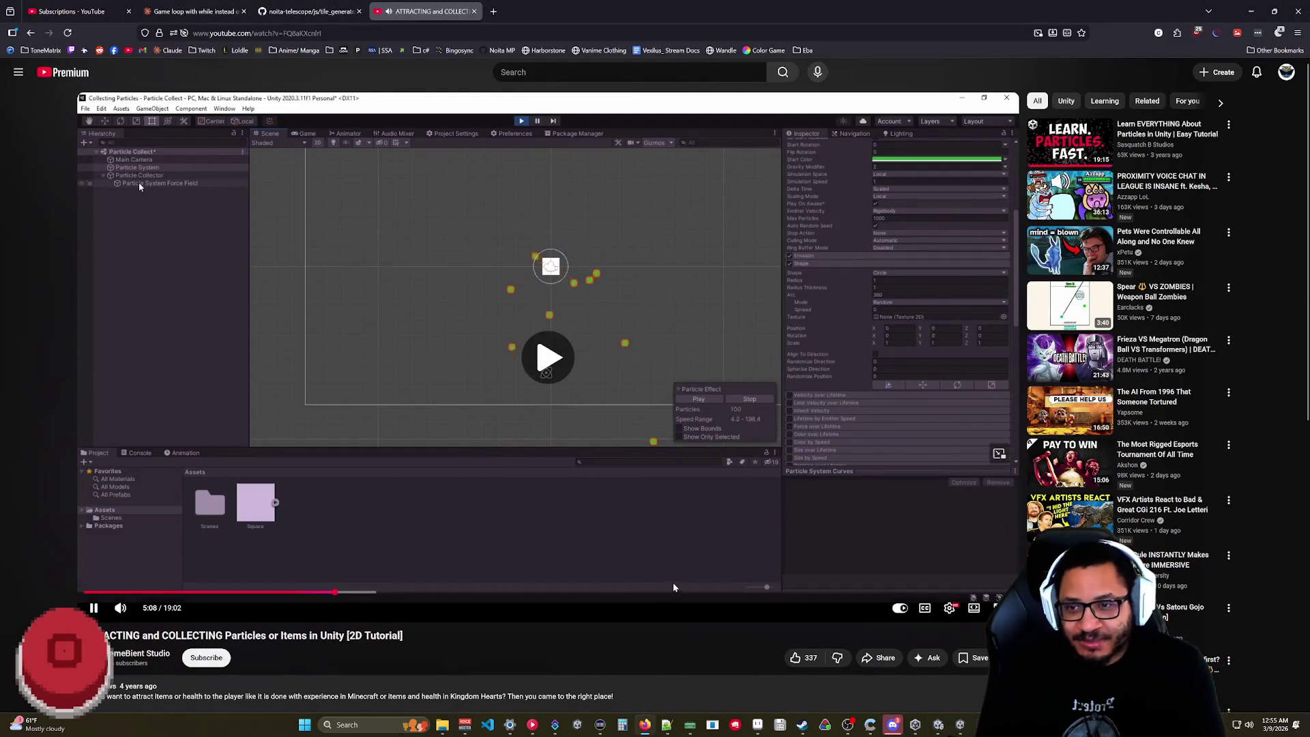
click(532, 374)
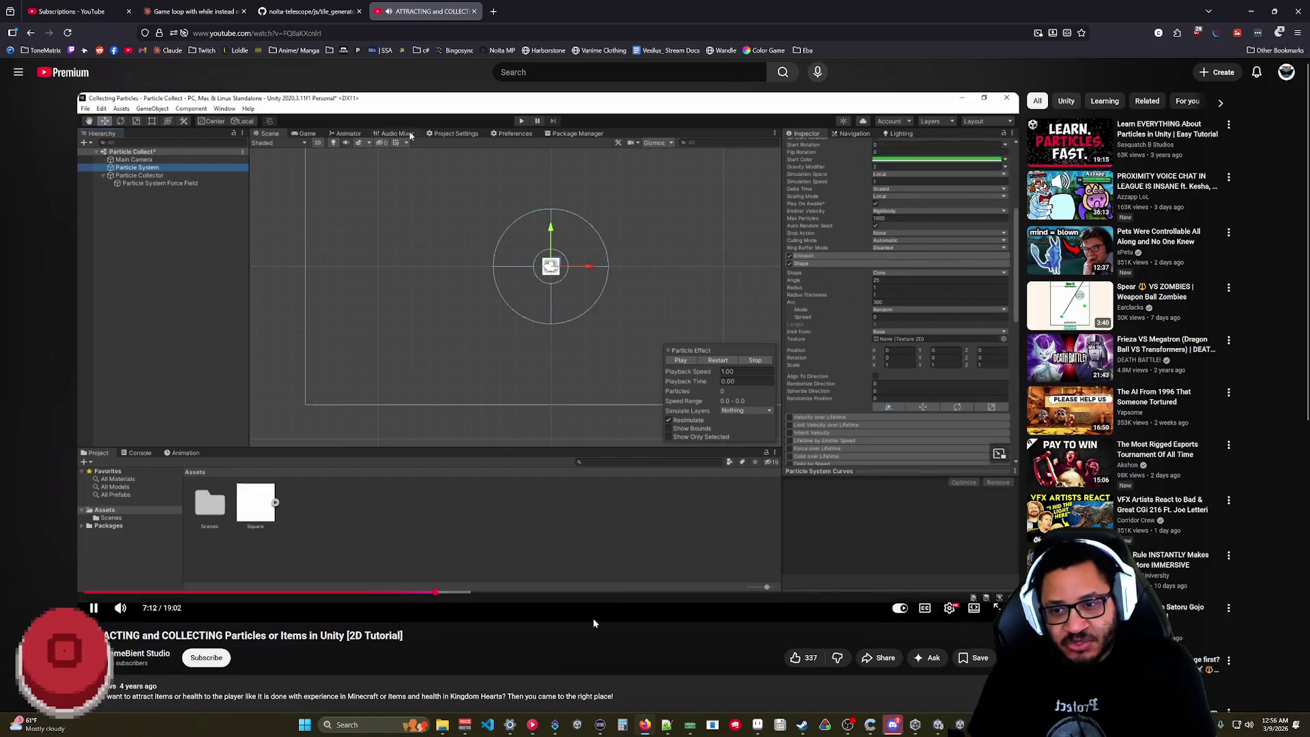
- Pause and resume the tutorial as it reaches the ParticleCollector script in Visual Studio
click(619, 533)
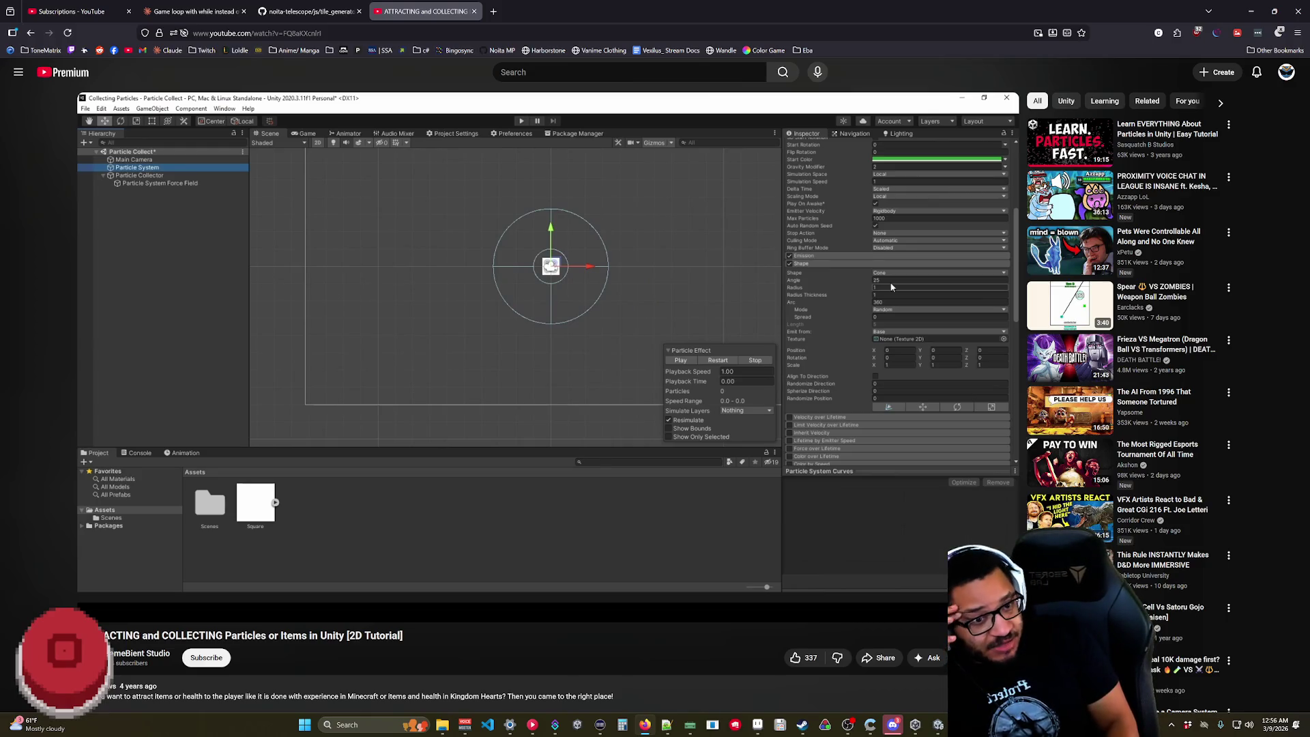
click(592, 522)
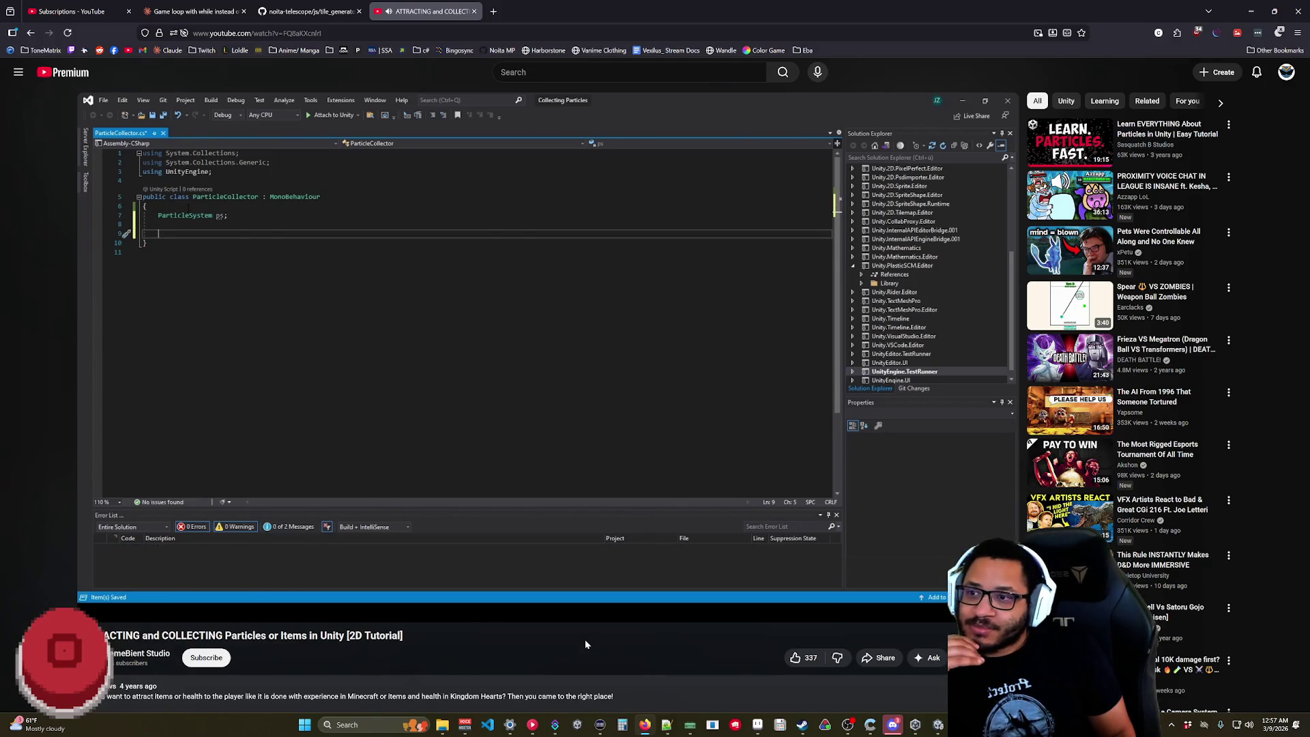
- Pause and resume the tutorial twice, then jump ahead to 10:57 in the ParticleCollector code
click(564, 232)
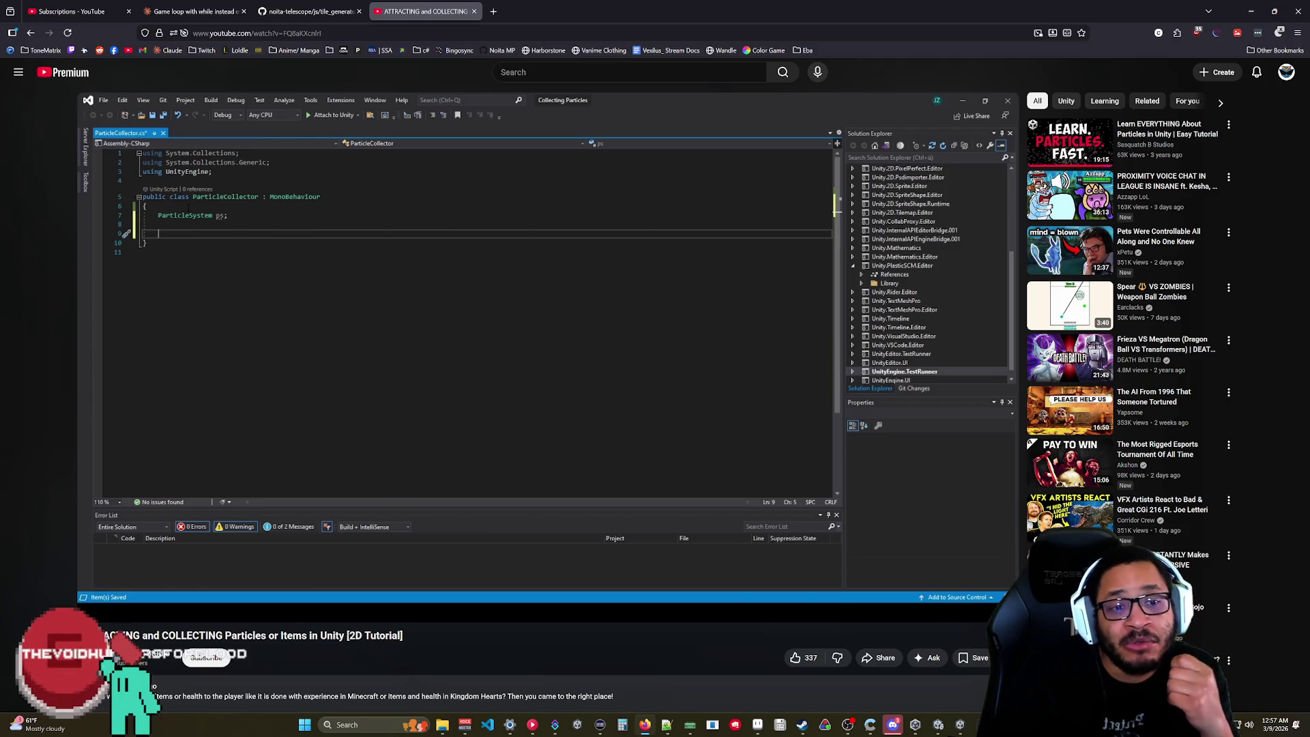
click(506, 301)
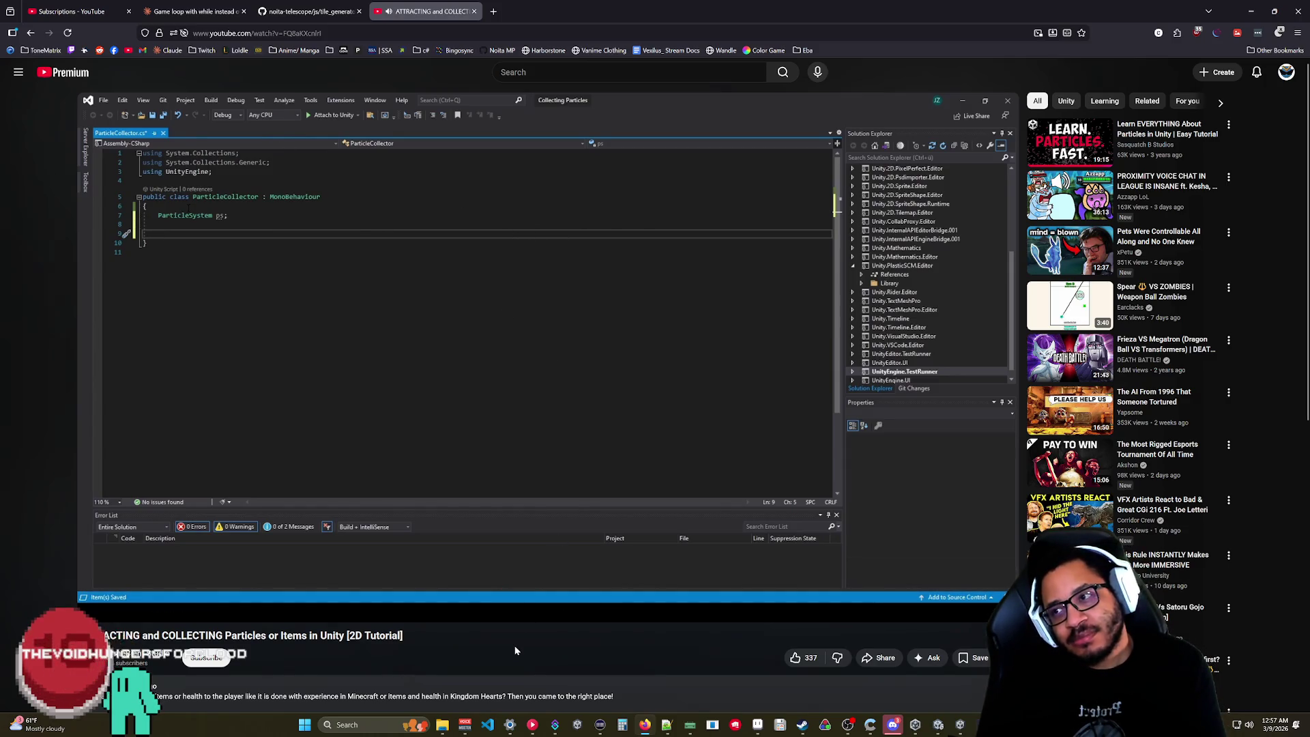
click(530, 433)
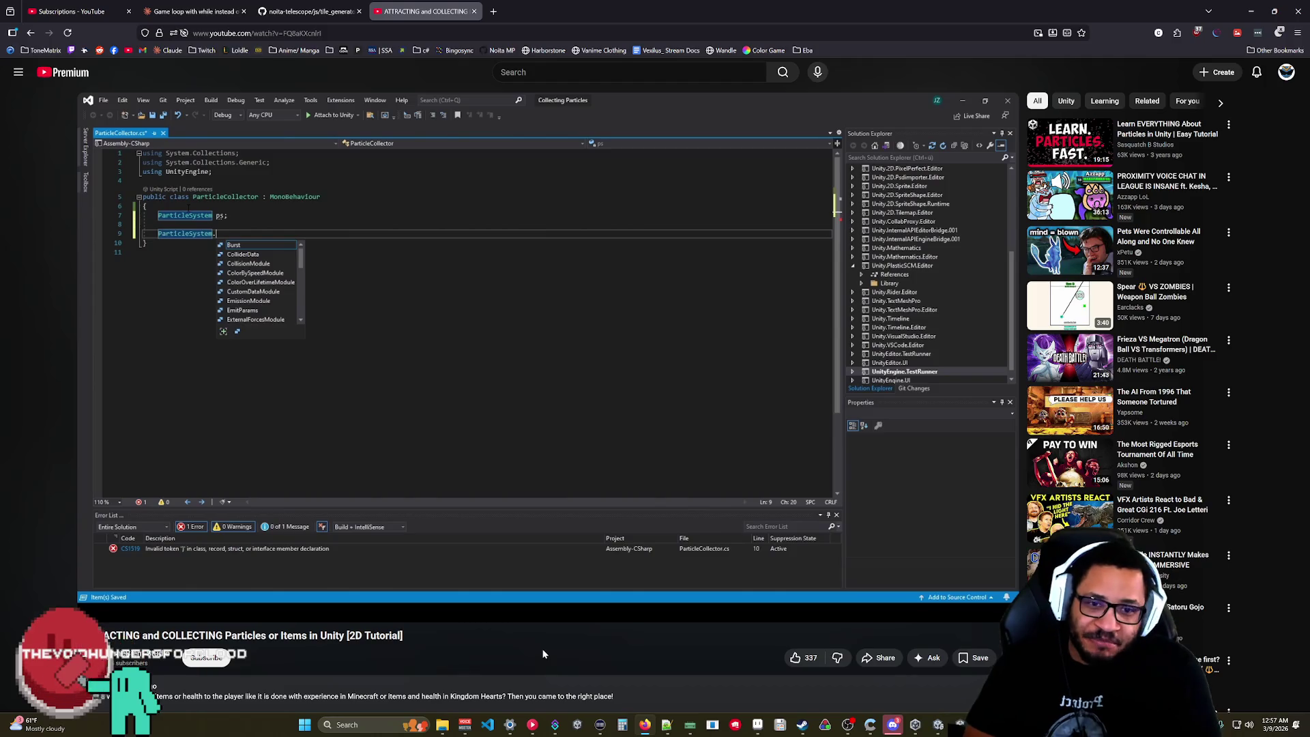
click(525, 401)
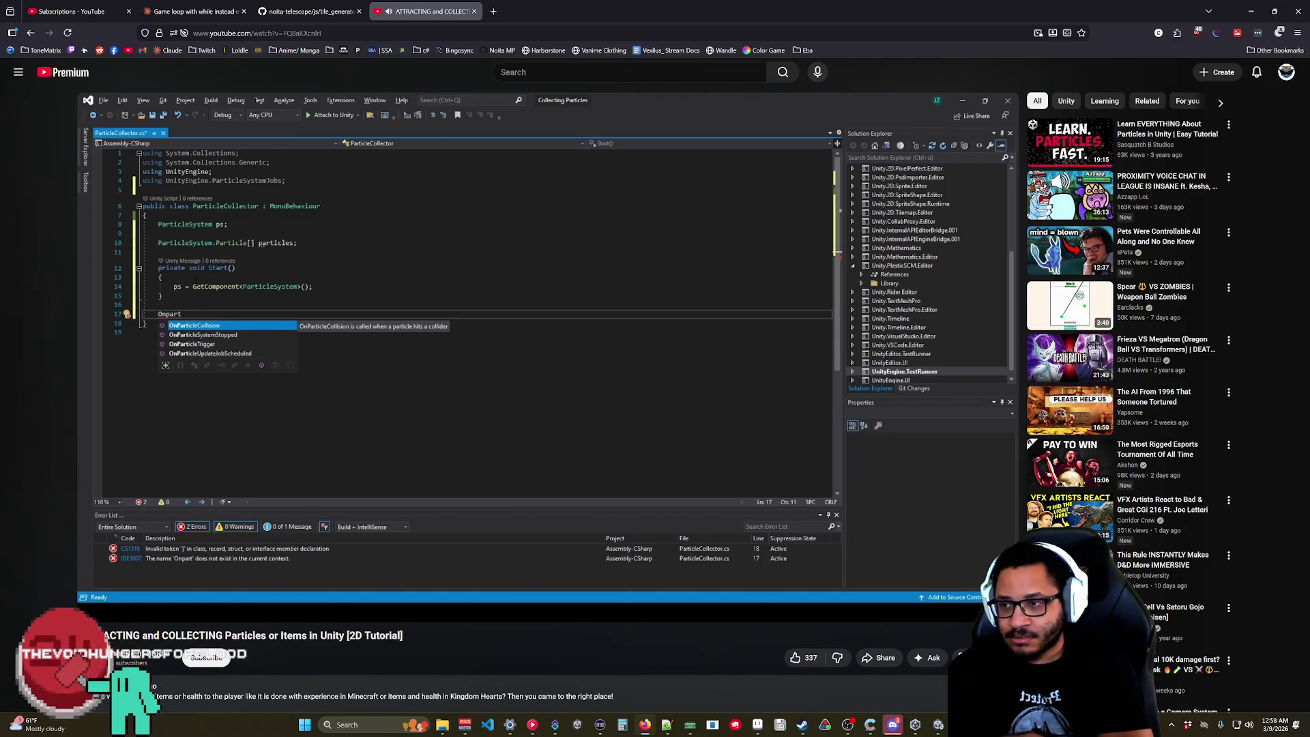
mouse_move(572, 619)
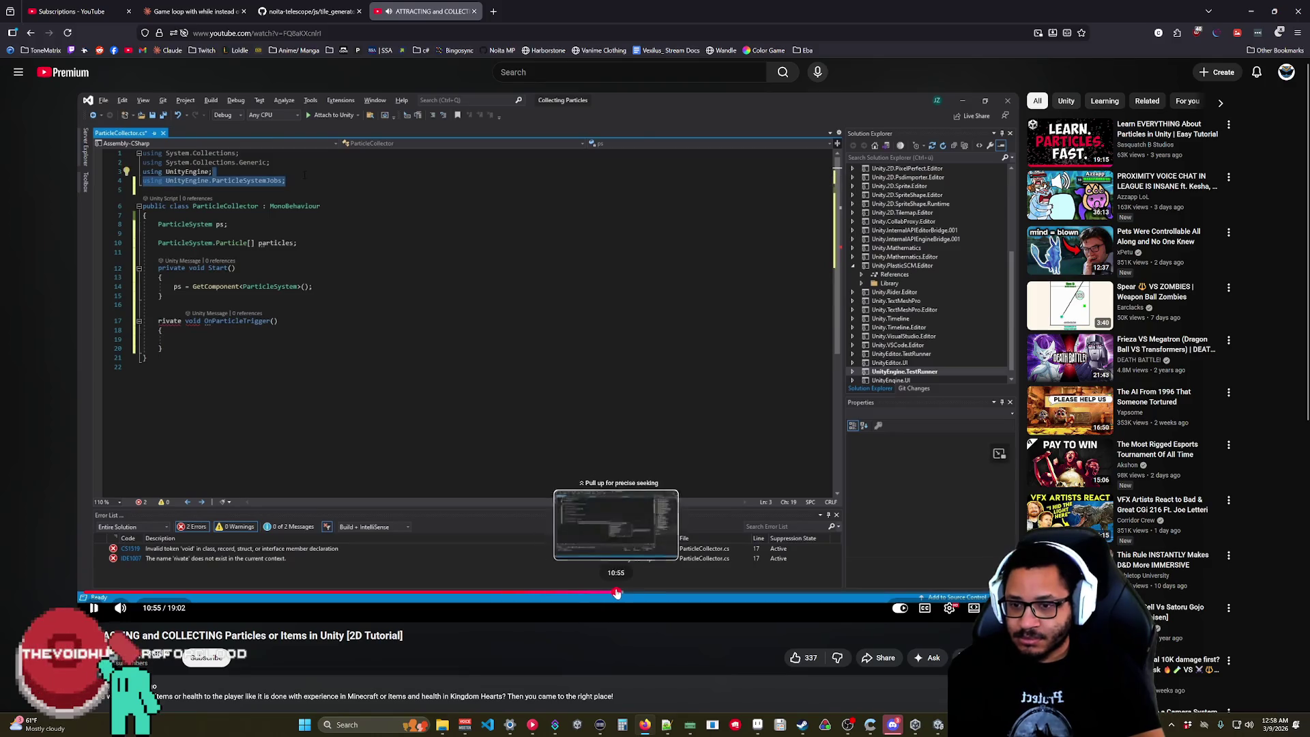
click(617, 592)
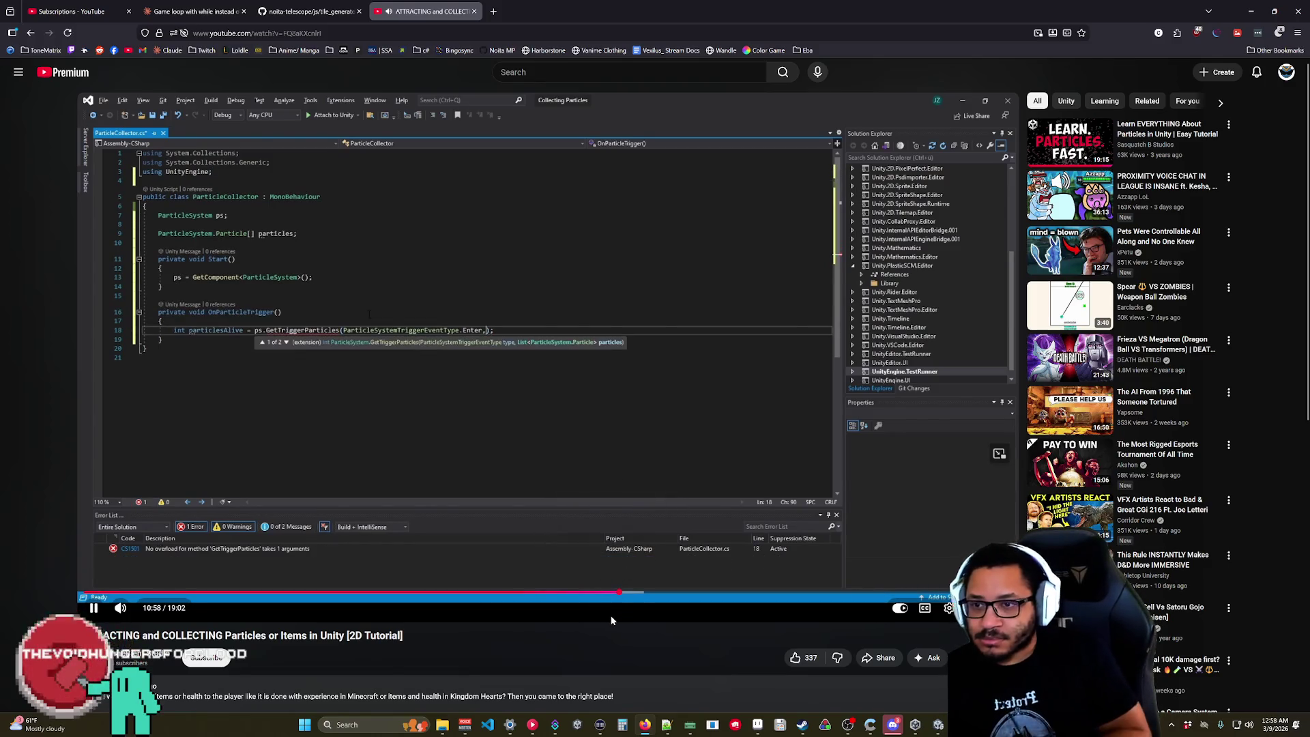
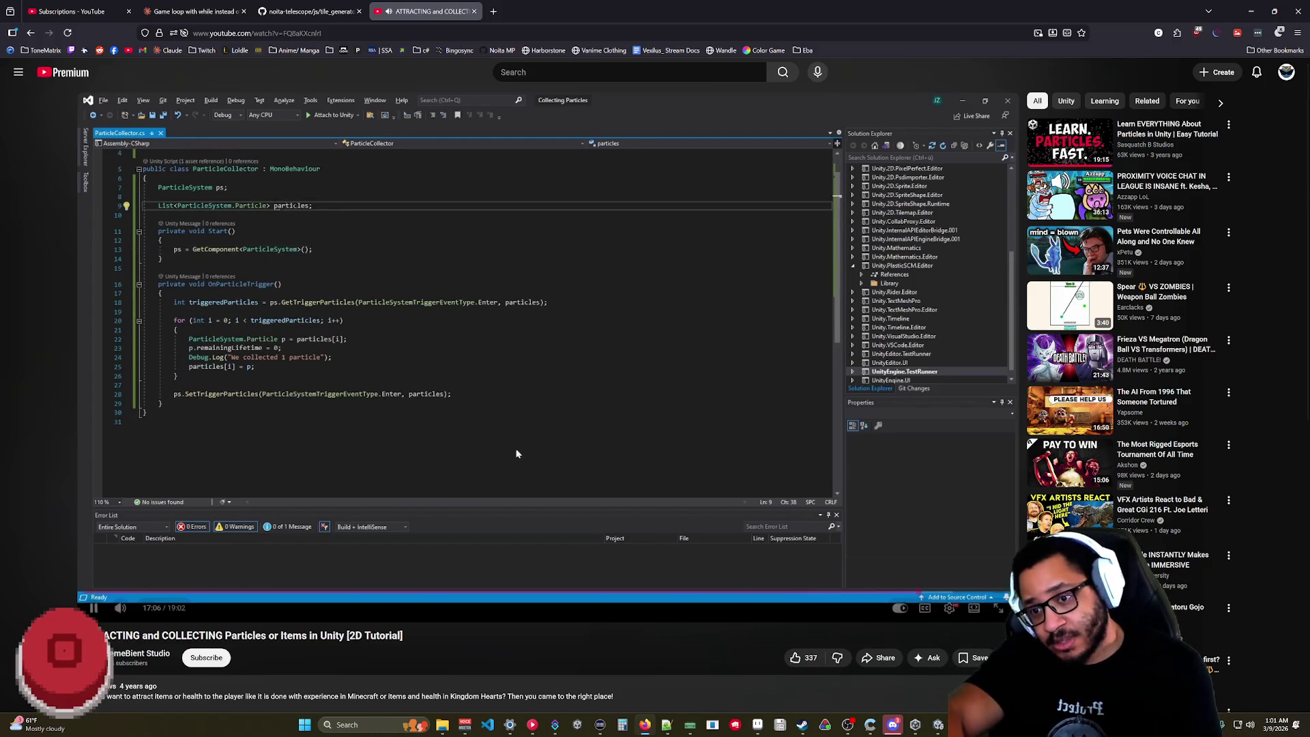
- Pause the particle-collection tutorial, return to Unity and select Mana Gravity Source
click(428, 345)
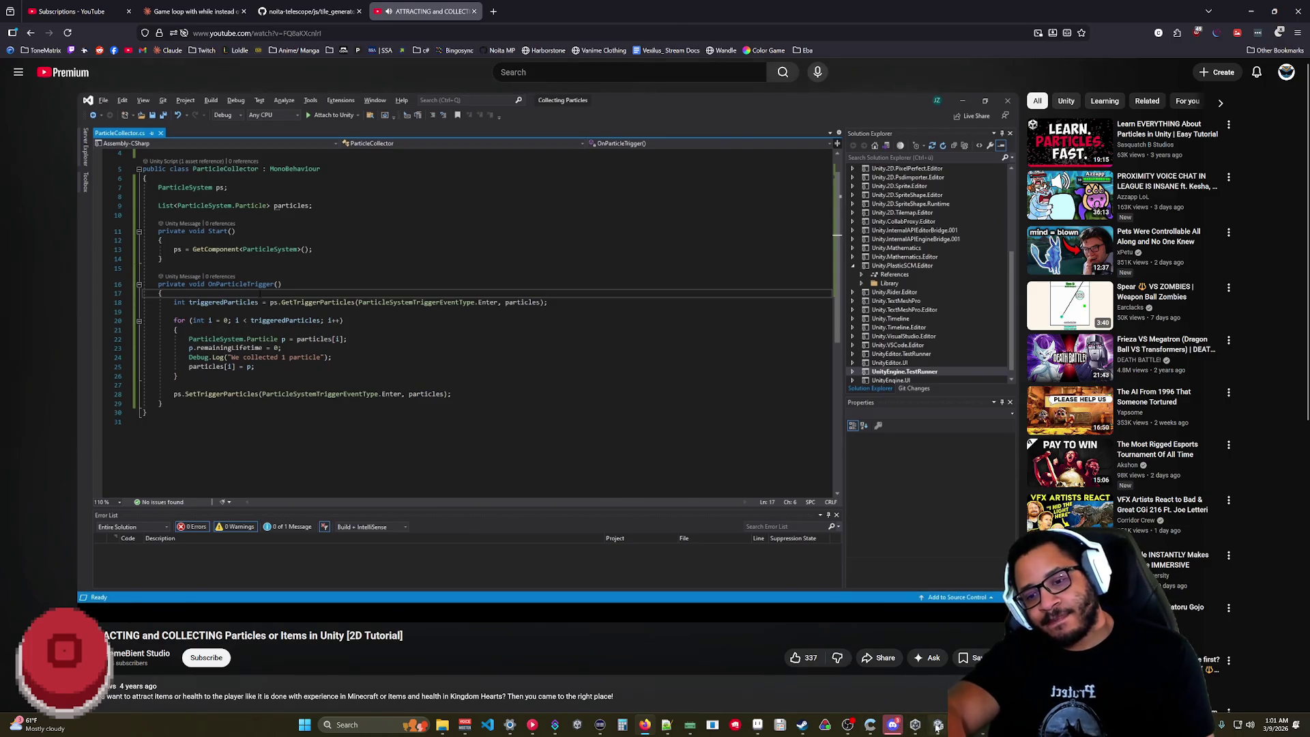
click(937, 725)
click(60, 257)
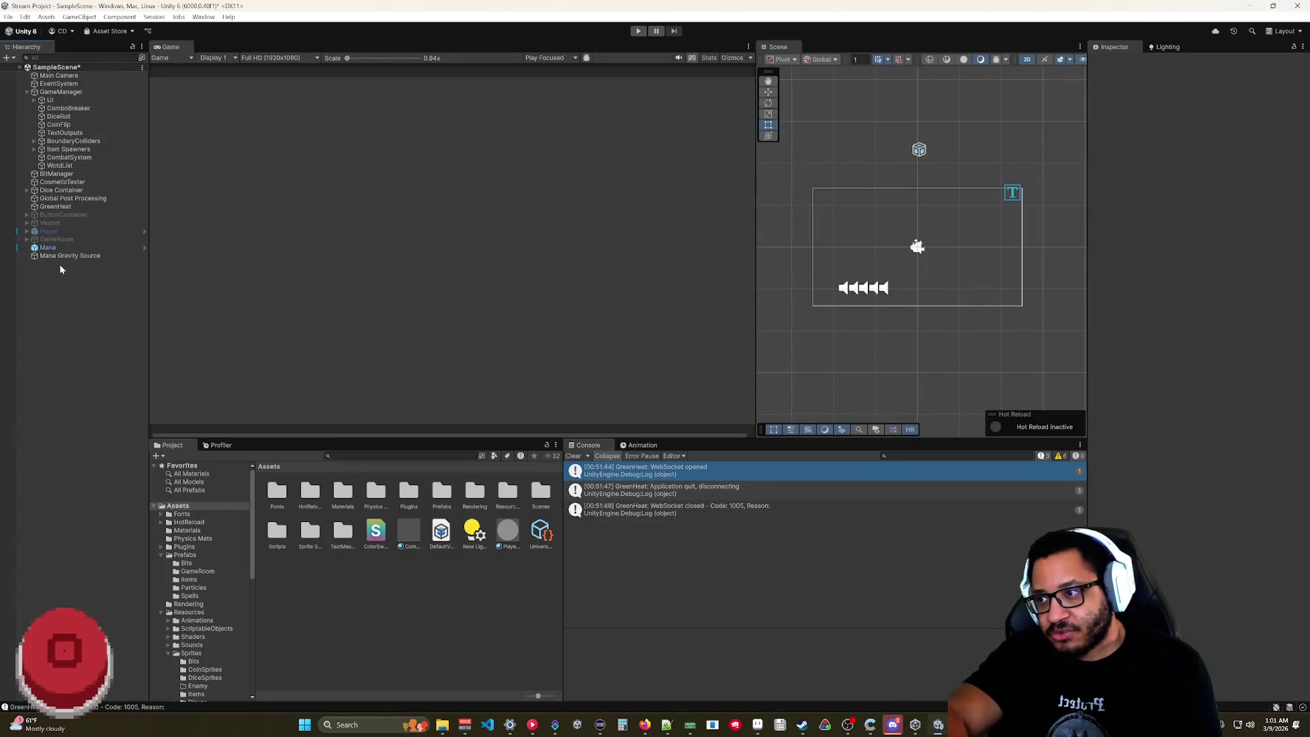
- Replace the Point Effector 2D component with a Particle System Force Field
right_click(1149, 137)
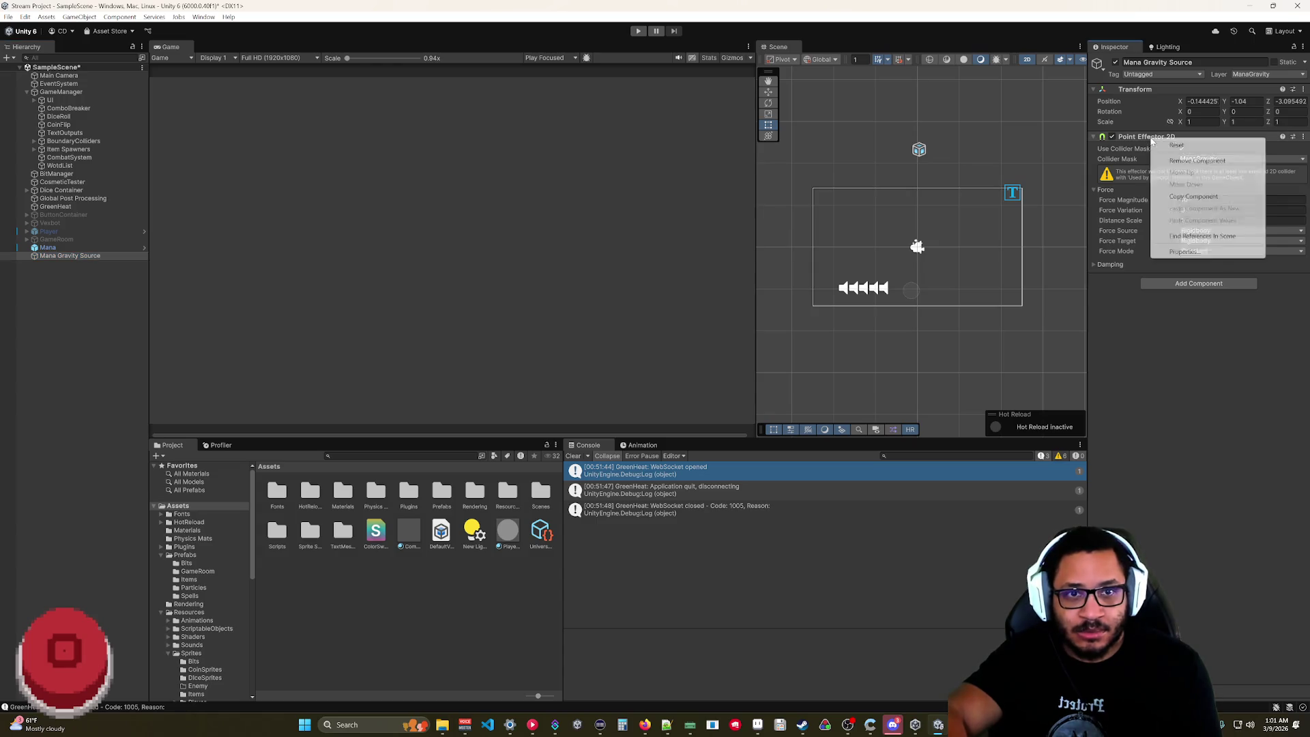
click(1172, 155)
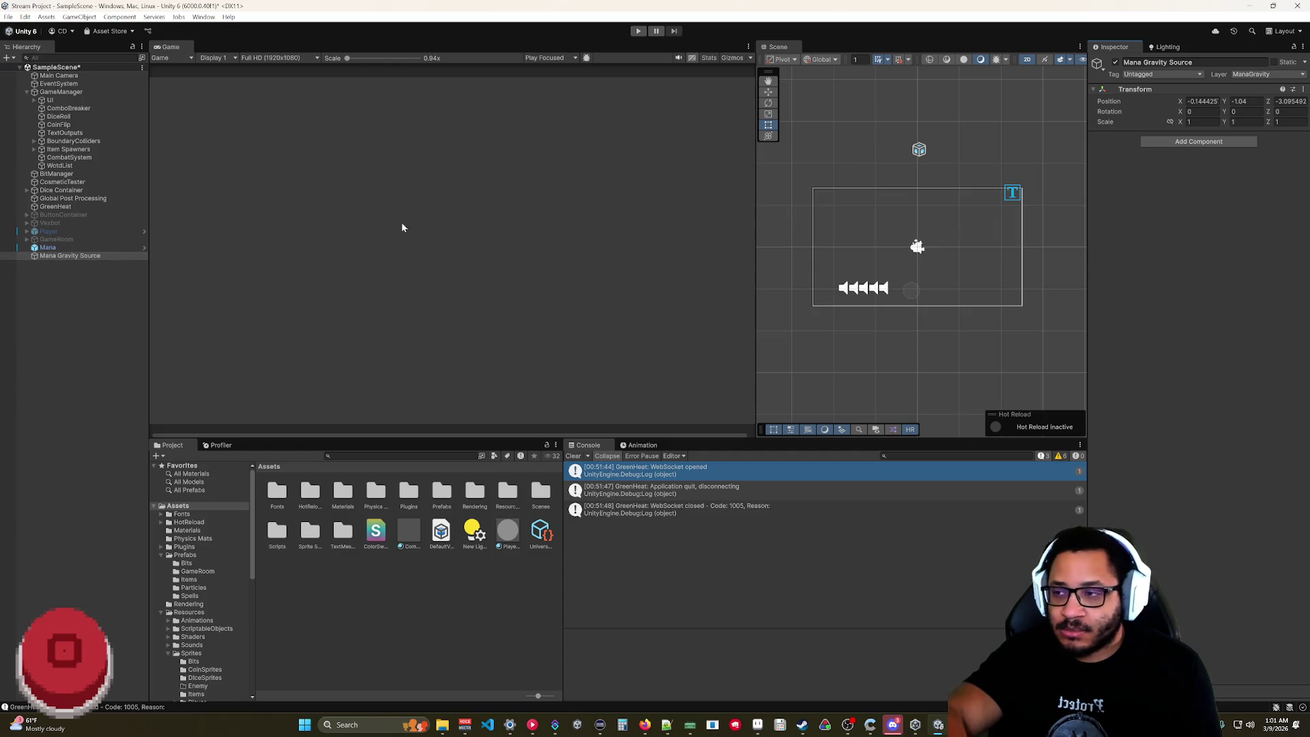
click(1166, 140)
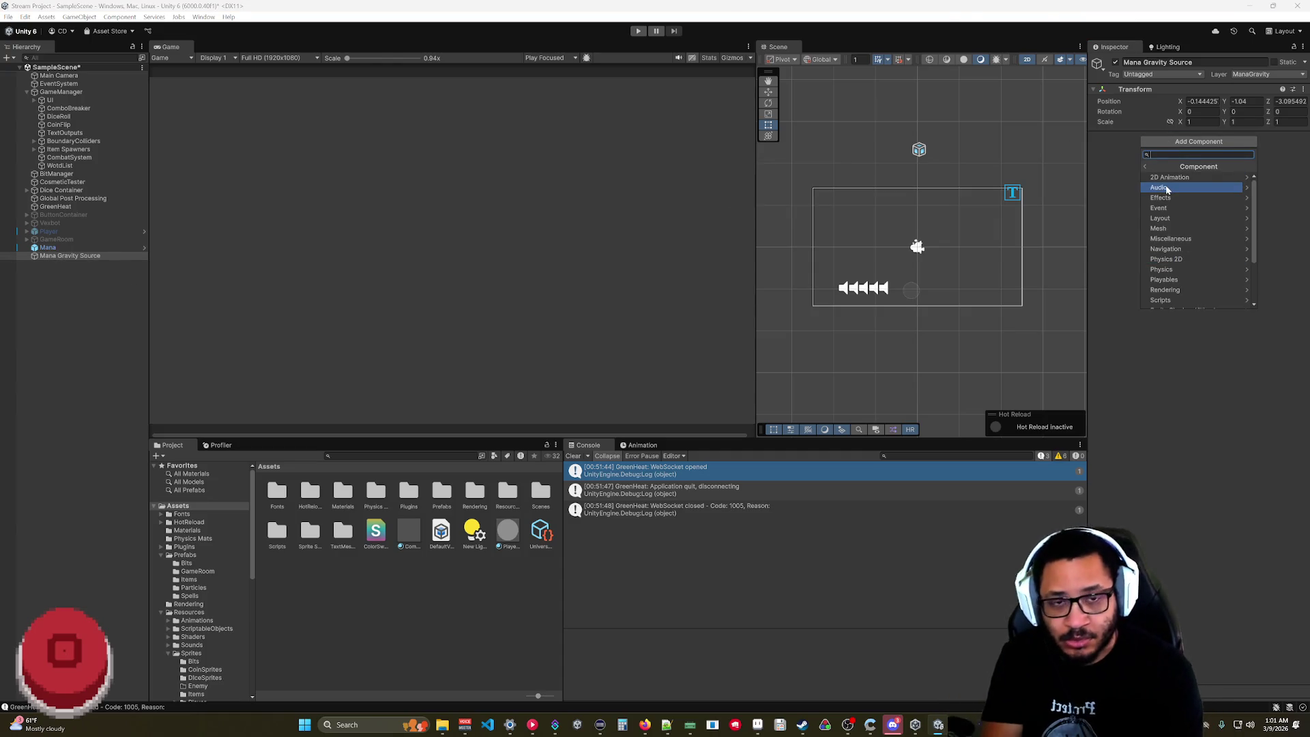
text(partic)
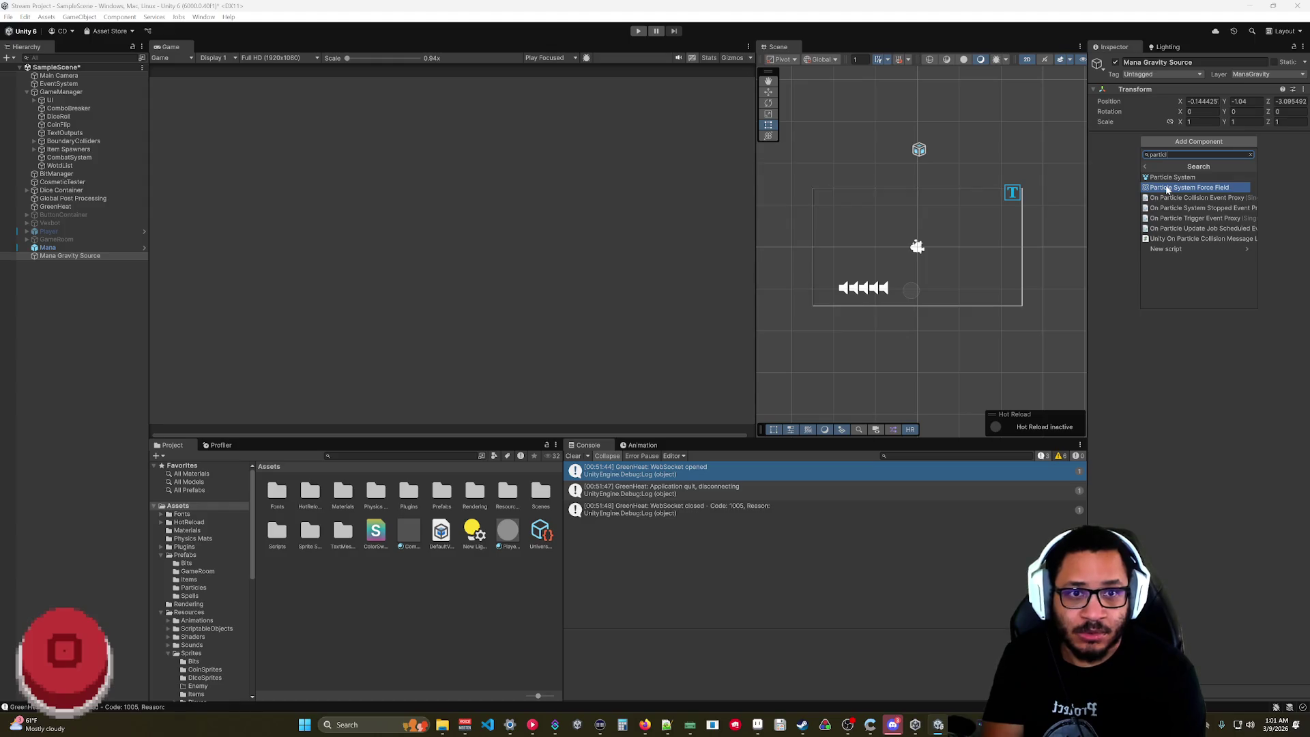
click(1167, 187)
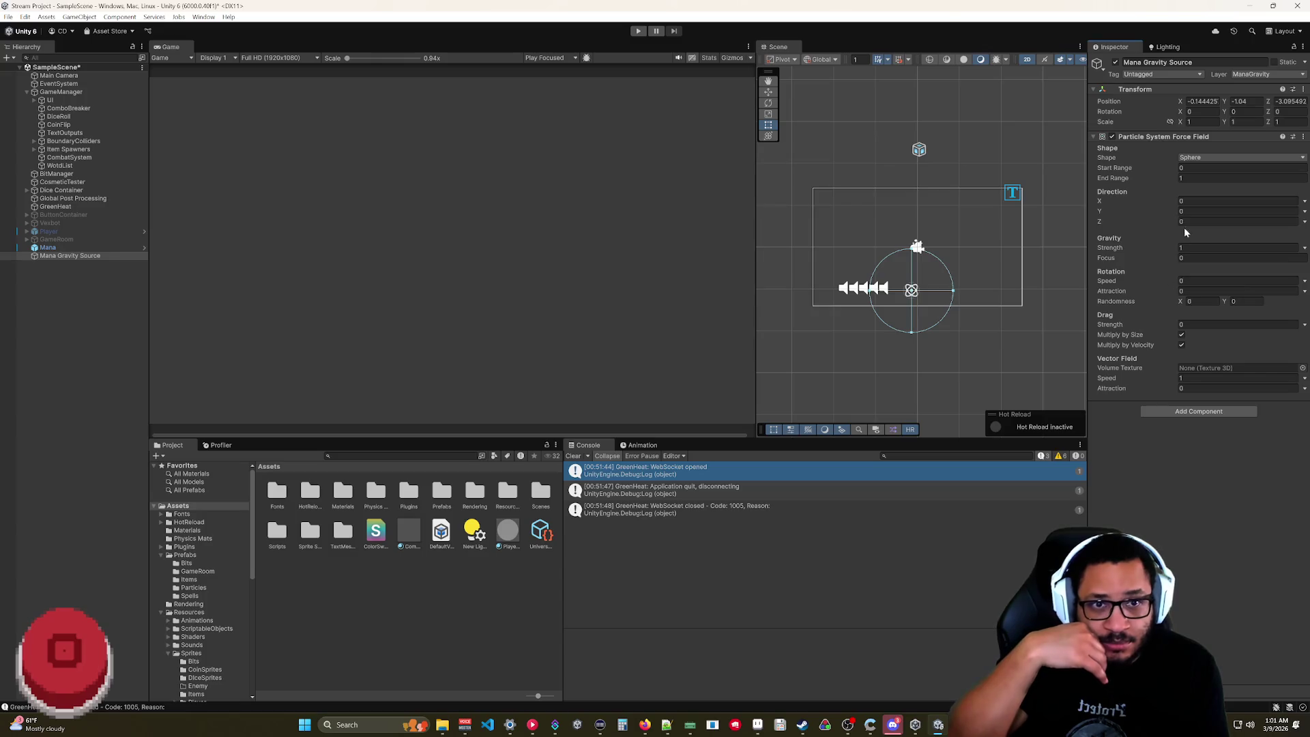
- Set the force field Shape to Box
click(1221, 157)
click(1201, 178)
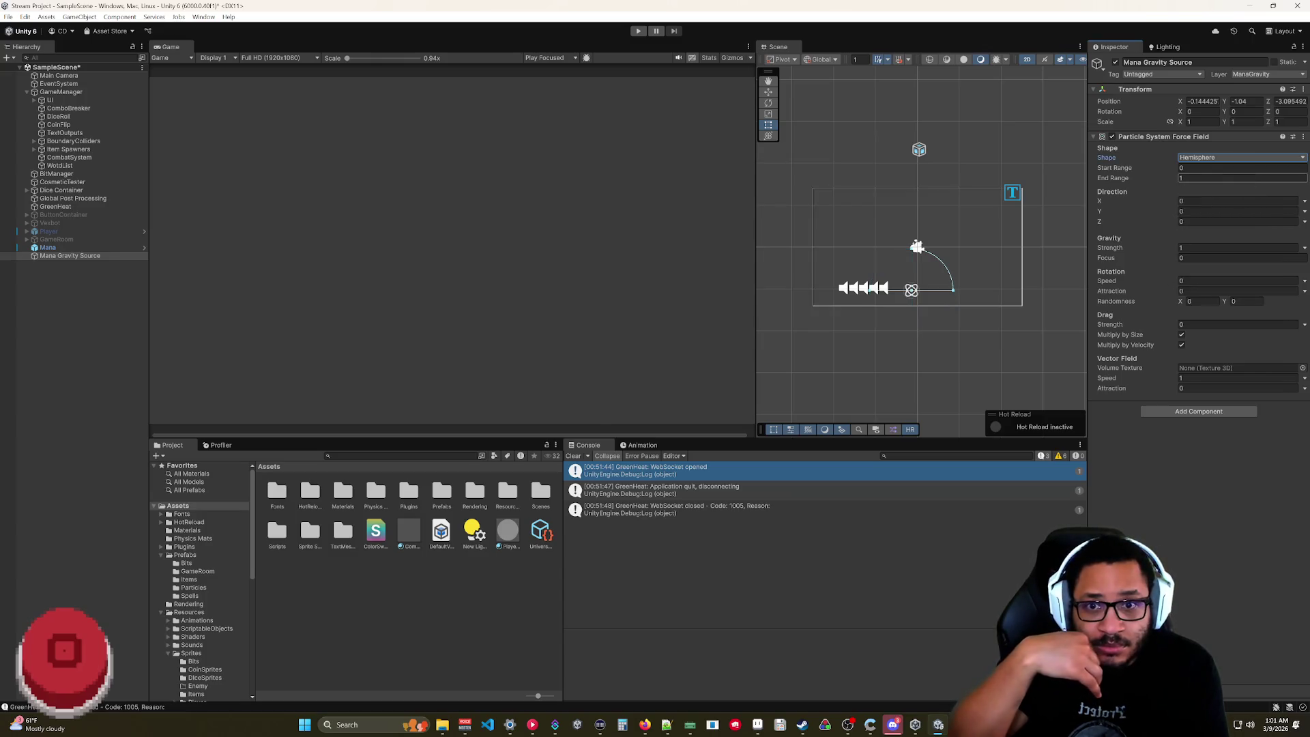
click(1214, 157)
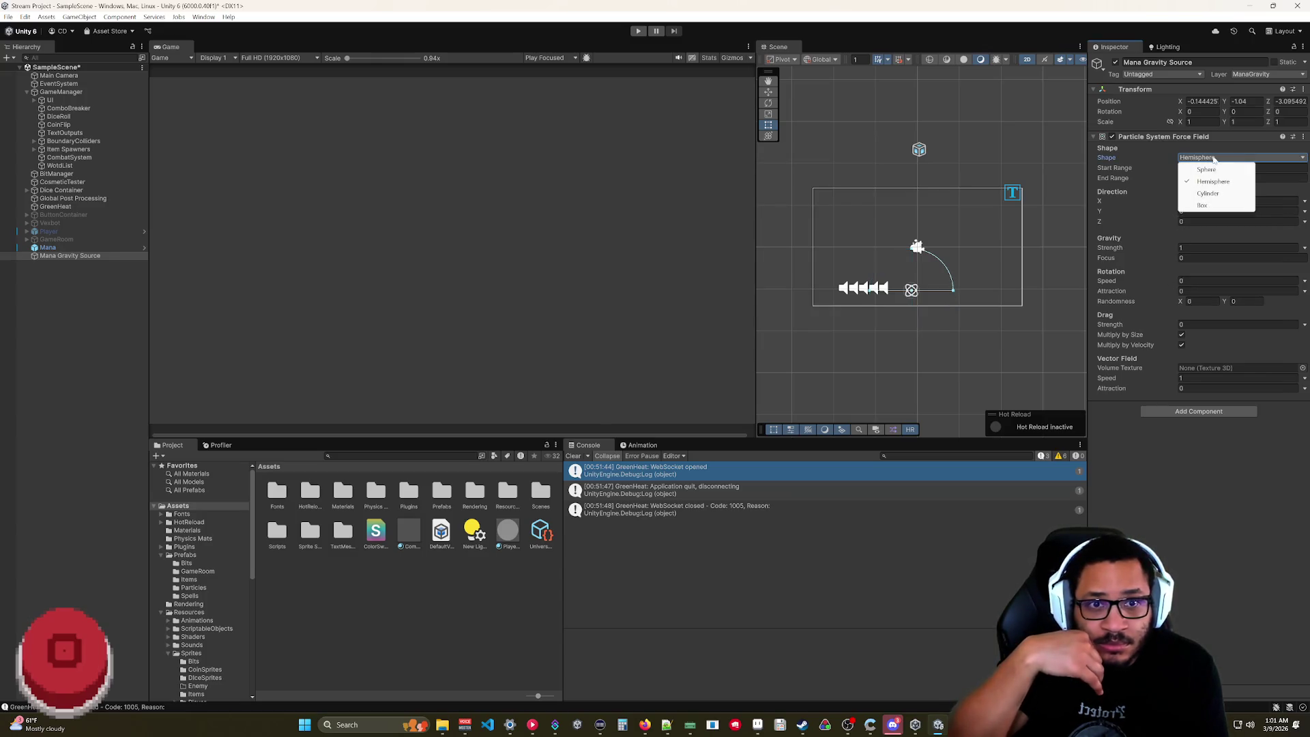
click(1204, 206)
scroll(940, 259, up, 4)
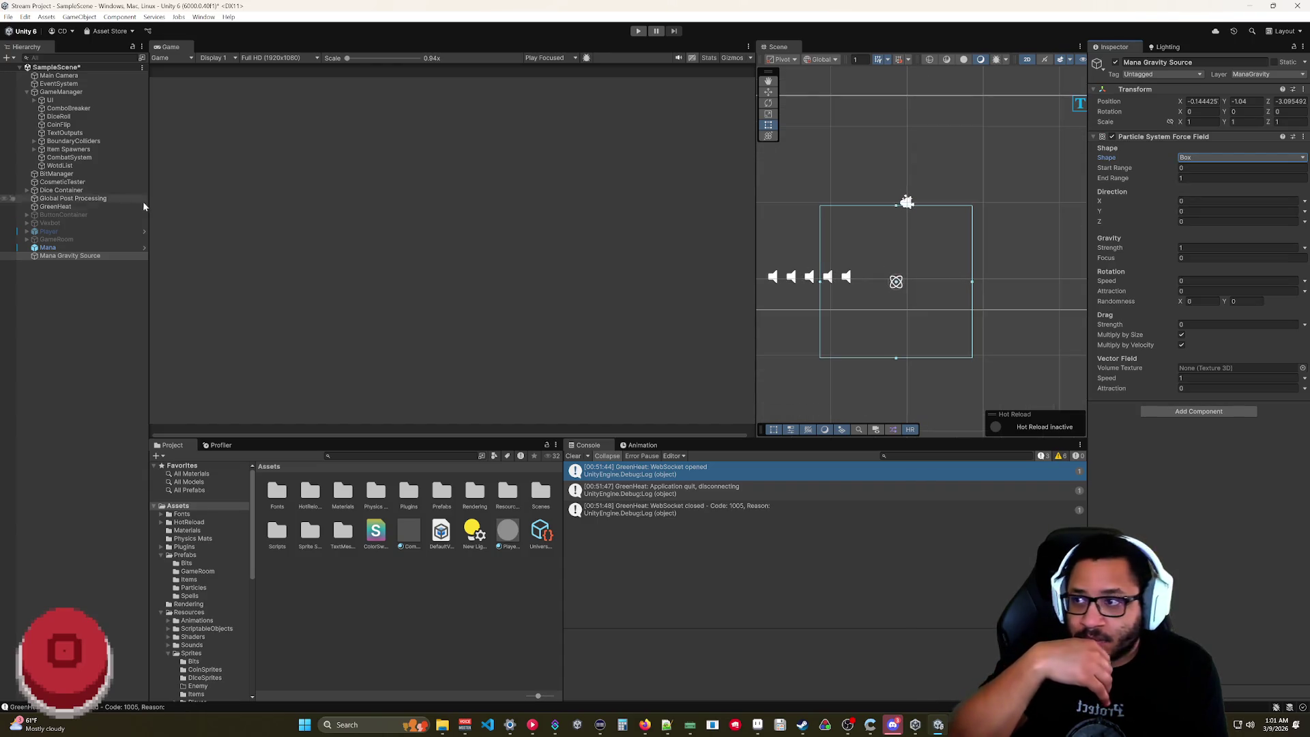
- Reset the Mana Gravity Source transform so the field sits at the origin
click(31, 232)
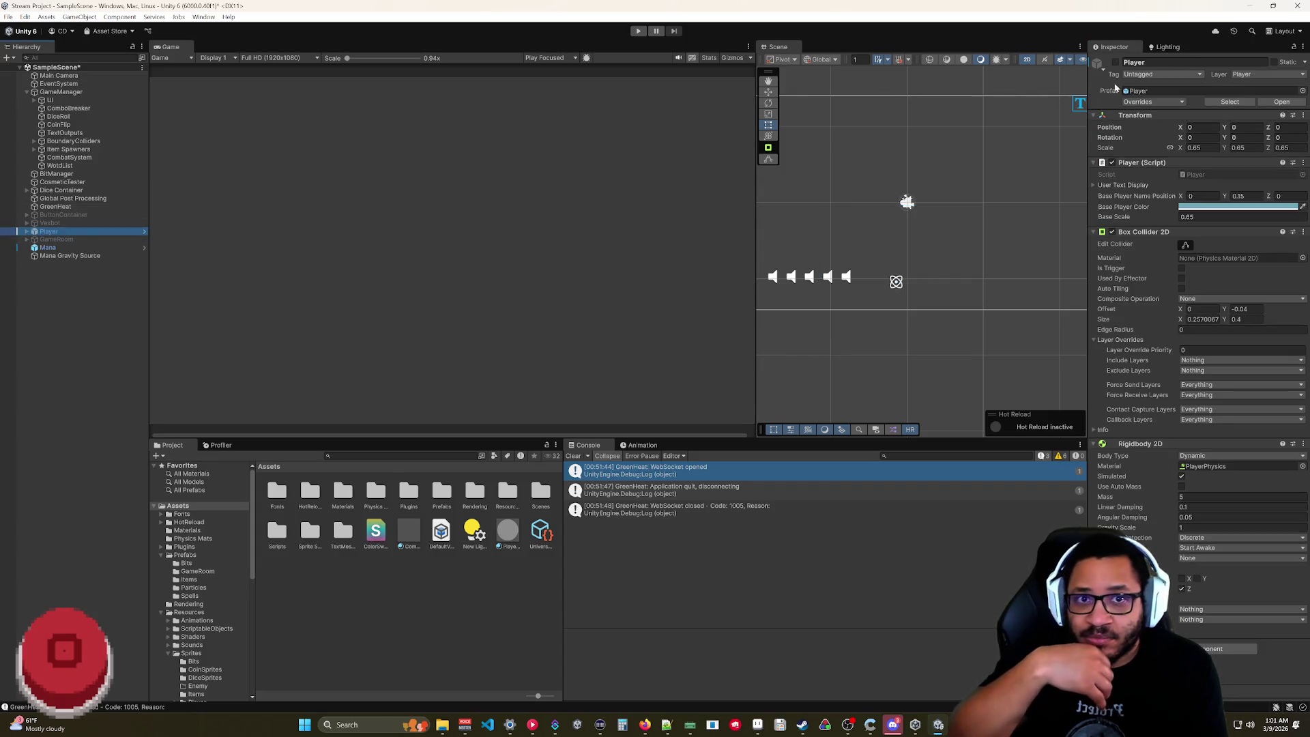
click(68, 256)
click(901, 284)
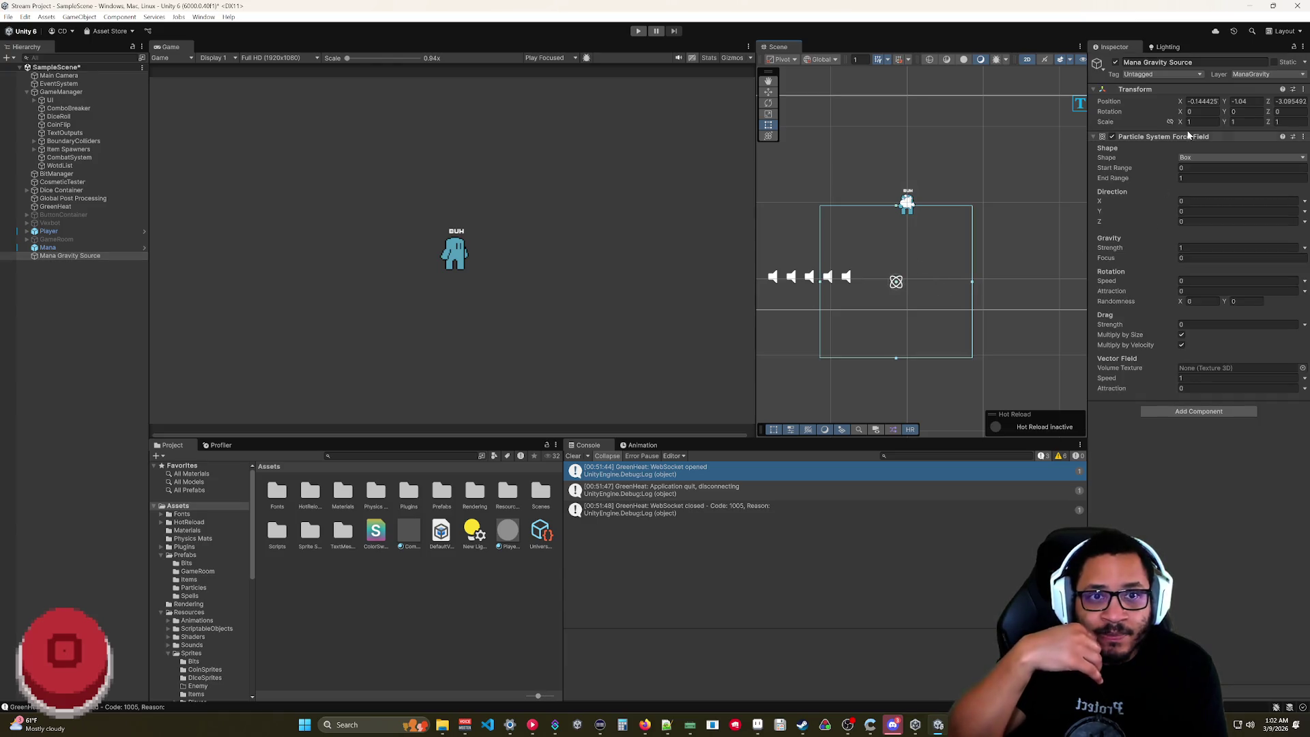
right_click(1223, 89)
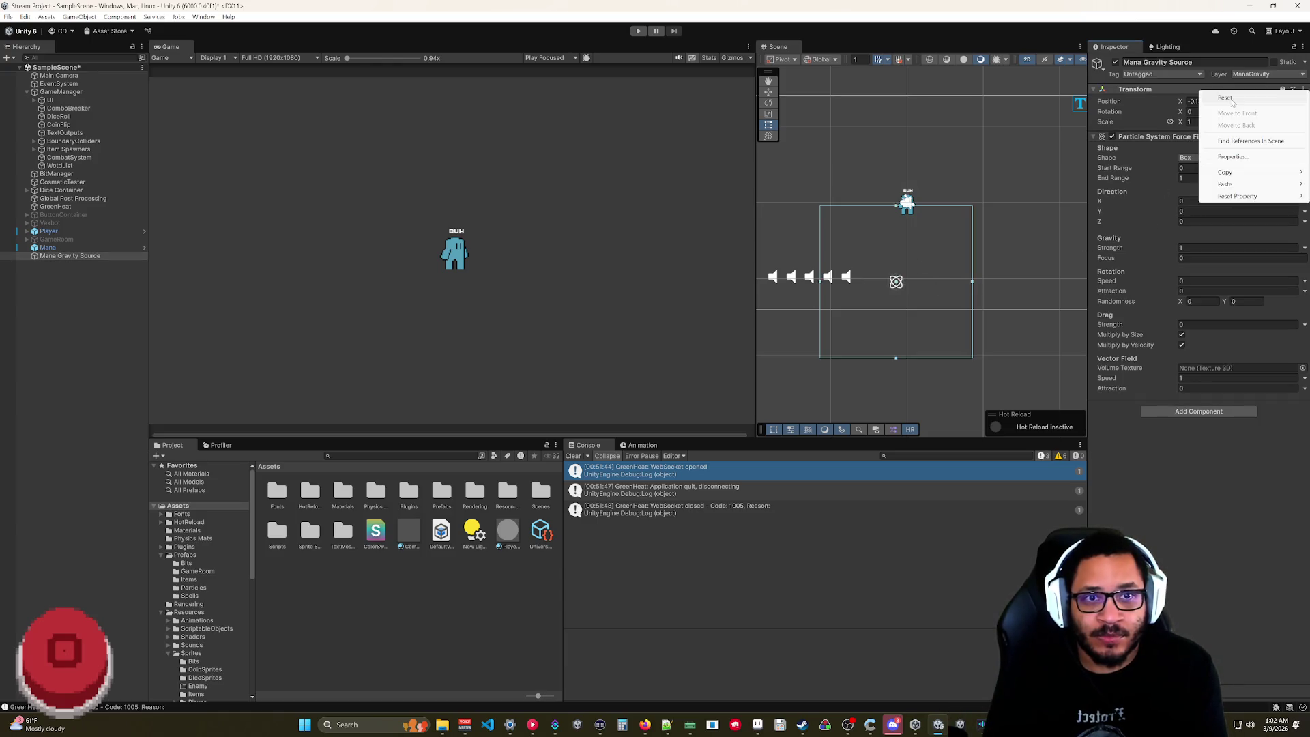
click(1238, 97)
- Resize the box force field gizmo to fit around the blue character sprite
drag(985, 202, 919, 212)
scroll(918, 212, up, 10)
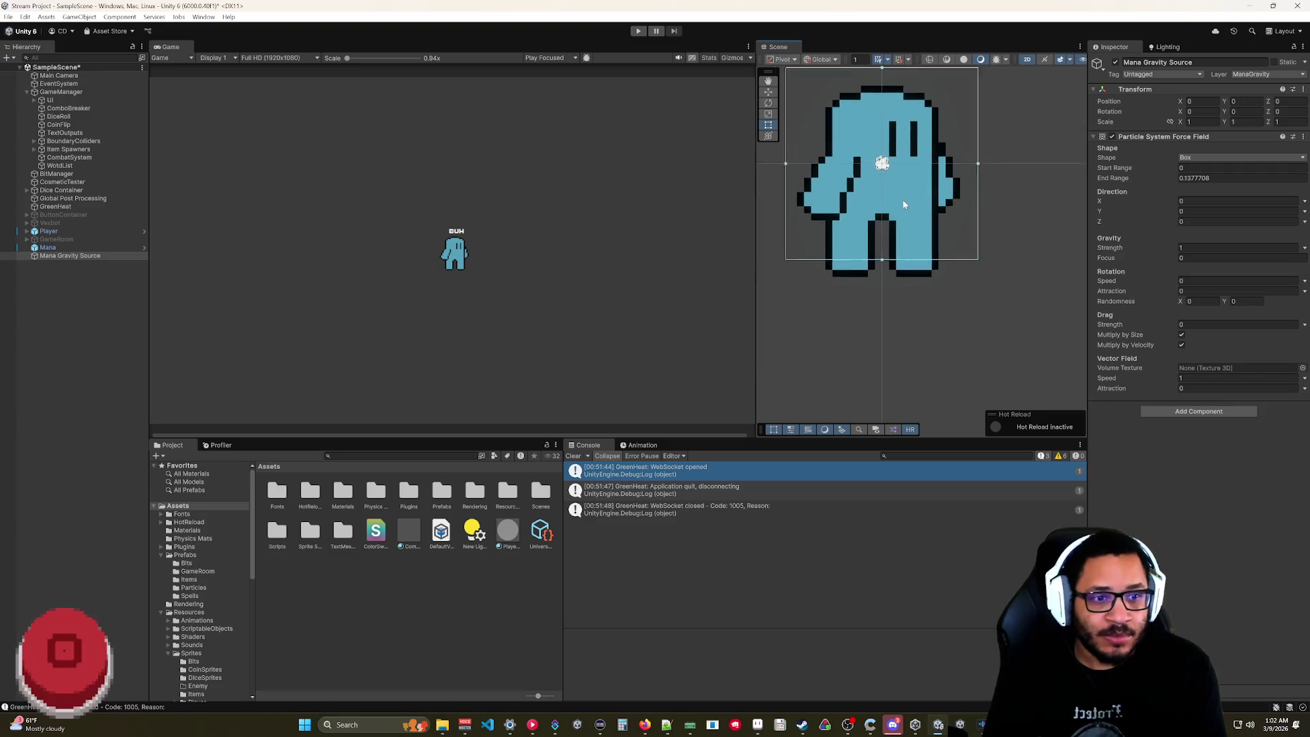
mouse_move(893, 156)
mouse_down()
mouse_move(944, 212)
mouse_move(912, 190)
mouse_up()
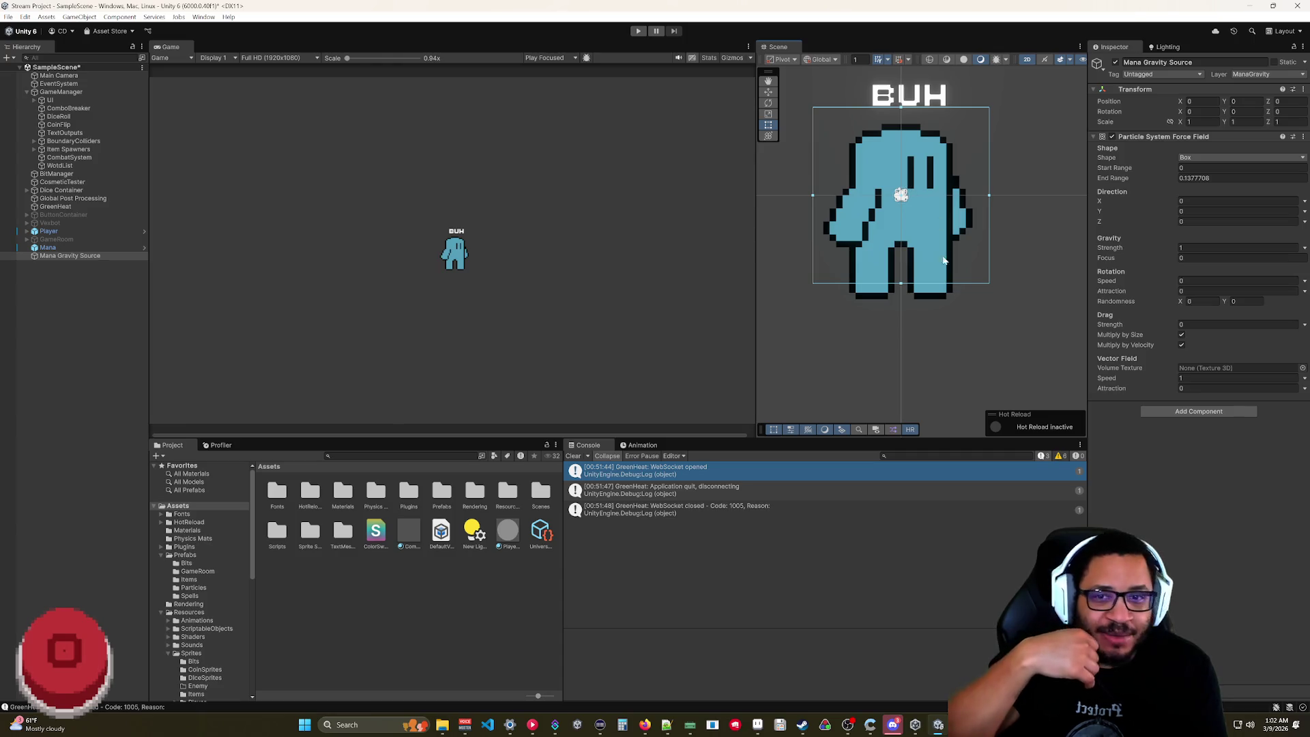
scroll(931, 245, down, 1)
drag(935, 228, 928, 241)
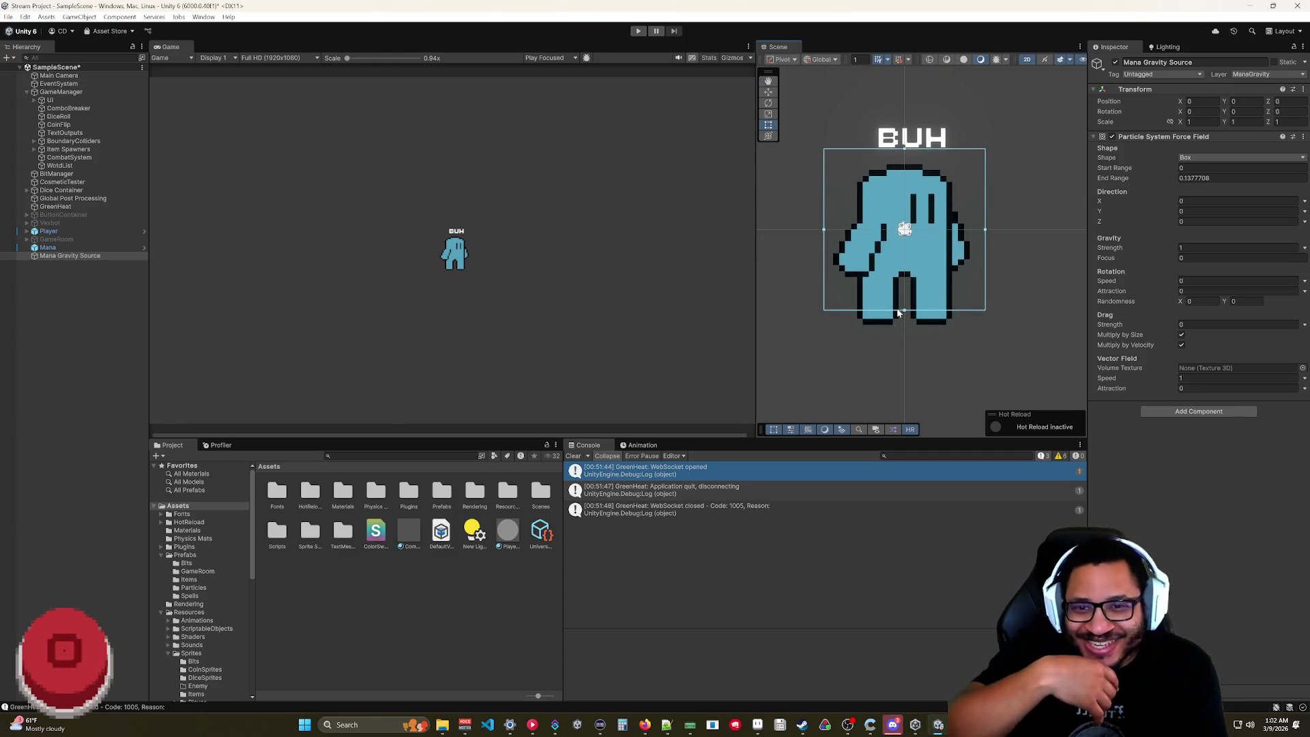
drag(905, 313, 904, 330)
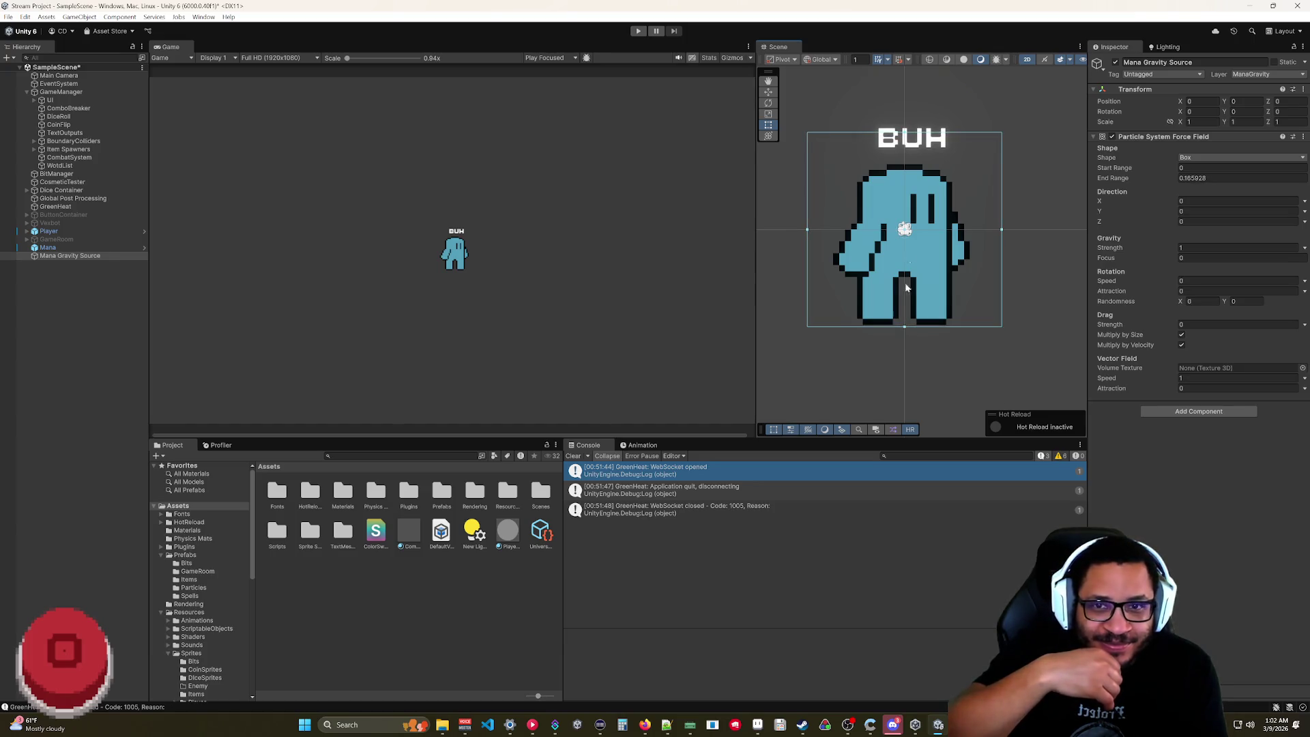
drag(905, 137, 905, 146)
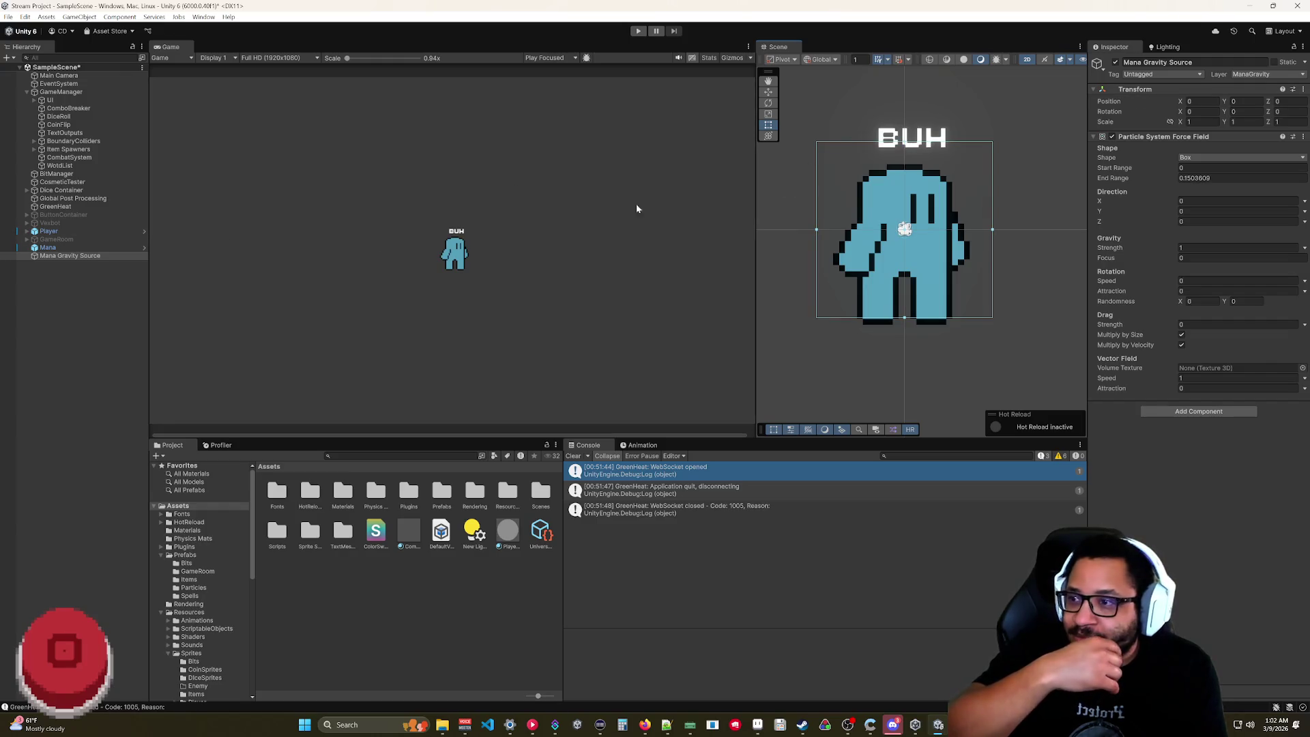
- Set Position Y to -0.03 and narrow the box scale, Scale Y 0.81
drag(1223, 102, 1221, 102)
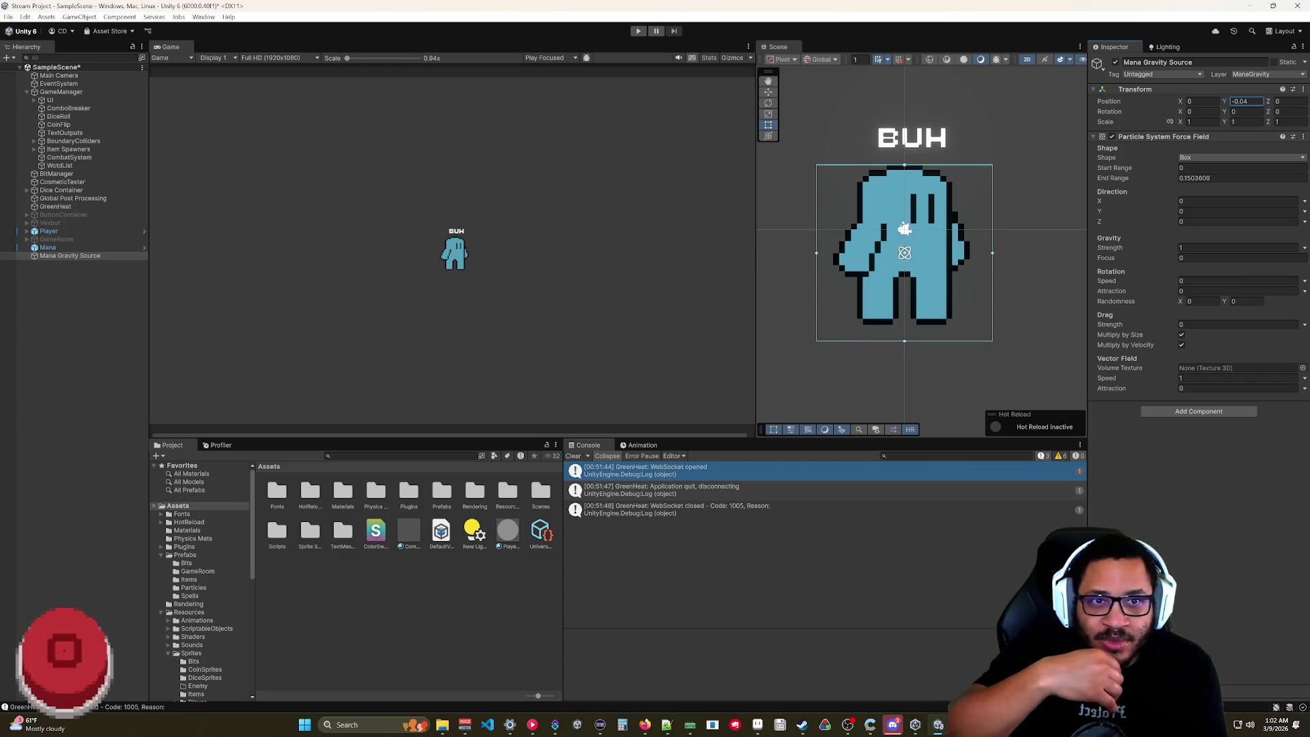
text(-0.03)
drag(1181, 124, 1172, 112)
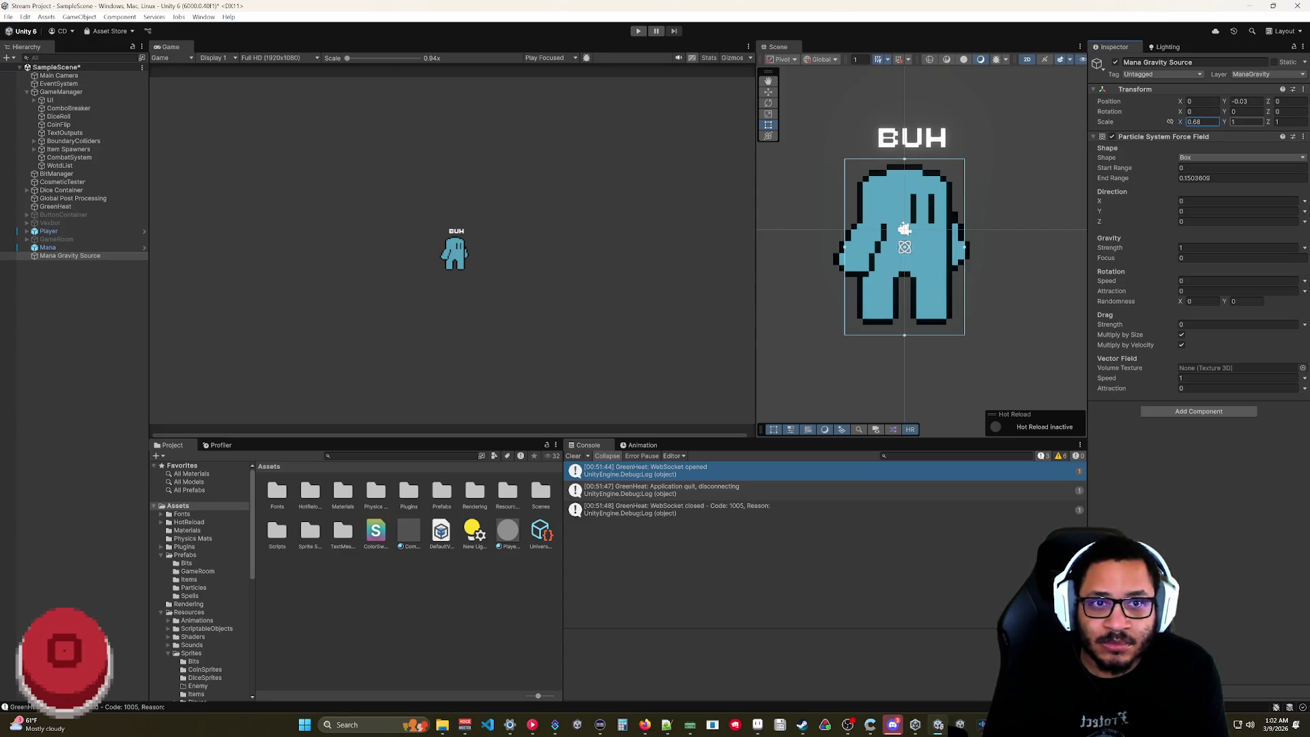
drag(1226, 127, 1233, 137)
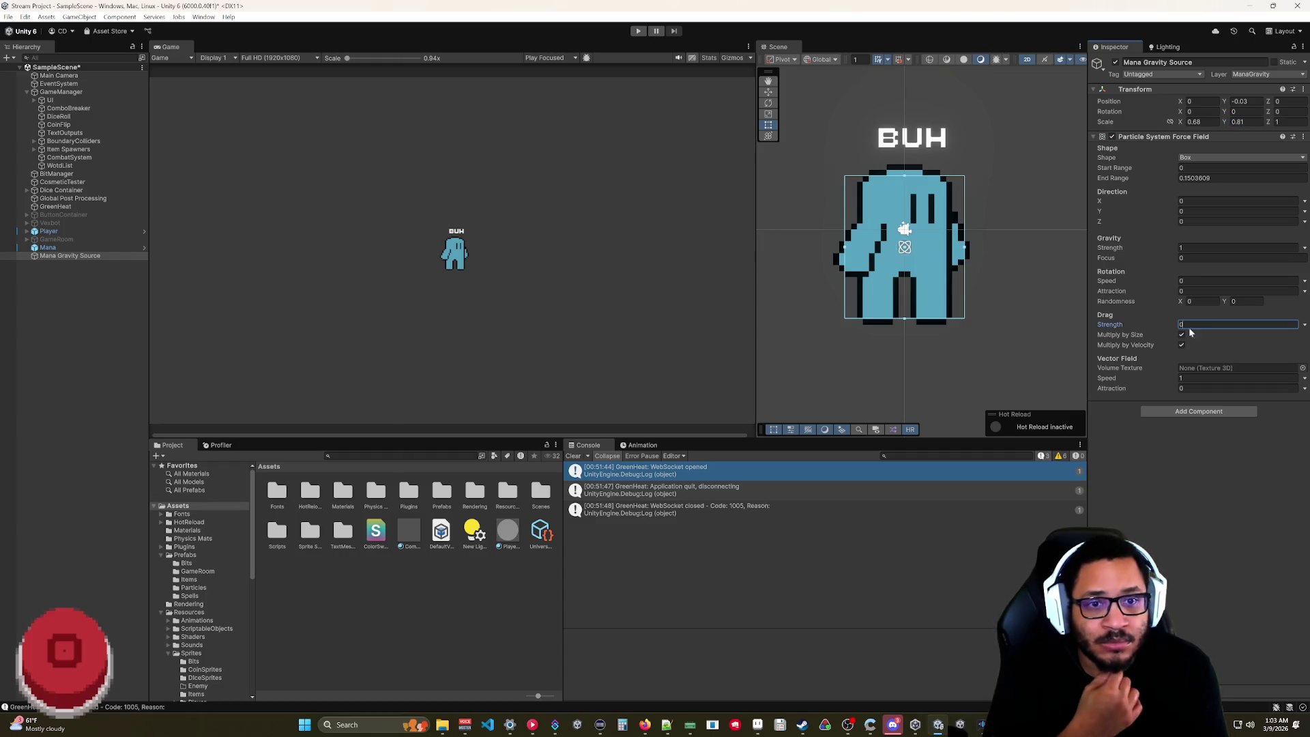
- Set the force field Drag Strength to 5 and Gravity Strength to 8
text(5)
click(1184, 249)
text(8)
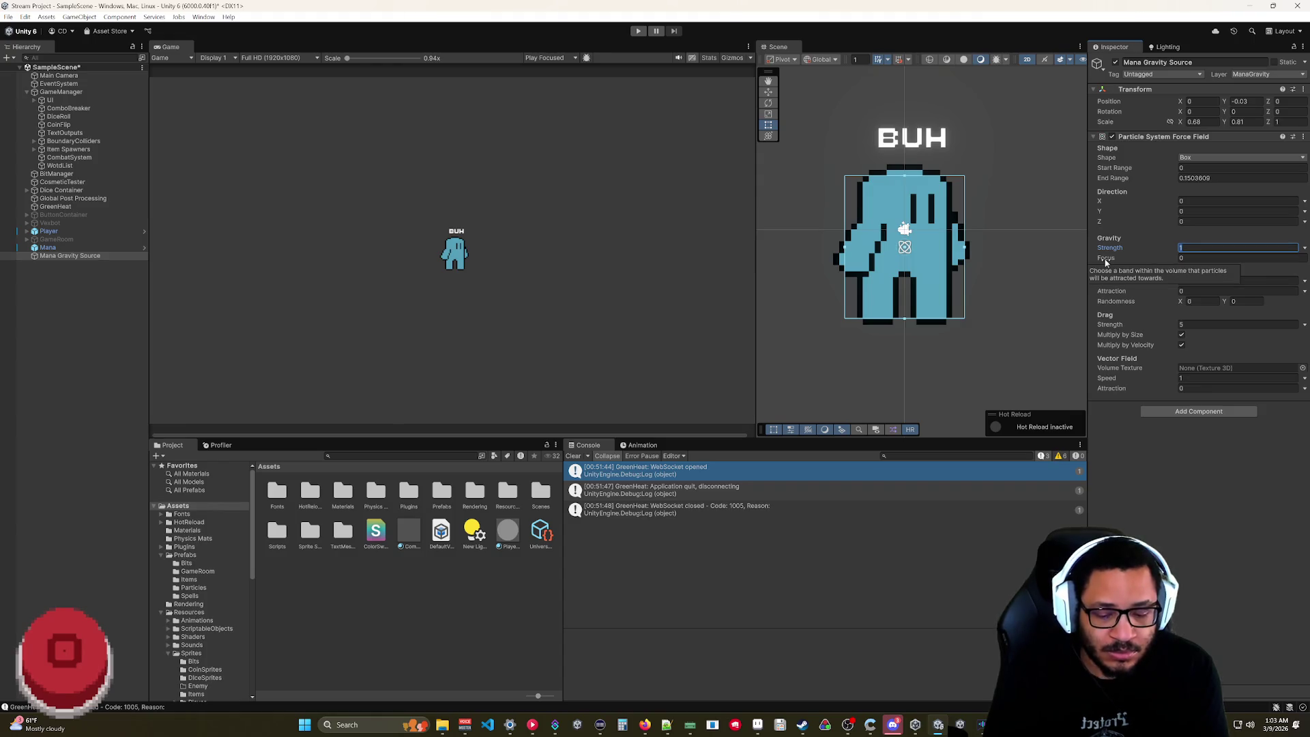
key(Return)
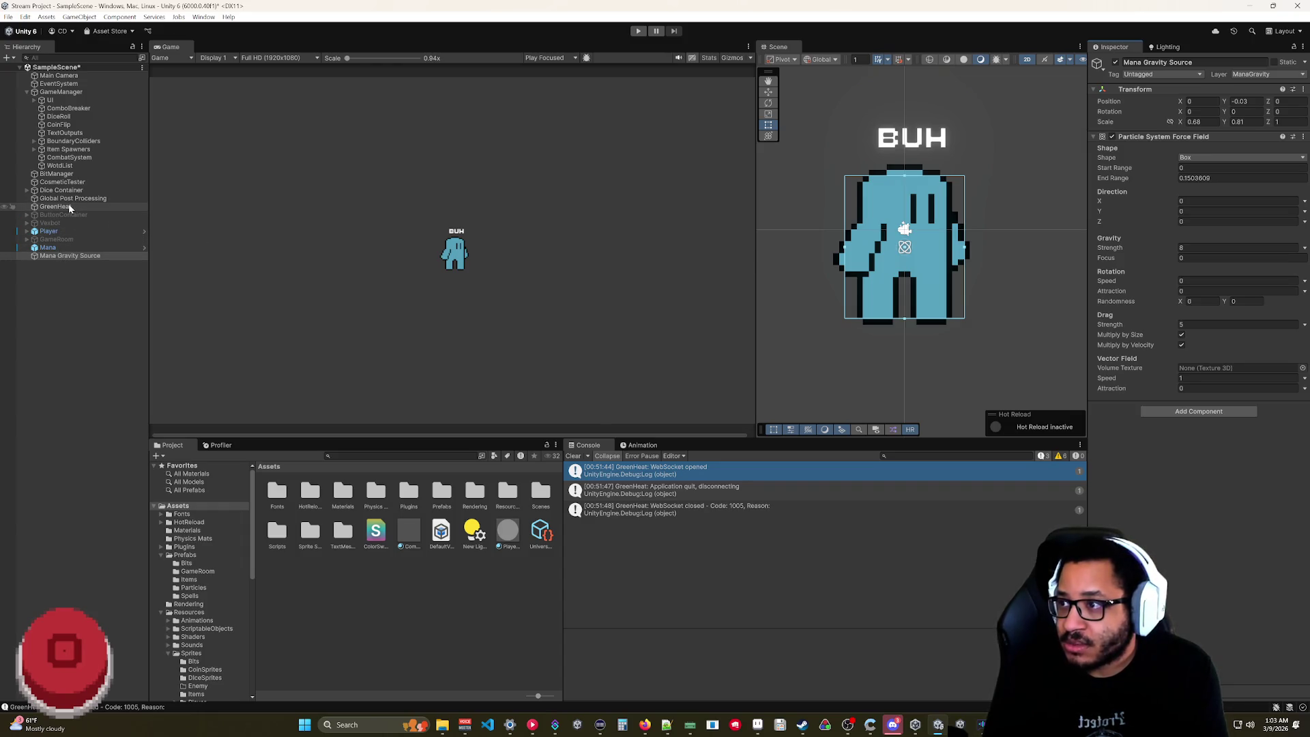
- Move the Player and force field down together, undoing an accidental rotation
click(48, 231)
ctrl+click(68, 255)
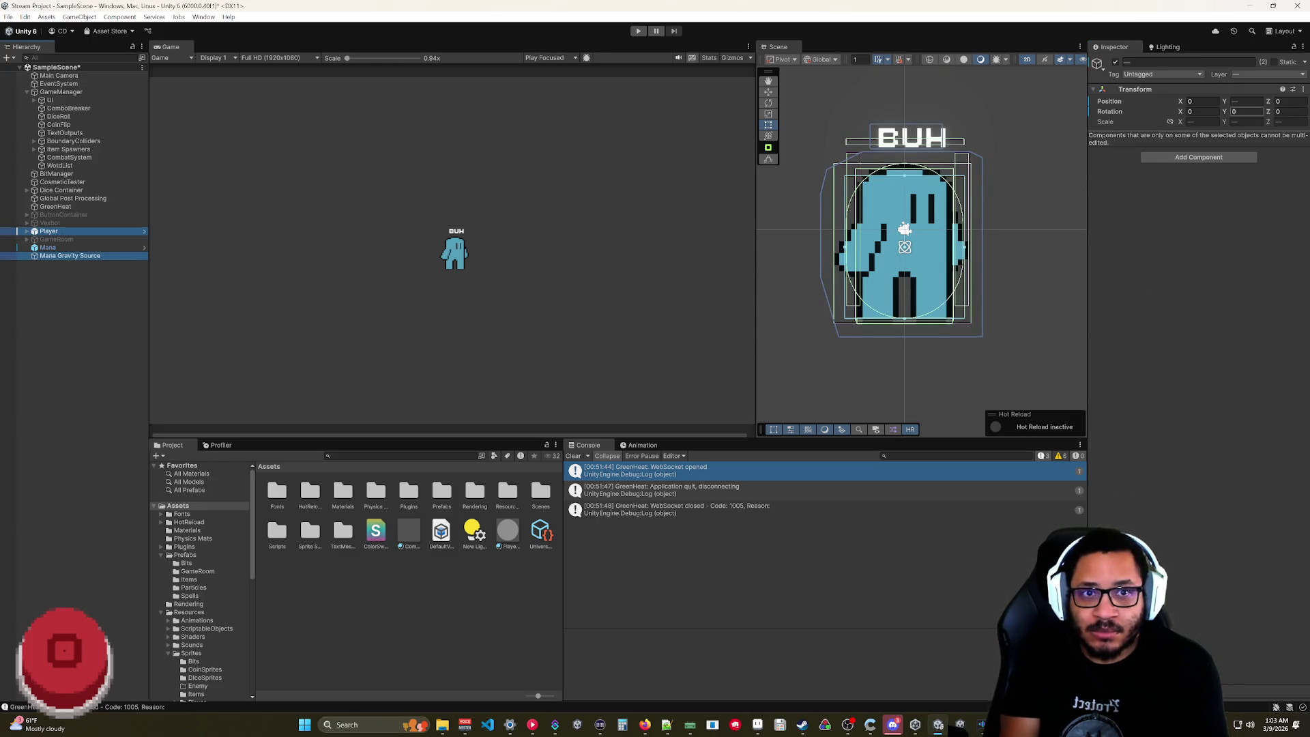
mouse_move(1228, 114)
mouse_down()
mouse_move(1169, 116)
mouse_move(1218, 105)
mouse_up()
key(ctrl+z)
scroll(945, 215, down, 5)
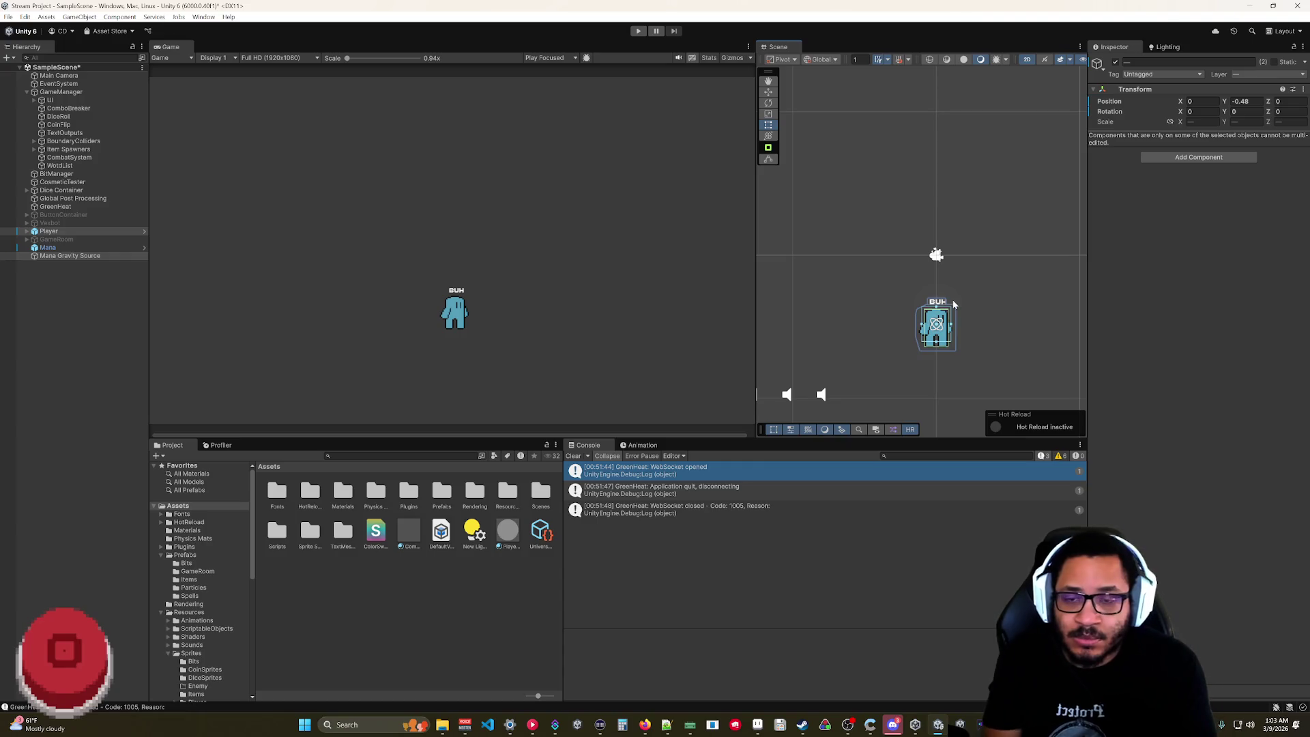
drag(1222, 101, 1212, 108)
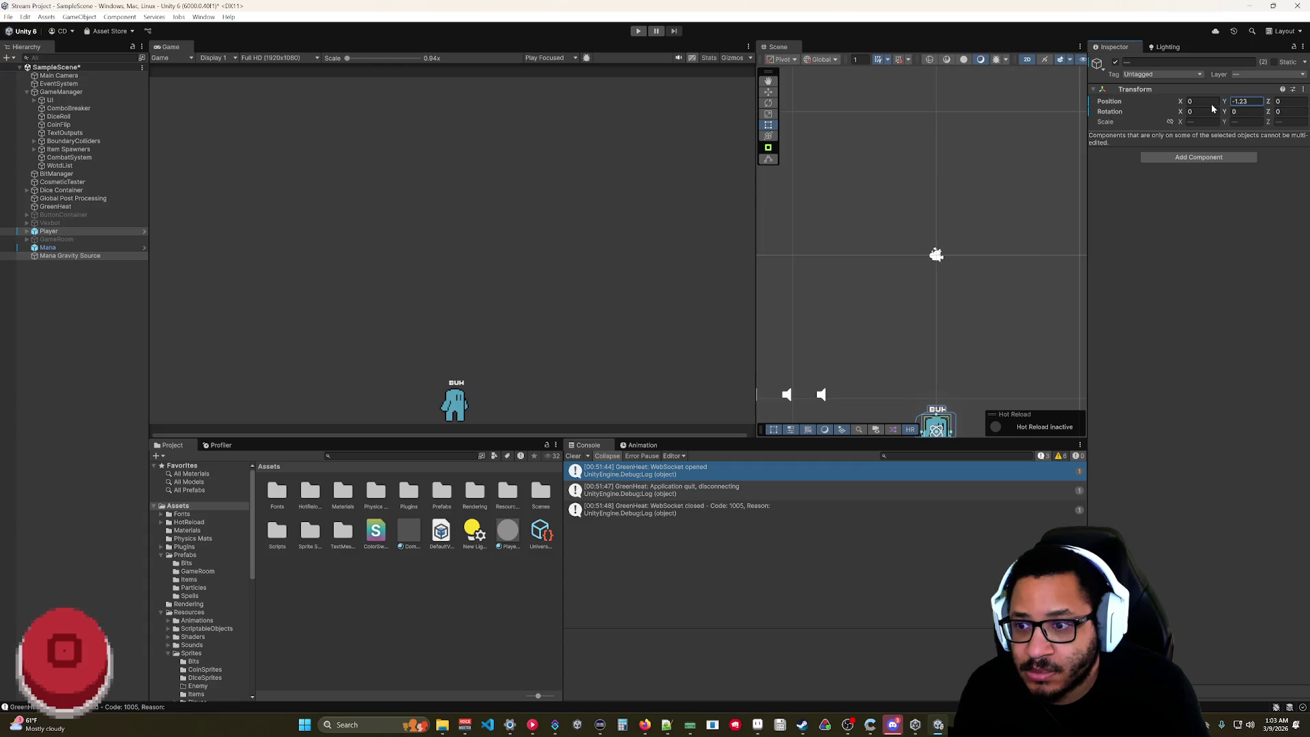
scroll(944, 273, up, 5)
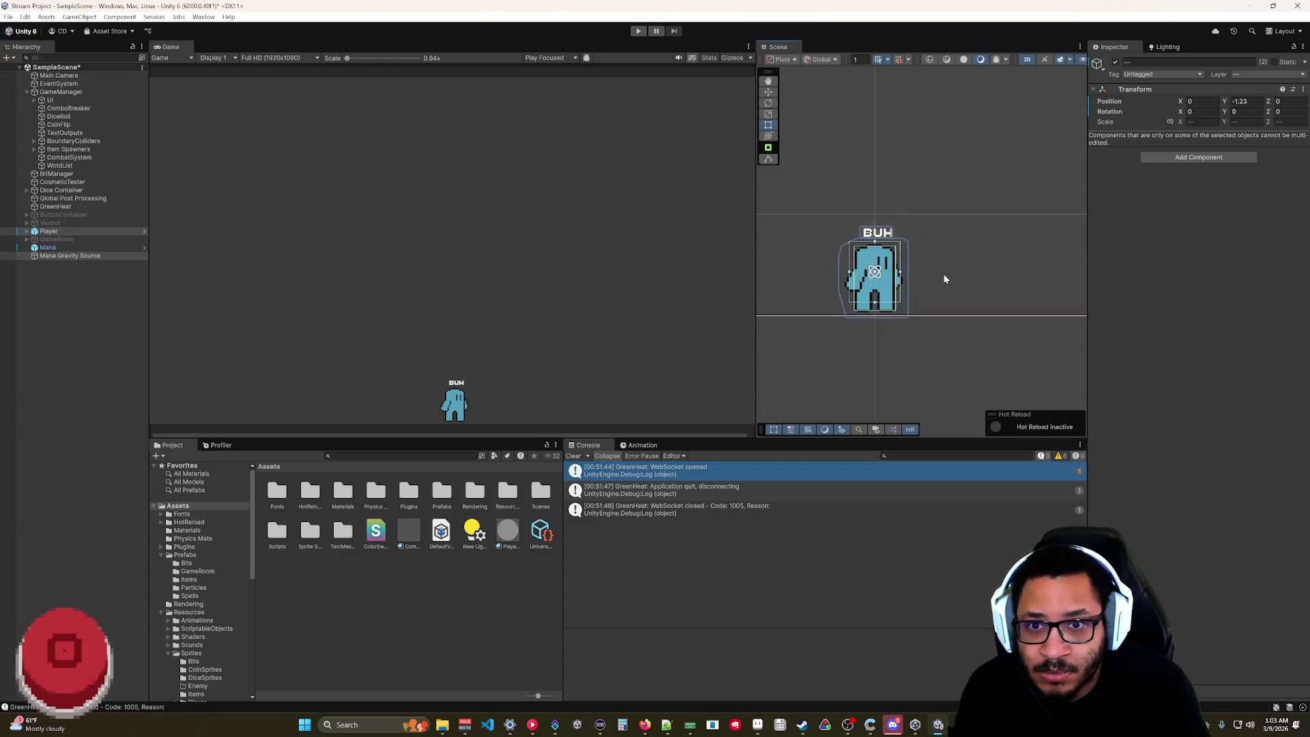
- Stretch the Mana Gravity Source box to Scale Y 0.87, then deselect everything
click(943, 279)
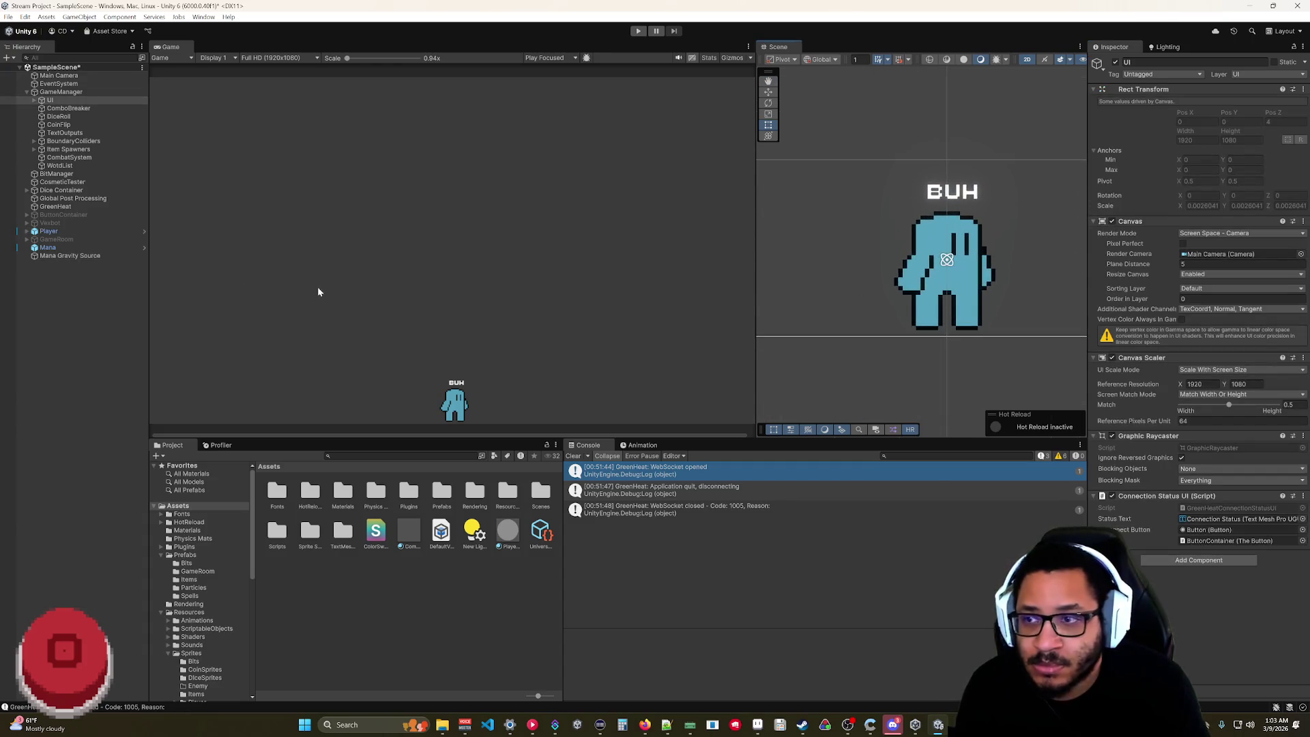
click(48, 257)
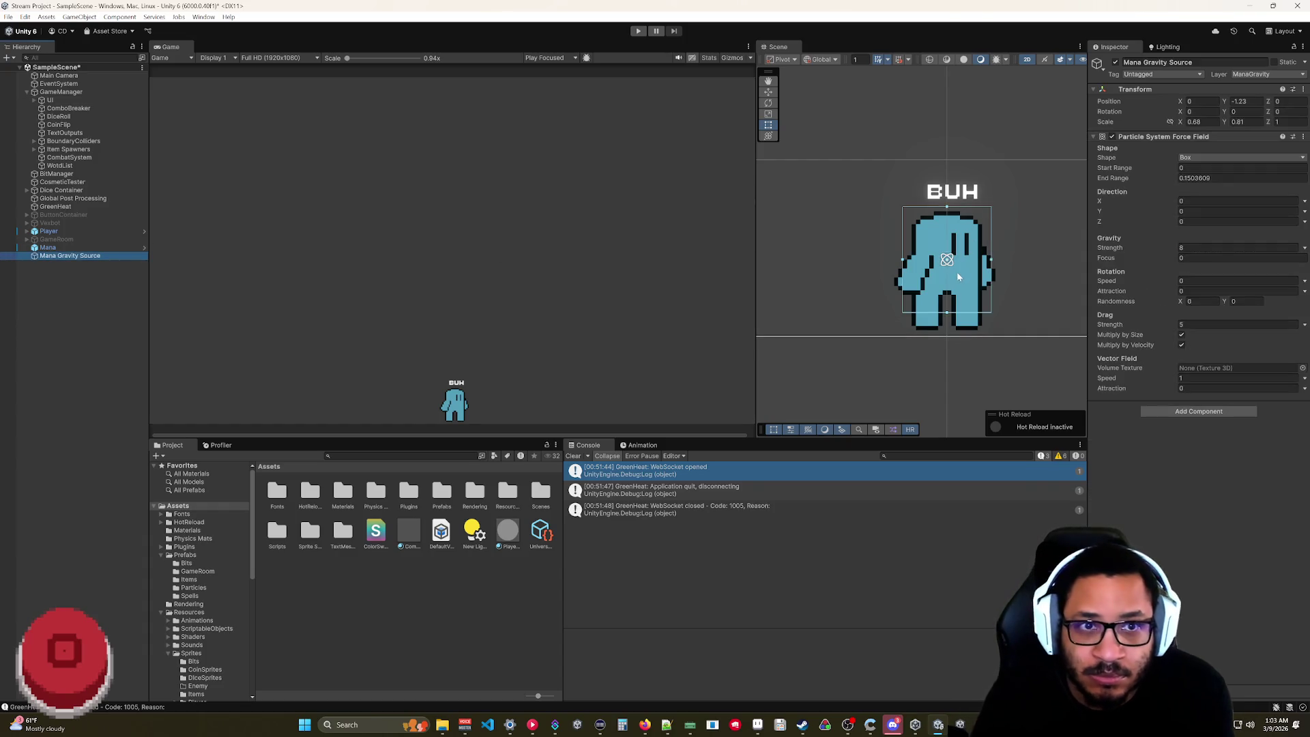
drag(947, 314, 947, 315)
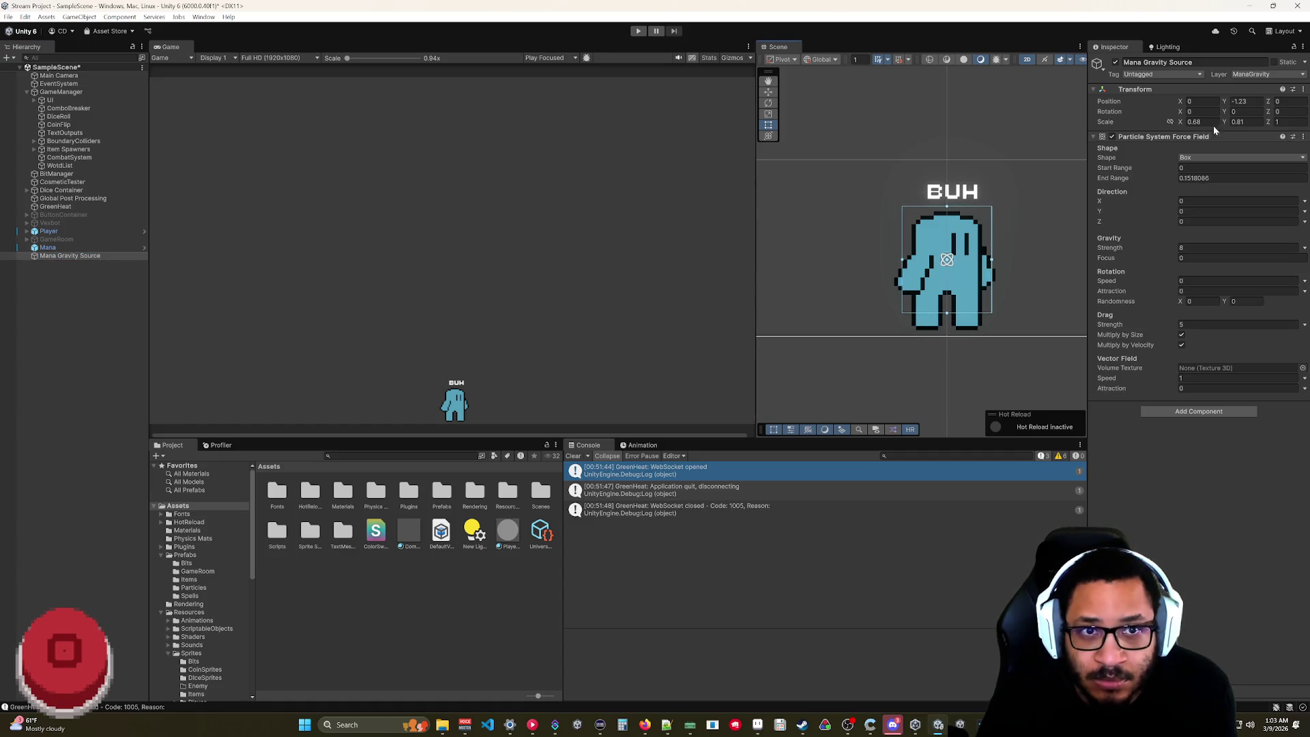
drag(1221, 120, 1224, 102)
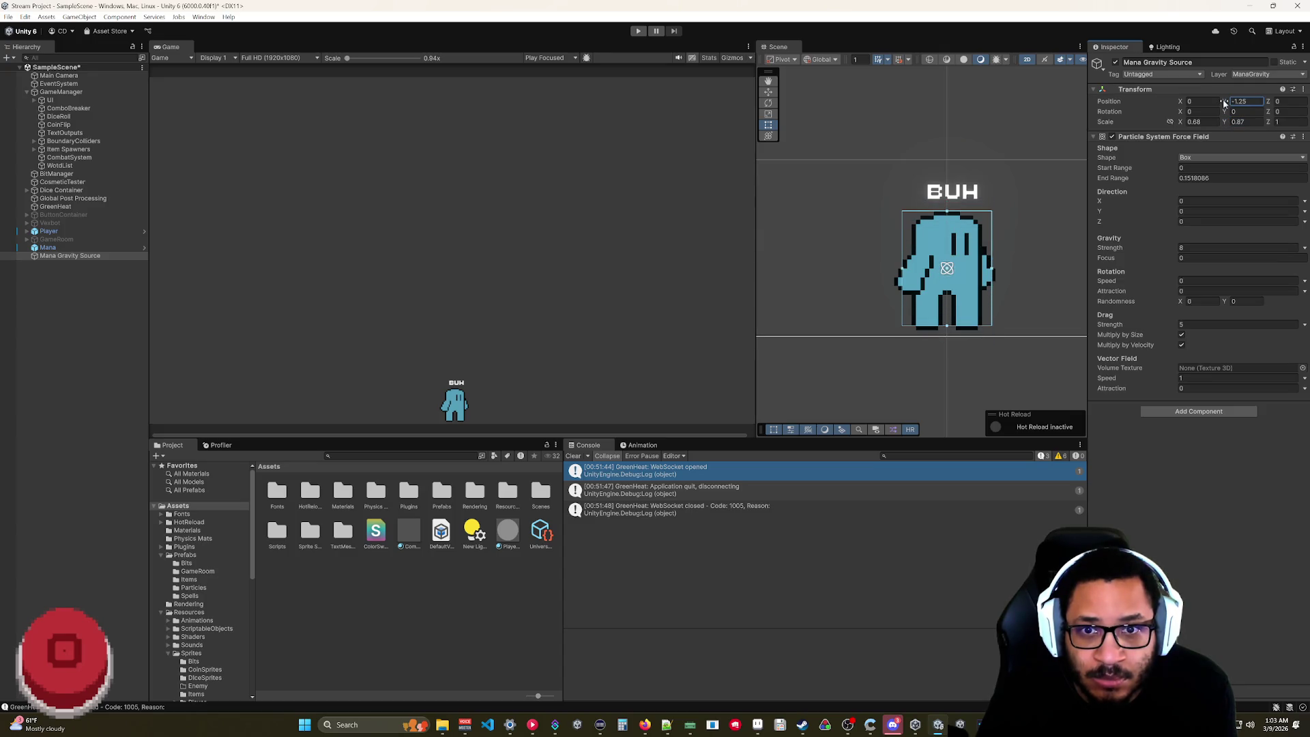
click(898, 293)
click(876, 352)
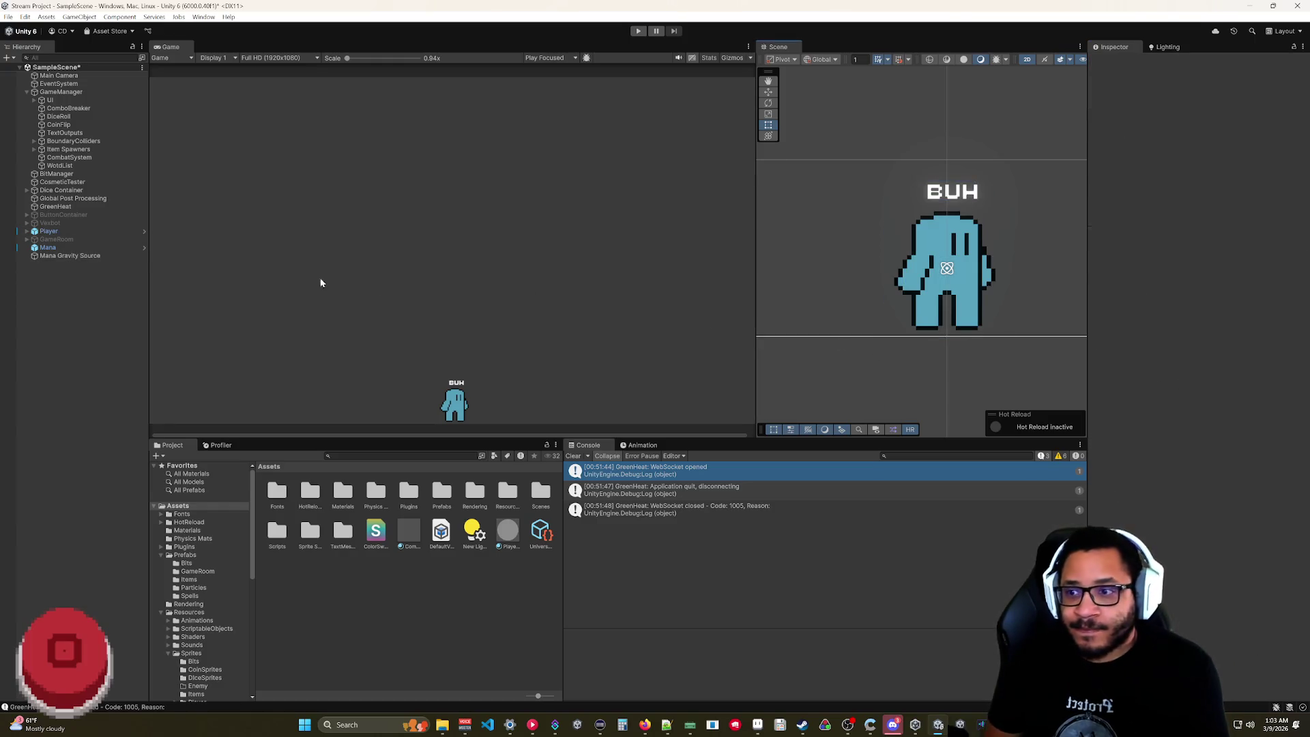
- Preview the Mana particles, play-test and pause the game, then inspect the force field
click(51, 247)
click(887, 128)
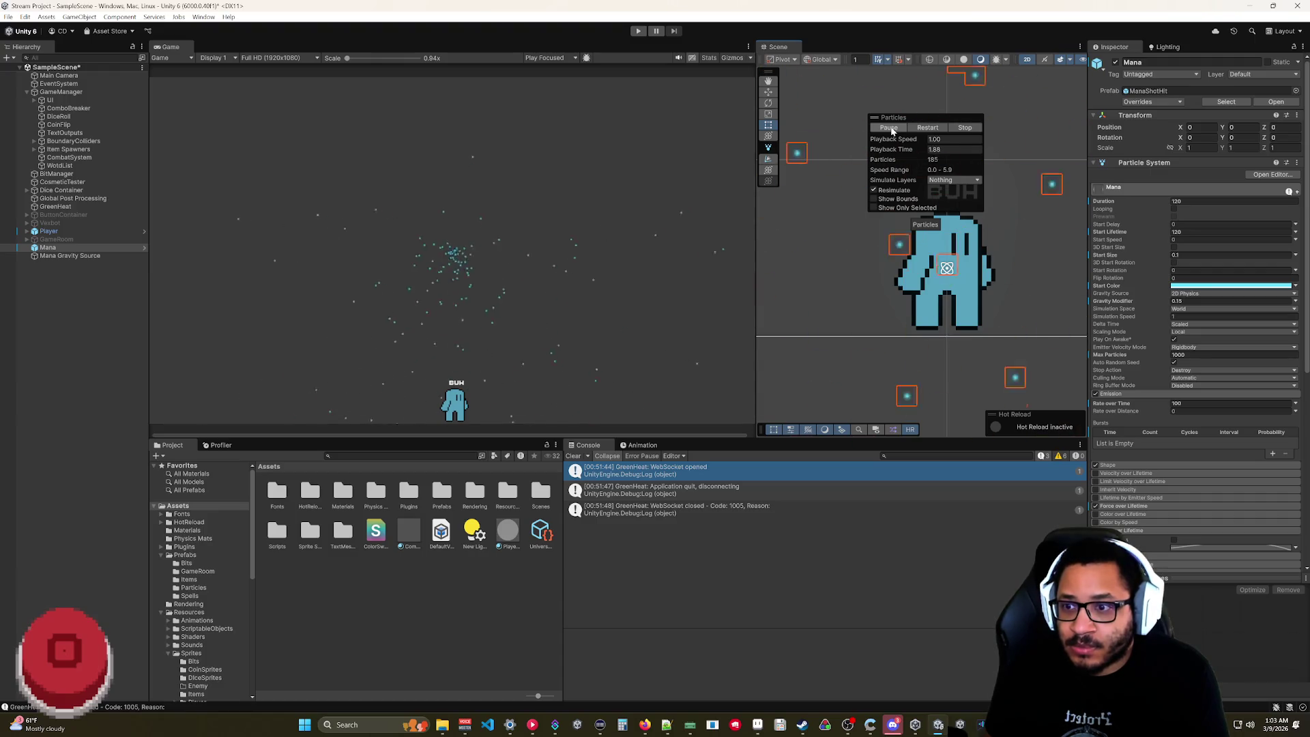
click(927, 128)
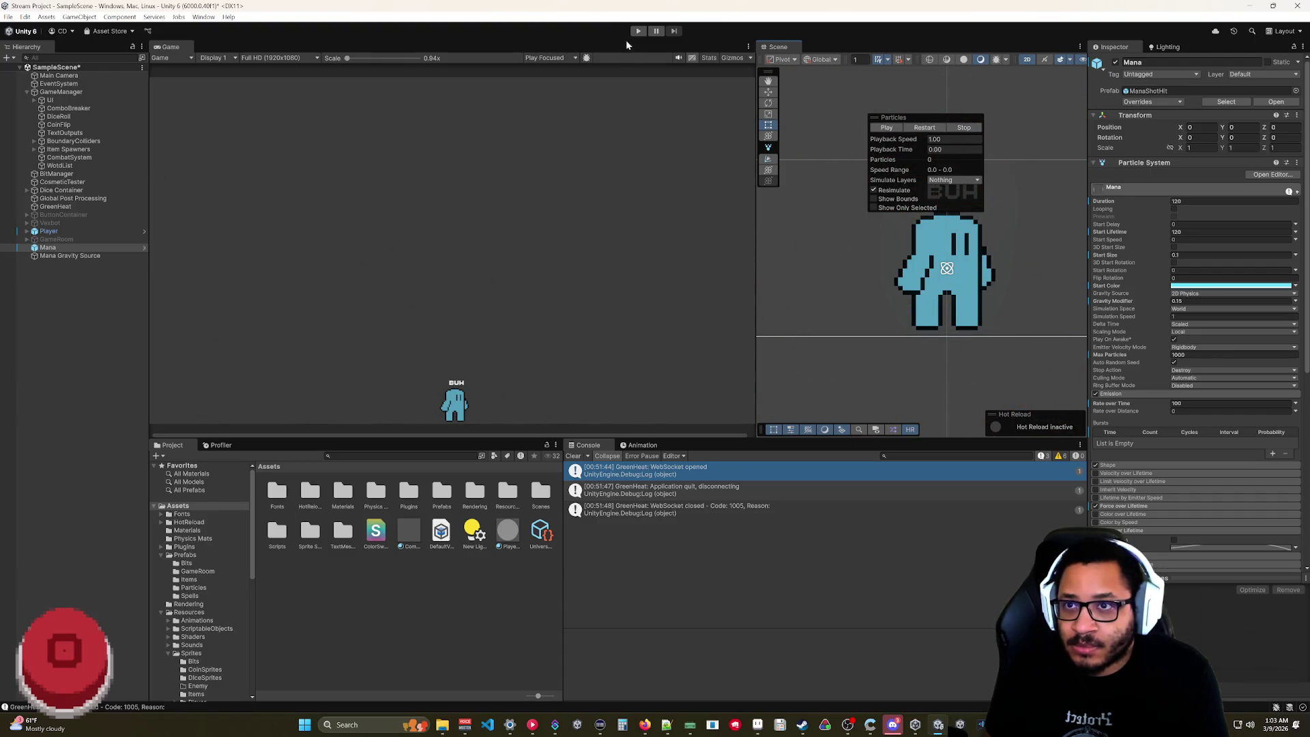
click(637, 31)
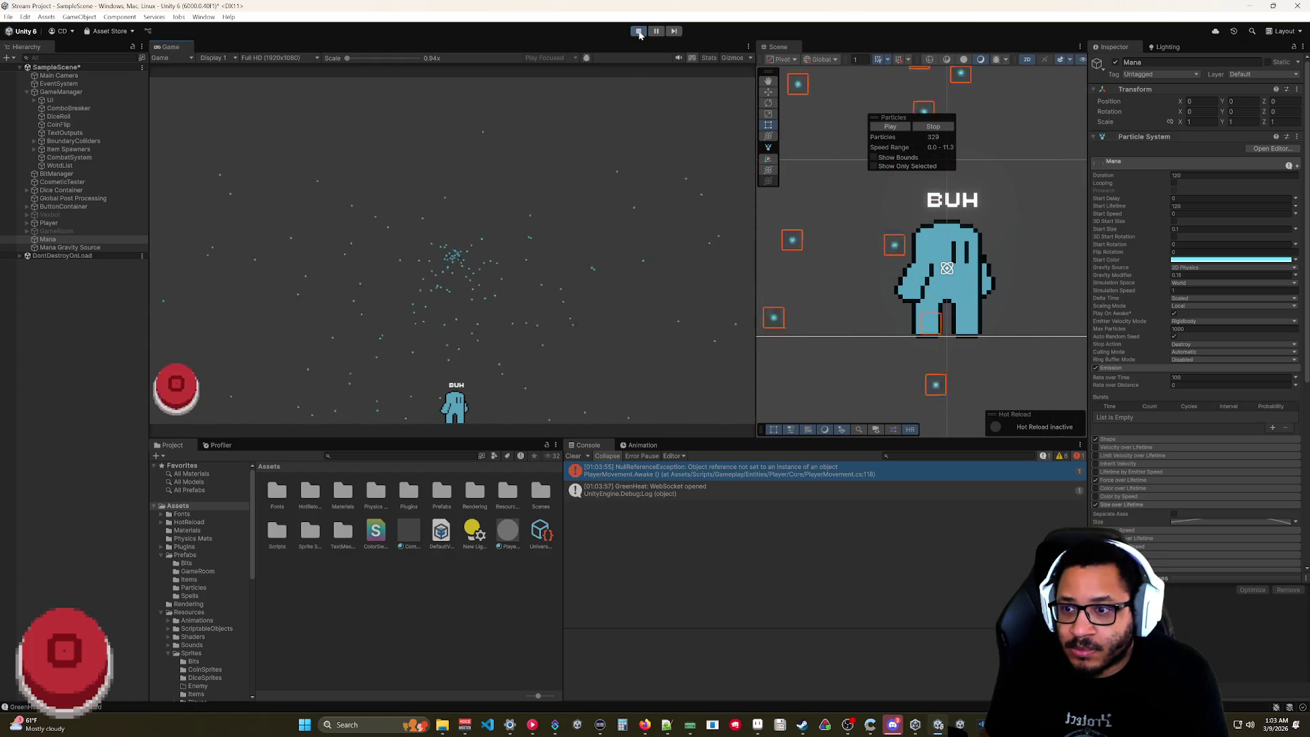
click(656, 34)
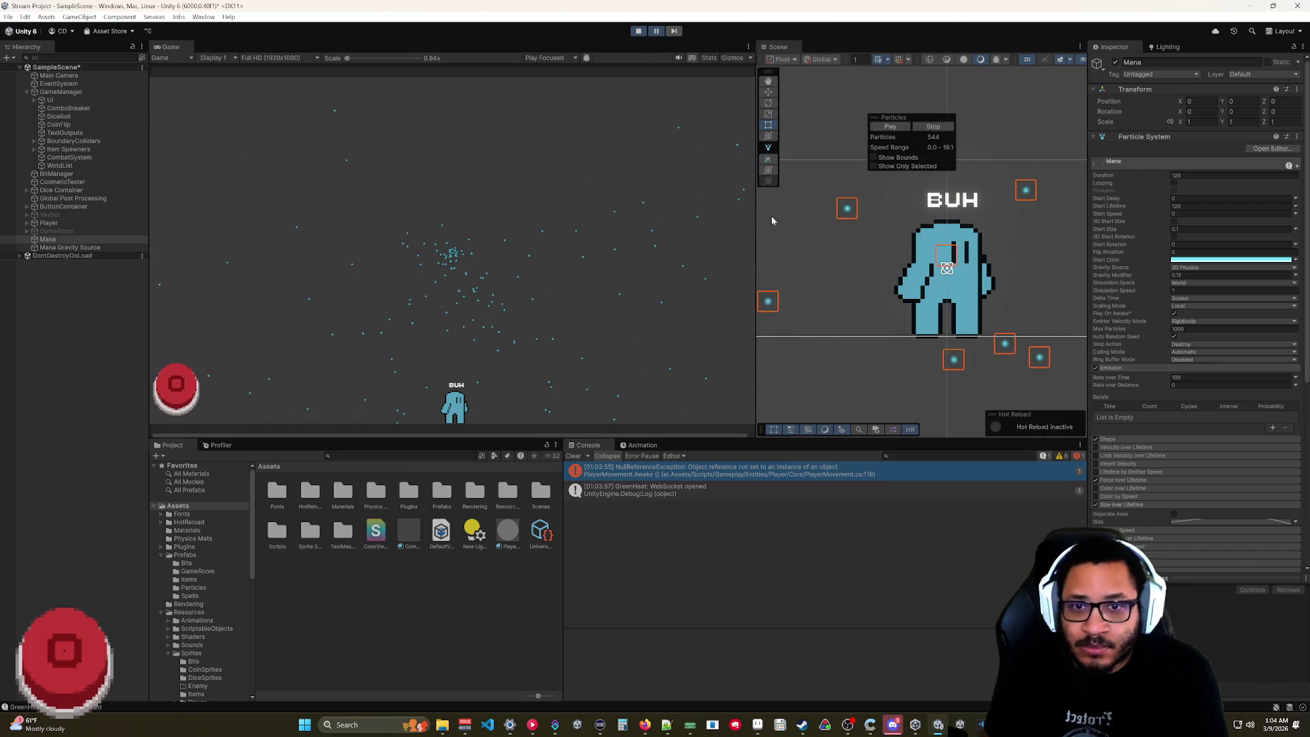
click(82, 248)
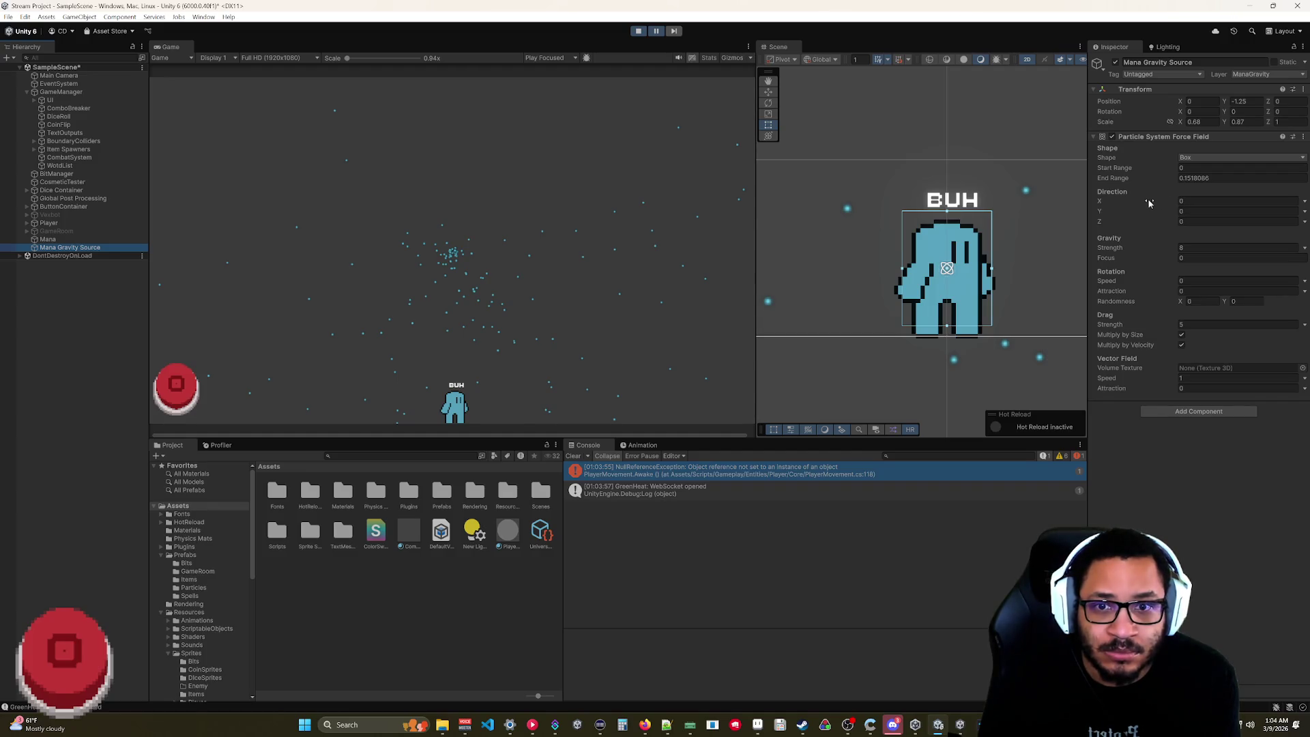
click(1187, 168)
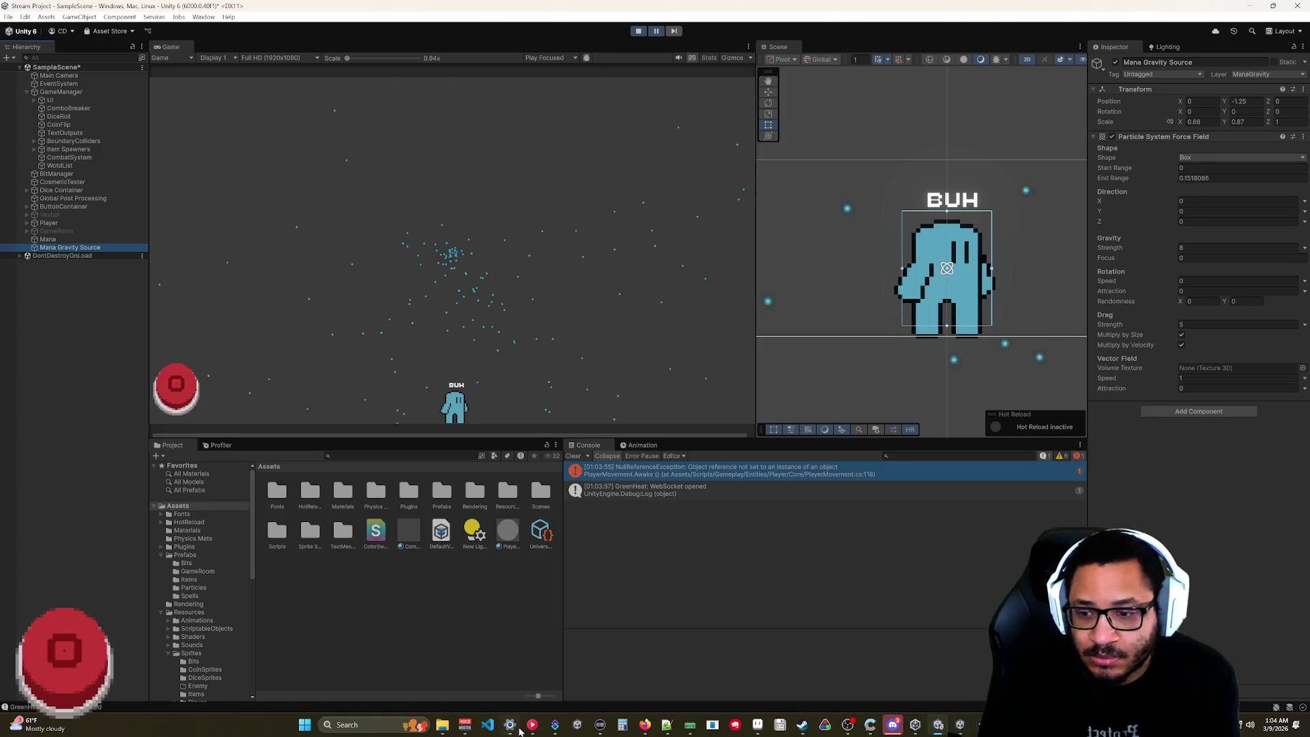
- Bring up the tutorial video and rewind it to about 2:53
click(645, 724)
click(271, 590)
click(223, 593)
- Seek the tutorial to about 4:13 on the box force field, pause, and return to Unity
click(448, 451)
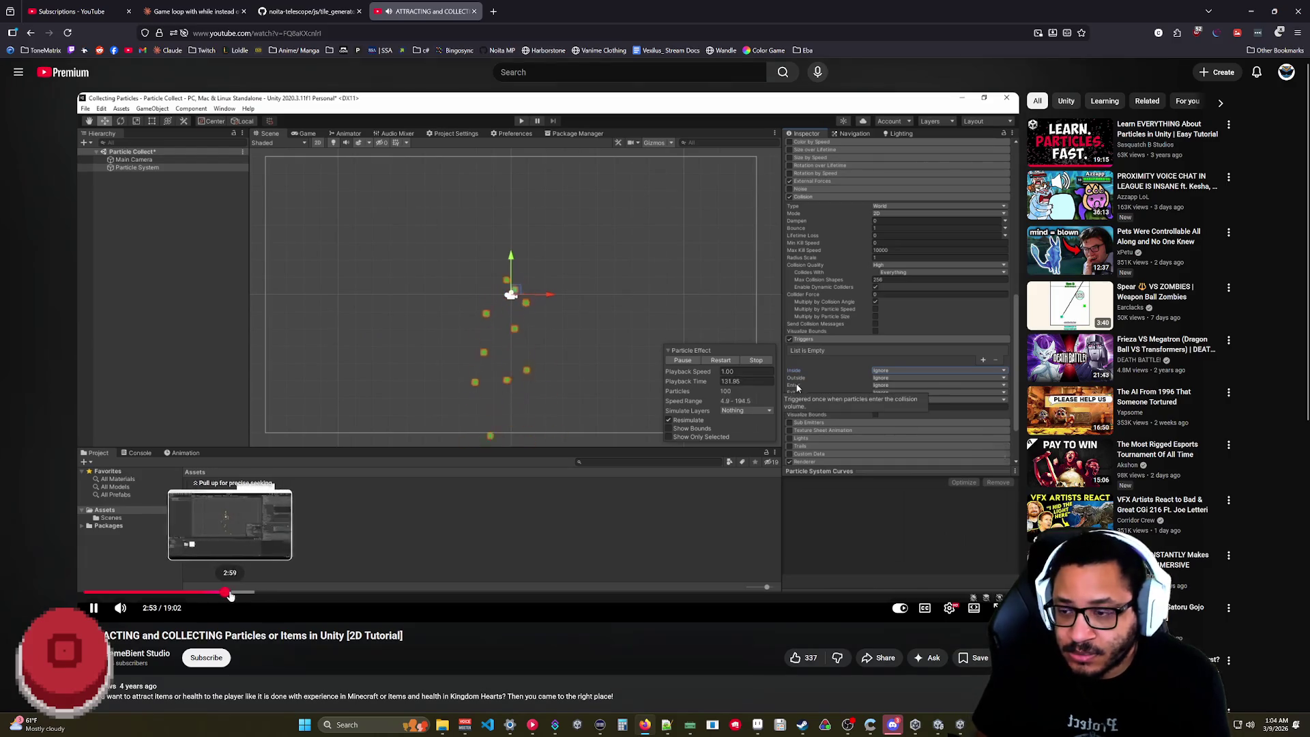
click(235, 593)
drag(235, 595, 297, 596)
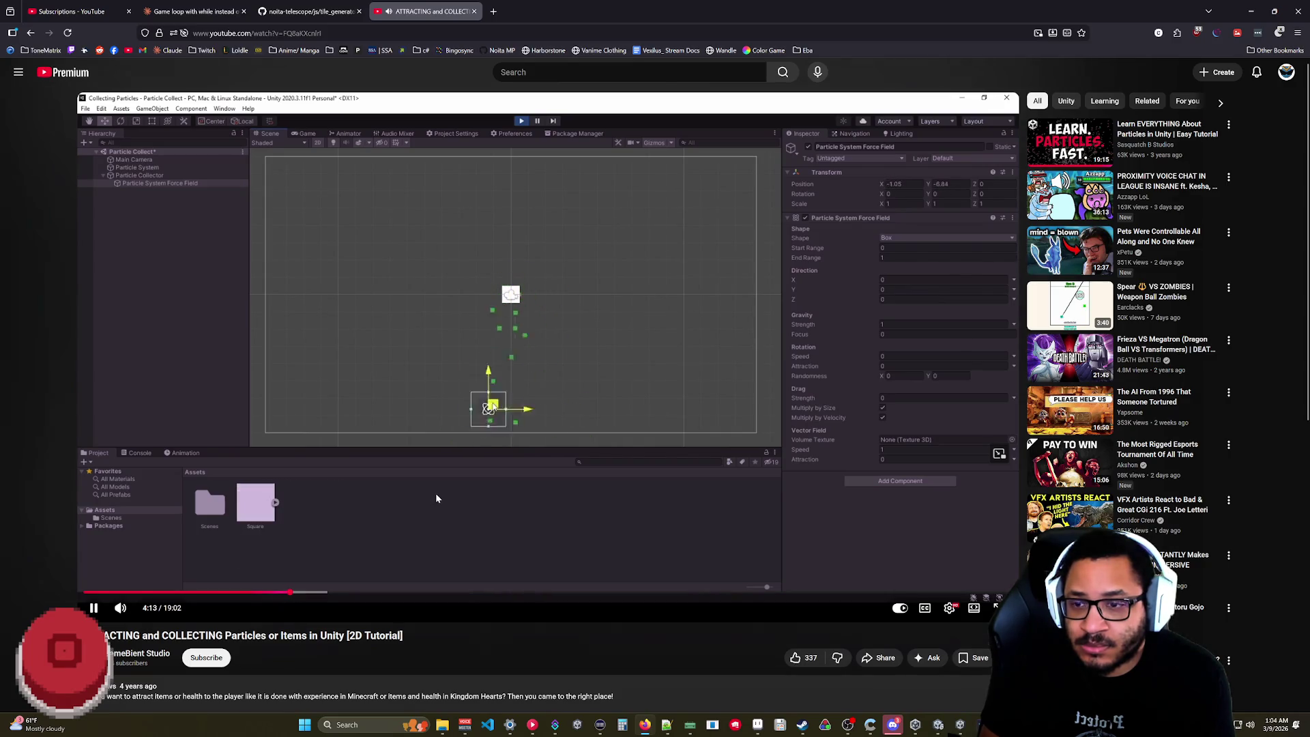
click(477, 431)
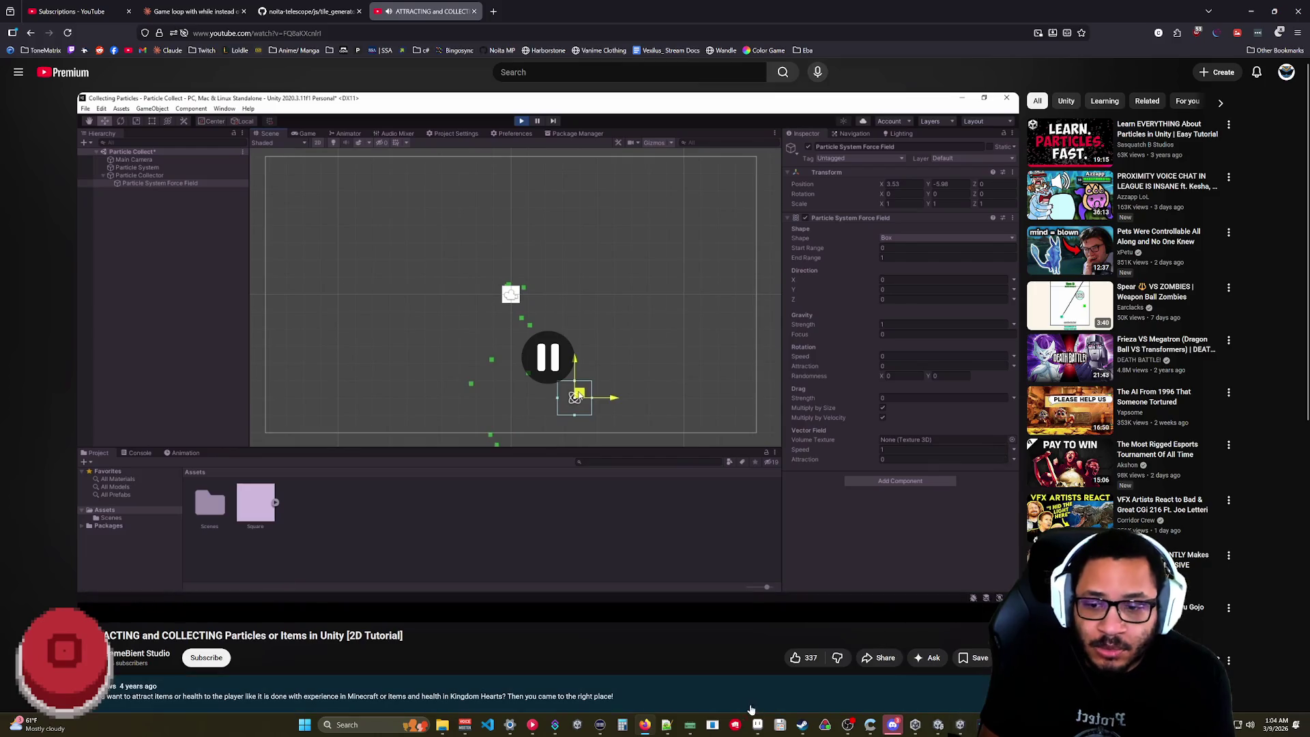
click(933, 725)
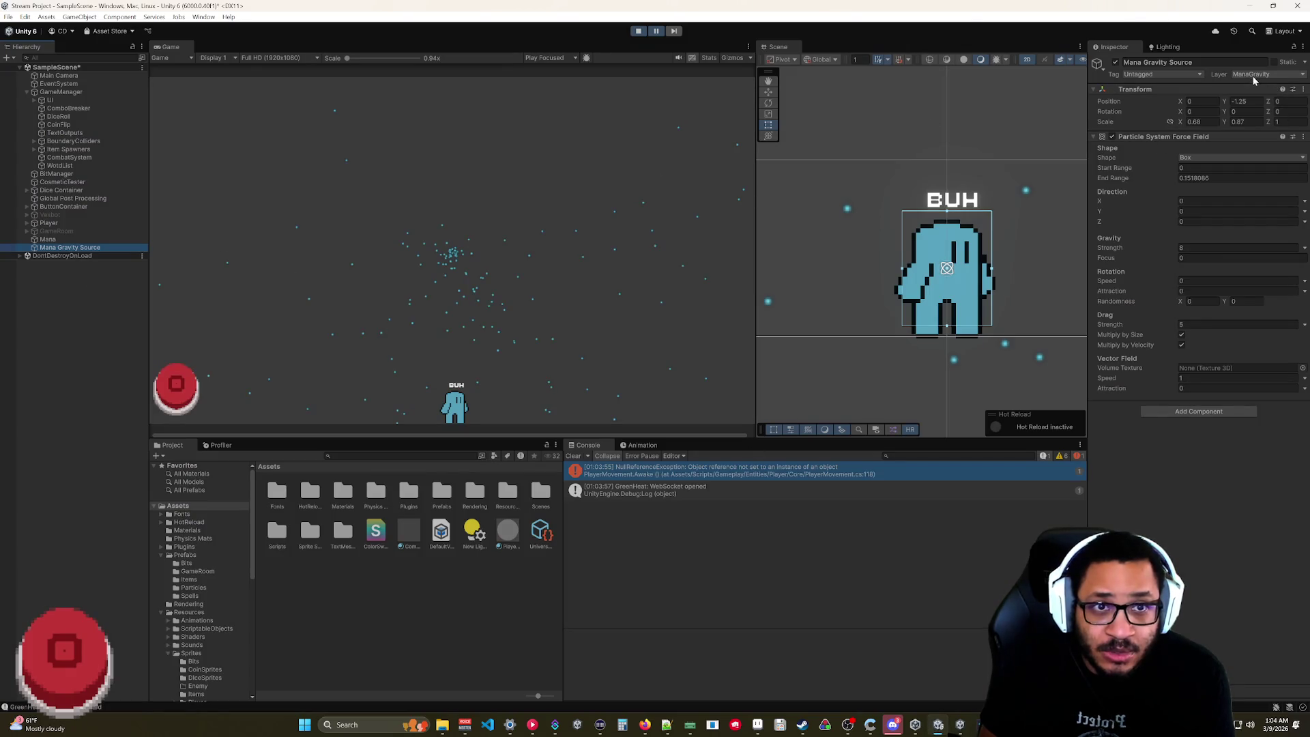
- Exit Play mode, pause the Mana particle preview, and resume the tutorial in Firefox
click(638, 31)
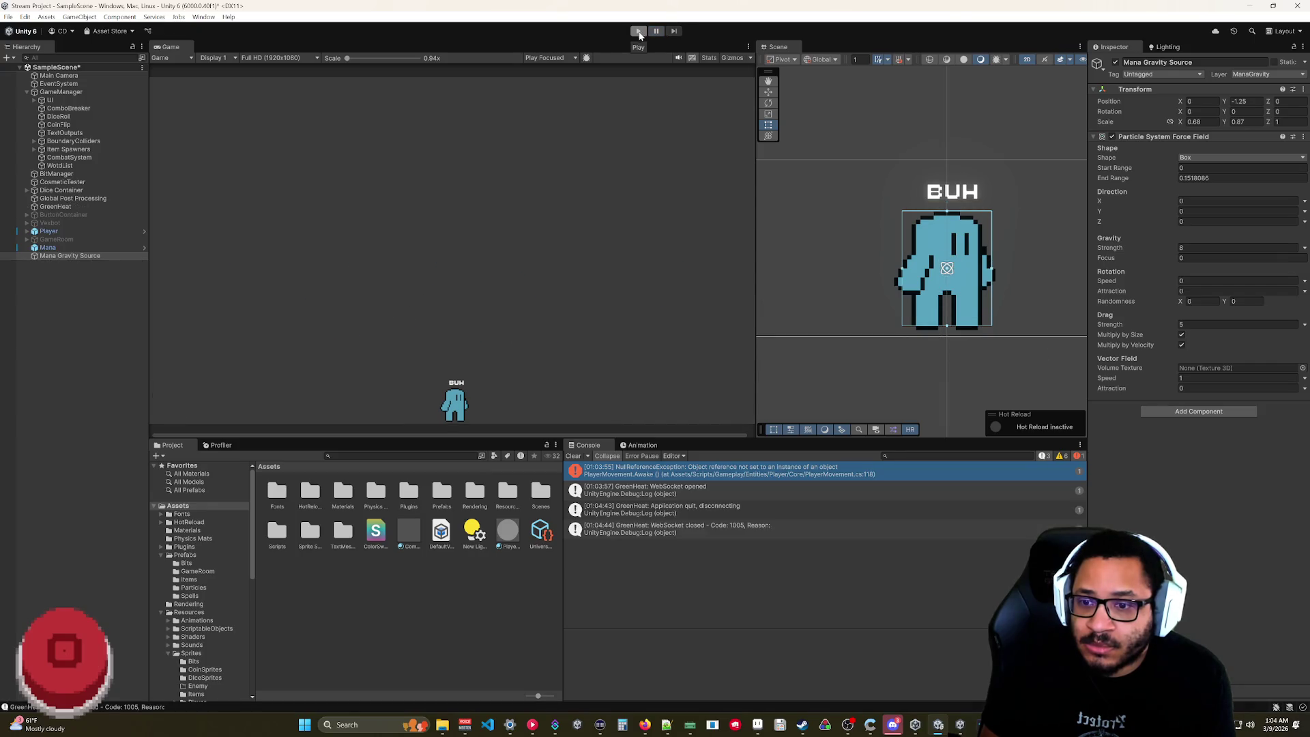
click(47, 248)
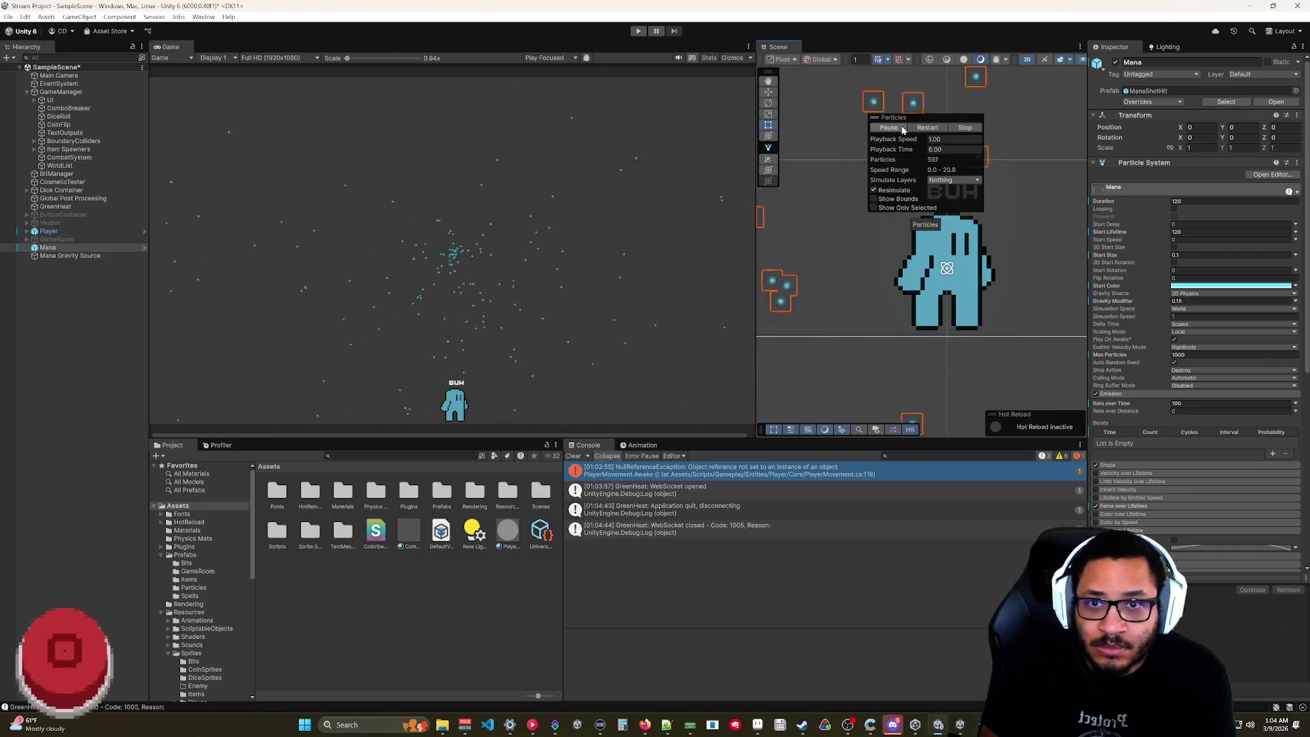
click(889, 127)
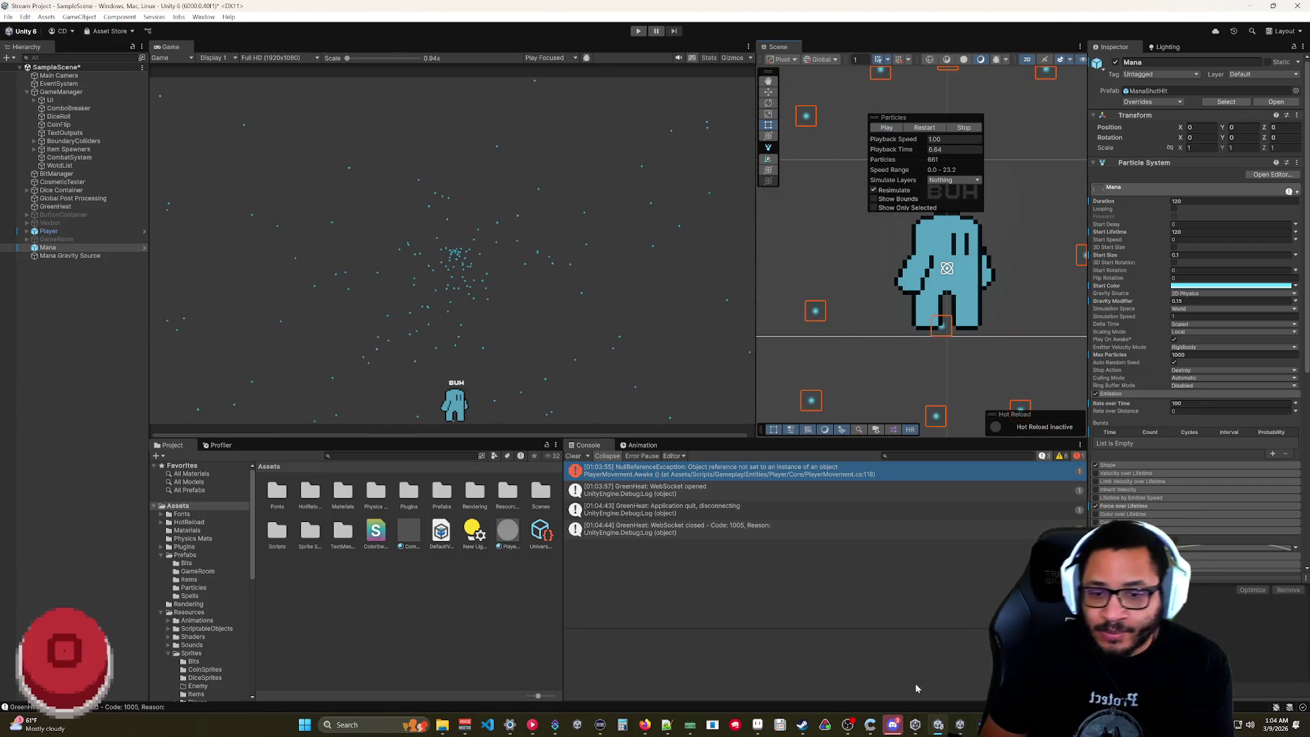
click(643, 725)
click(437, 430)
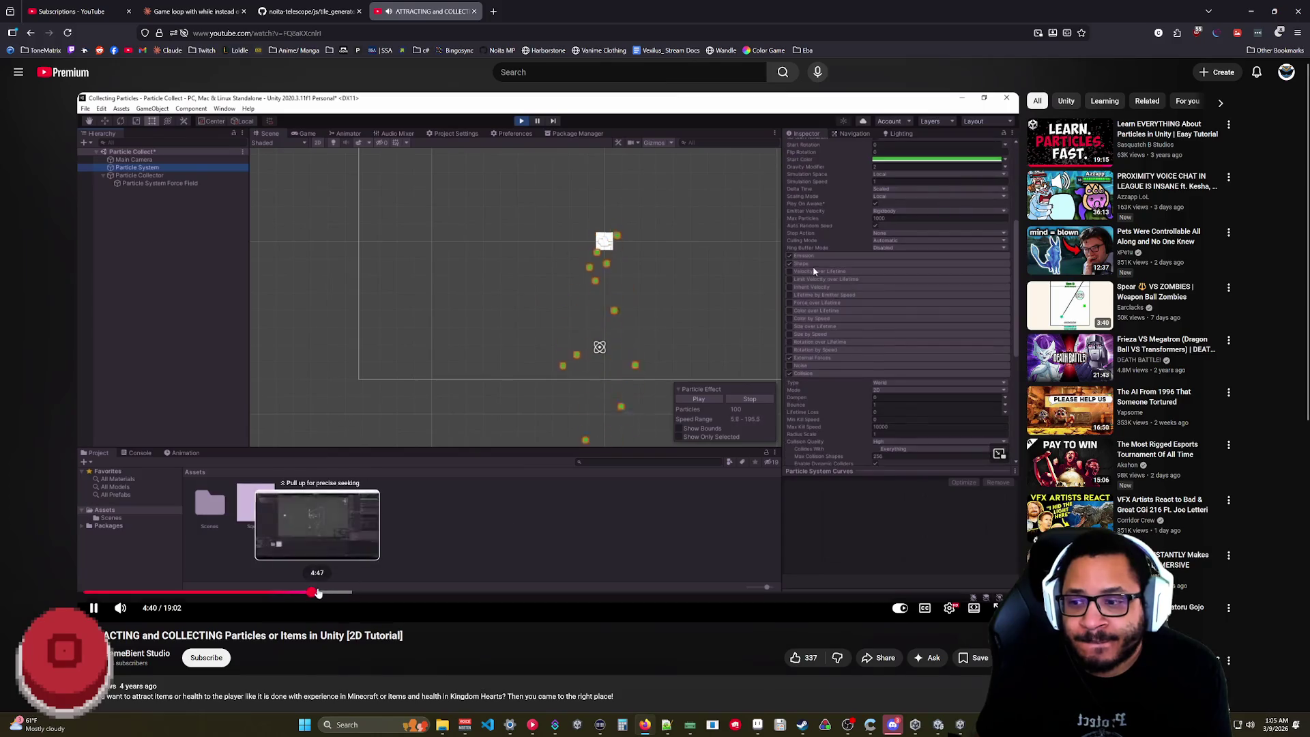
- Jump the tutorial to about 5:26, pause at 5:41, and return to Unity
click(330, 593)
click(345, 593)
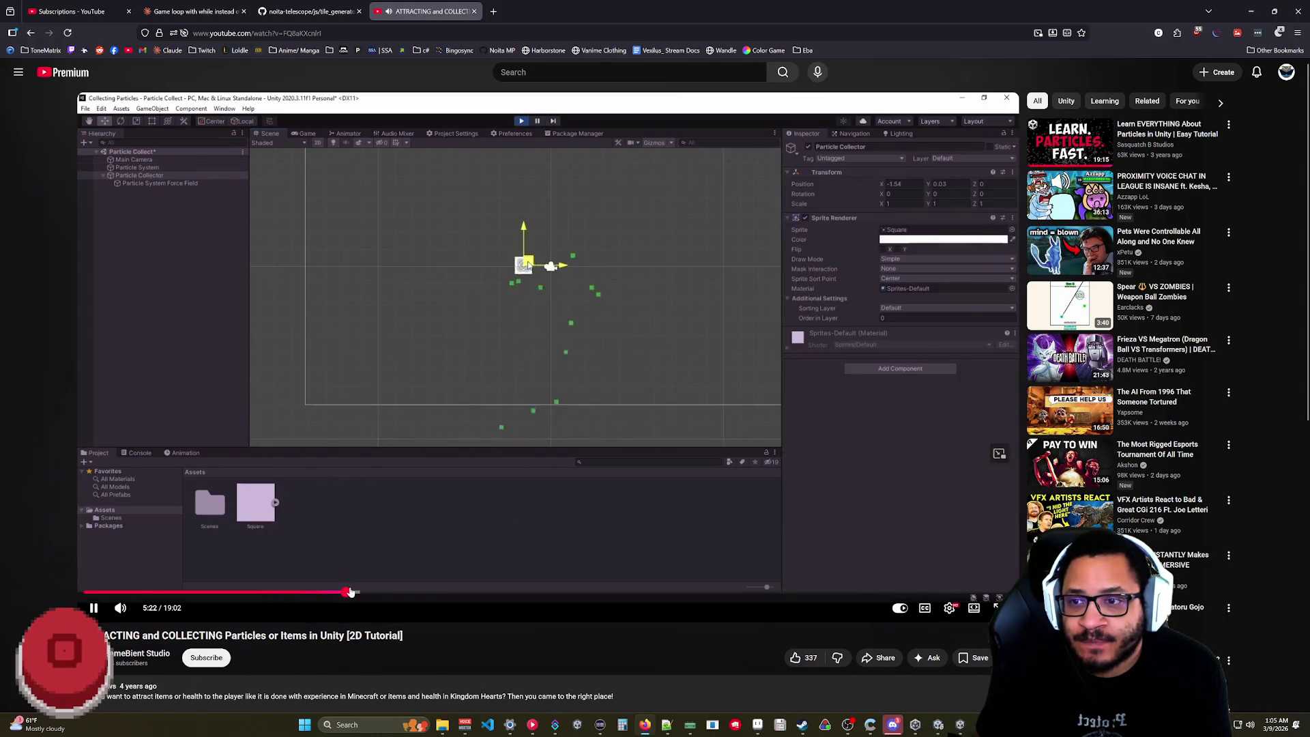
click(349, 593)
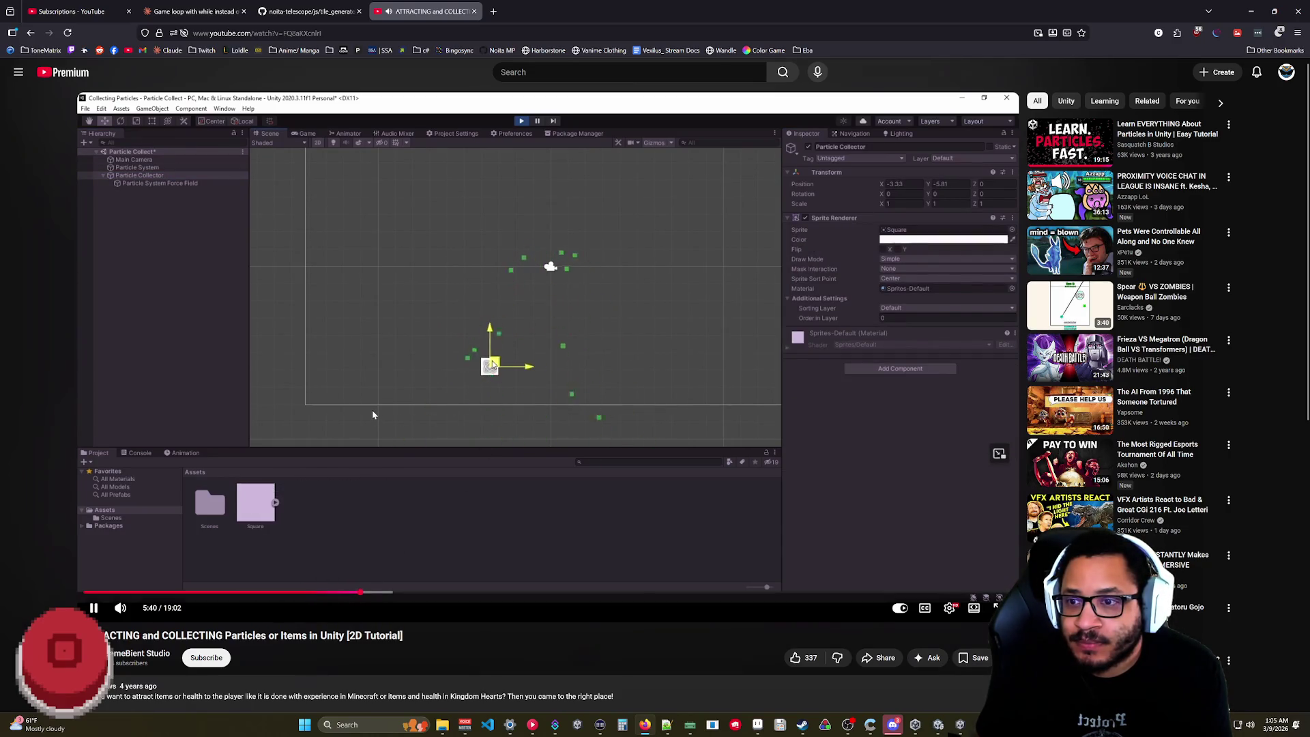
click(529, 418)
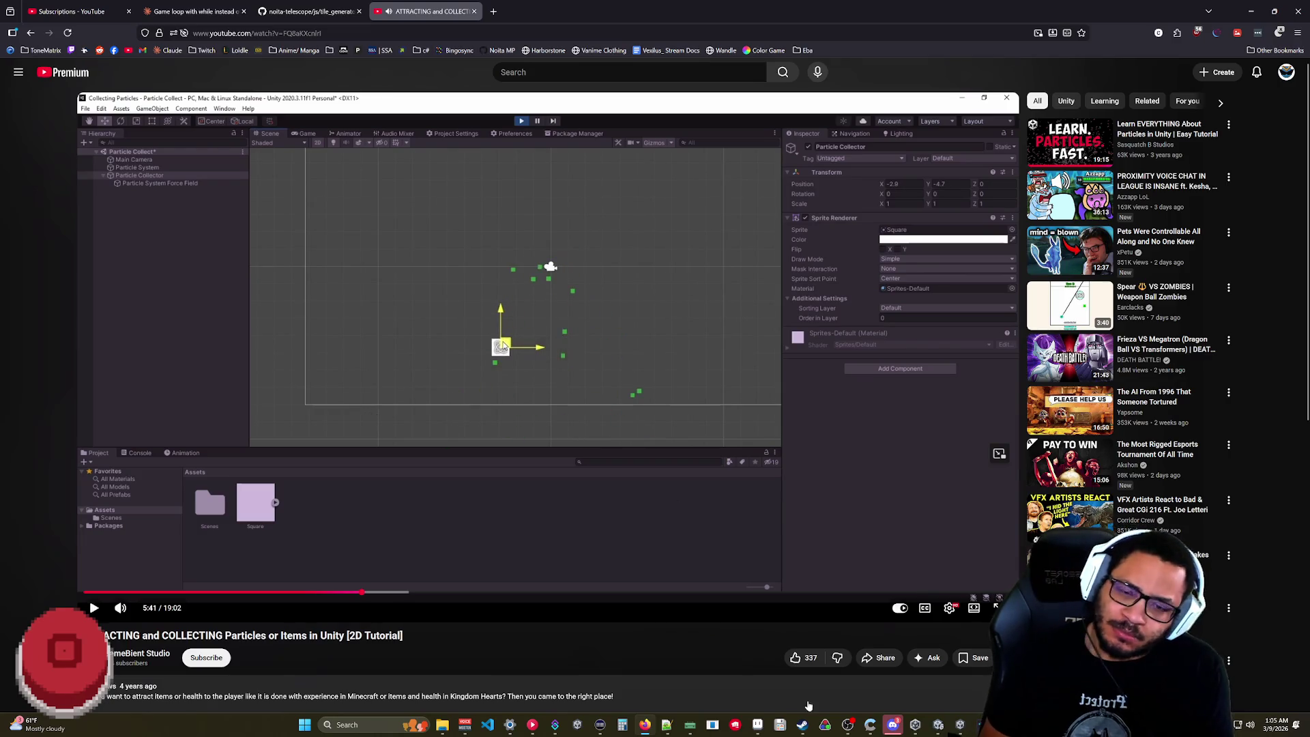
click(938, 717)
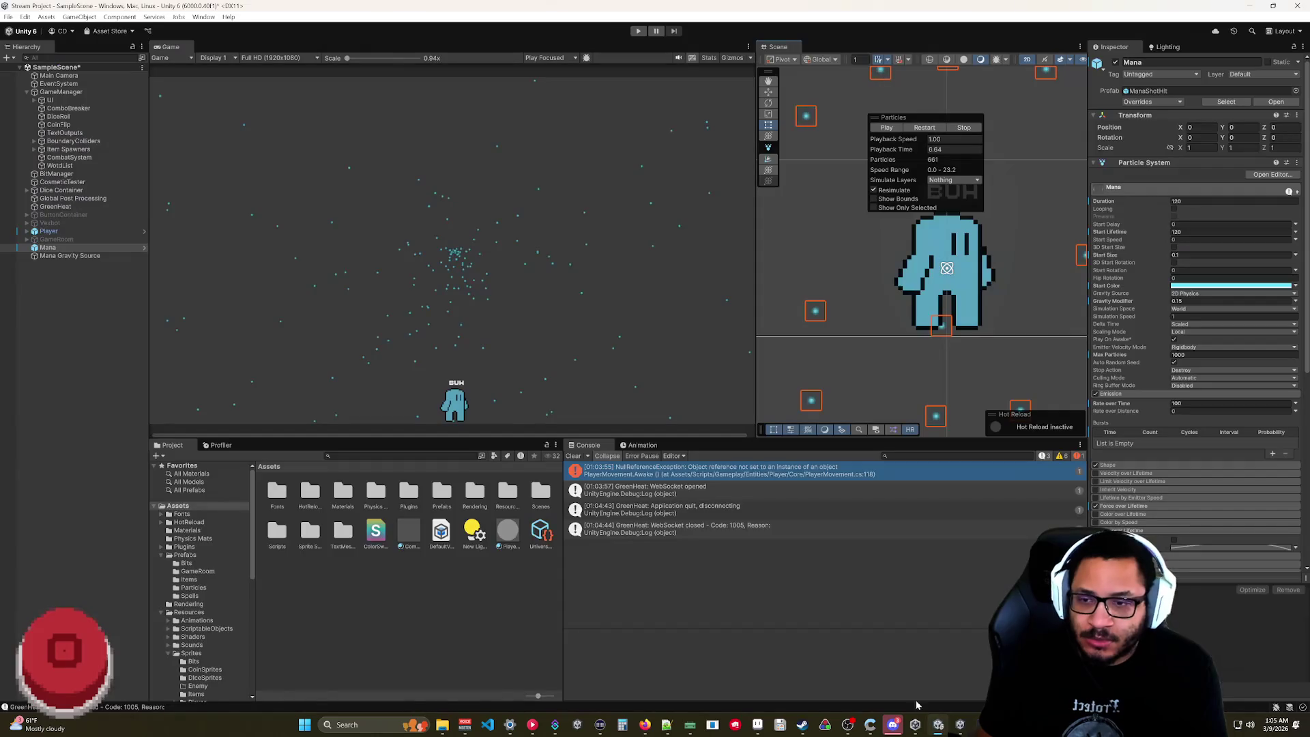
- Run the game and zoom out to watch the mana particles, then stop
click(638, 32)
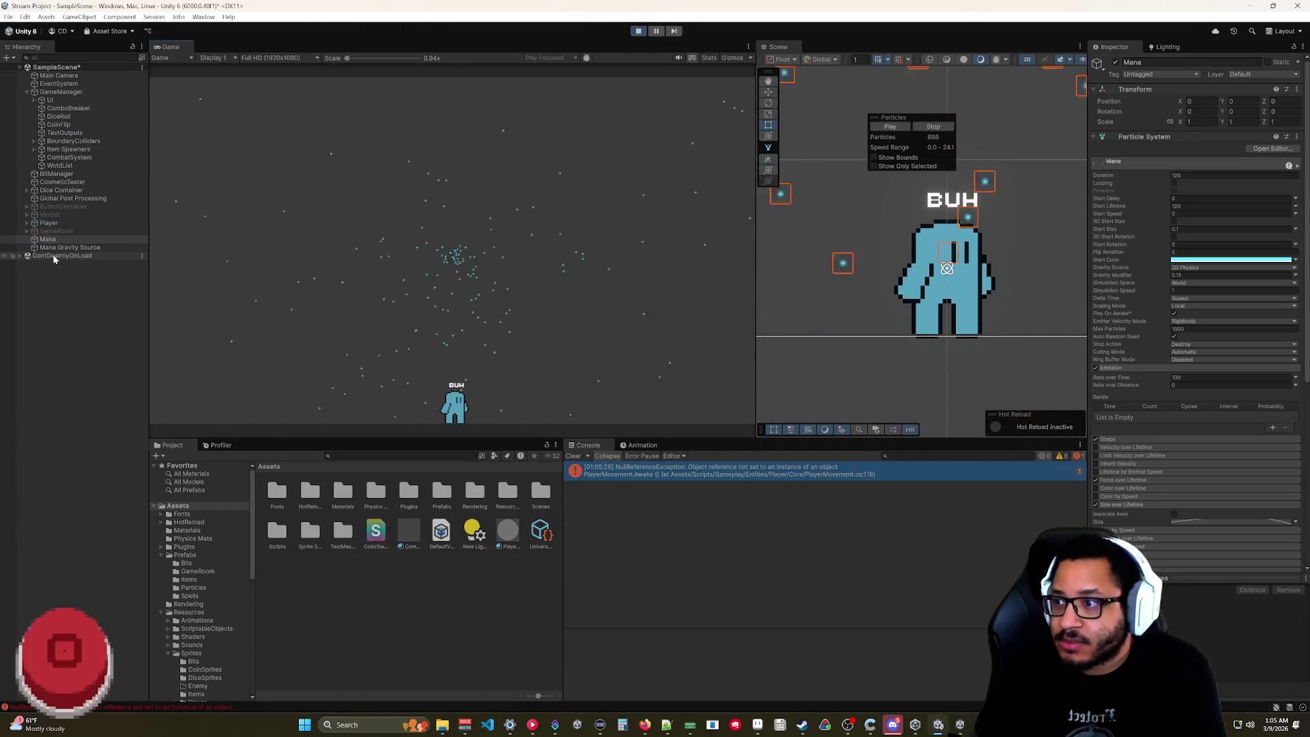
click(57, 248)
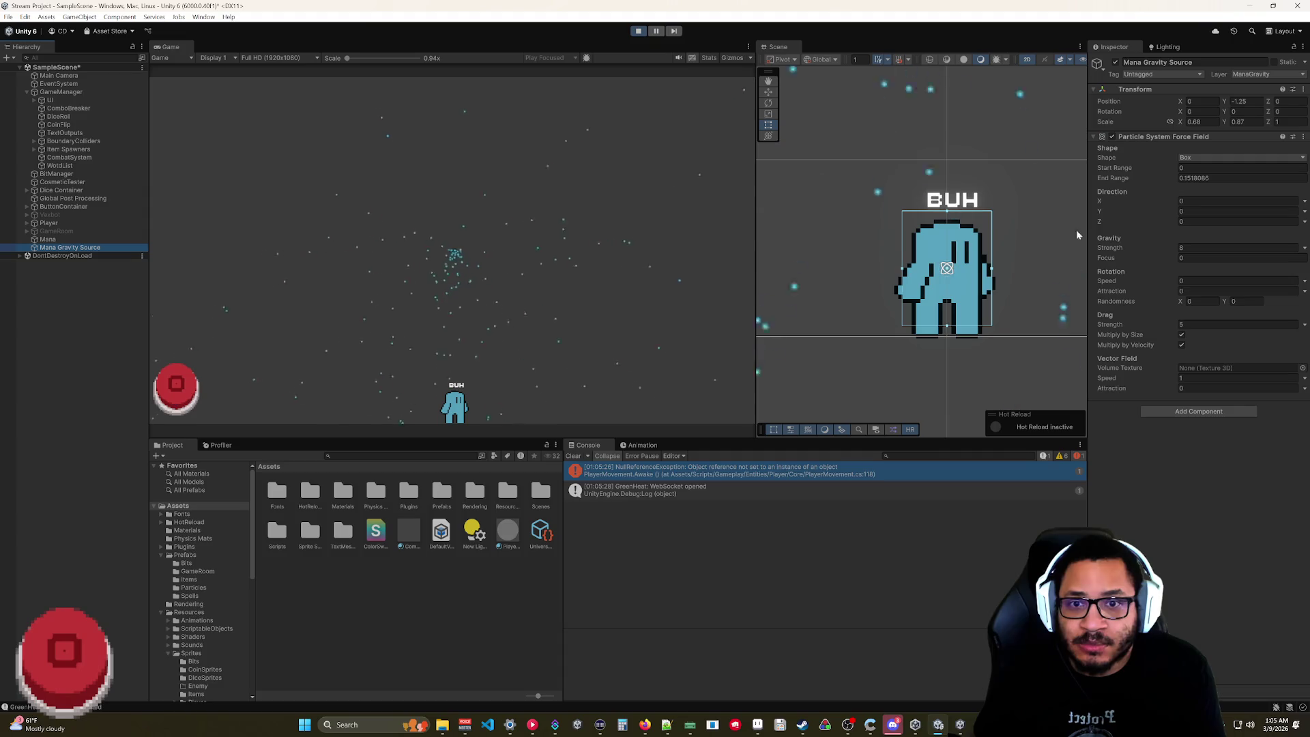
scroll(996, 124, down, 3)
drag(996, 124, 917, 265)
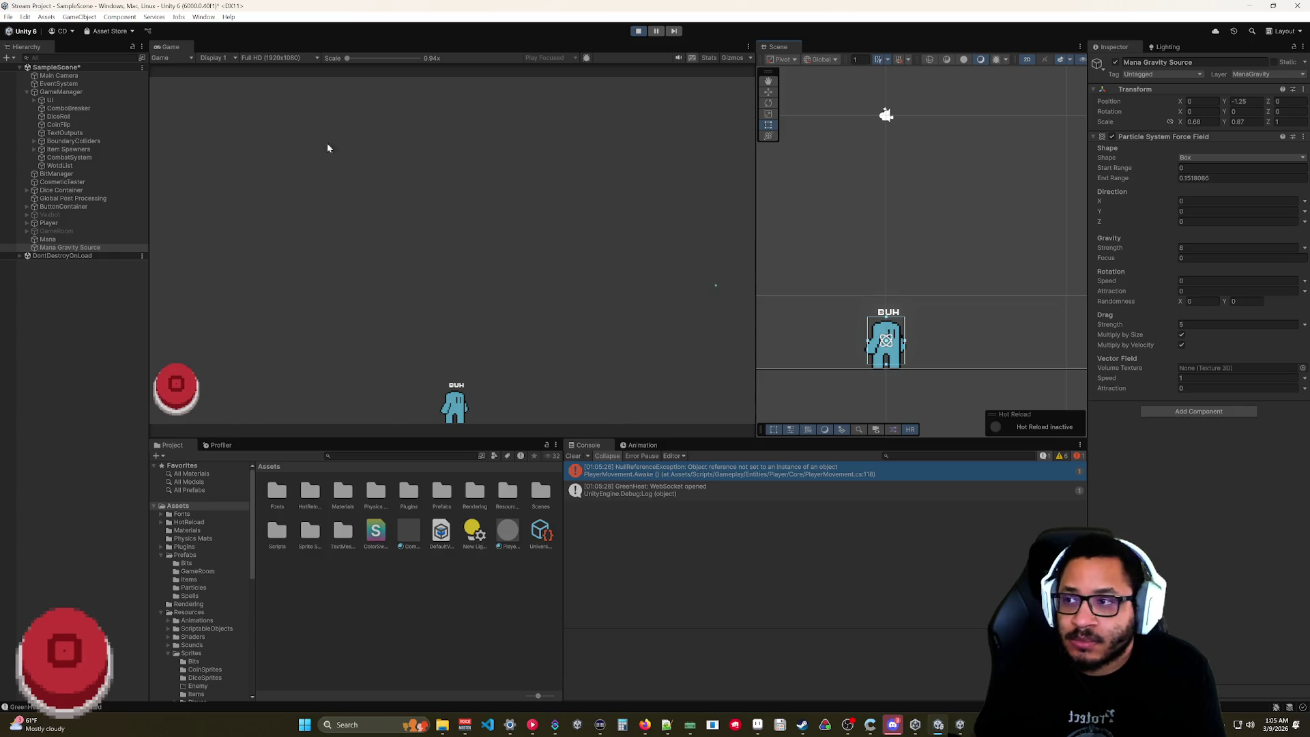
click(638, 30)
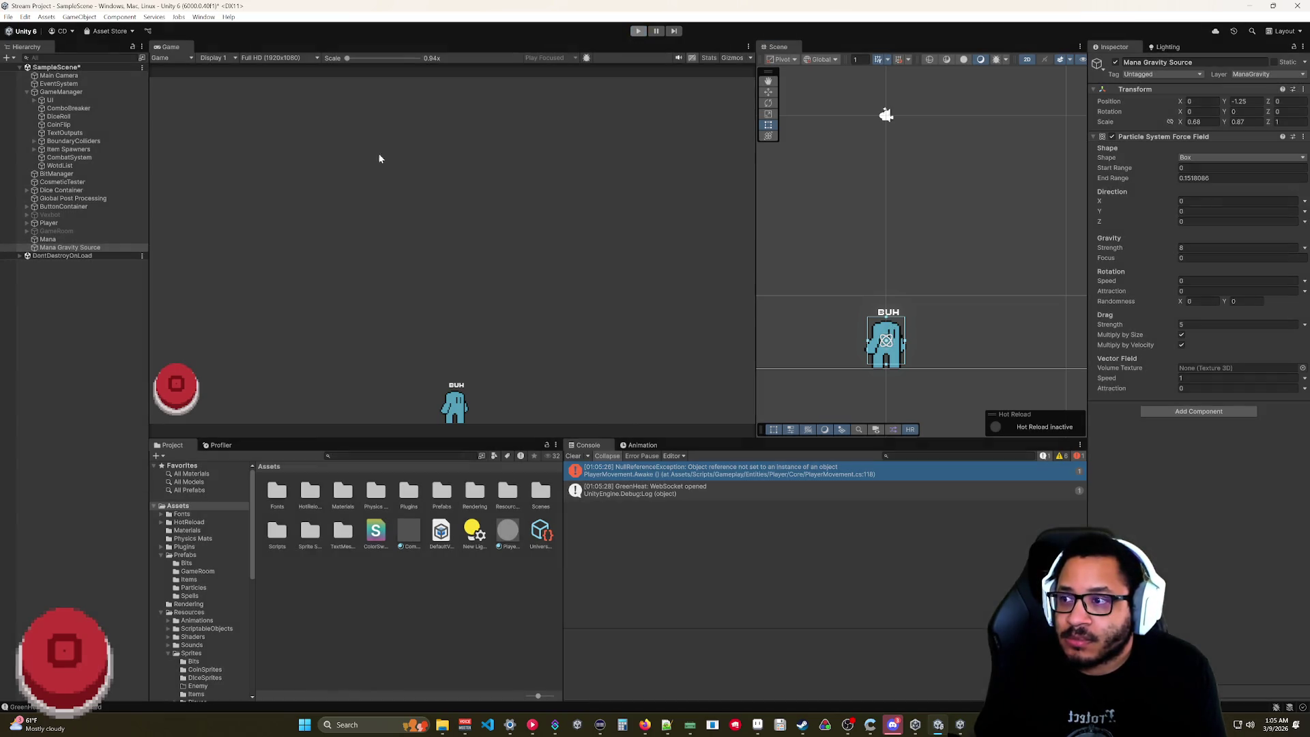
- Enable Looping on the Mana particle system and run the game again
click(49, 232)
click(62, 249)
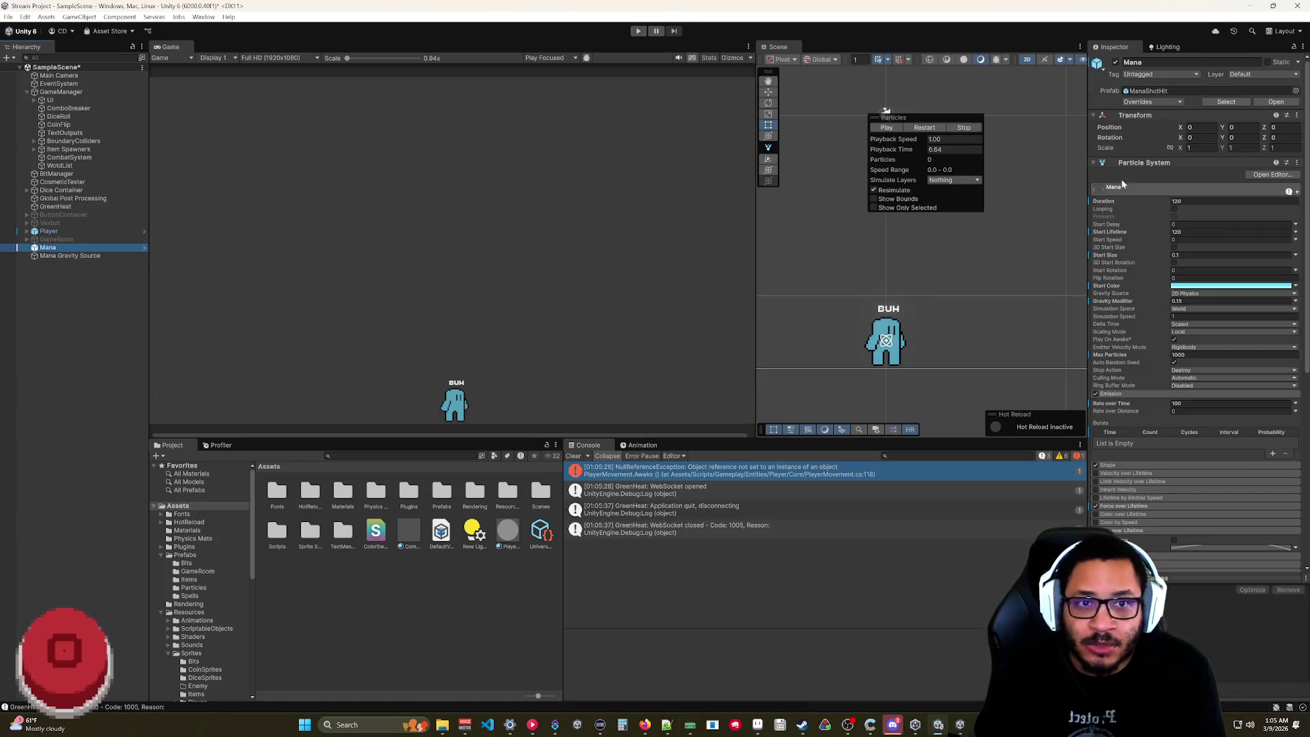
click(1173, 209)
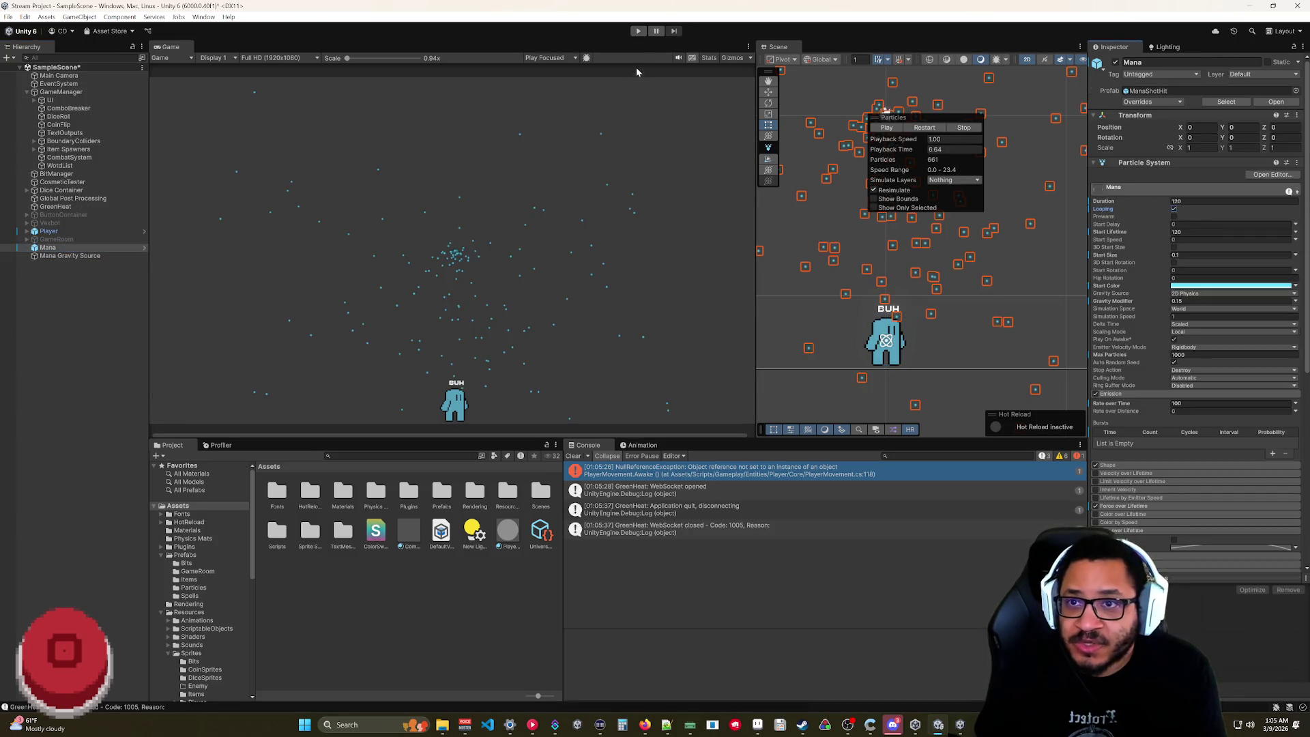
click(637, 30)
- Lower the force field to Y -2.54 and enter Duration 20 on Mana
click(65, 249)
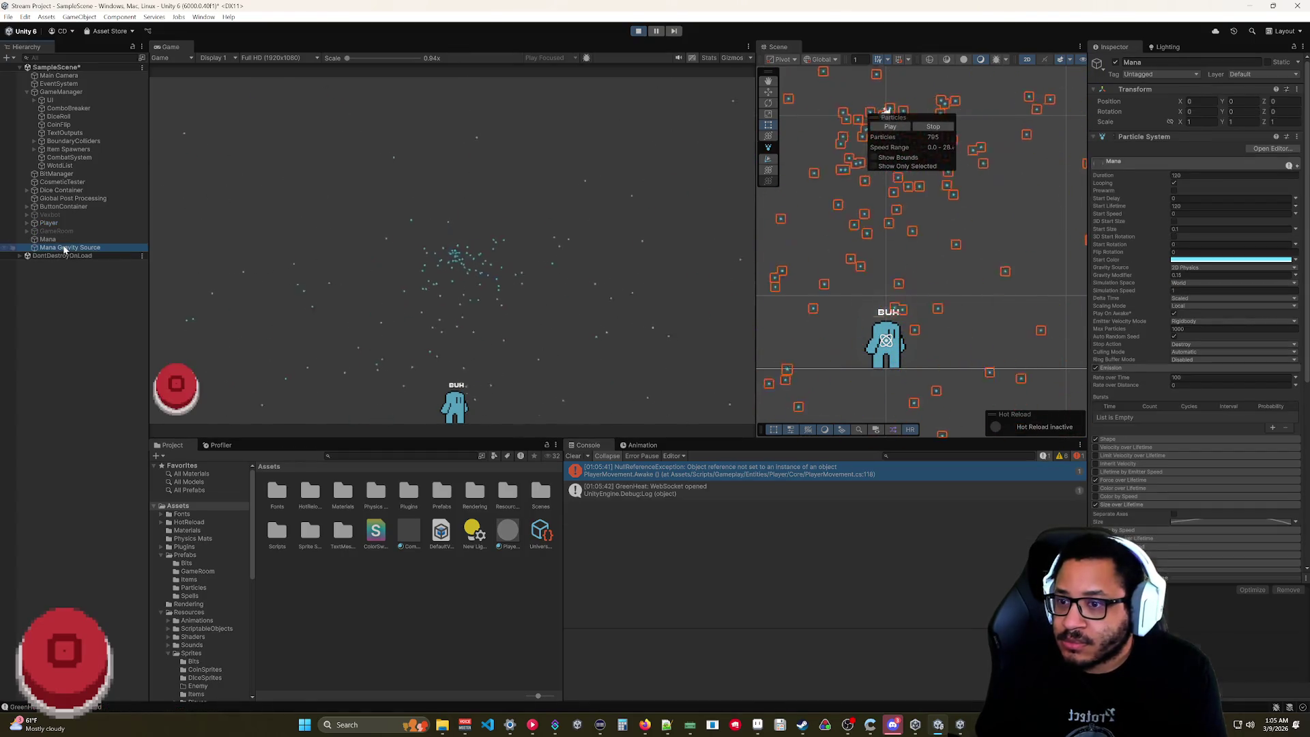
drag(1226, 102, 1195, 109)
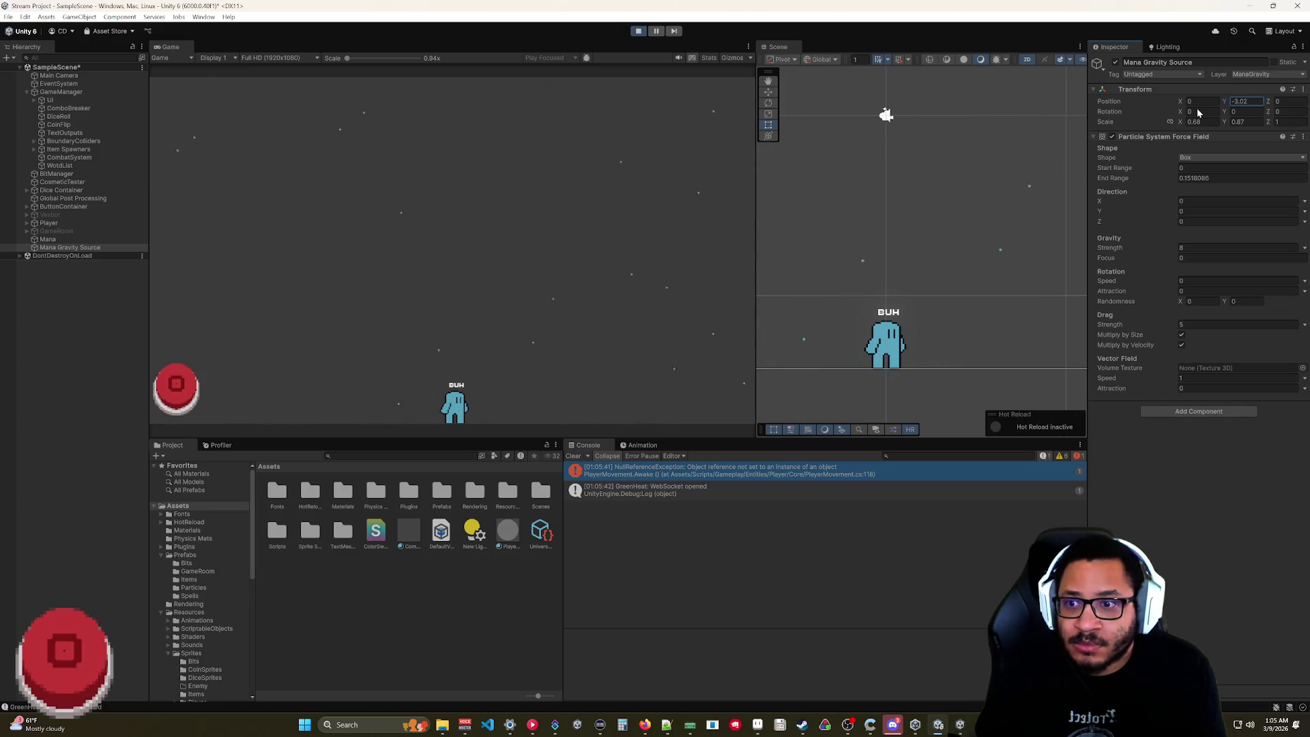
click(55, 241)
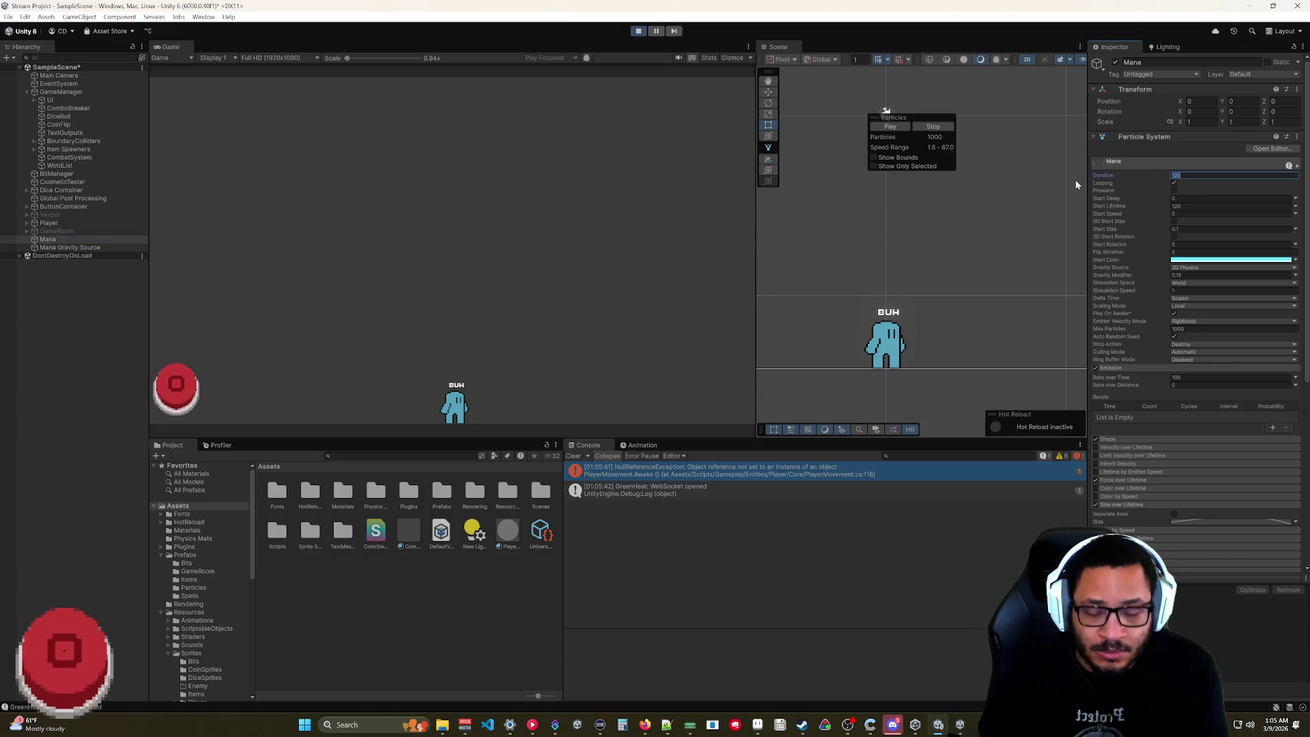
text(20)
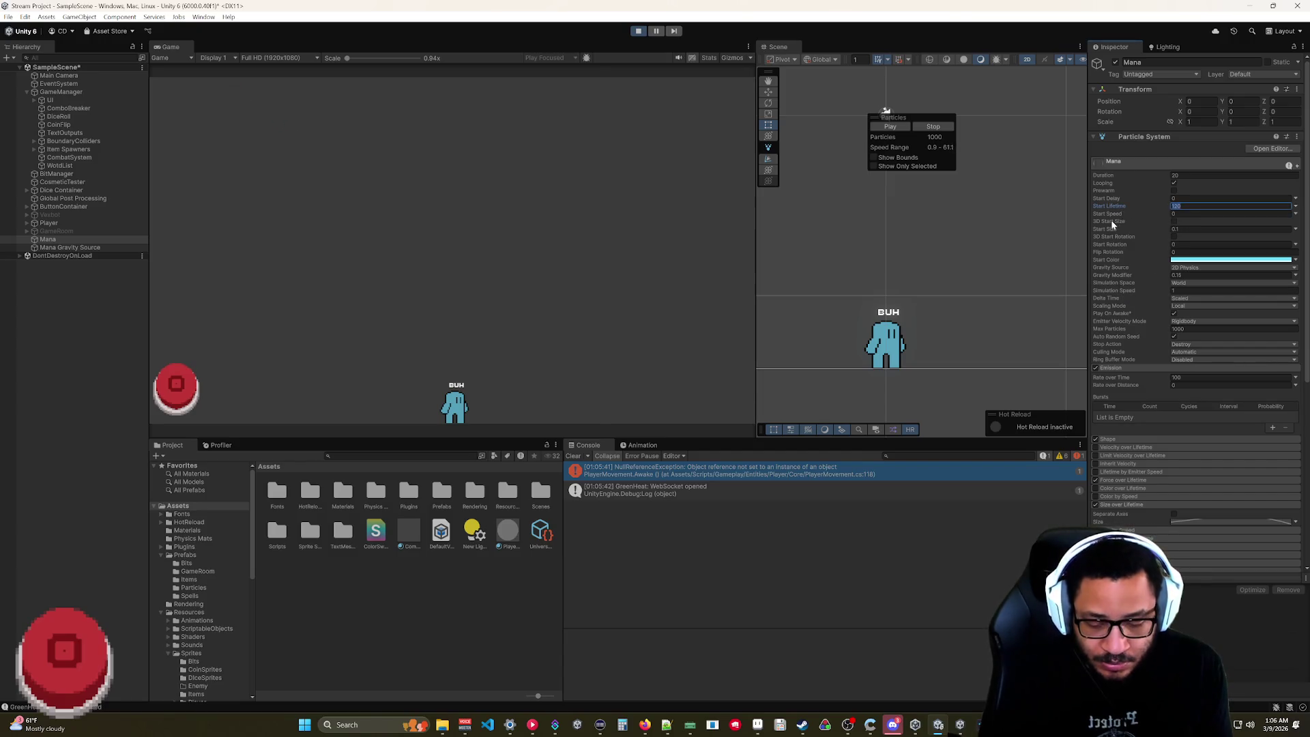
- Restart the Mana emitter after the lifetime change and reselect Mana Gravity Source
click(902, 128)
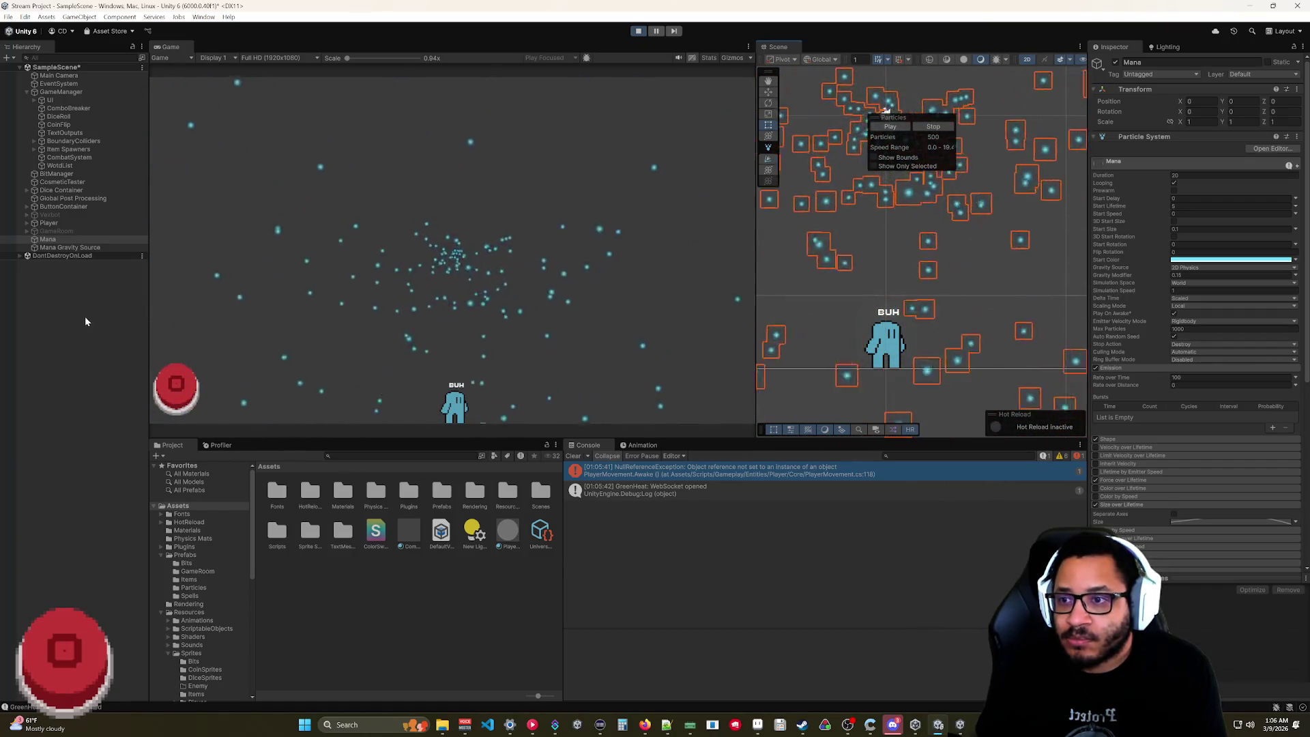
click(70, 247)
click(698, 145)
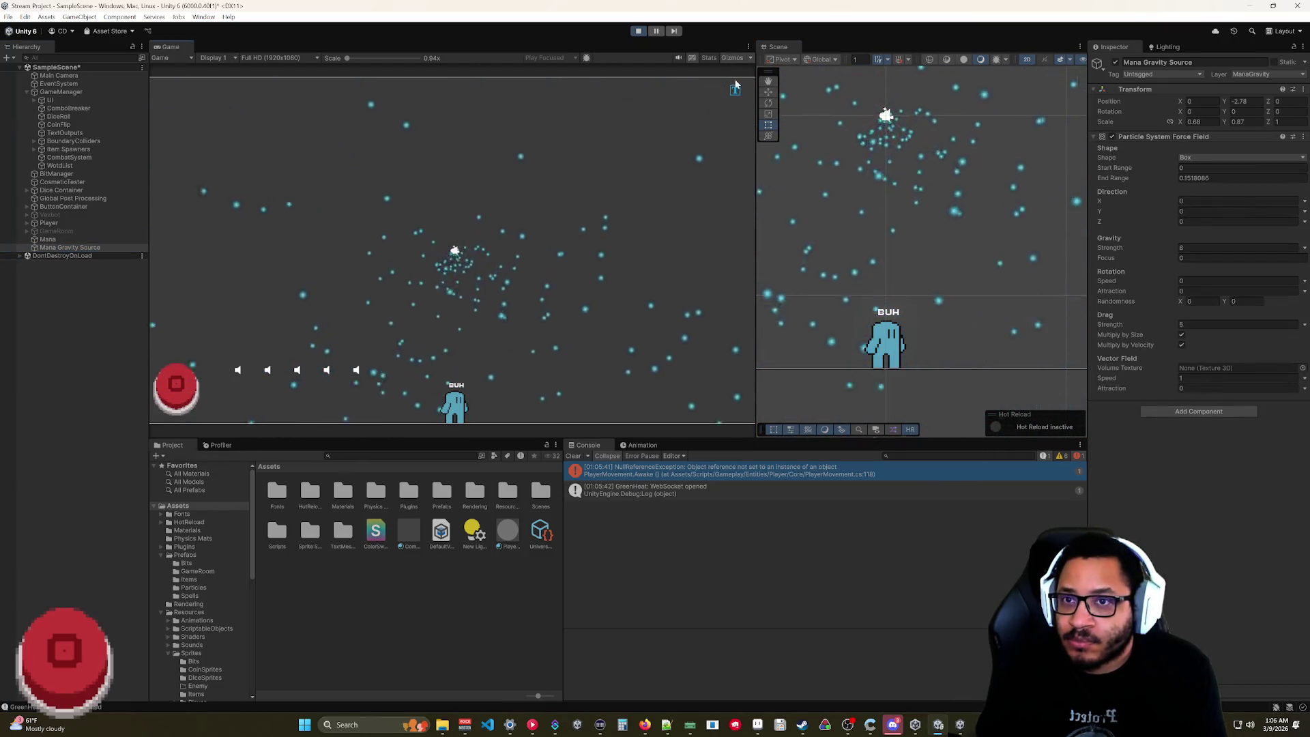
click(751, 57)
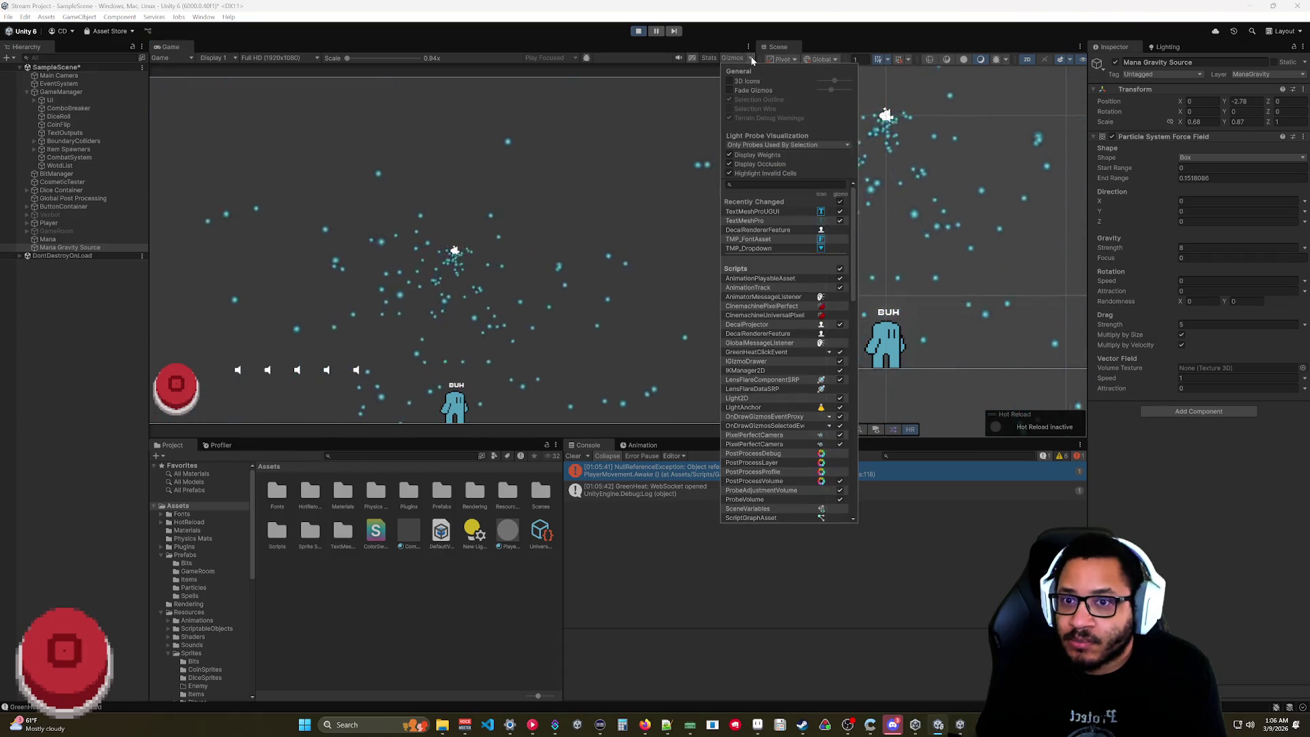
scroll(756, 329, down, 5)
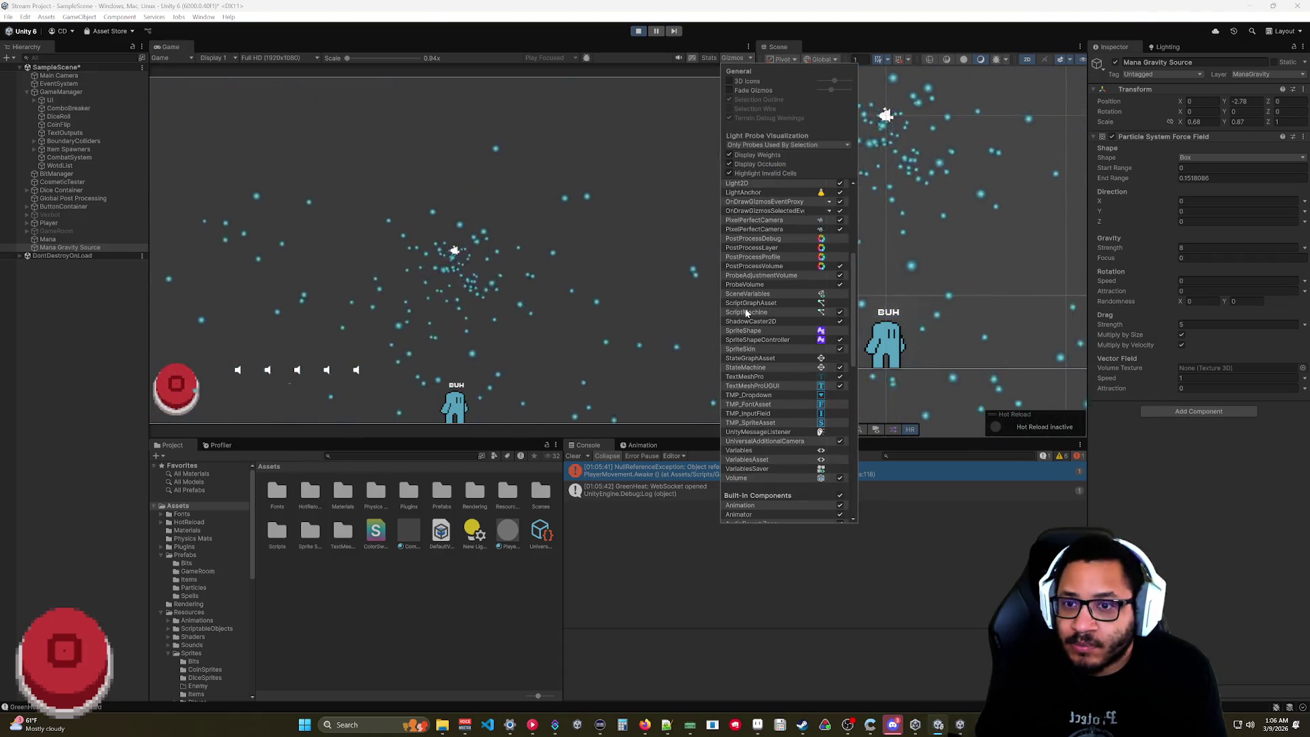
scroll(755, 288, down, 6)
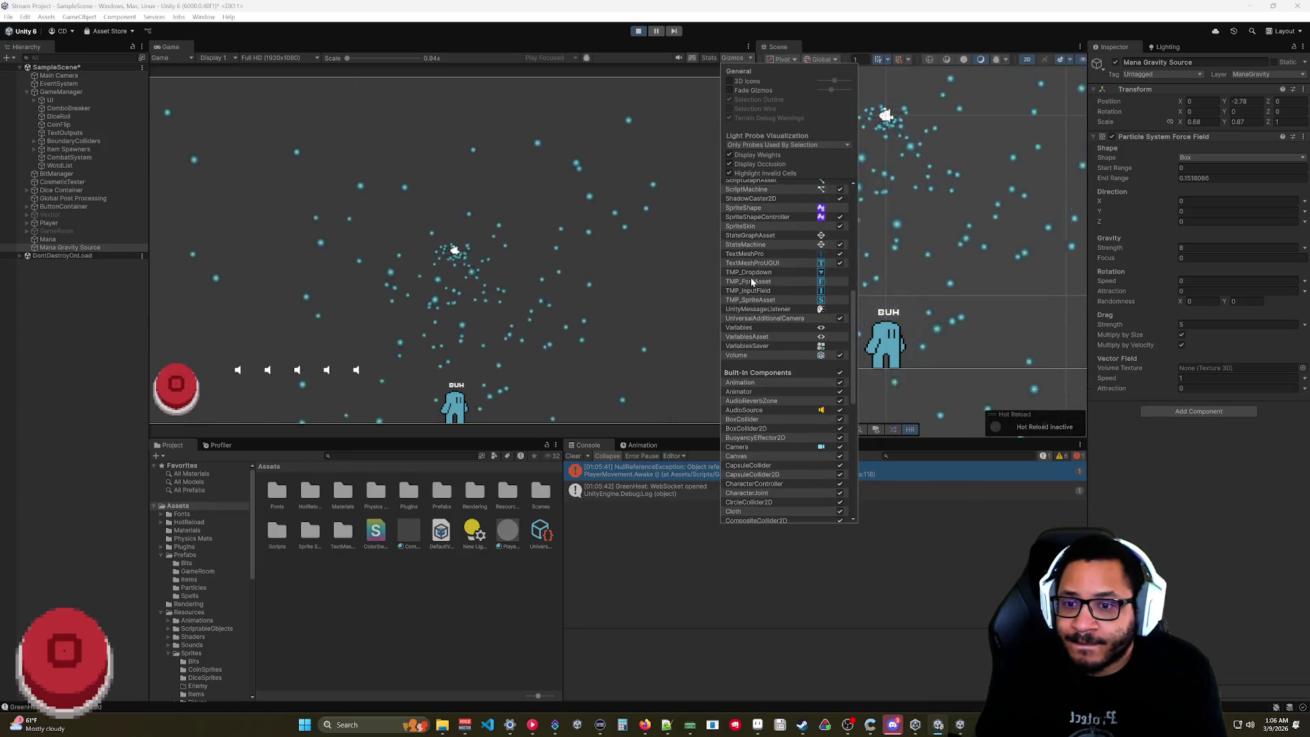
scroll(756, 291, down, 7)
scroll(756, 292, down, 1)
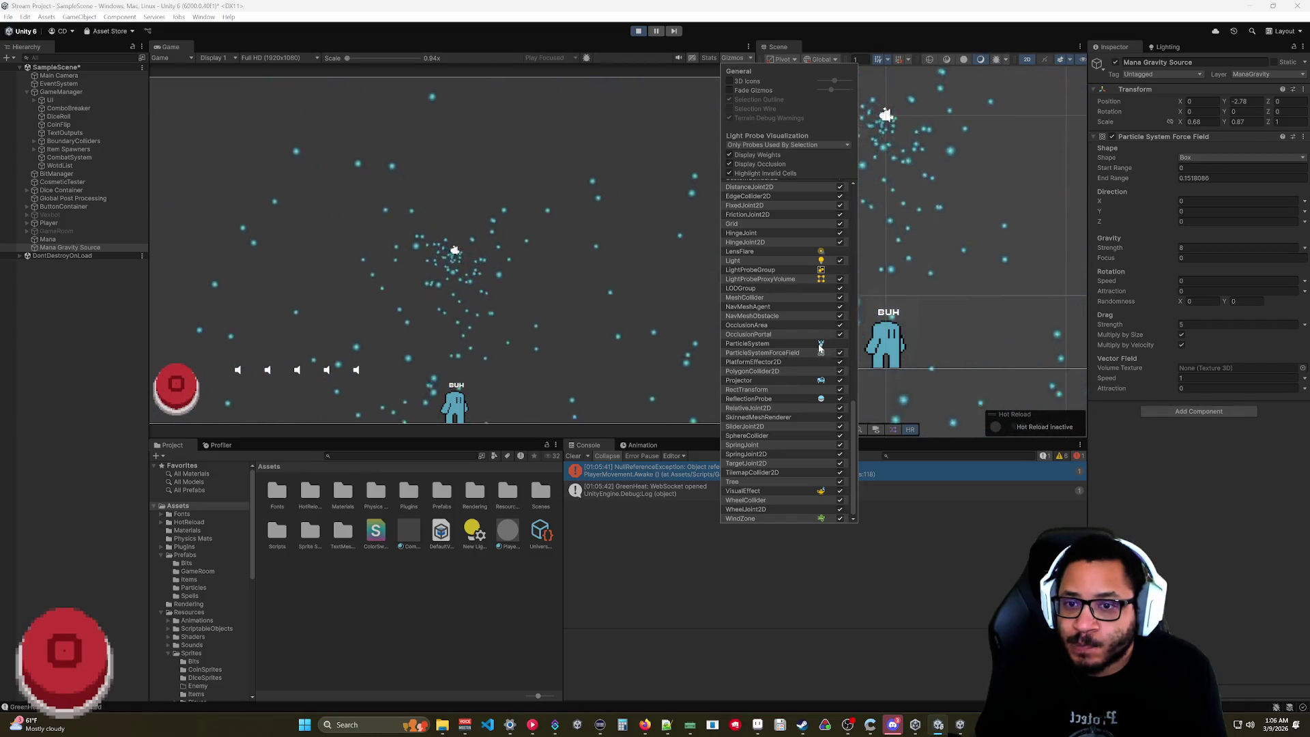
click(642, 57)
click(102, 247)
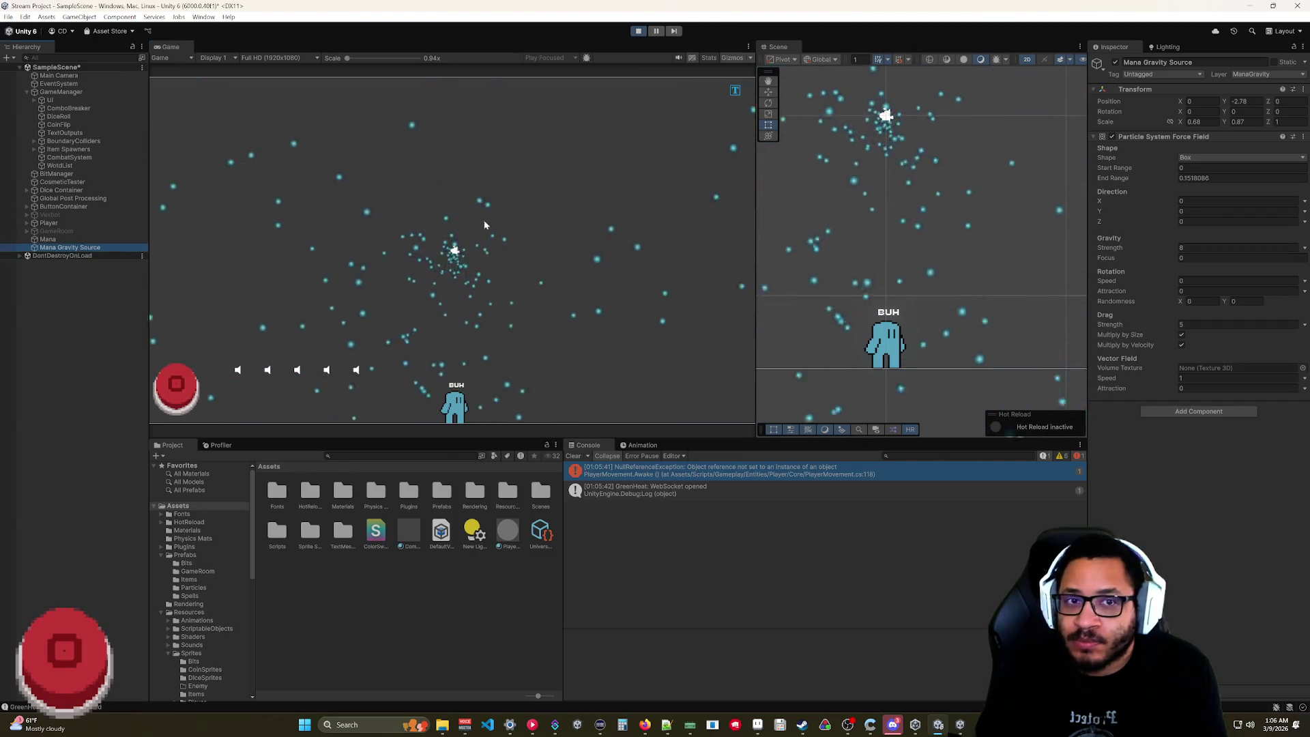
- Set the force field's Position Y to -0.6 and its Gravity Strength to 50
click(1242, 101)
text(1.16)
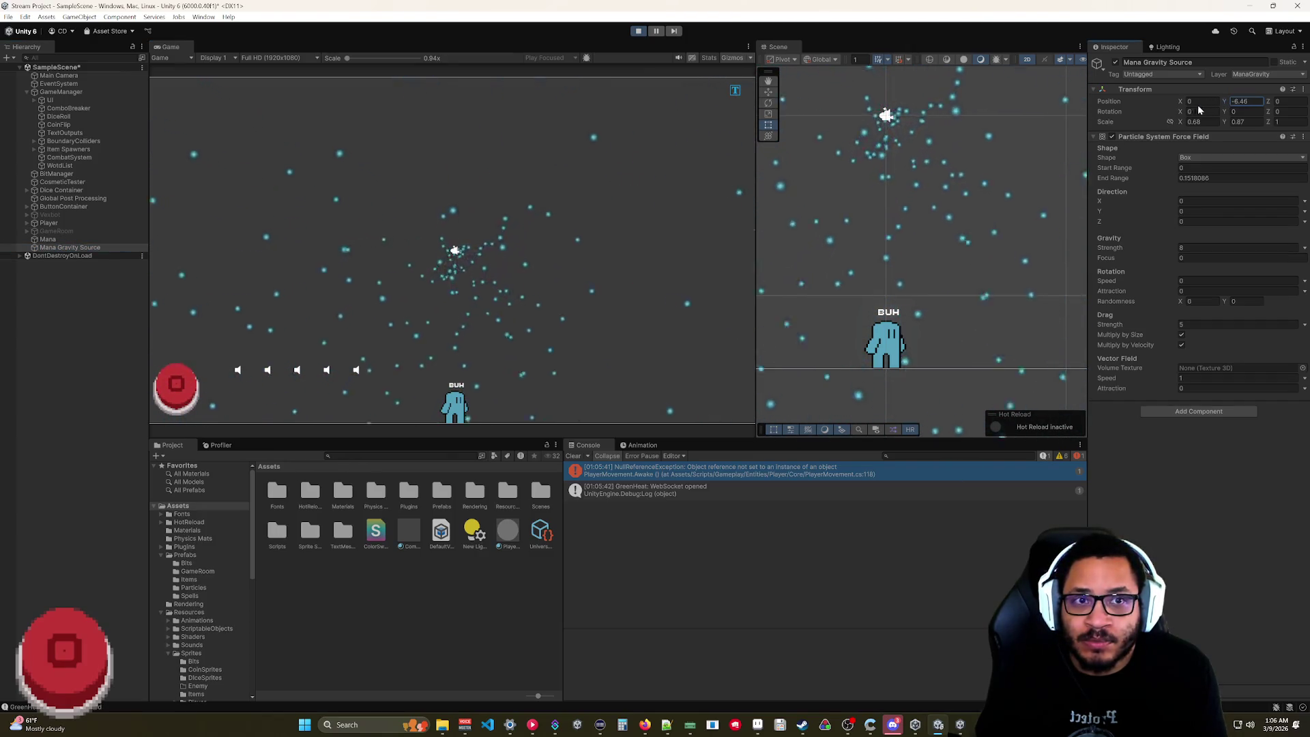
text(0.22)
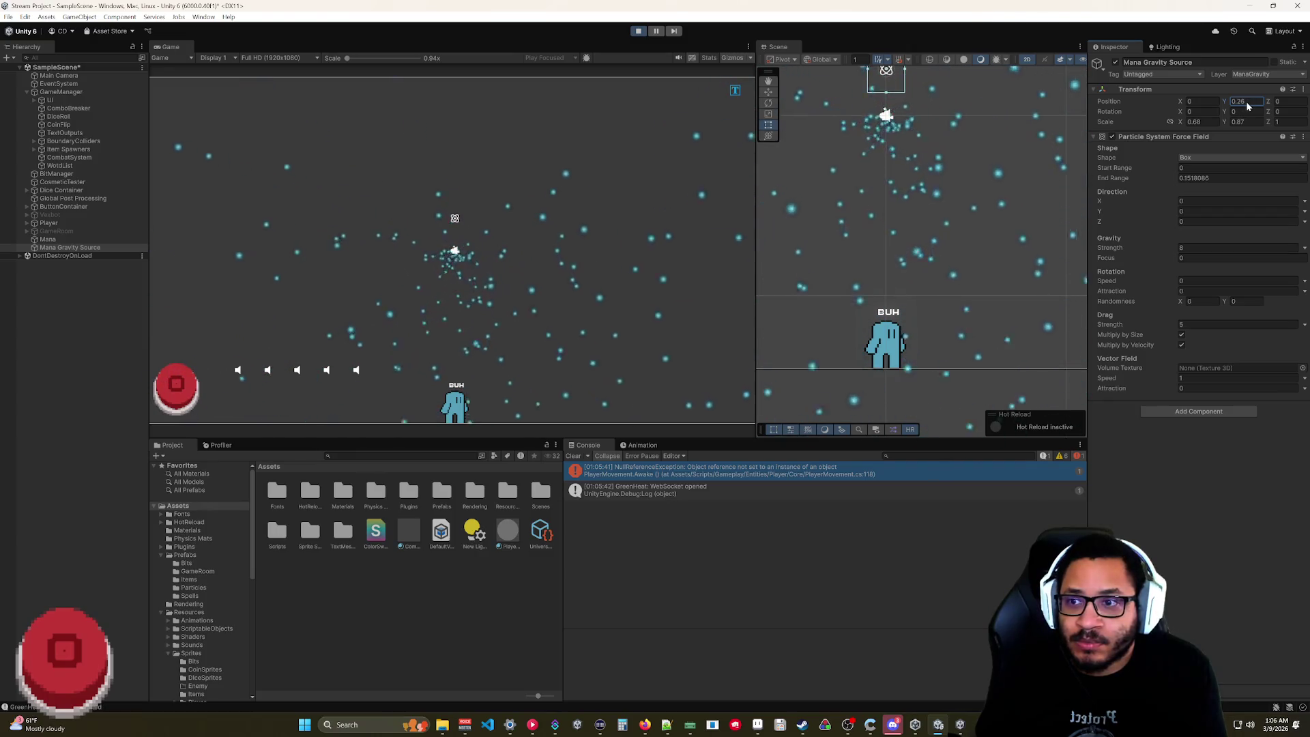
text(-0.1)
text(-0.6)
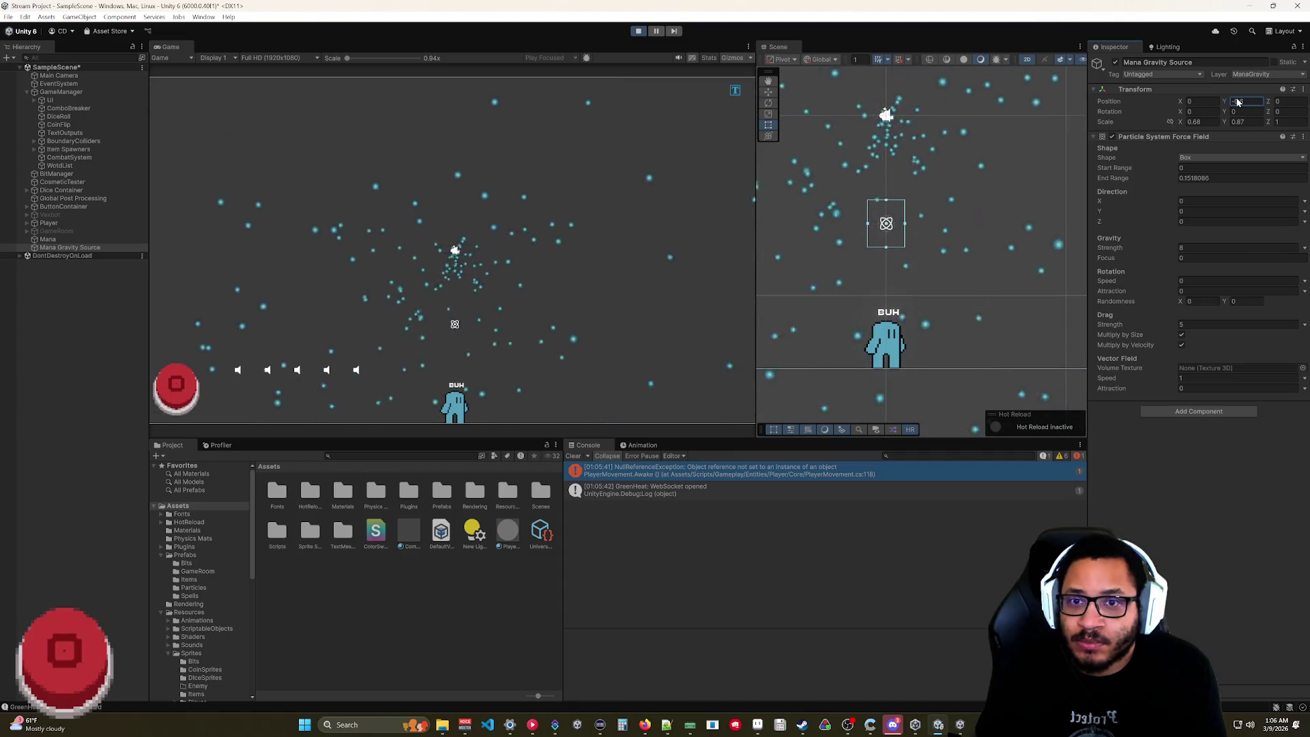
click(1246, 248)
text(18.4919.58)
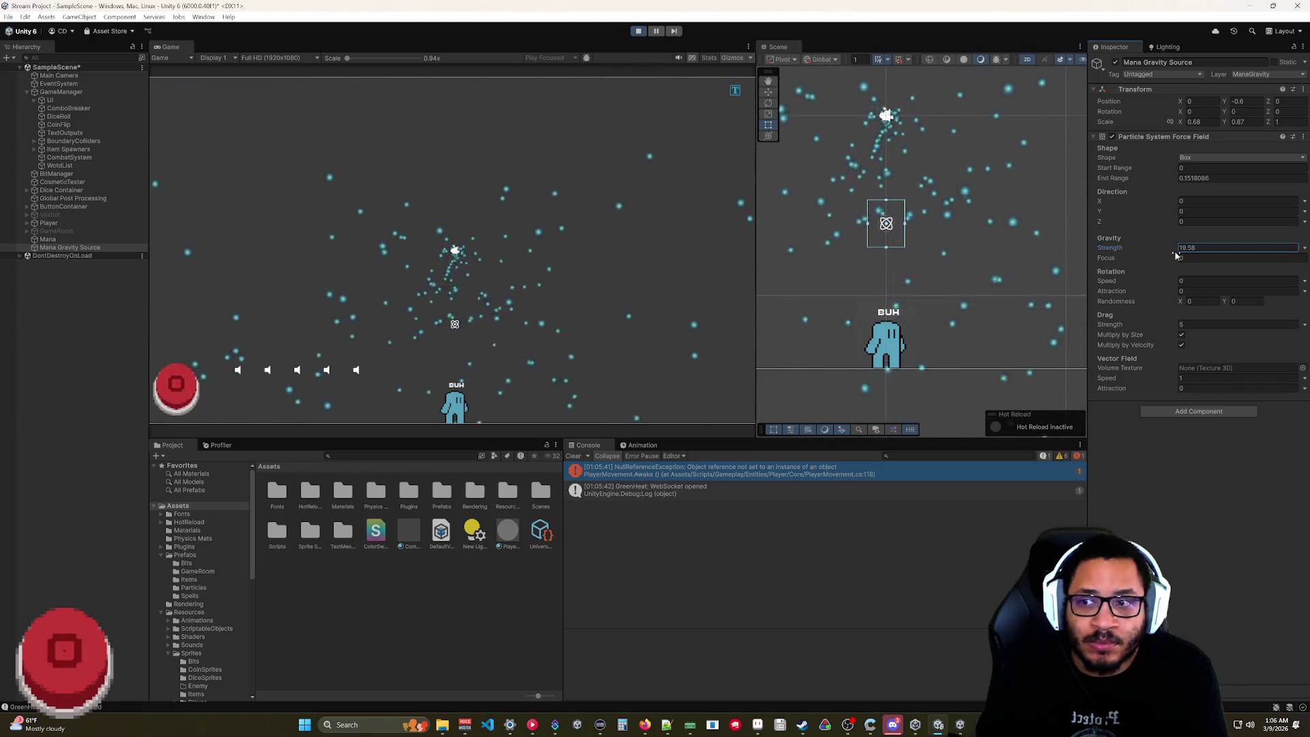
click(1116, 251)
text(50)
key(Return)
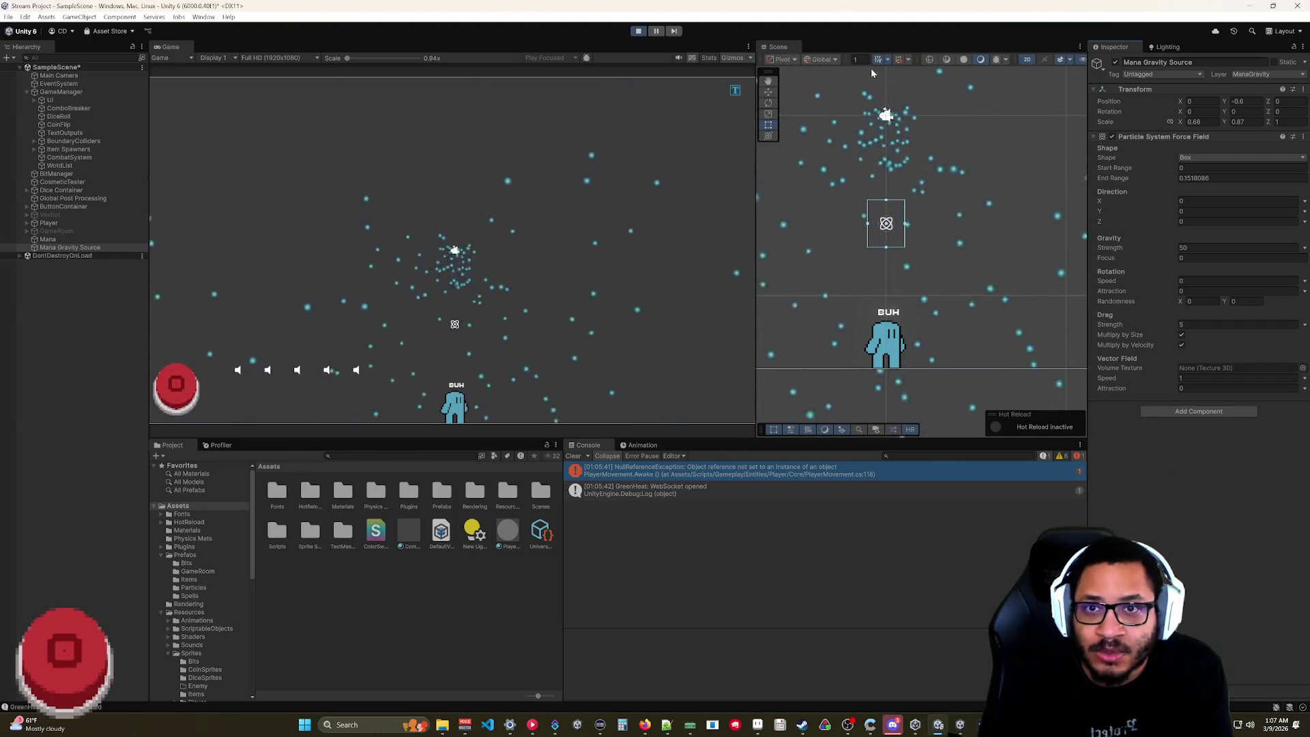
- Leave 2D view to pan onto the force field, return to 2D with the Rect tool, then switch to the tutorial
click(1029, 60)
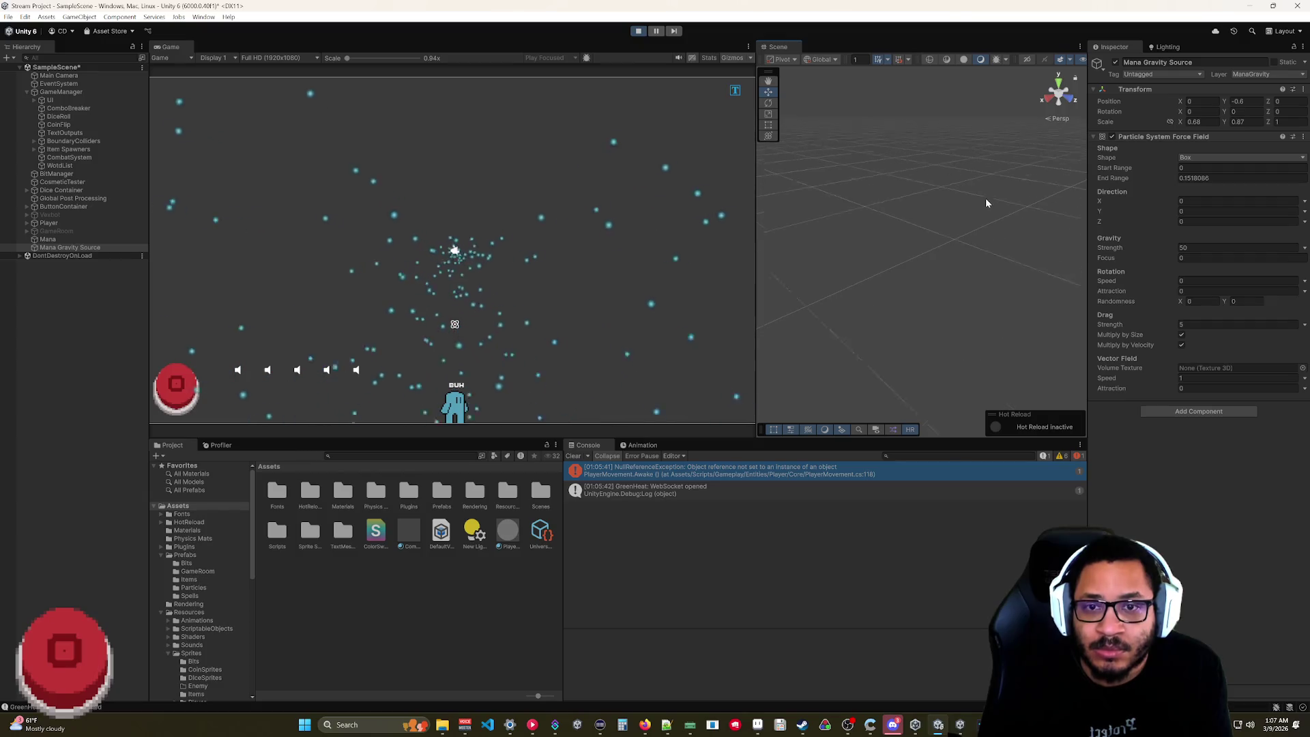
mouse_move(984, 268)
mouse_down()
mouse_move(859, 291)
mouse_move(899, 283)
mouse_move(896, 264)
mouse_move(841, 330)
mouse_up()
click(900, 291)
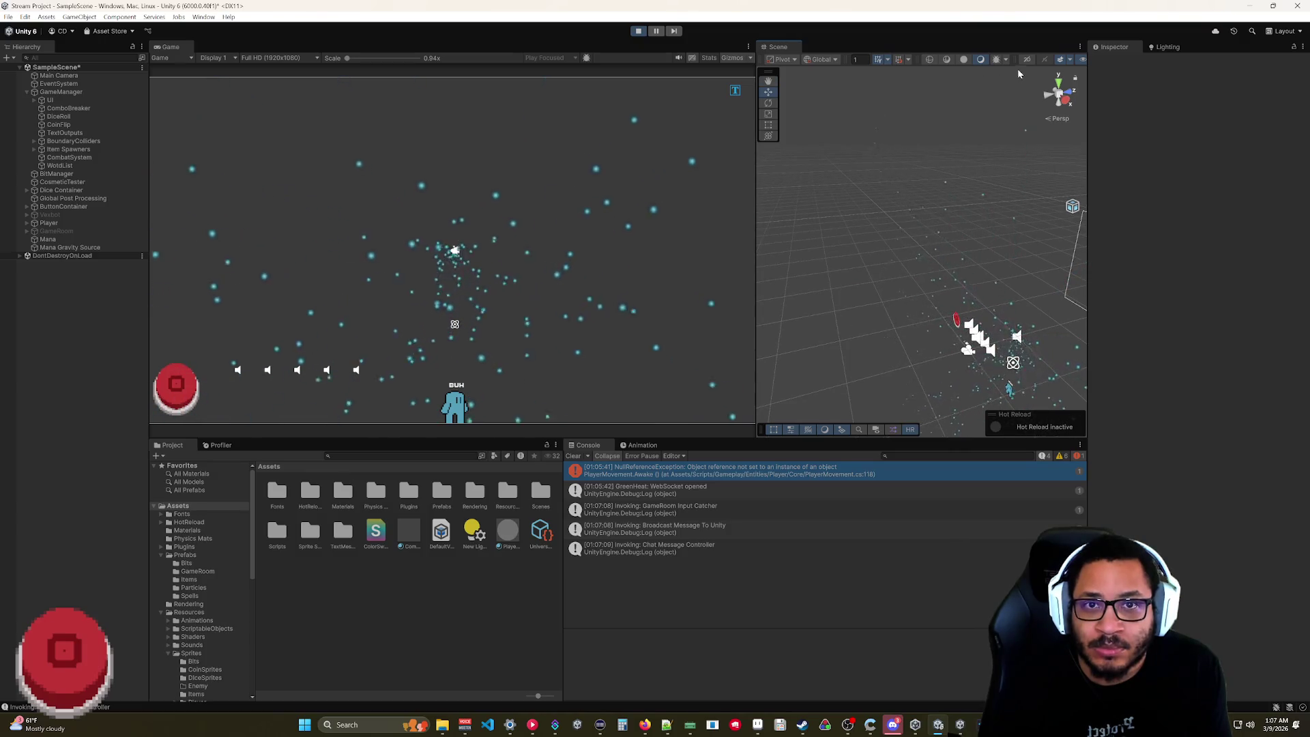
click(1027, 59)
key(t)
scroll(1025, 248, up, 4)
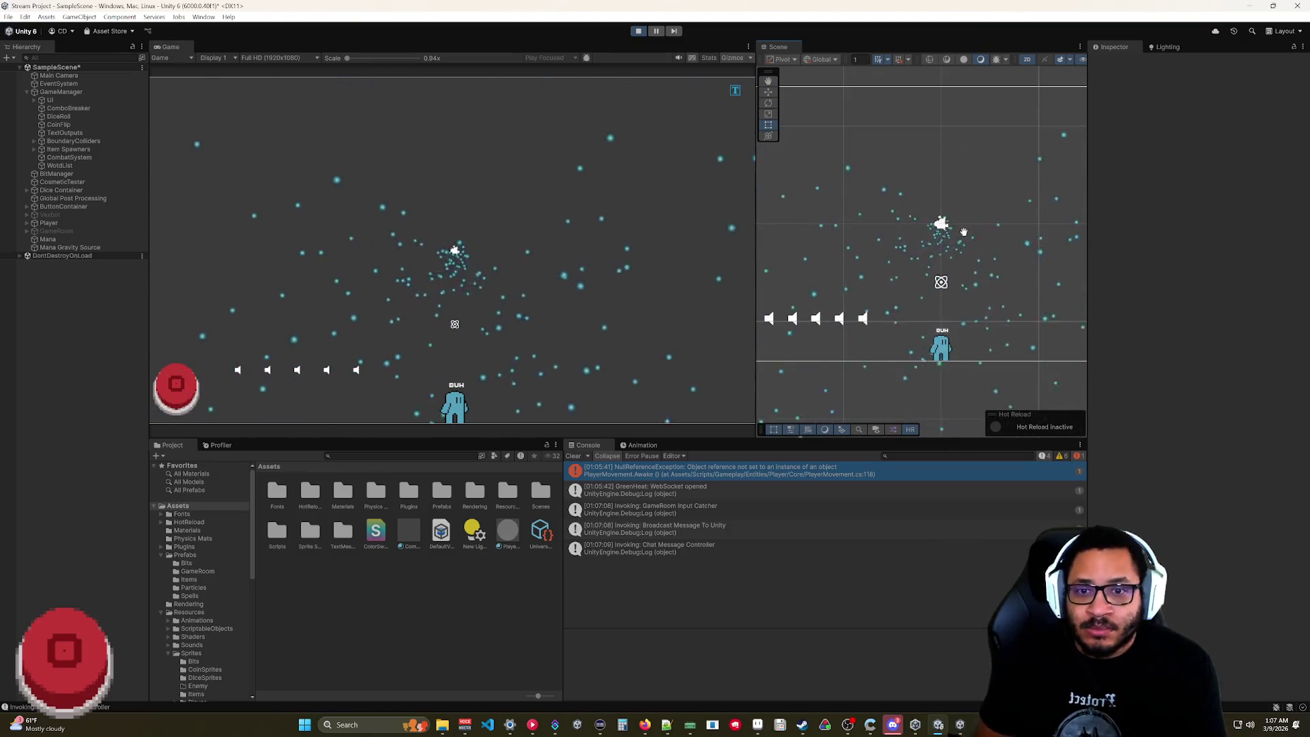
key(alt+Tab)
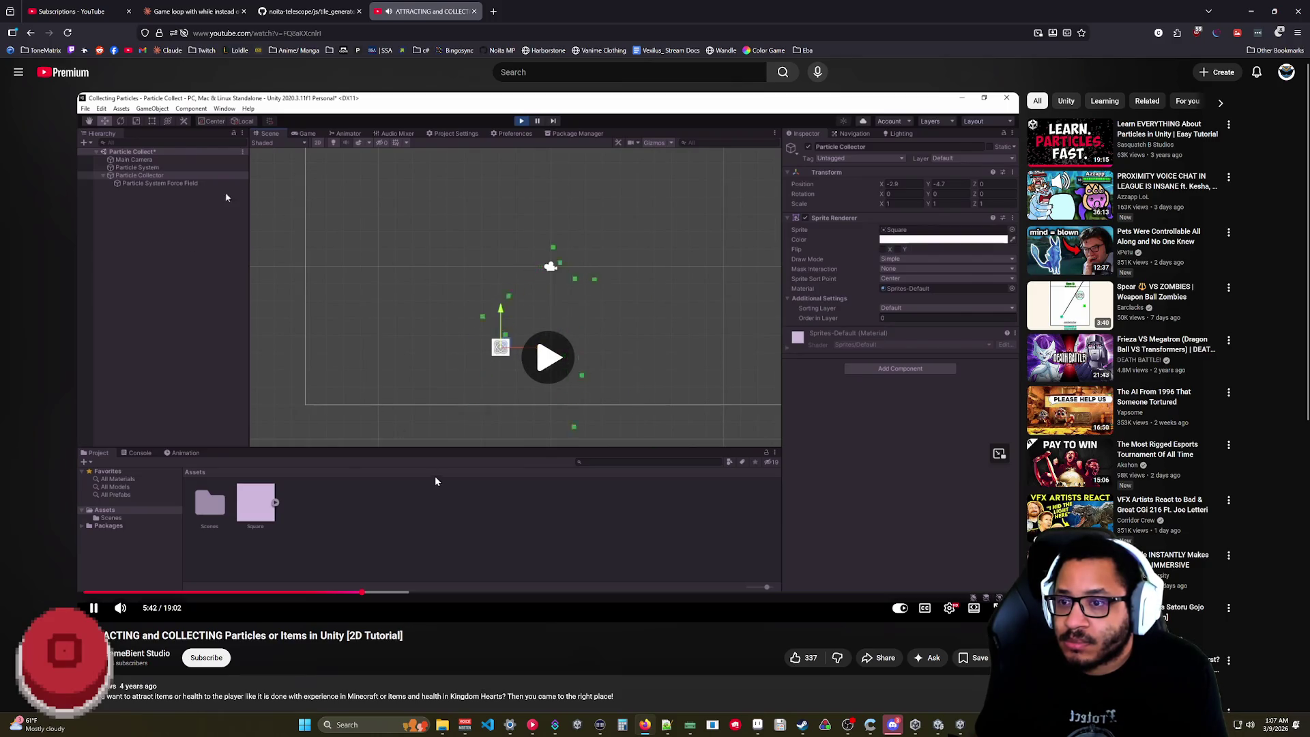
- Pause the tutorial video and return to the Unity editor
click(513, 498)
key(alt+Tab)
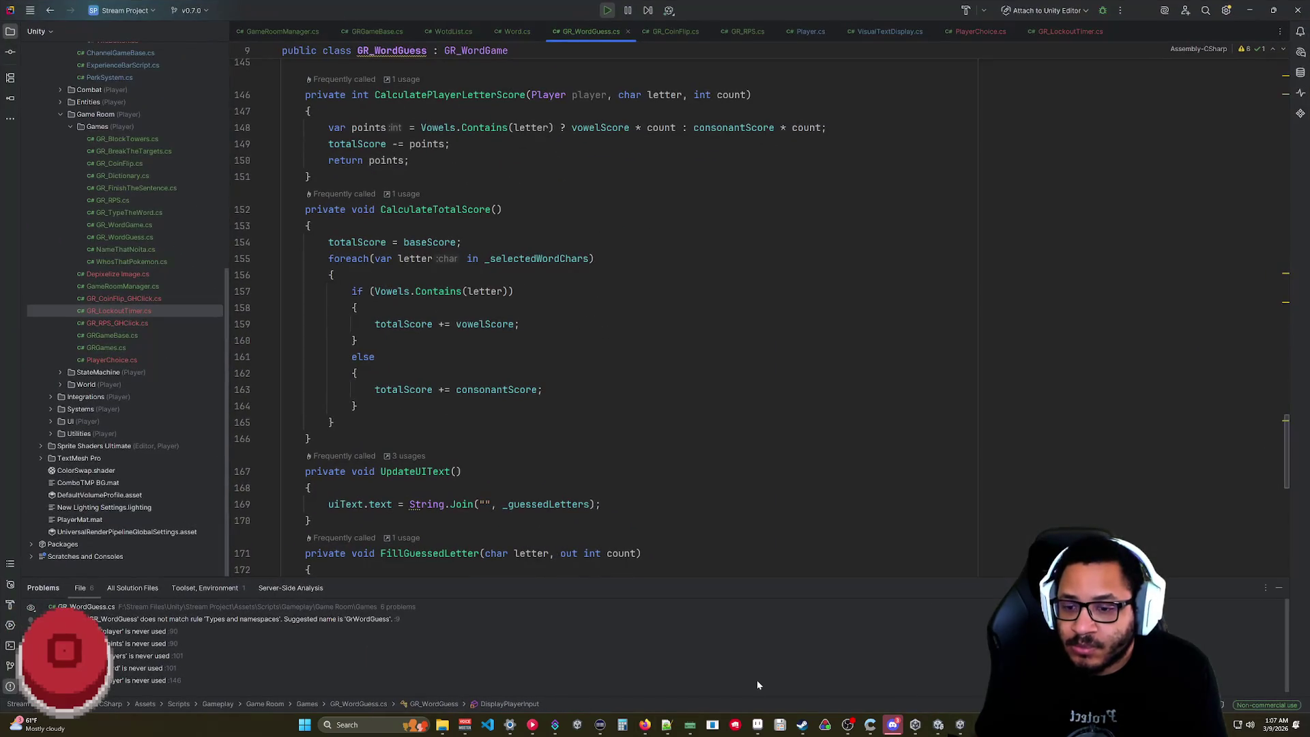
key(alt+Tab)
key(alt+Tab)
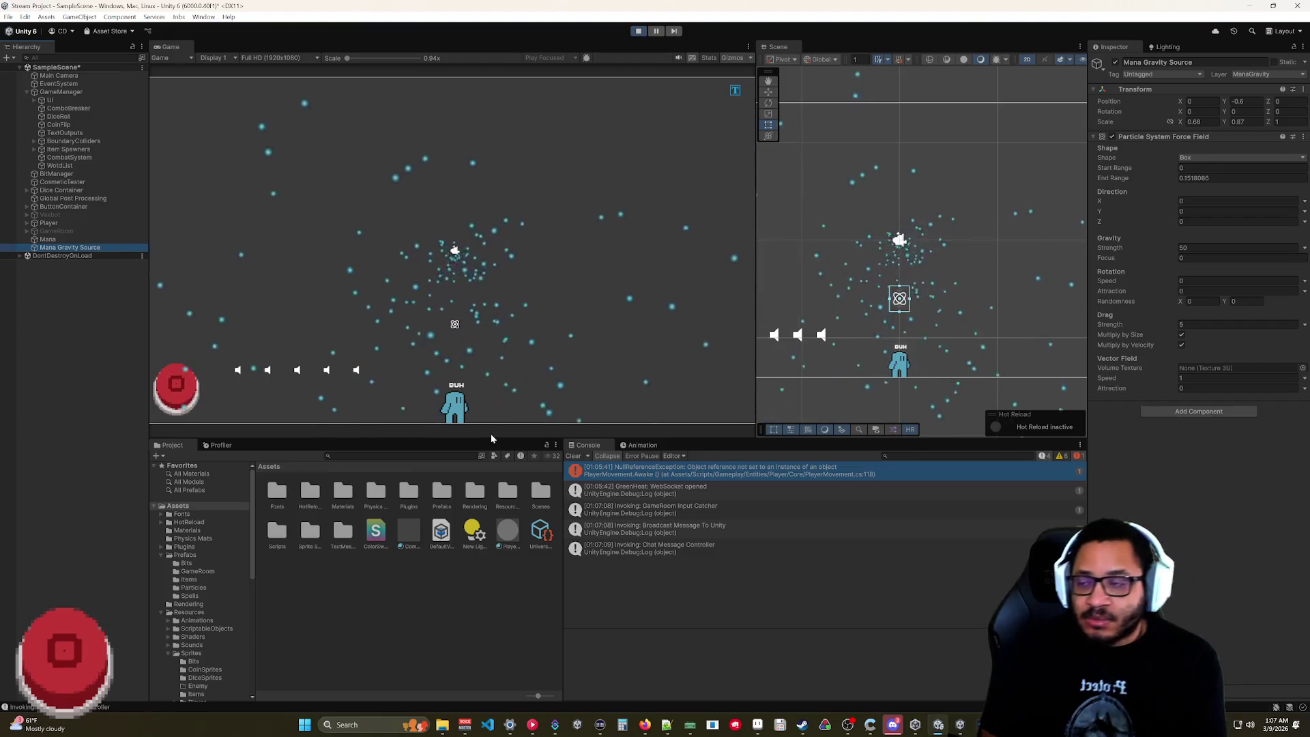
- Collapse and re-expand the force field settings, then briefly check and minimize the tutorial browser
click(1162, 136)
click(1160, 137)
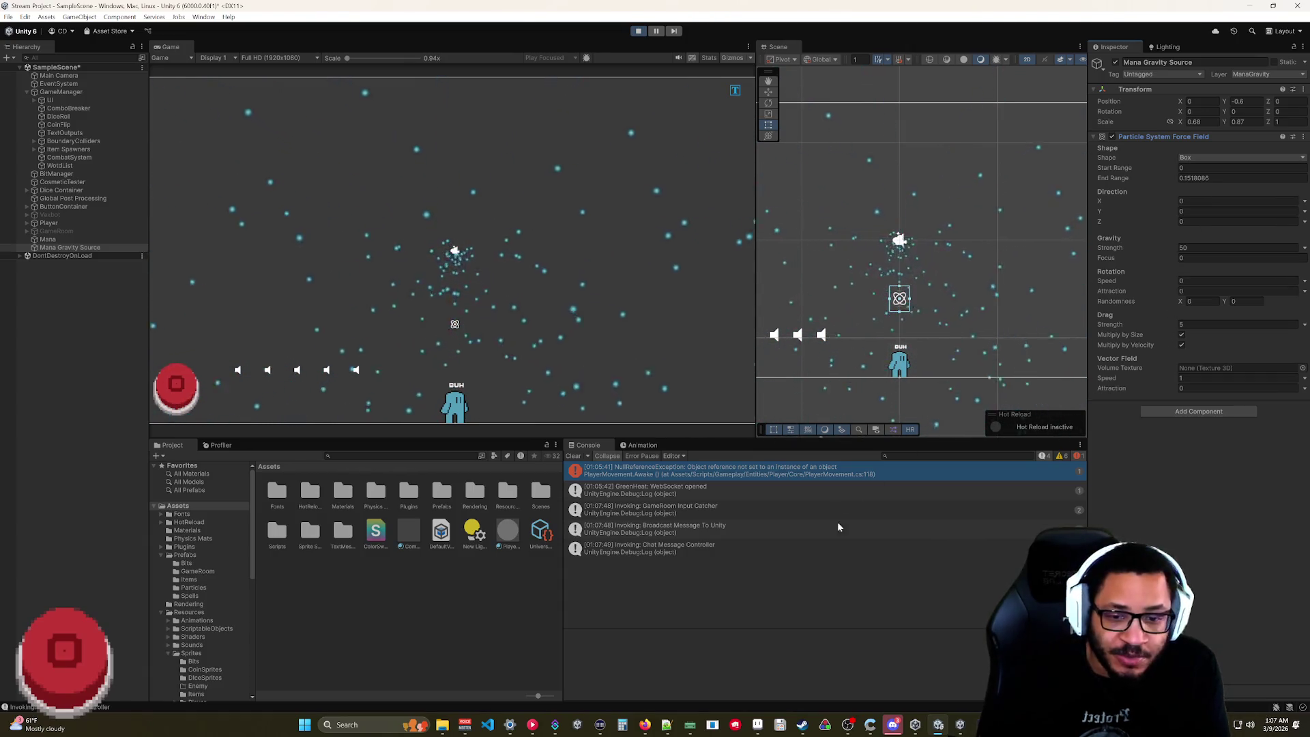
click(533, 725)
click(533, 725)
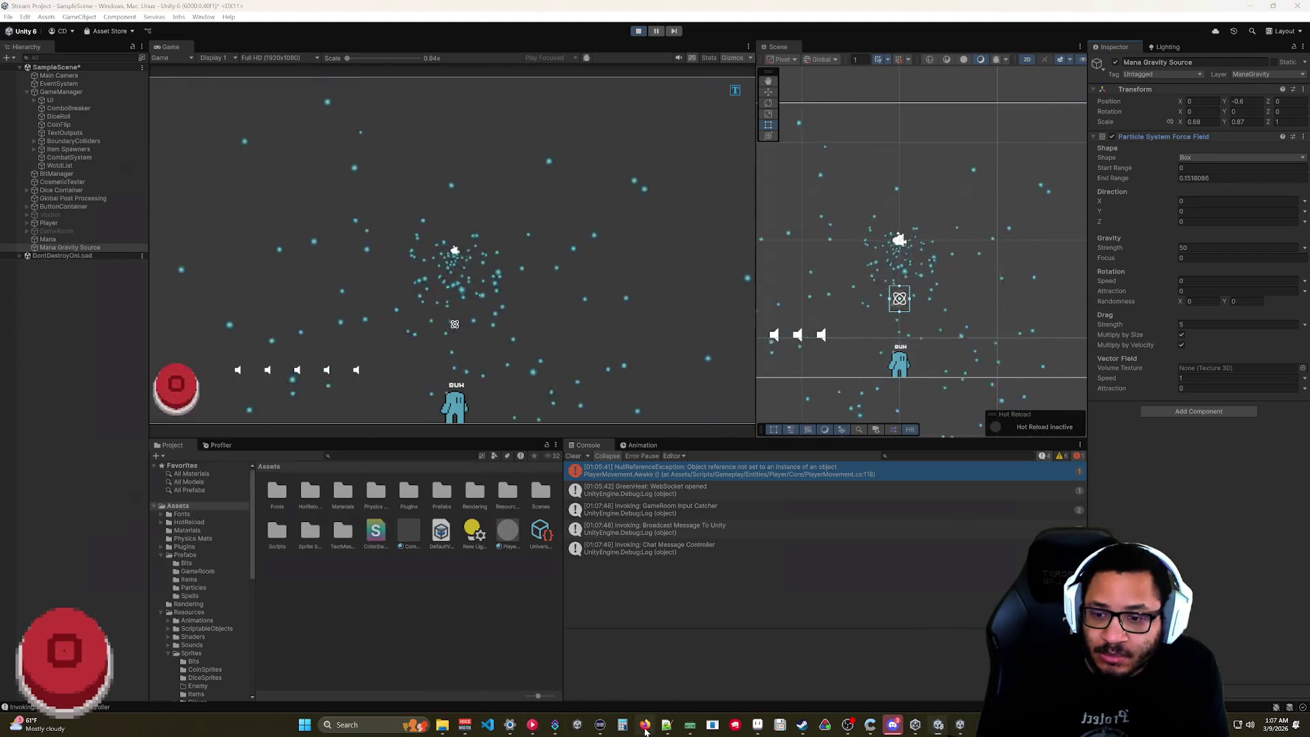
click(645, 724)
mouse_move(416, 567)
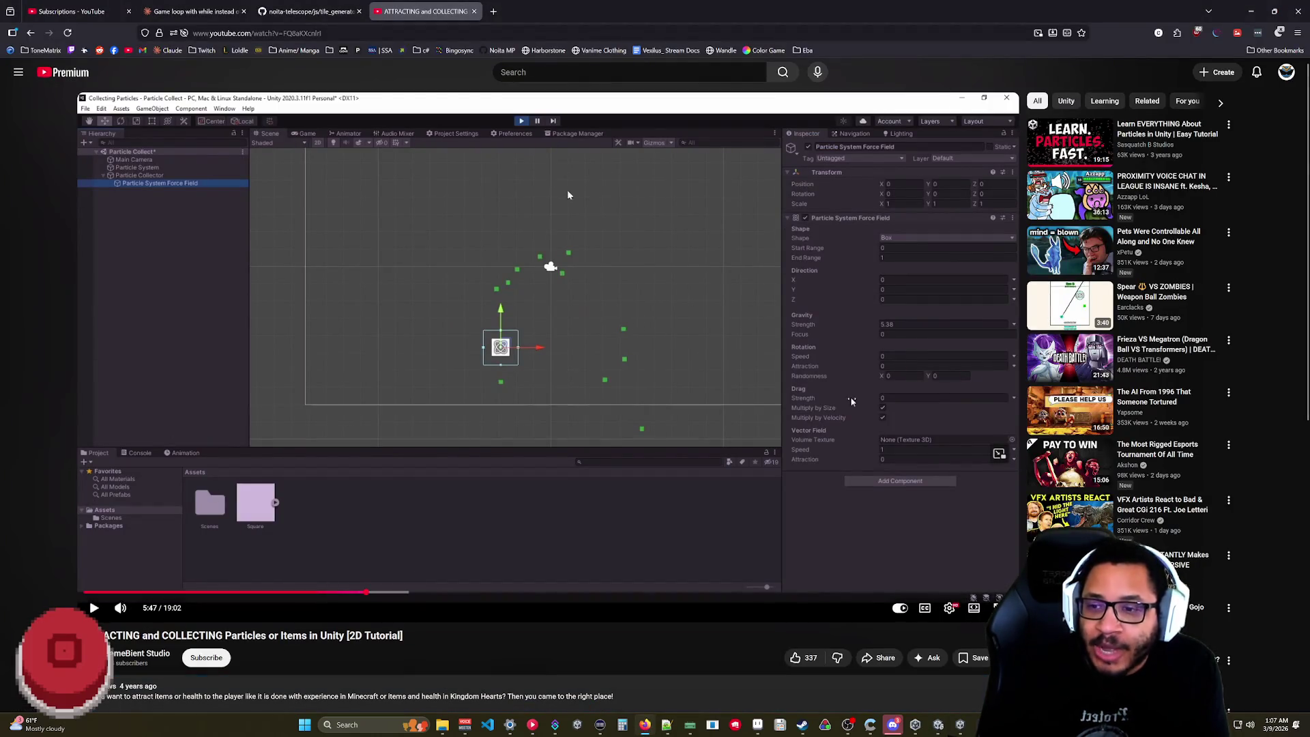
click(1251, 11)
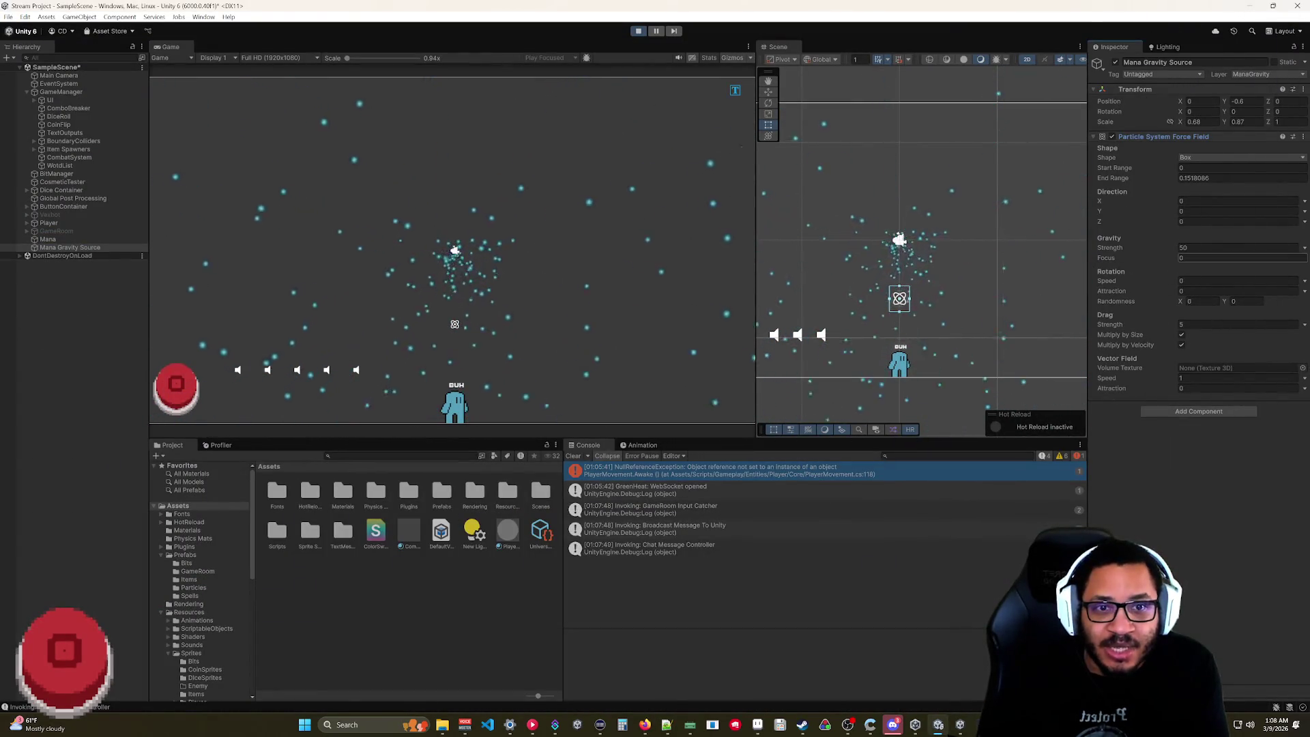
- Enlarge the force field's End Range, lower its Drag Strength slightly, and exit Play mode
click(1145, 174)
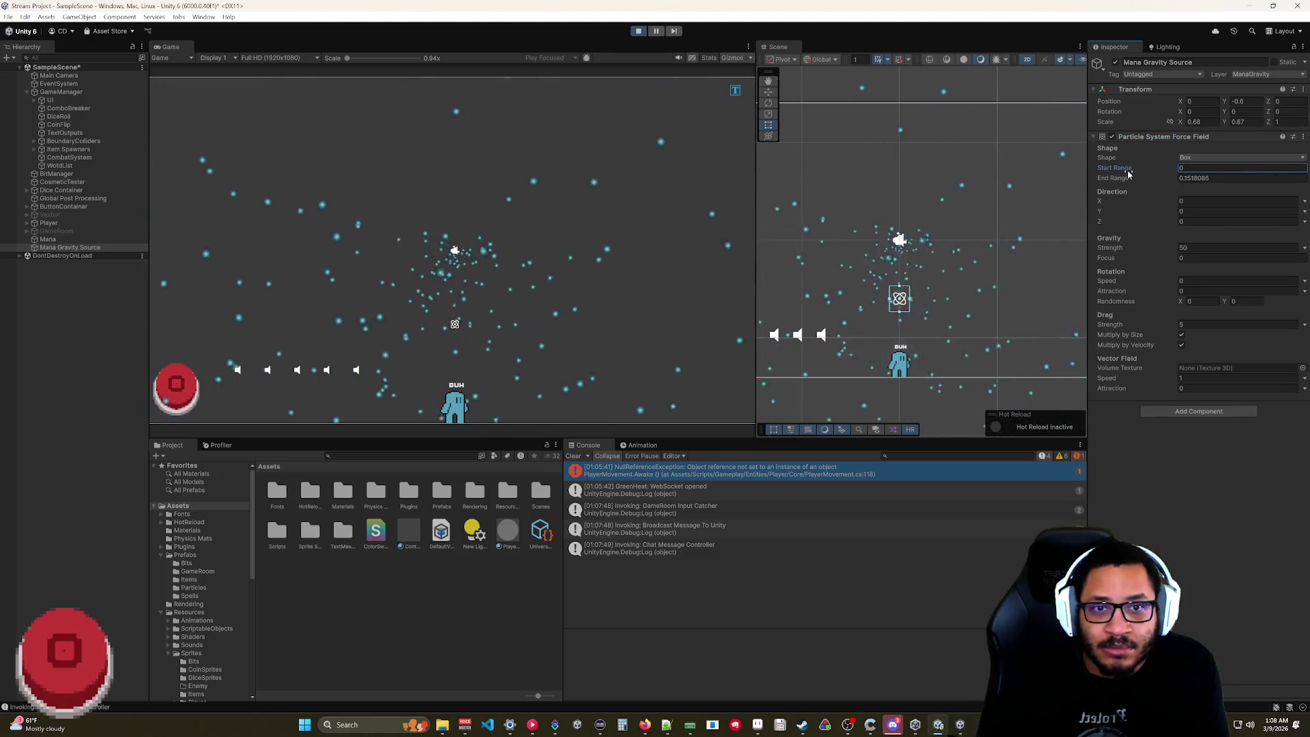
mouse_move(1118, 179)
mouse_down()
mouse_move(1138, 182)
mouse_move(1105, 185)
mouse_up()
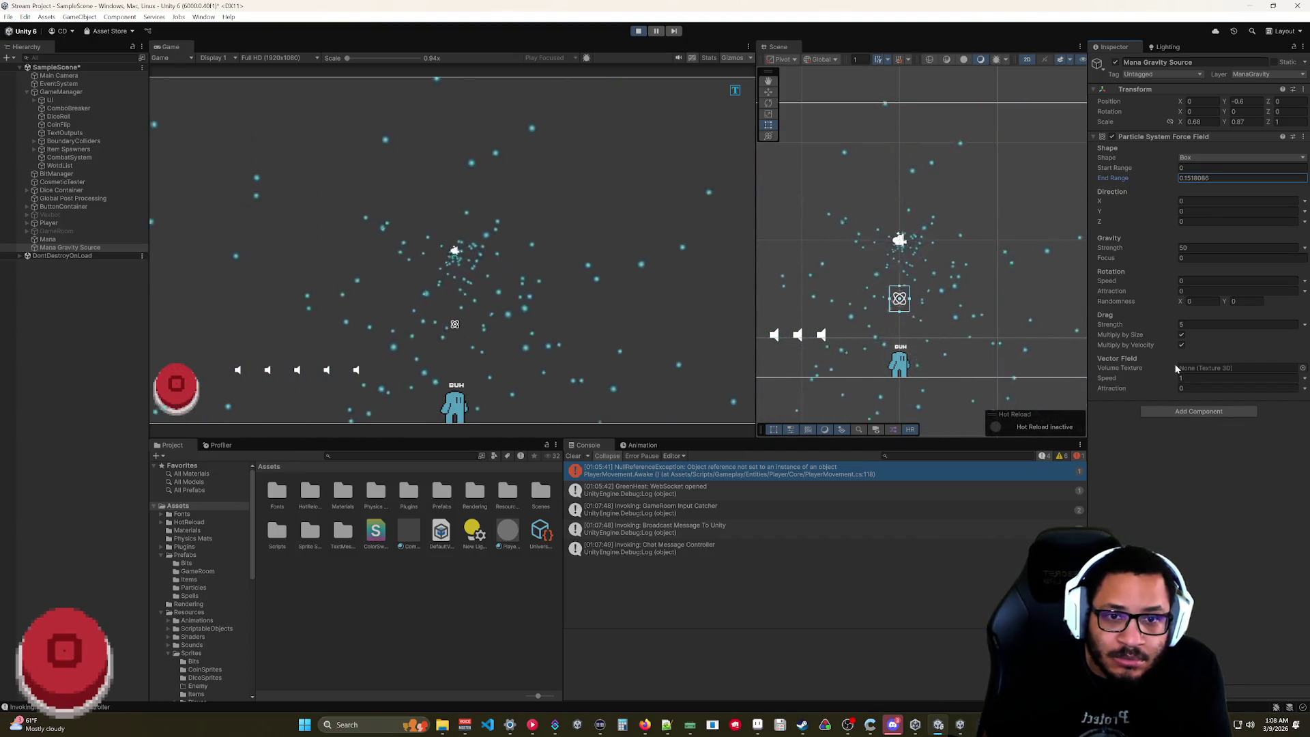
mouse_move(1165, 330)
mouse_down()
mouse_move(1086, 332)
mouse_move(1101, 334)
mouse_up()
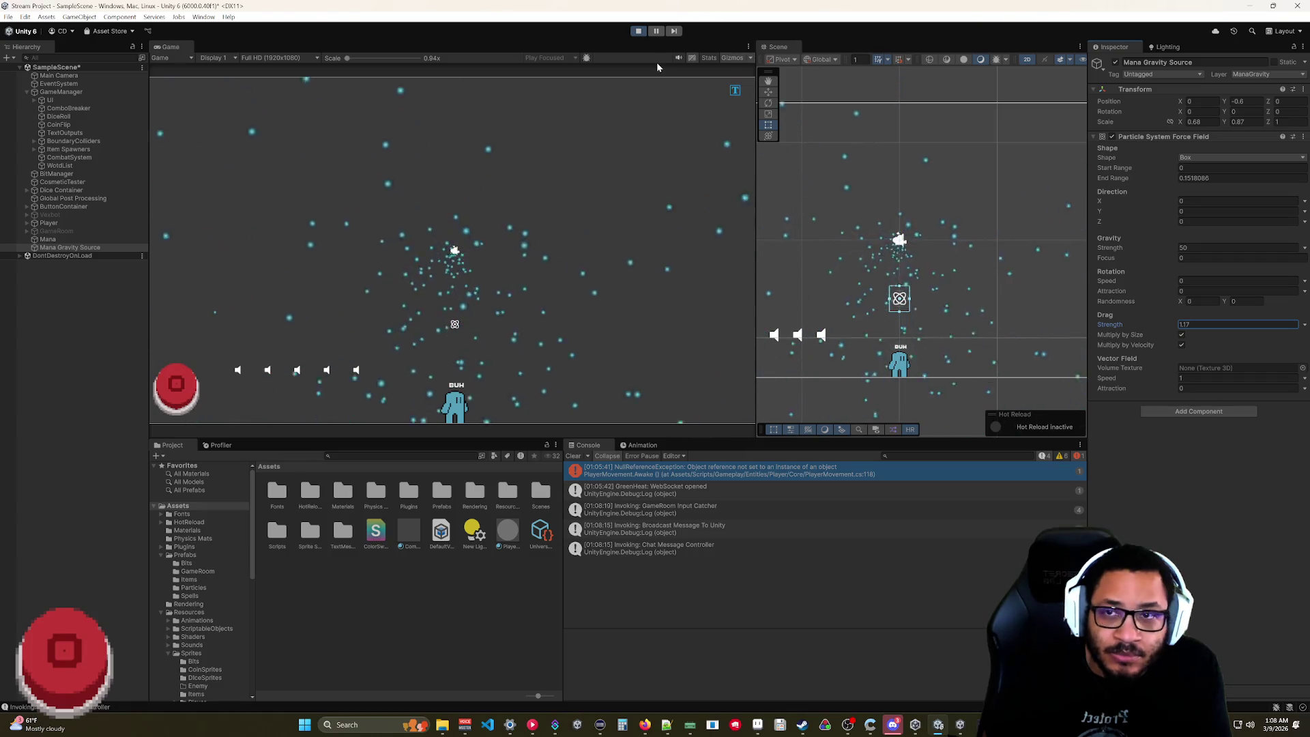
click(639, 31)
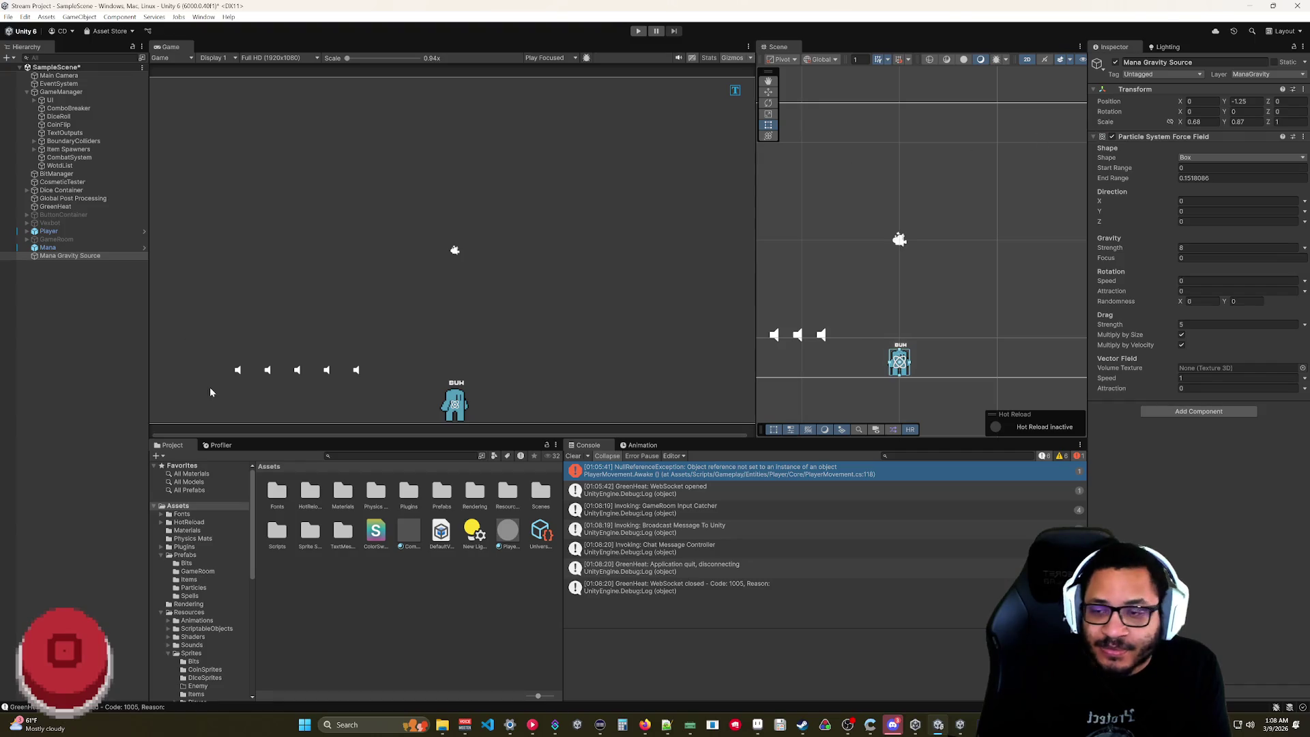
- Rewind the YouTube tutorial to about 1:47 and resume it, then return to Unity
click(644, 724)
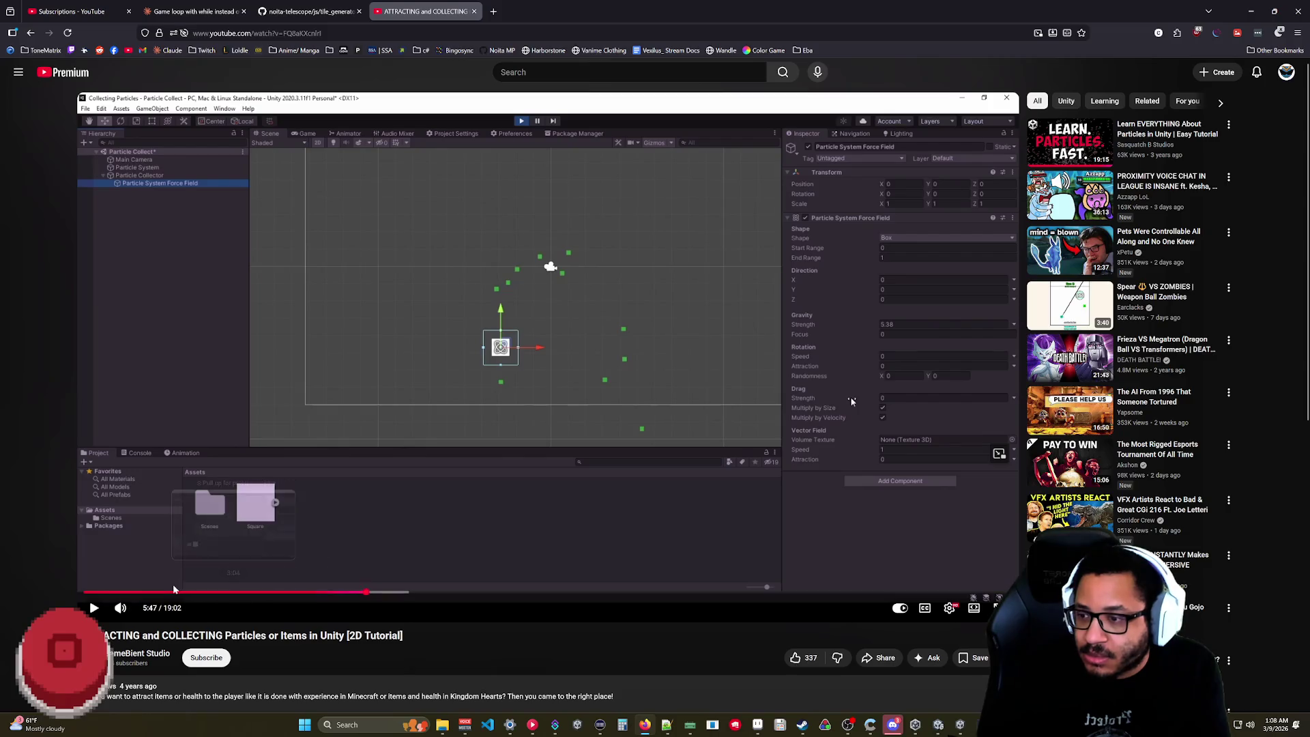
drag(172, 593, 168, 593)
click(213, 524)
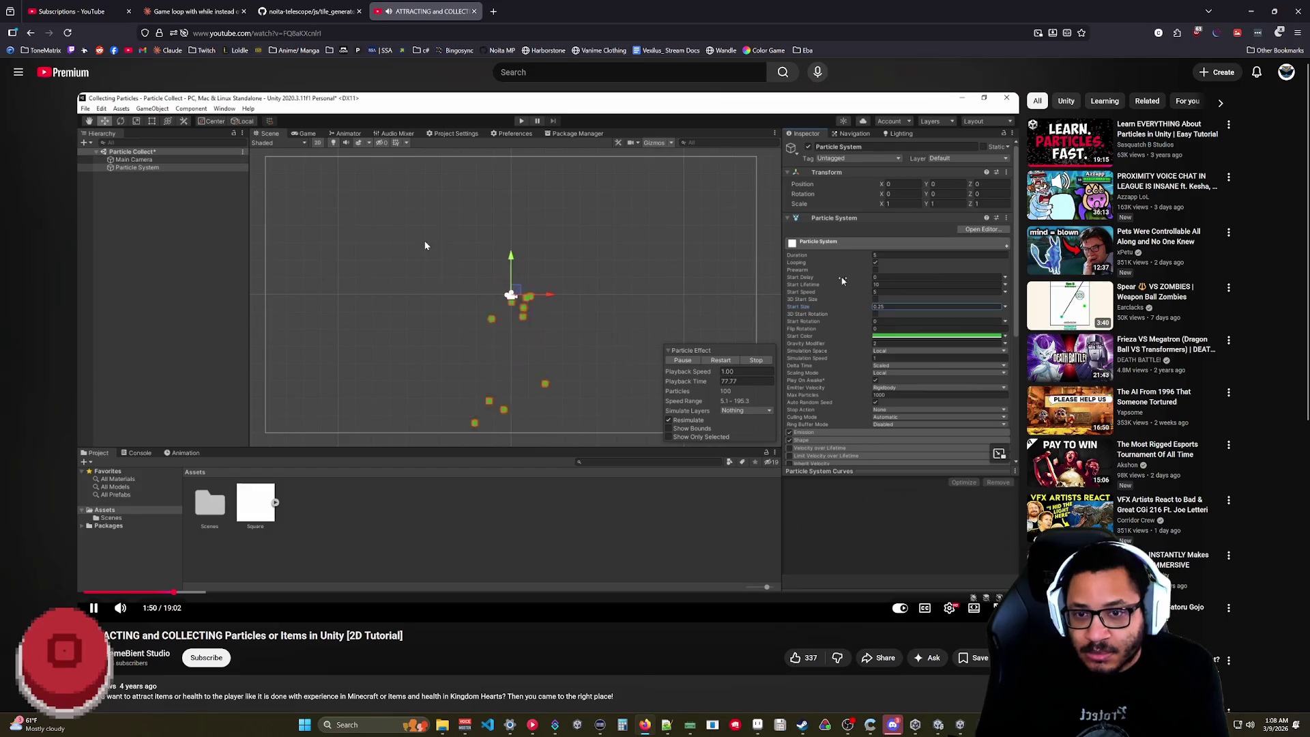
click(493, 391)
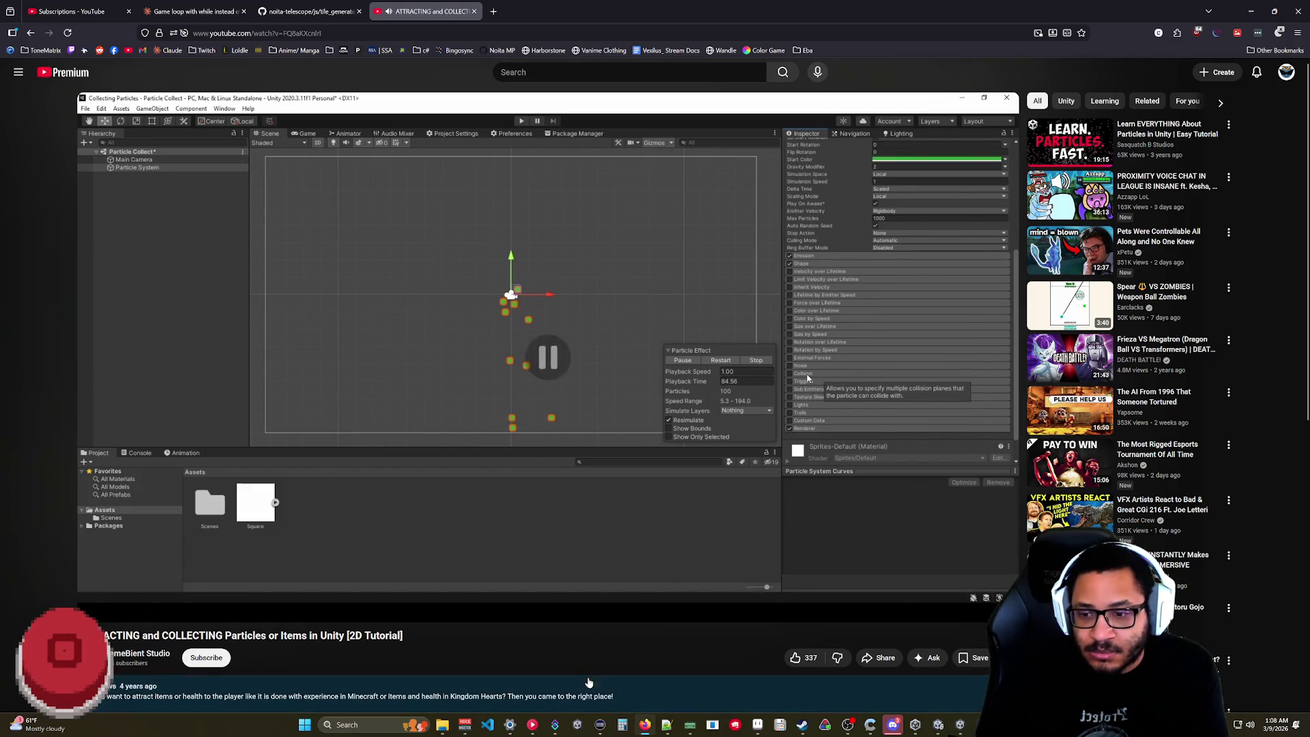
click(514, 450)
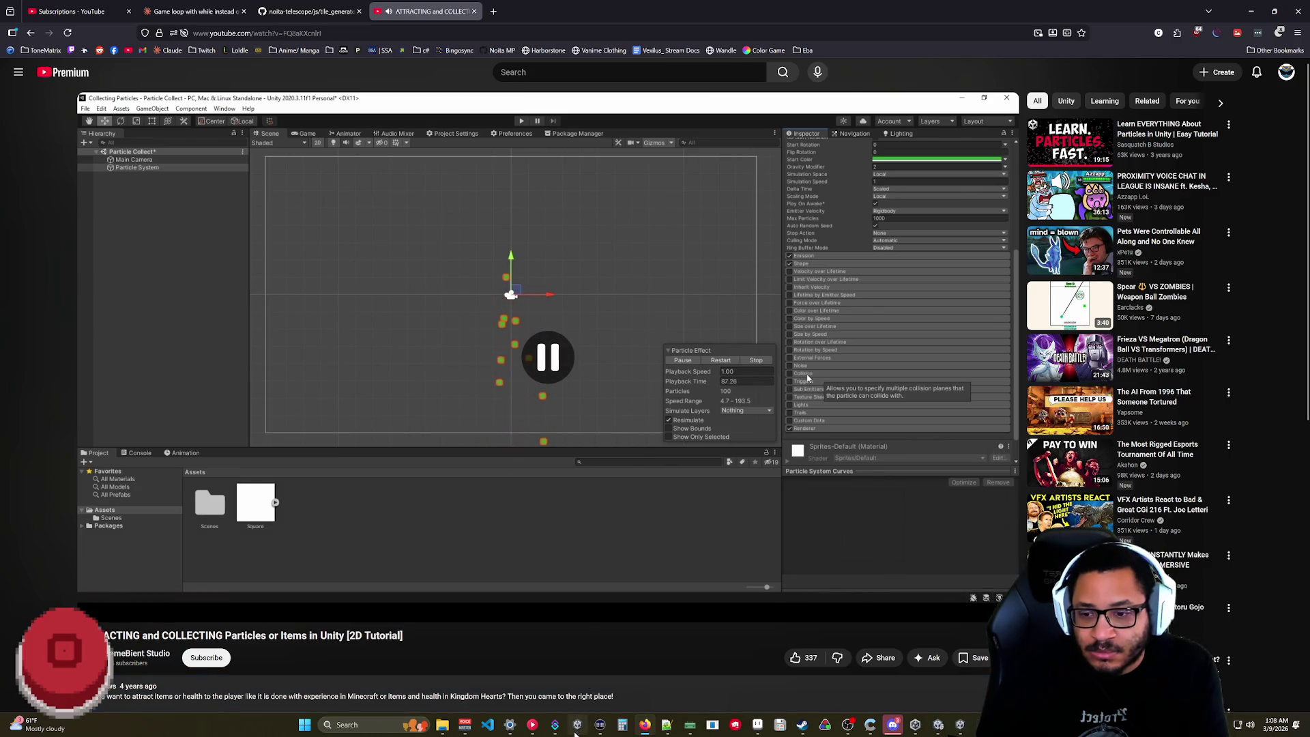
click(940, 728)
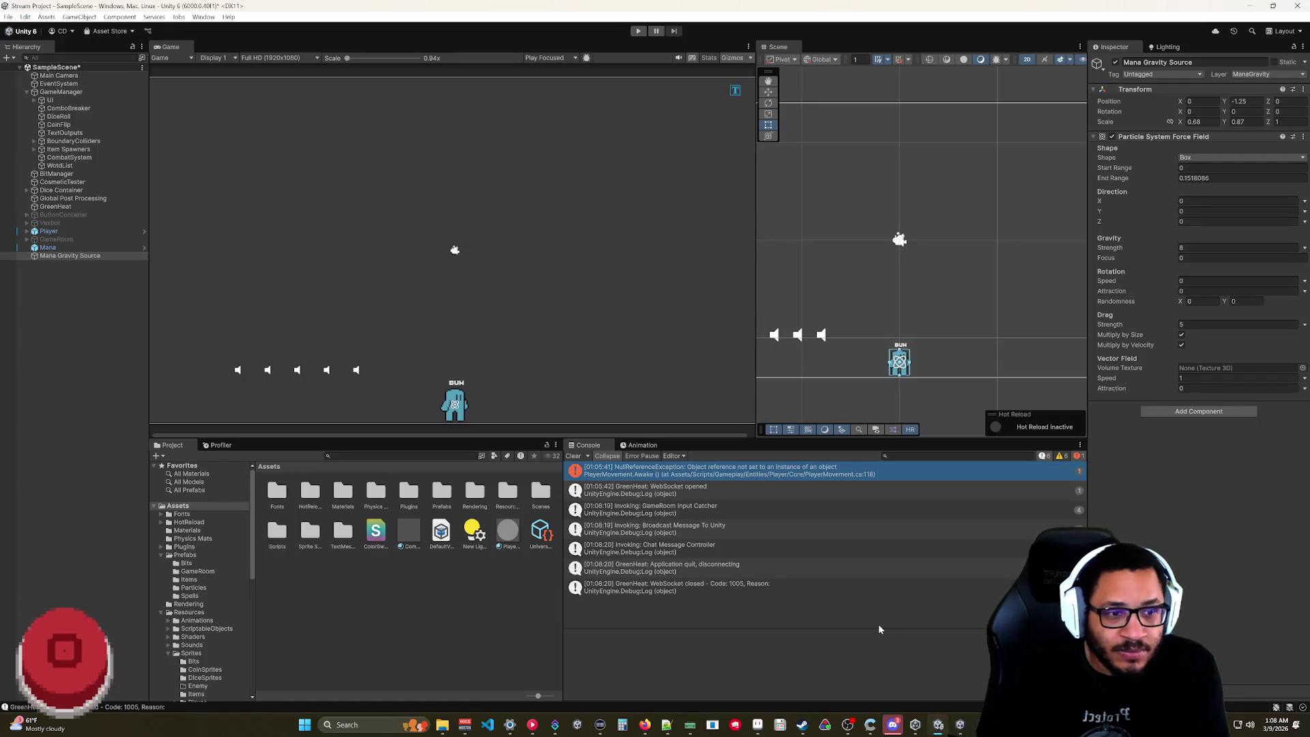
- Select Mana, set its collision Lifetime Loss to 0.63, and run a Play-mode test
click(43, 247)
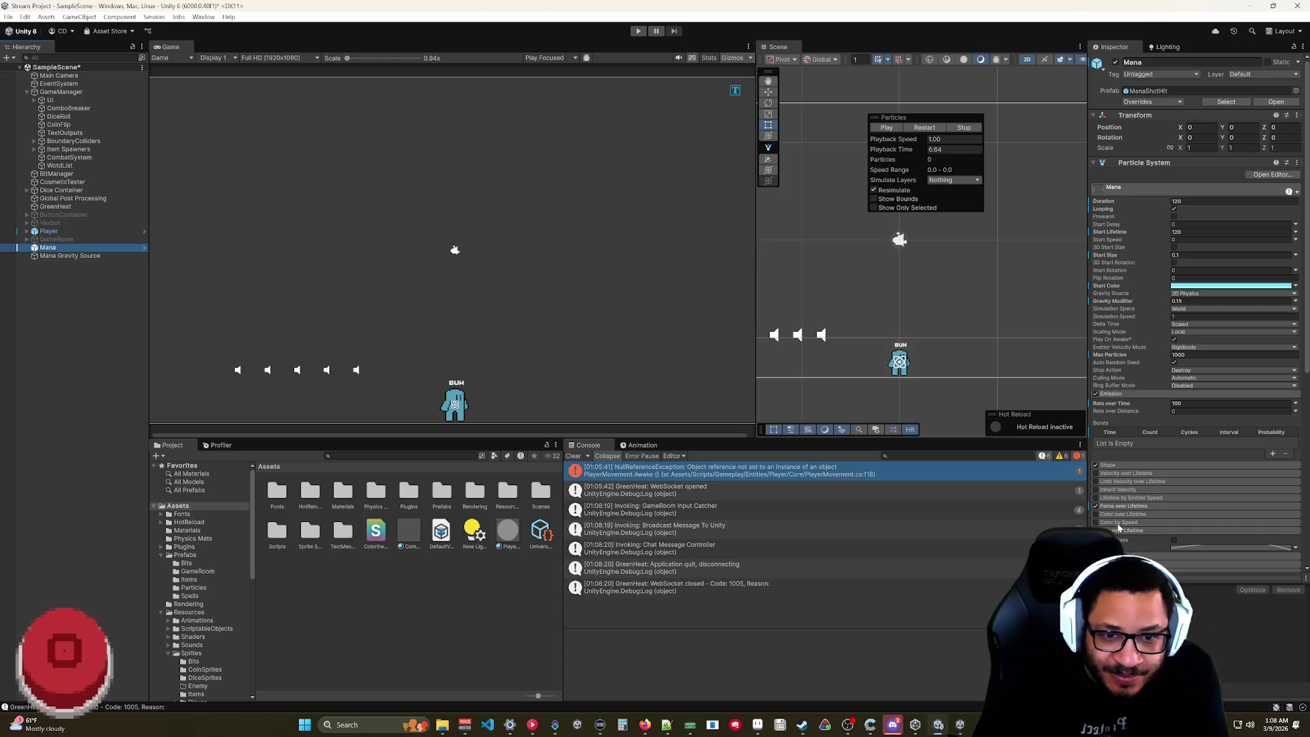
scroll(1119, 530, down, 3)
scroll(1114, 500, down, 2)
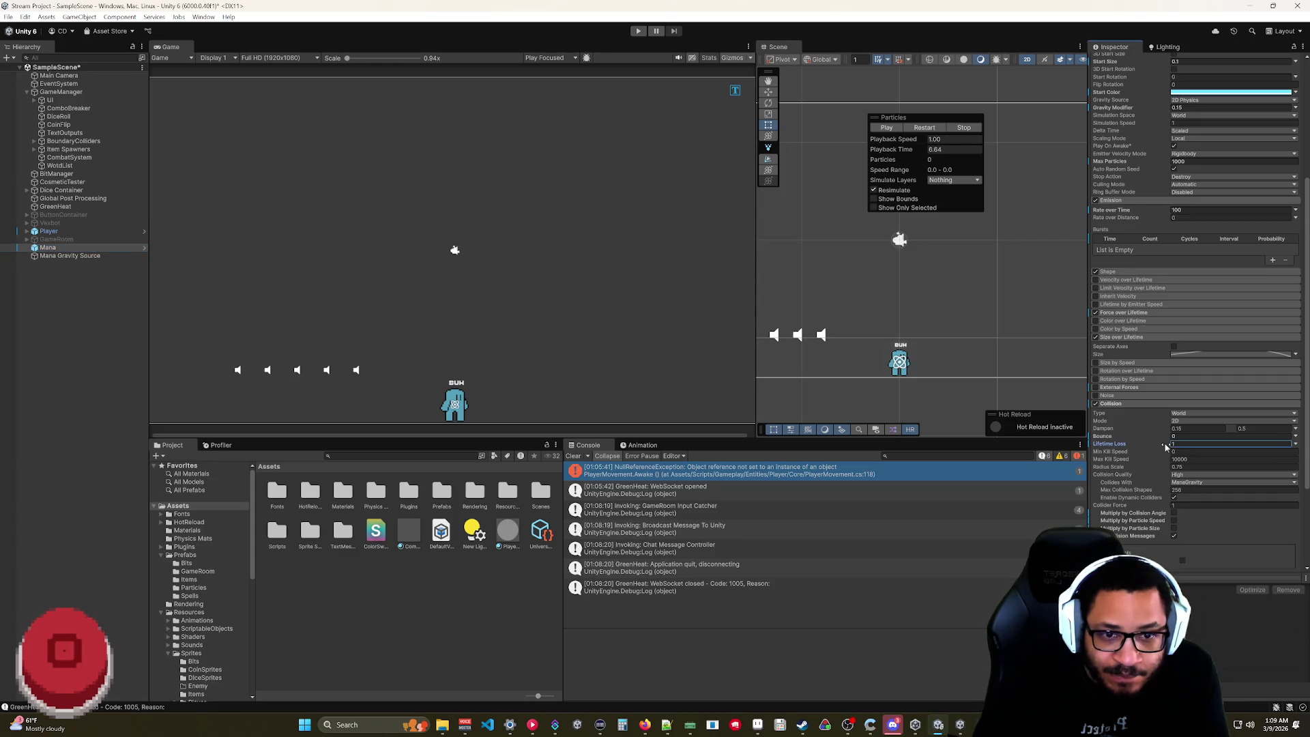
drag(1165, 447, 1163, 448)
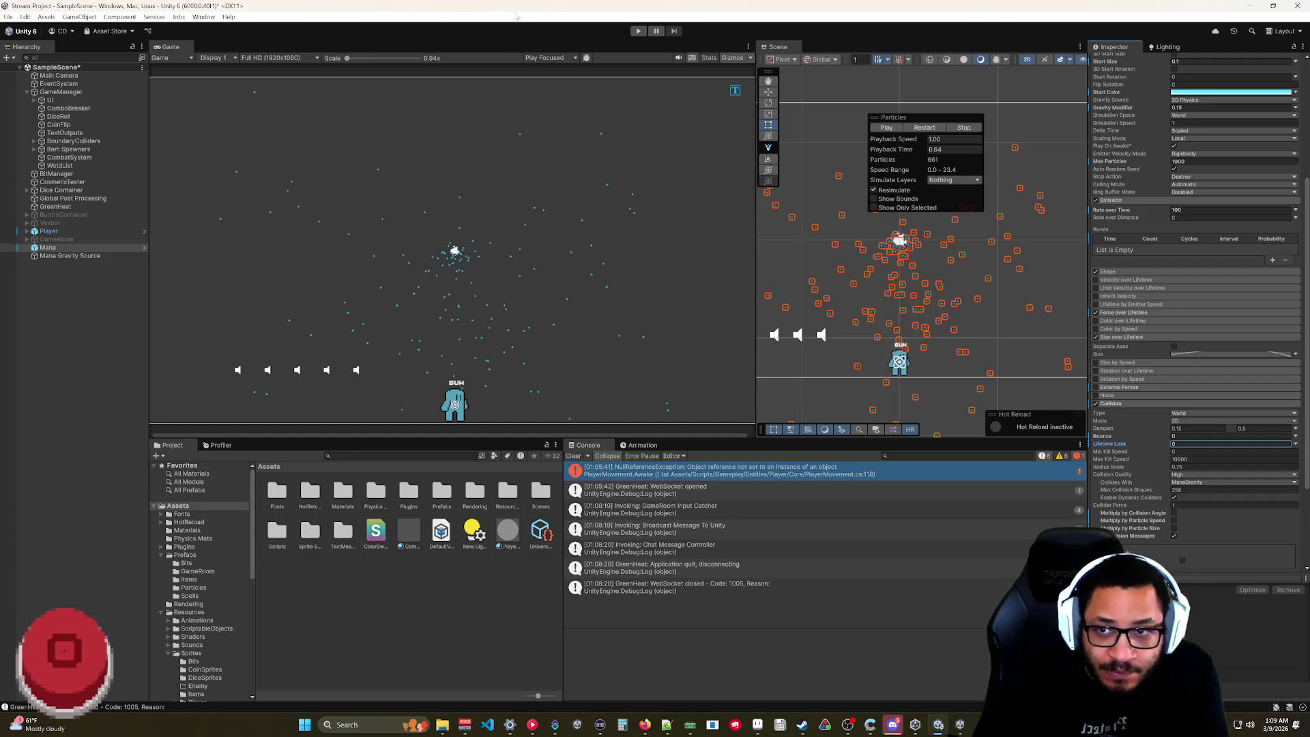
click(638, 32)
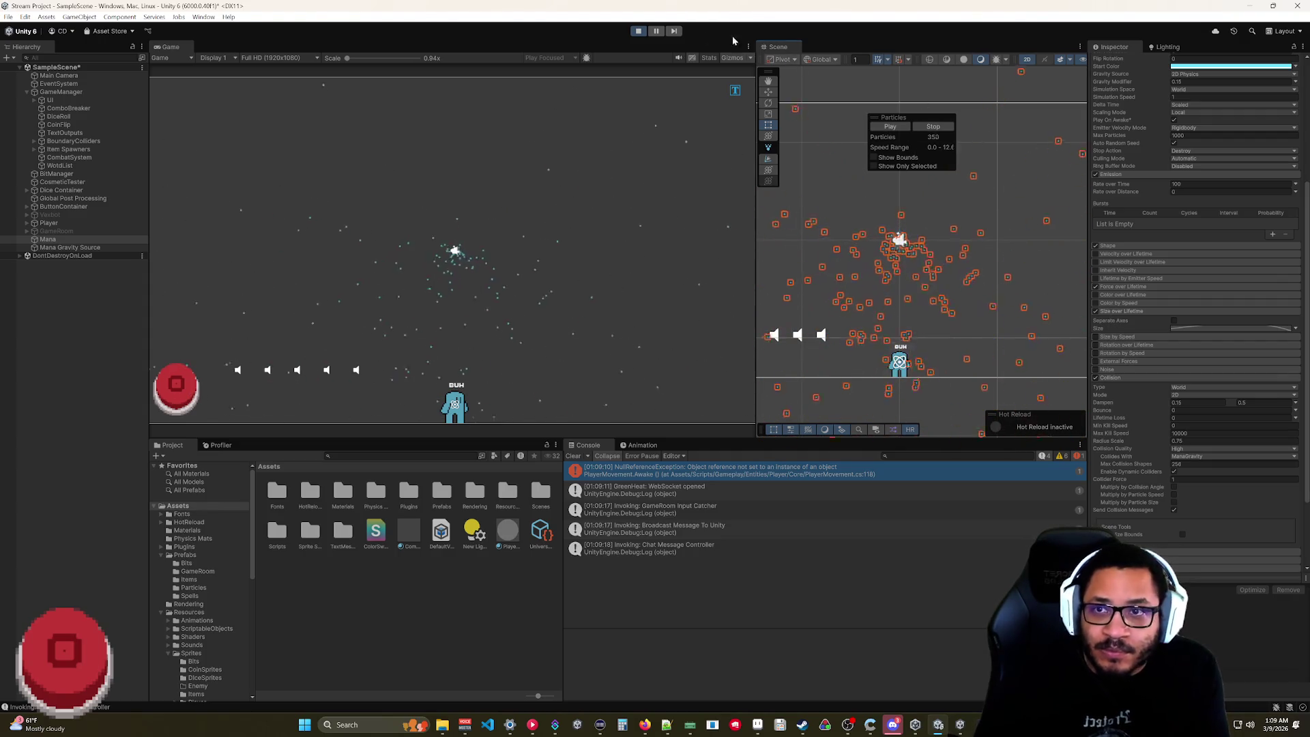
key(ctrl+p)
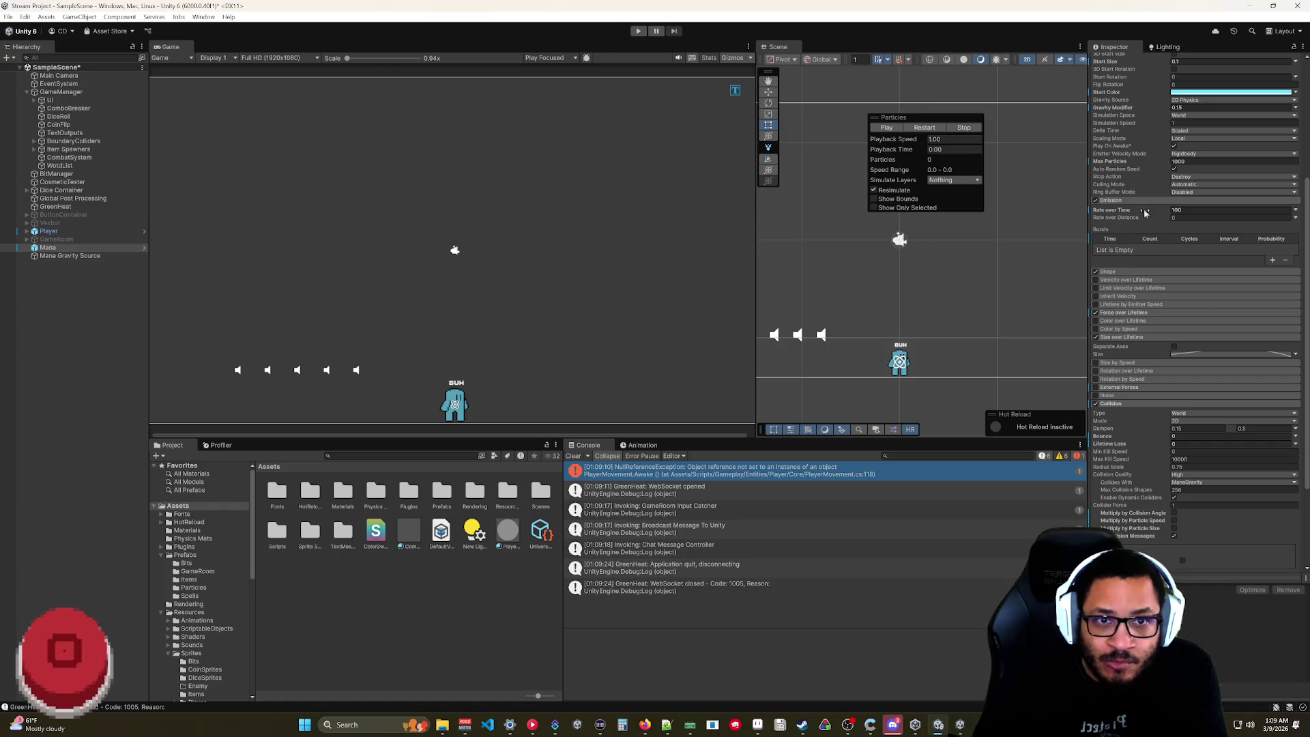
- Set Mana's Start Lifetime to 3, then resume the tutorial video in Firefox
scroll(1137, 162, up, 3)
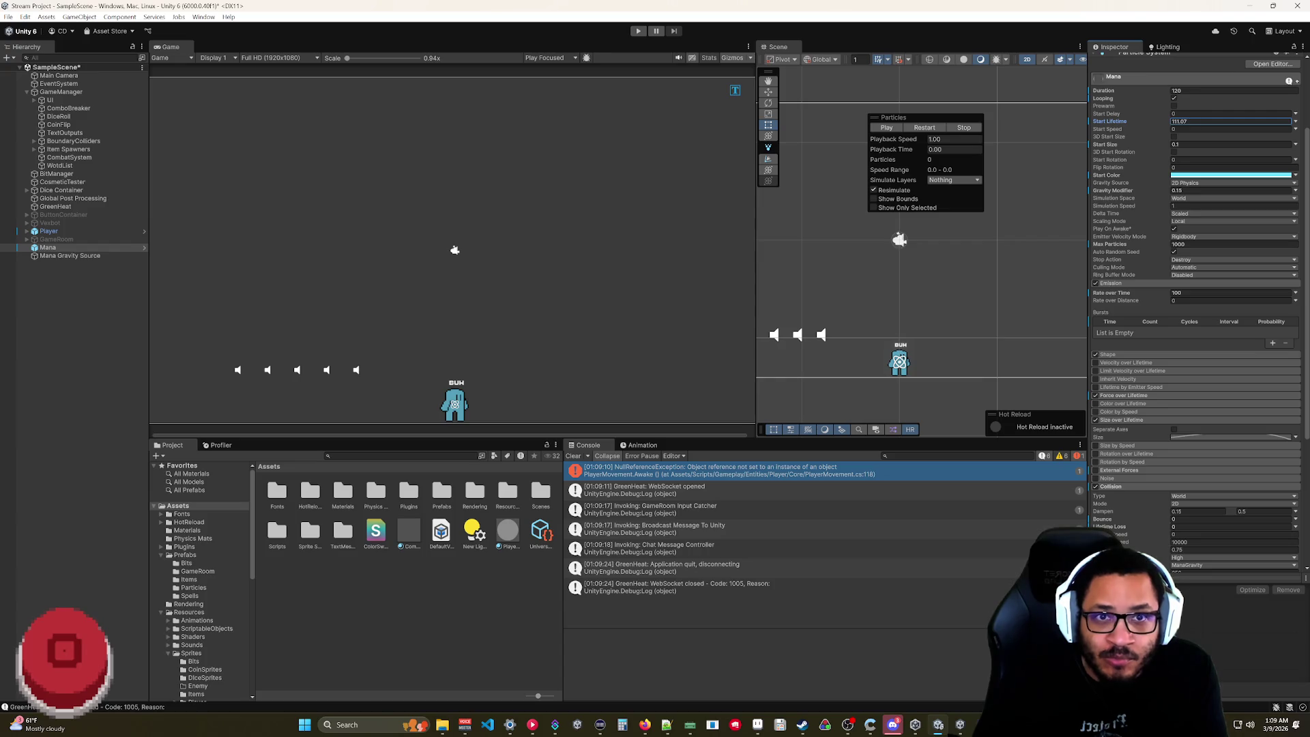
text(3)
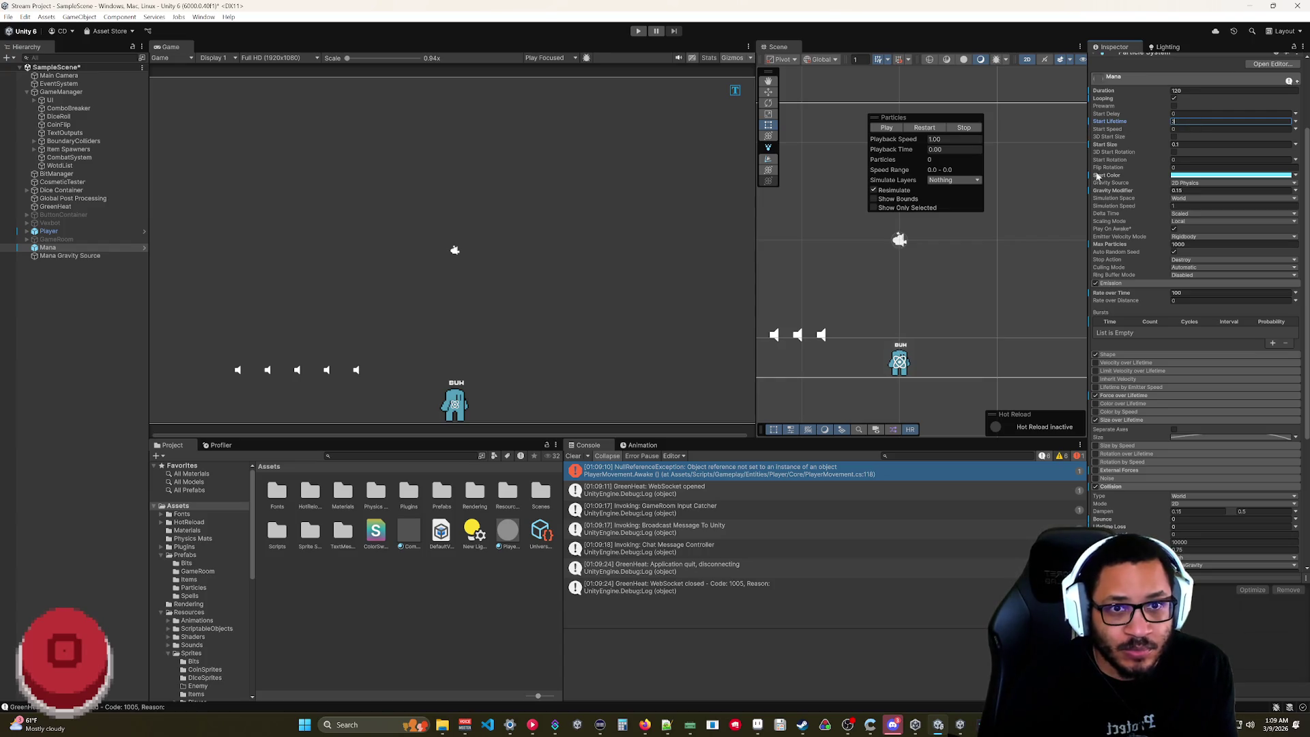
key(Return)
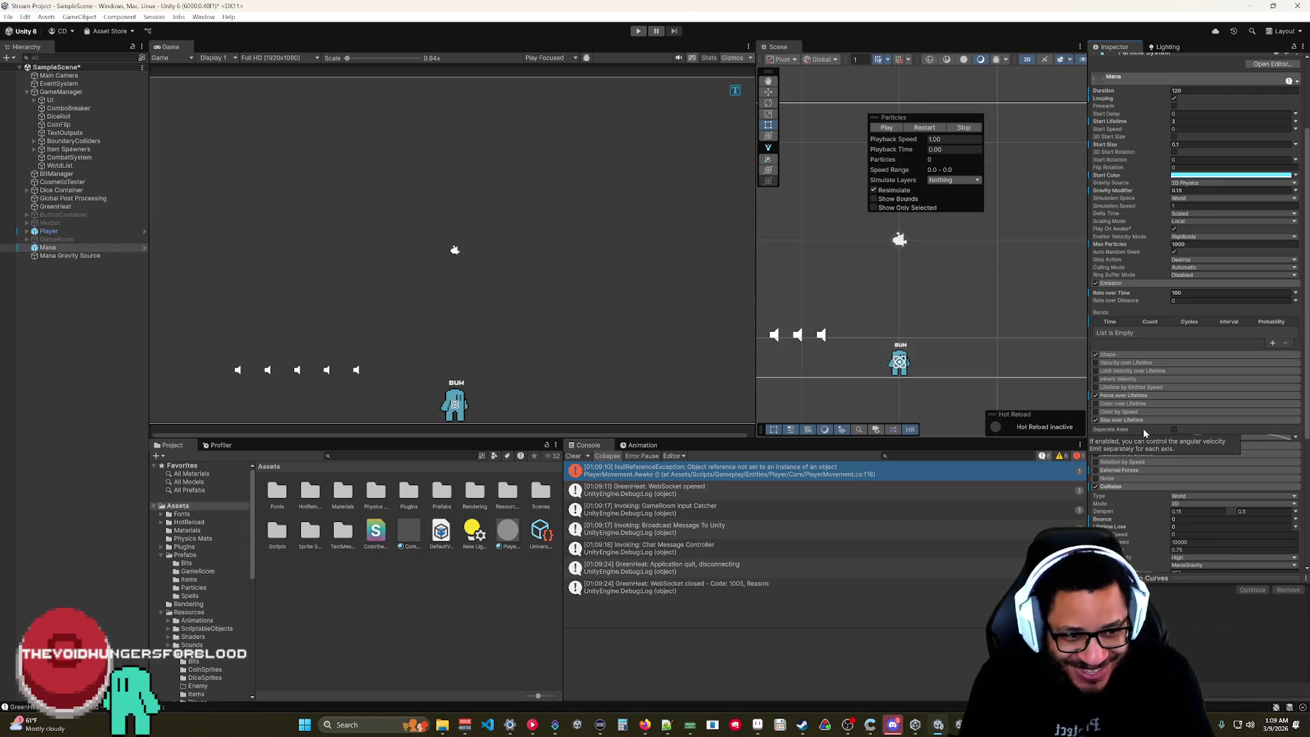
scroll(1139, 463, down, 2)
scroll(1134, 462, down, 2)
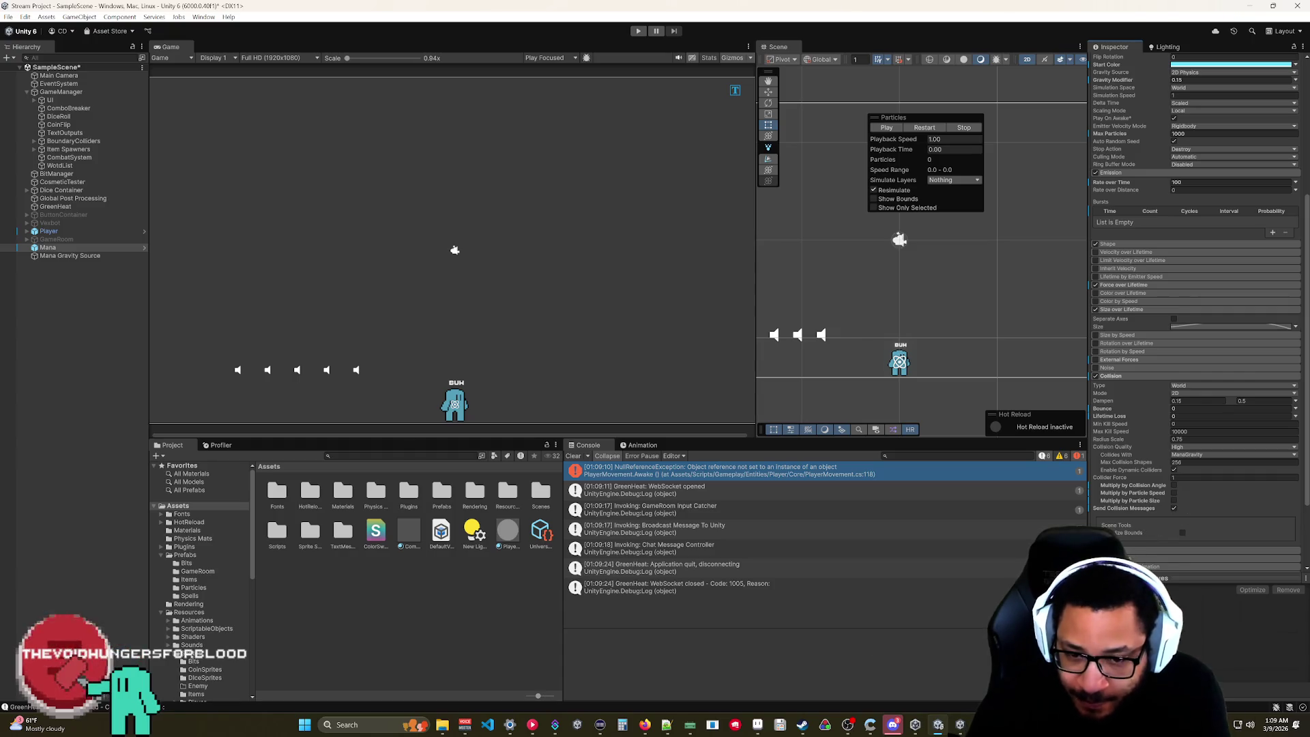
key(alt+Tab)
click(551, 453)
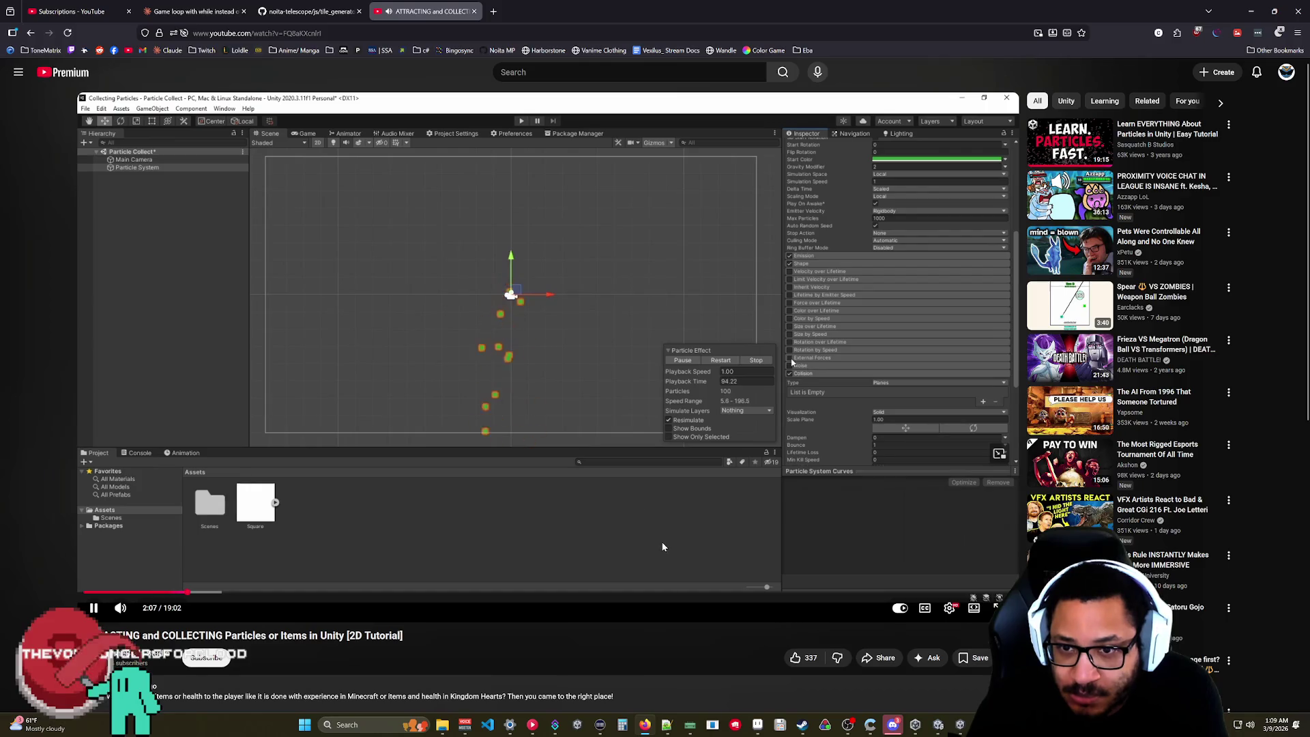
- Stop the Mana particle preview, pause the tutorial, and start the game in Unity
mouse_move(936, 725)
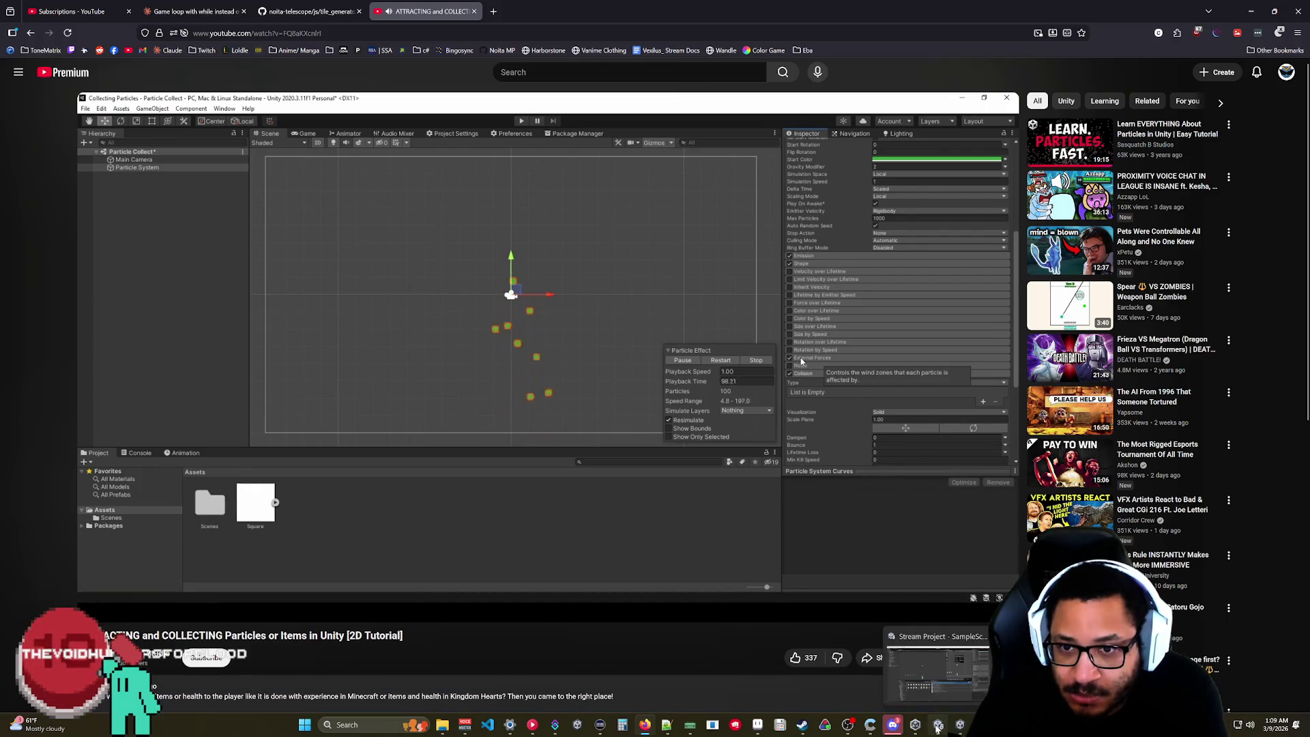
click(939, 726)
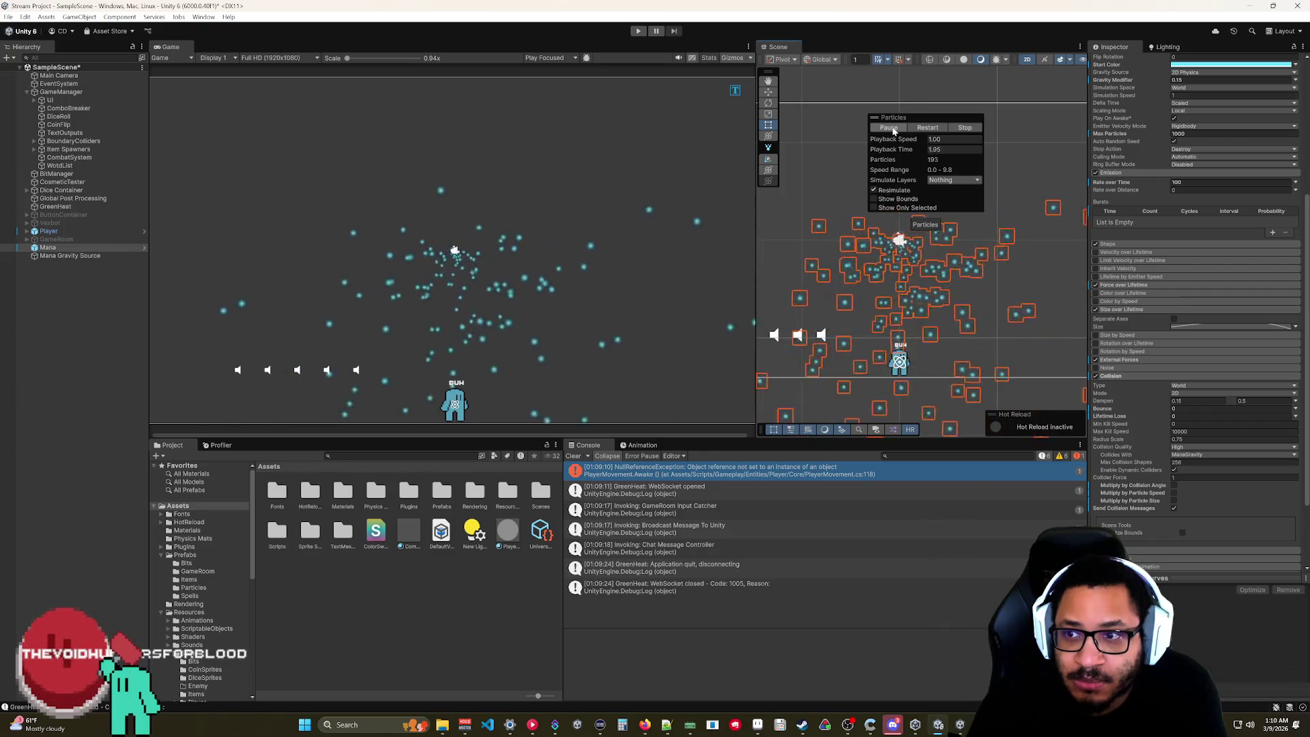
click(964, 127)
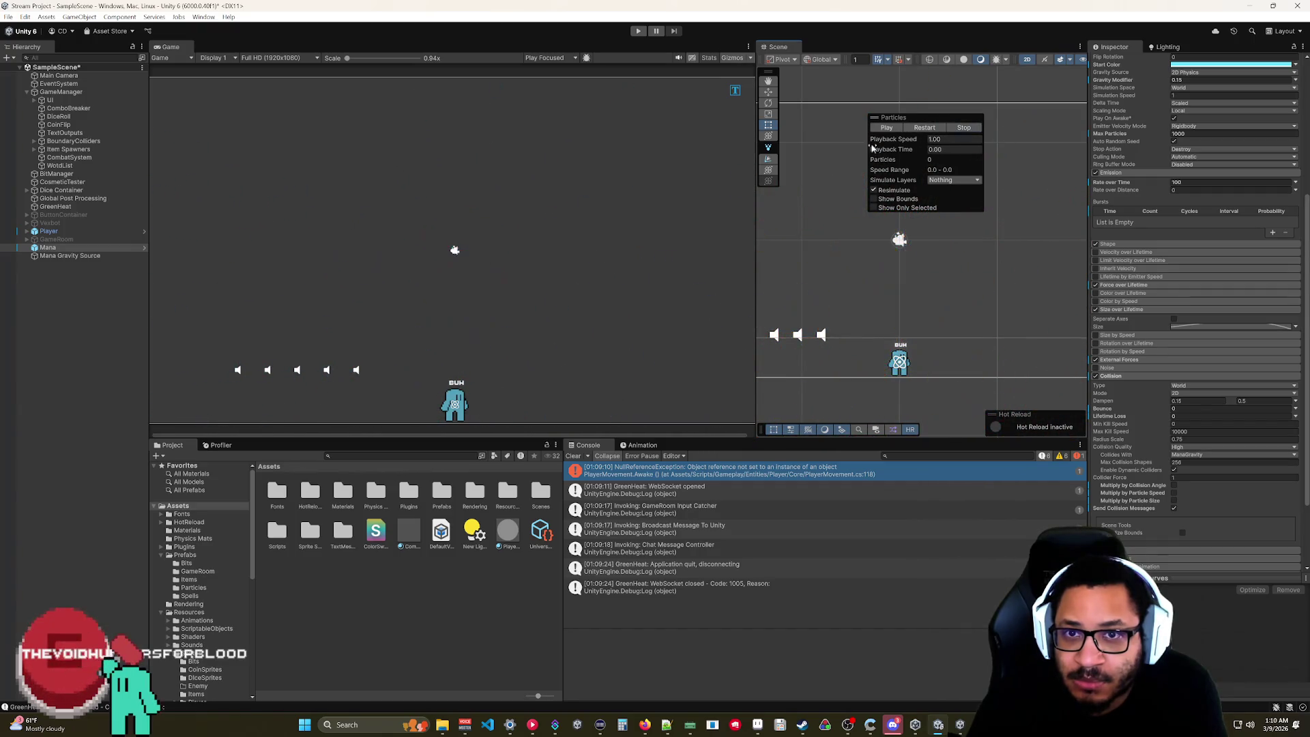
click(643, 726)
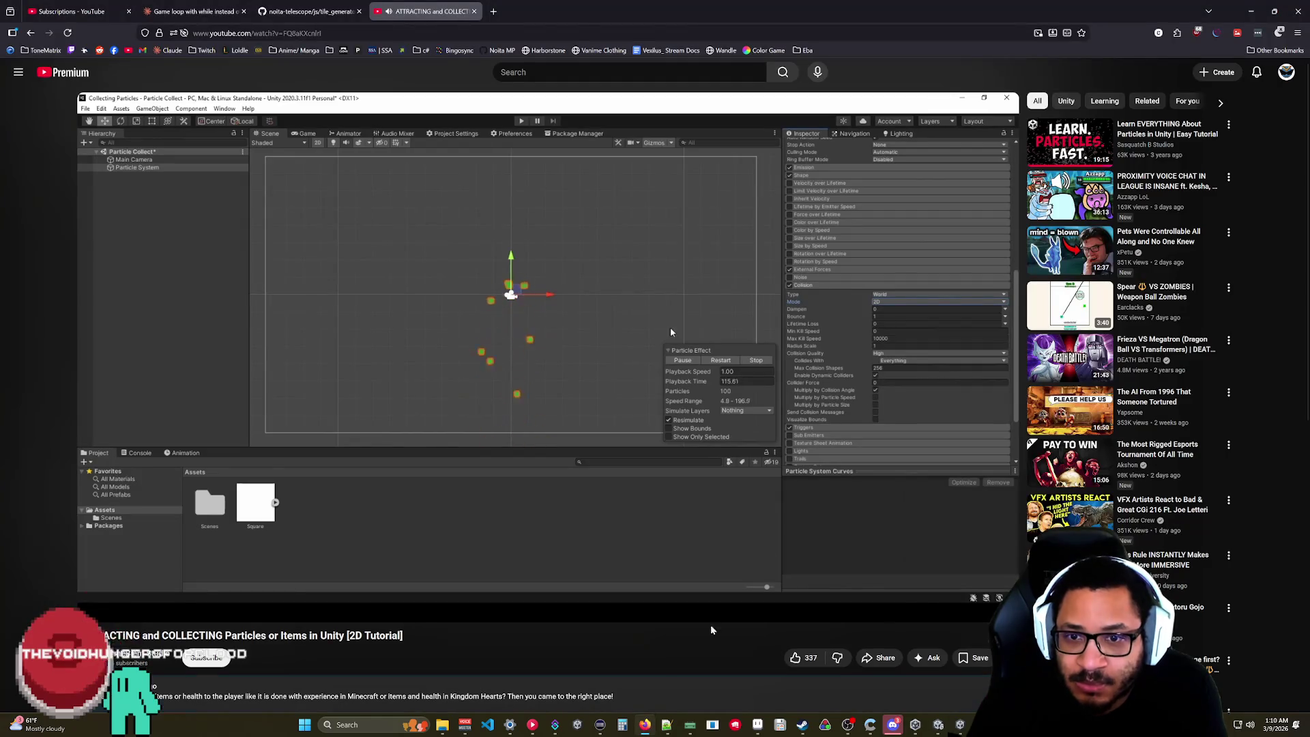
click(813, 383)
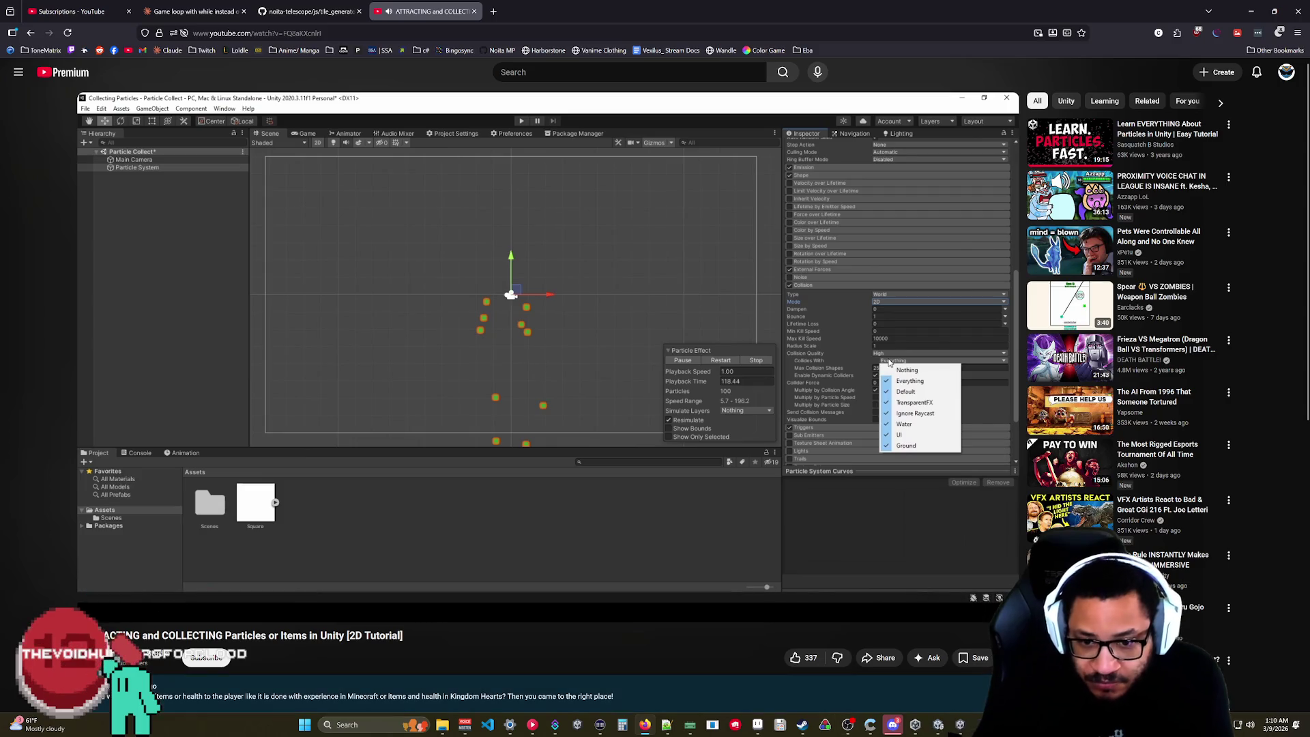
key(alt+Tab)
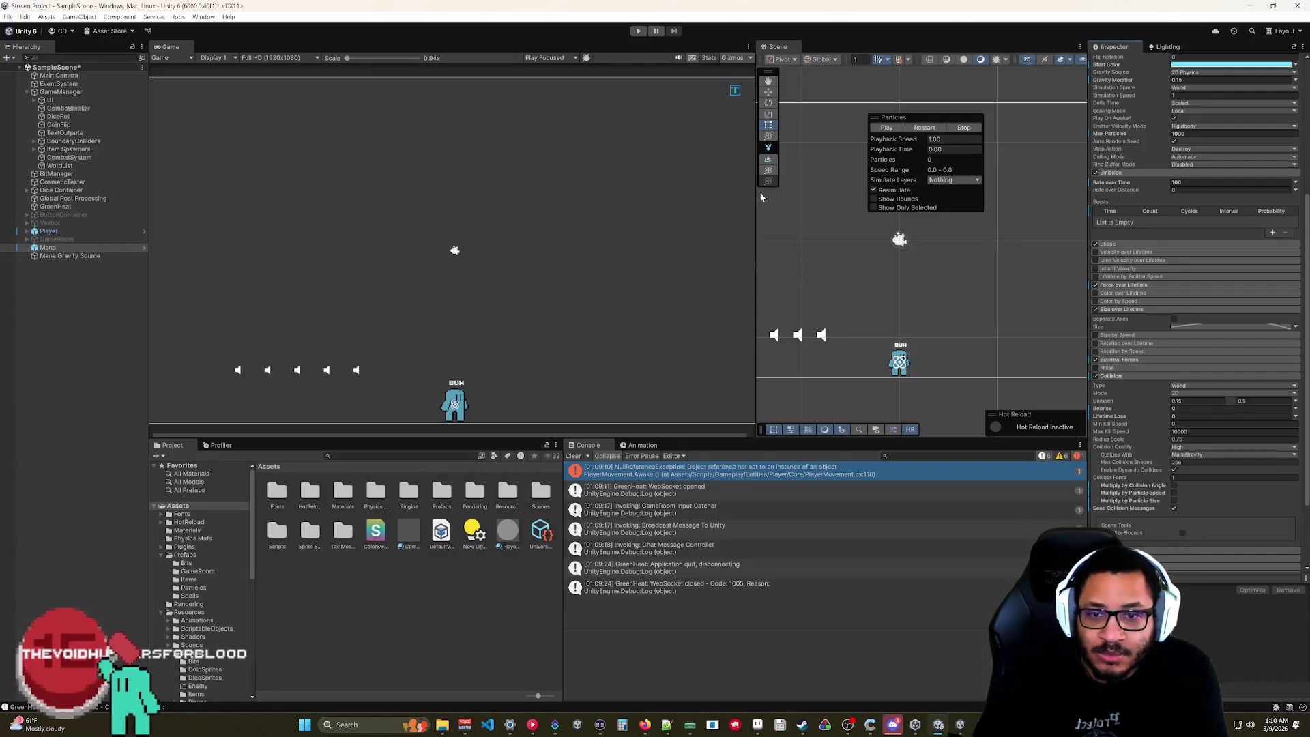
click(638, 32)
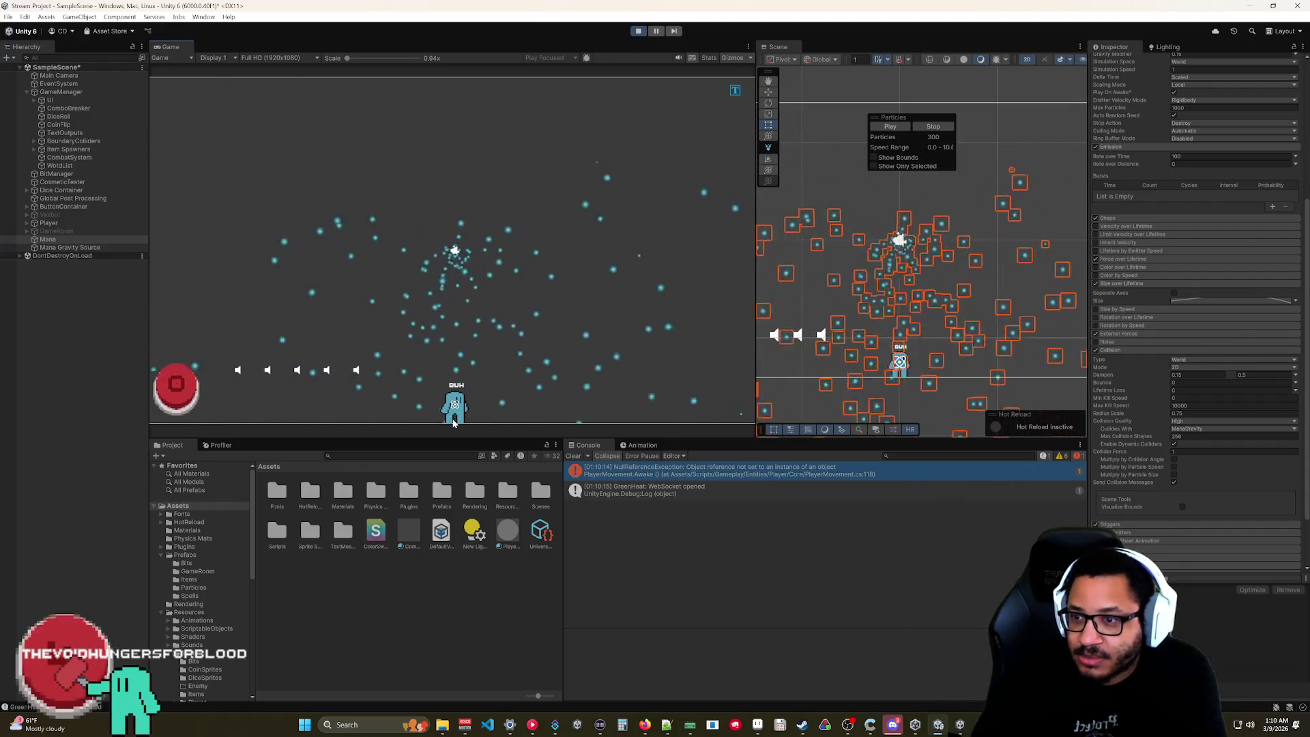
- Set the Mana Gravity Source's Drag Strength to 10 during play, then reselect Mana
click(71, 247)
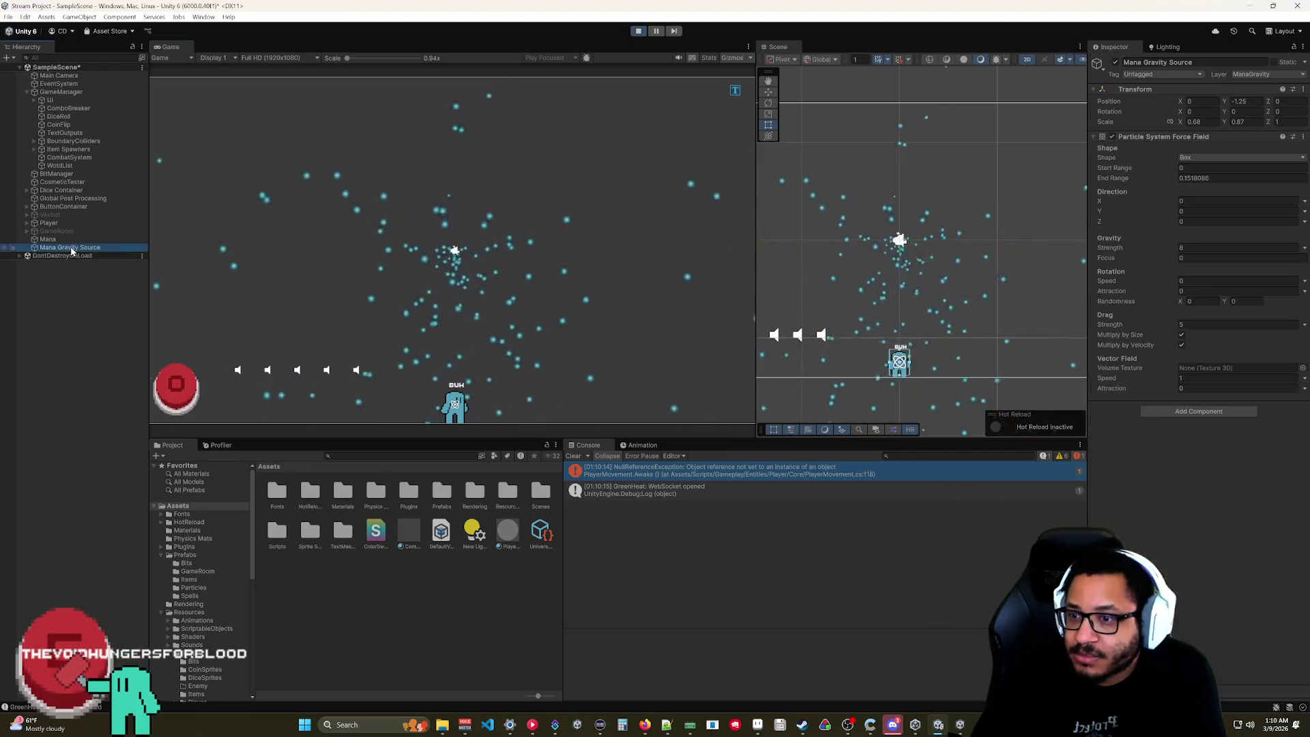
click(1144, 326)
text(10)
key(Return)
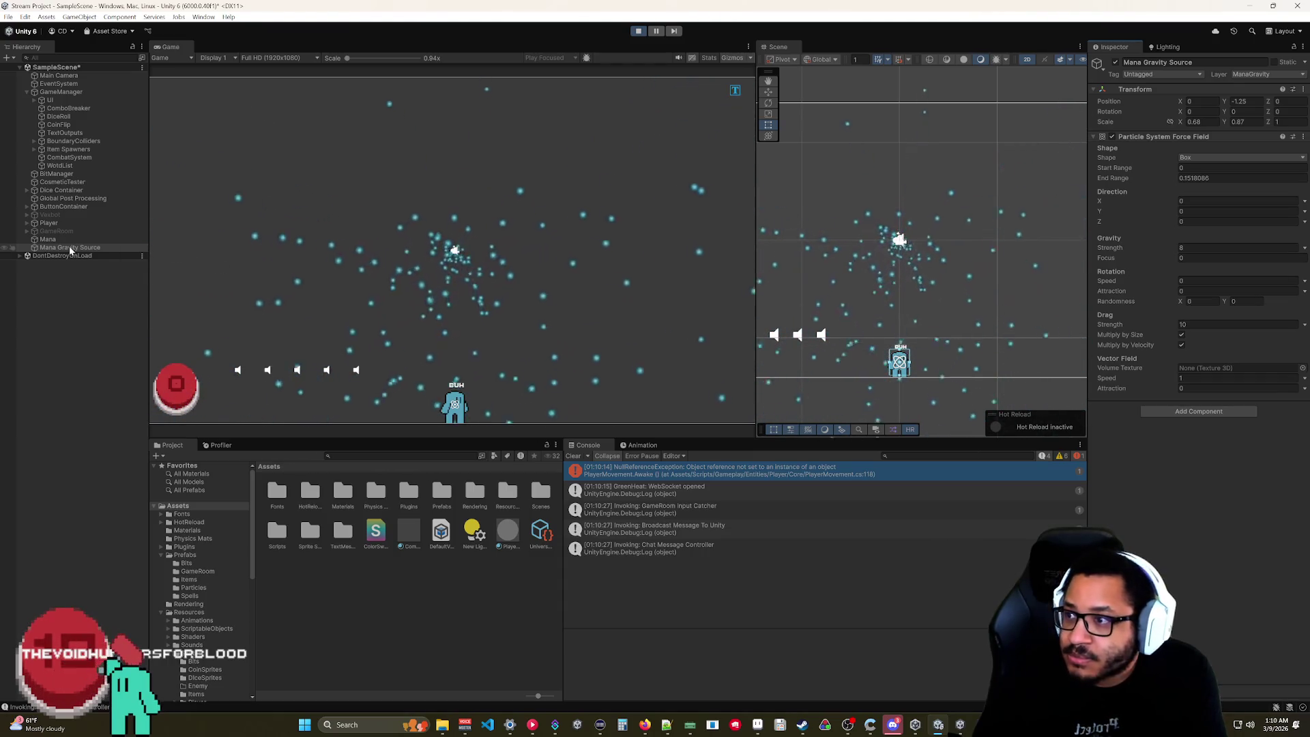
click(48, 240)
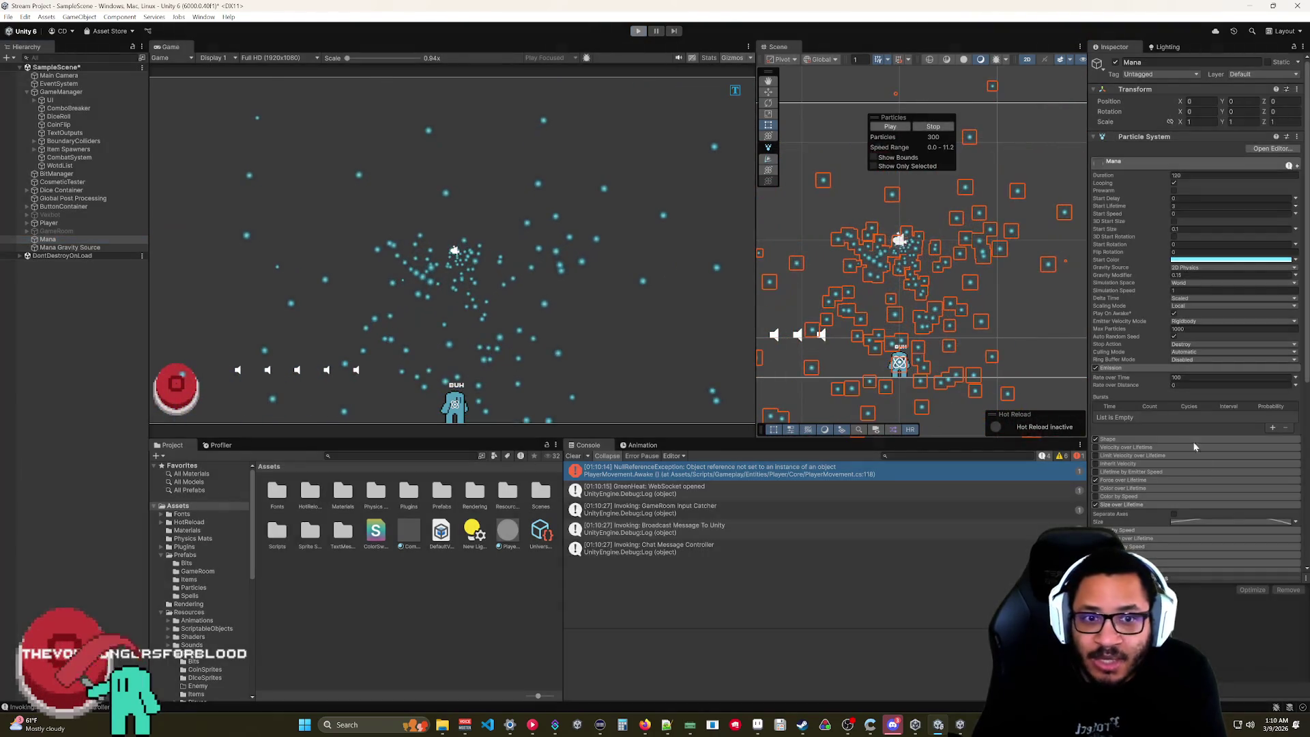
- Exit Play mode and set the Triggers module's Inside action to Ignore
key(ctrl+p)
scroll(1156, 457, down, 5)
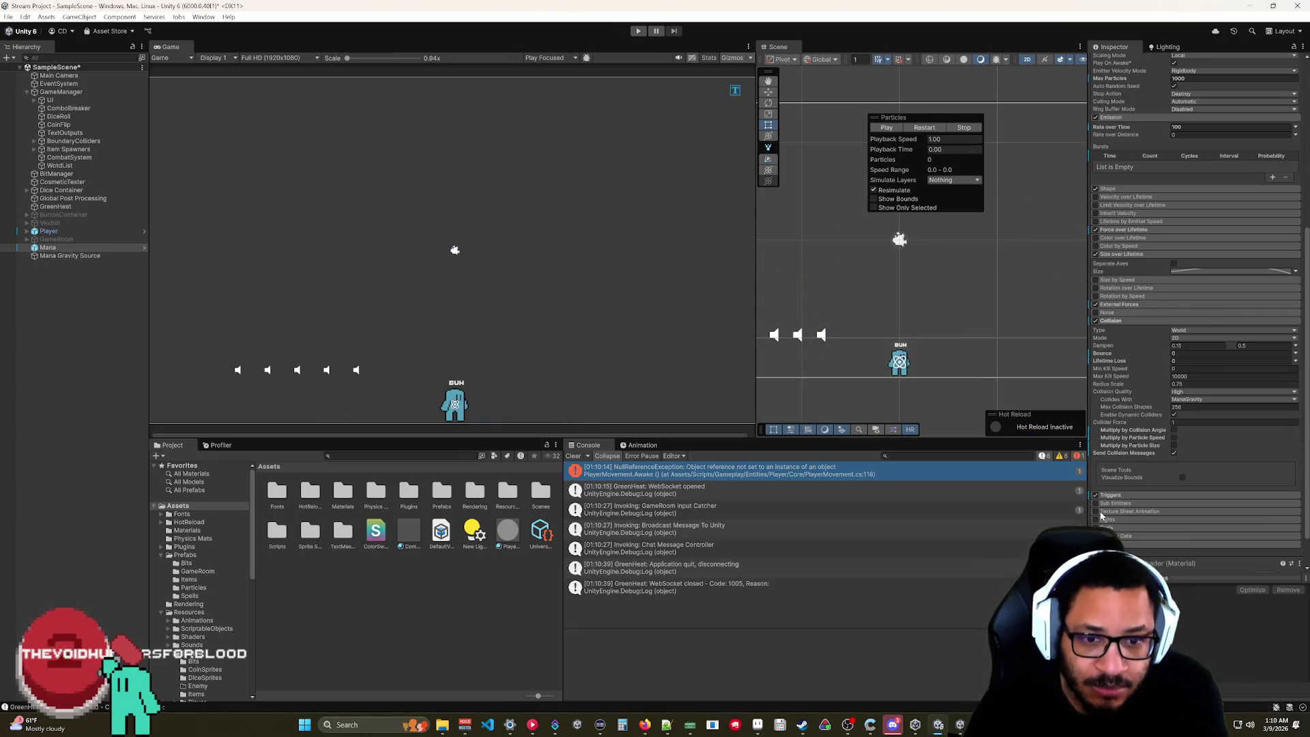
click(1110, 495)
scroll(1139, 482, down, 2)
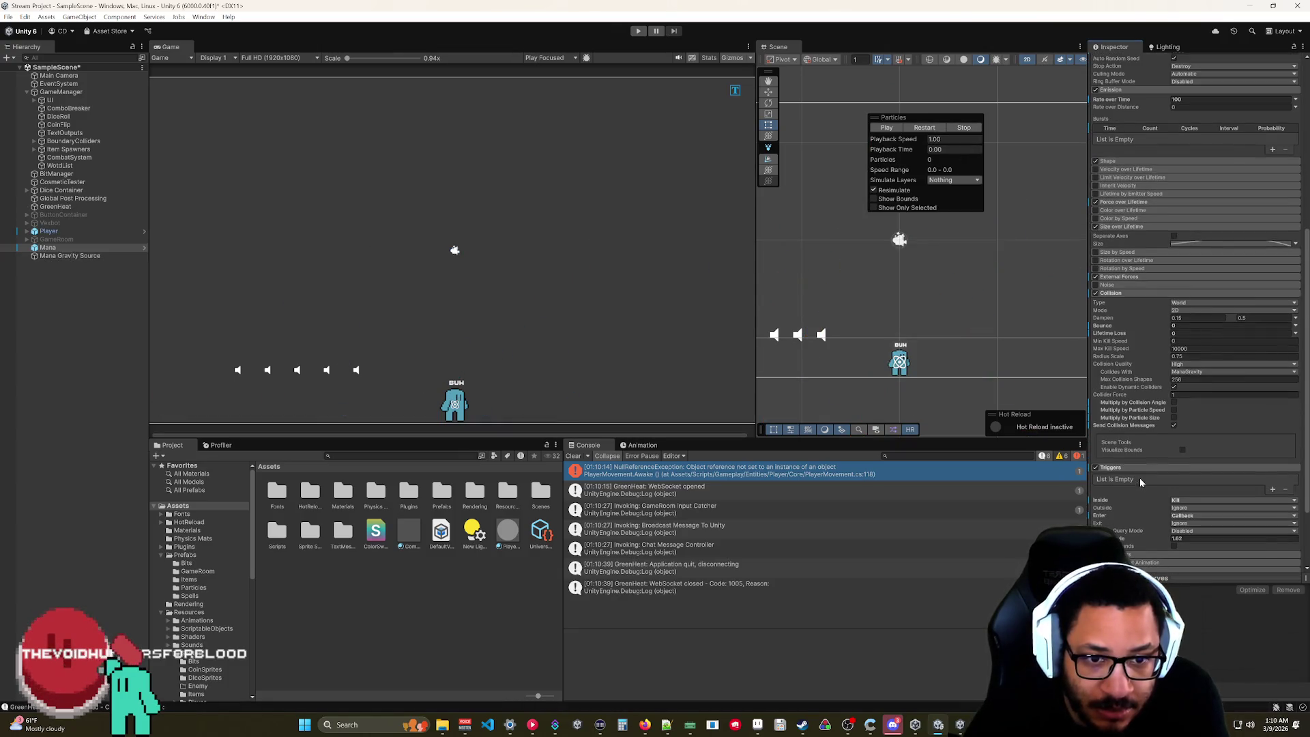
scroll(1140, 485, down, 1)
click(1177, 473)
click(1180, 481)
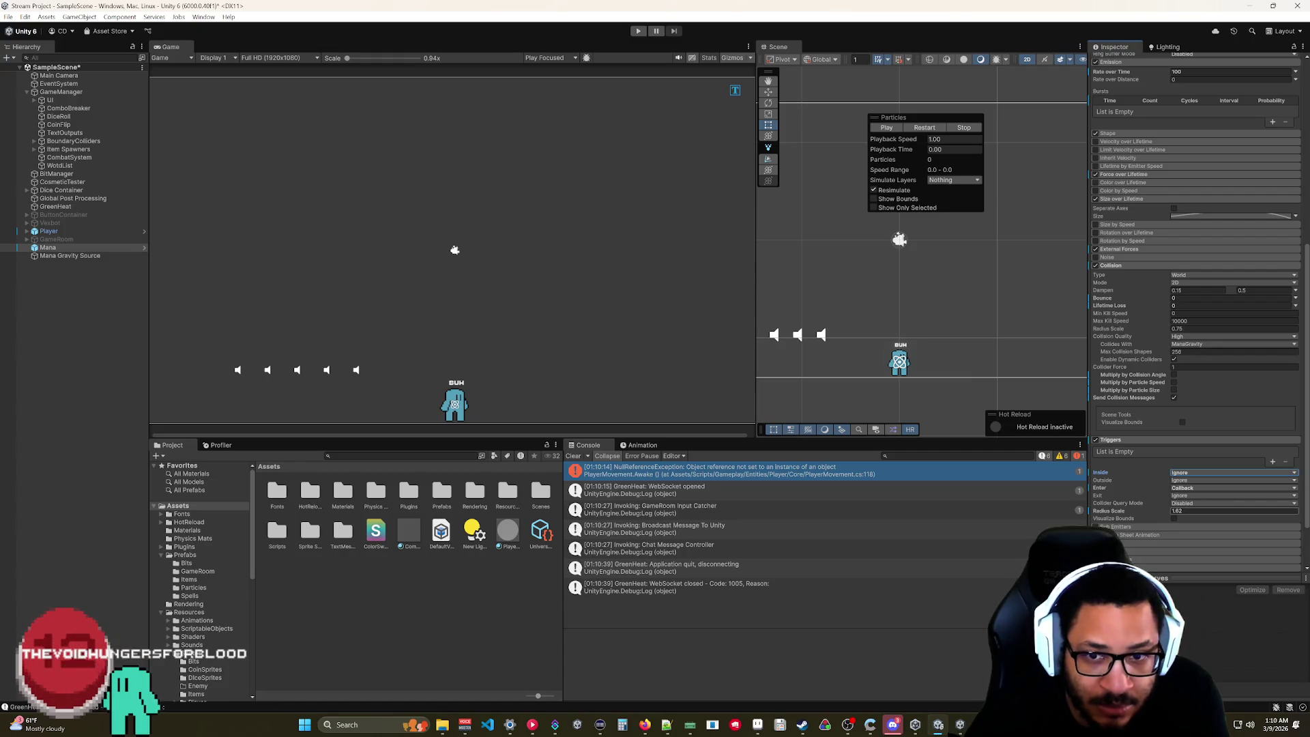
- Set Radius Scale to 1 and collision Lifetime Loss back to 1, test in Play mode, then stop the preview
text(1)
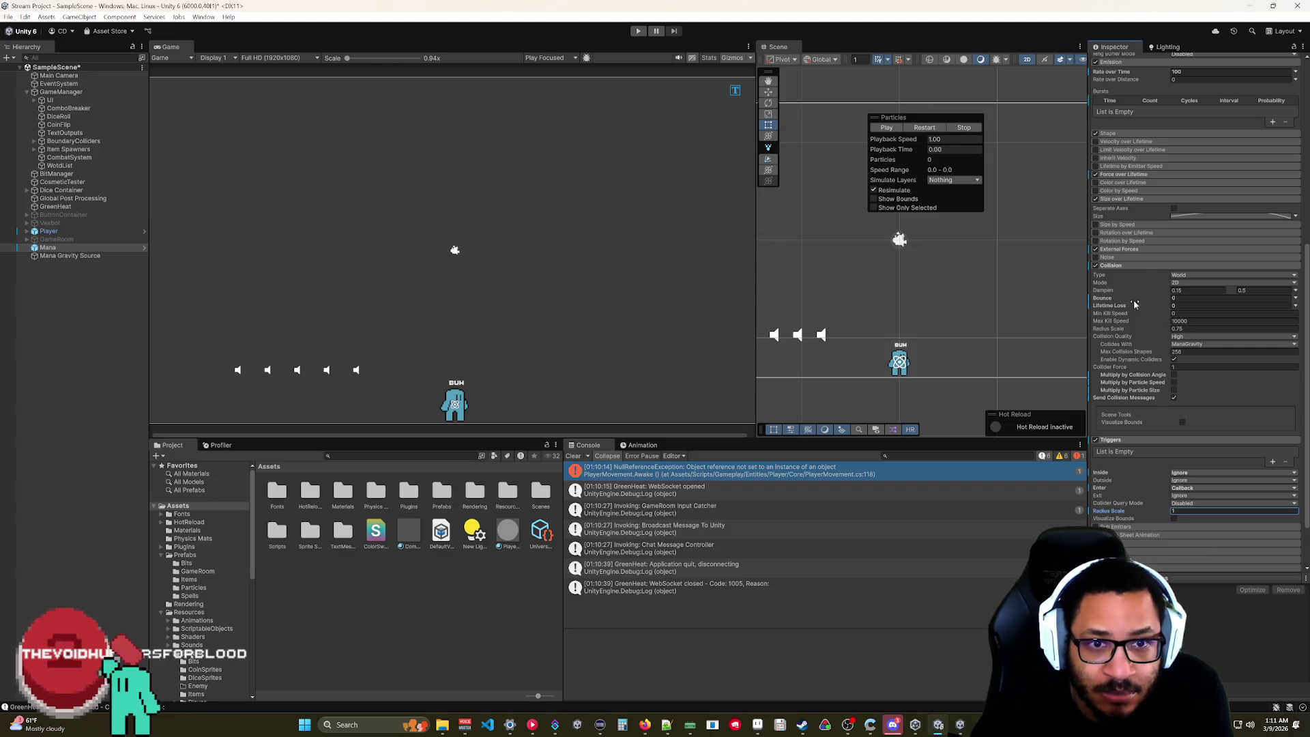
key(Return)
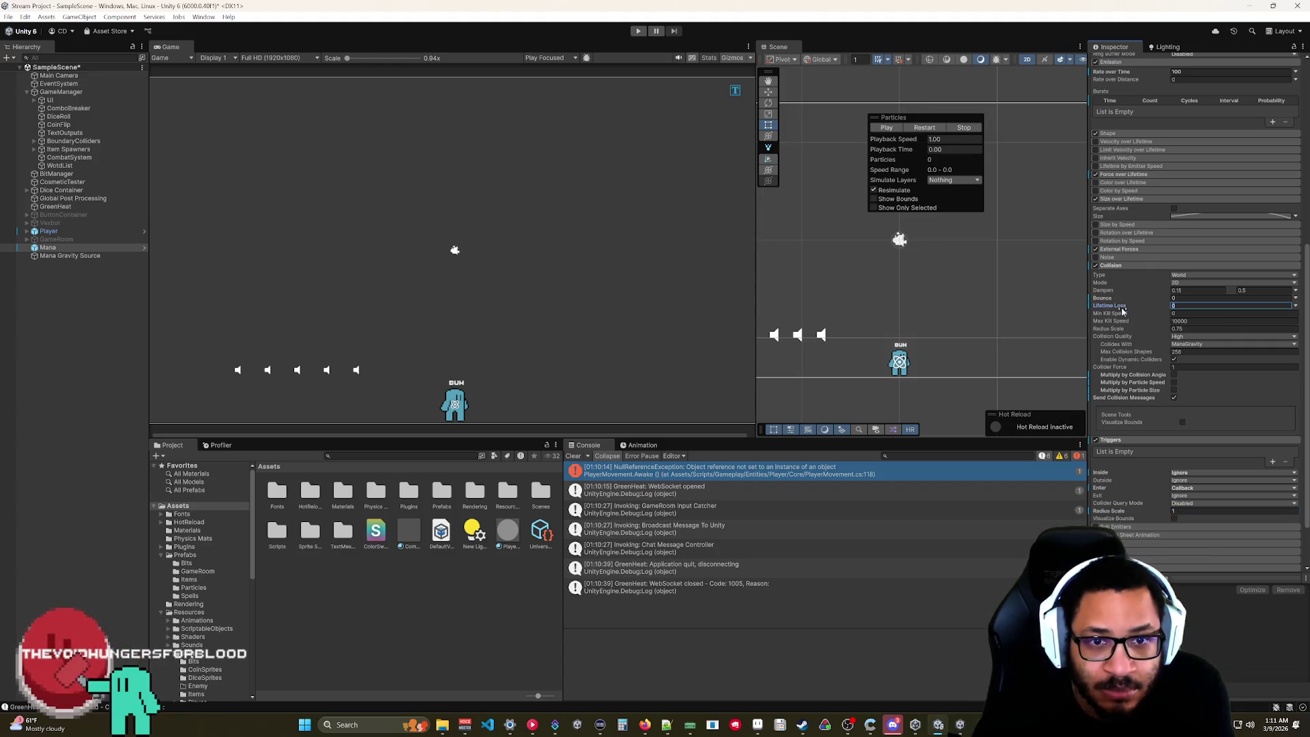
drag(1109, 305, 1132, 305)
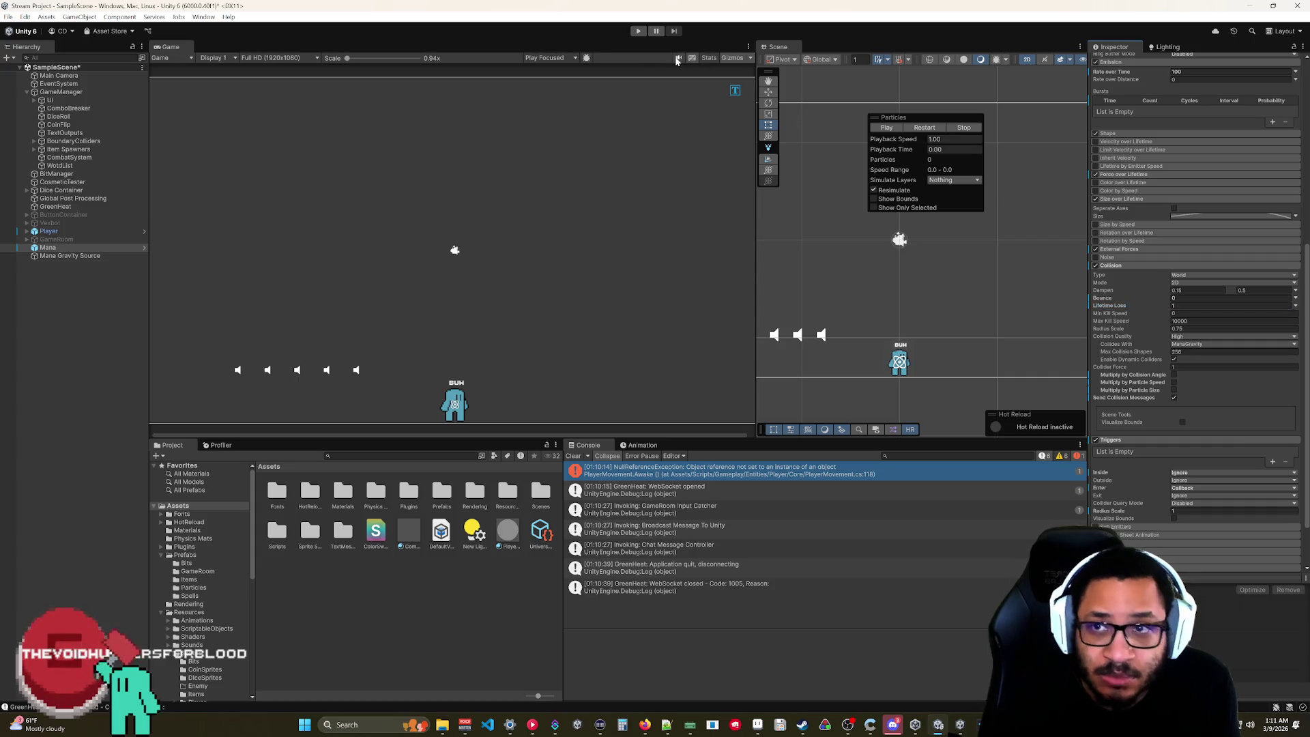
click(639, 32)
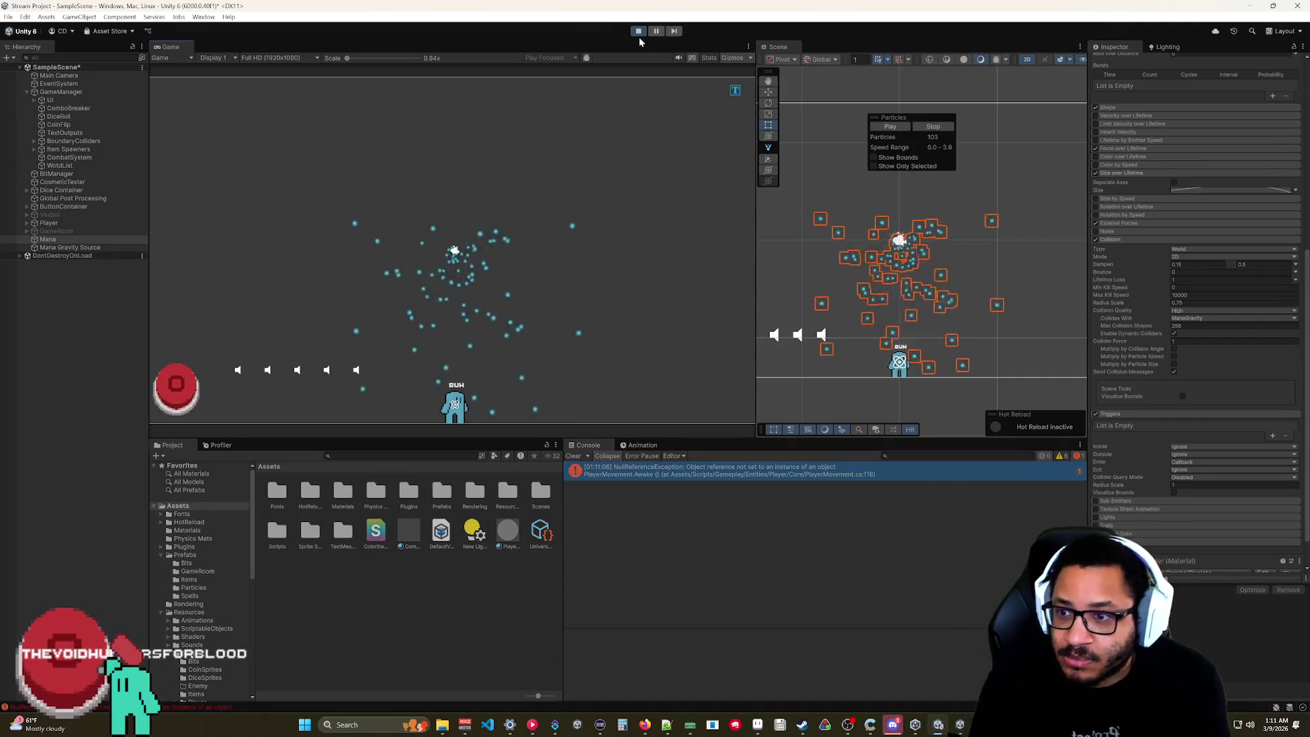
key(ctrl+p)
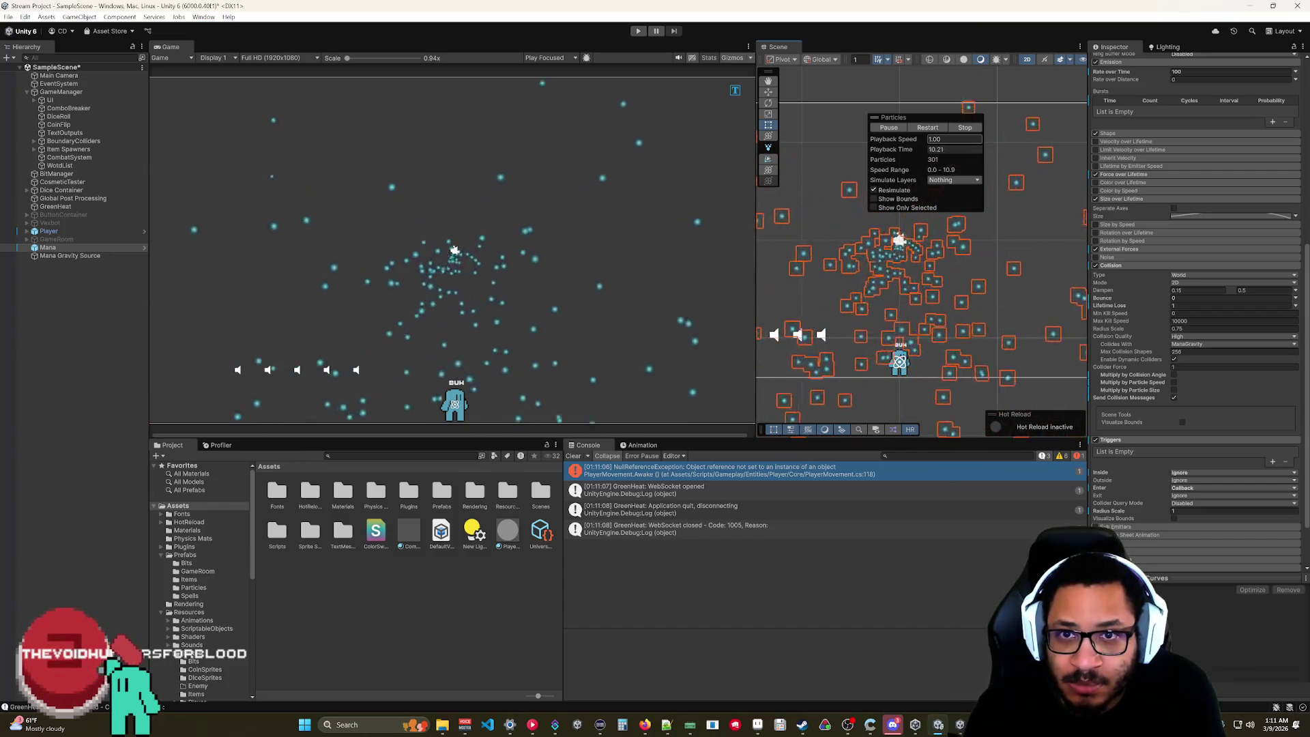
click(961, 129)
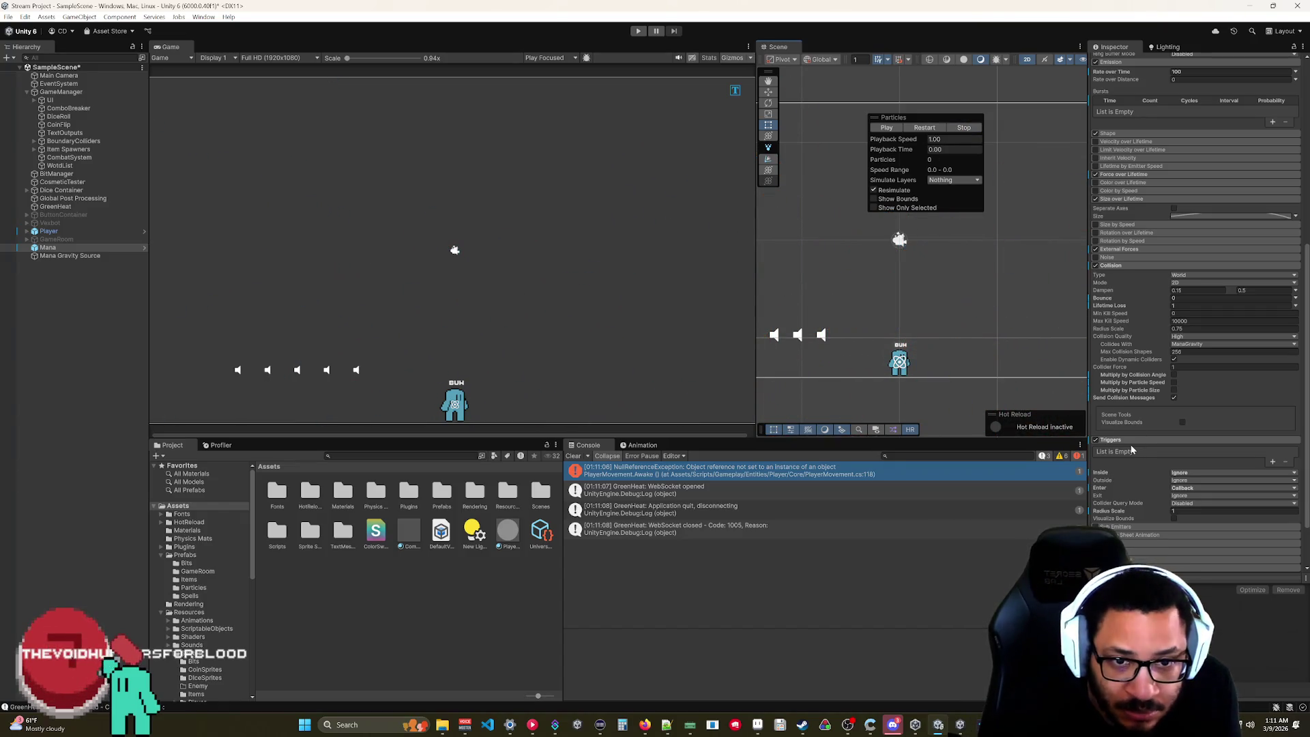
- Set the Mana Gravity Source's Gravity Strength to 50
click(74, 257)
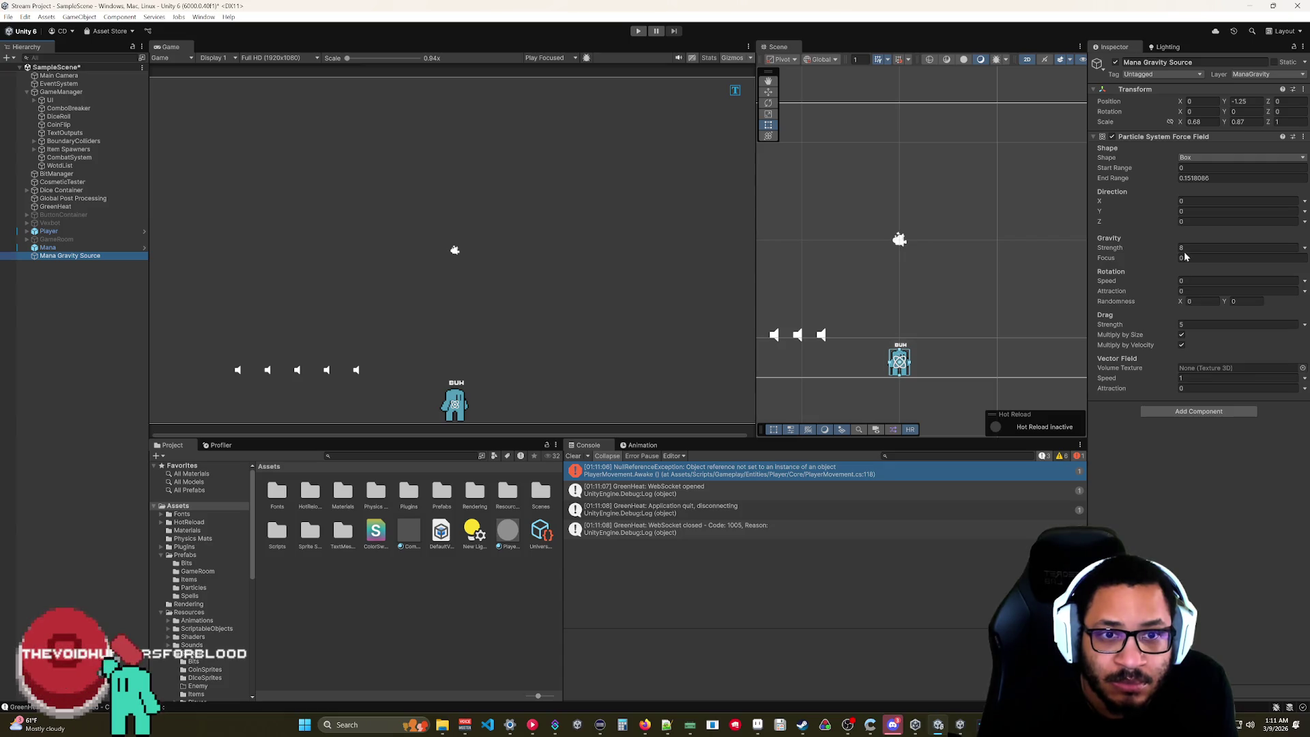
click(1109, 248)
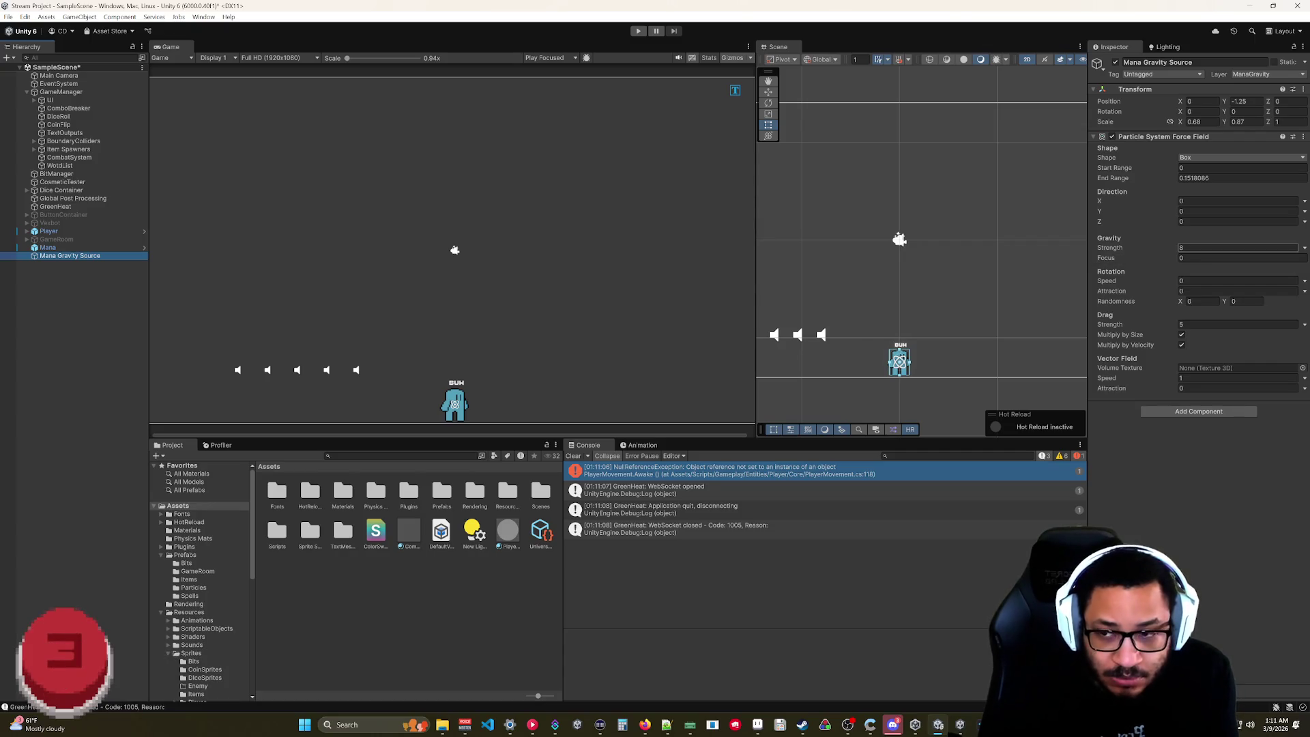
text(50)
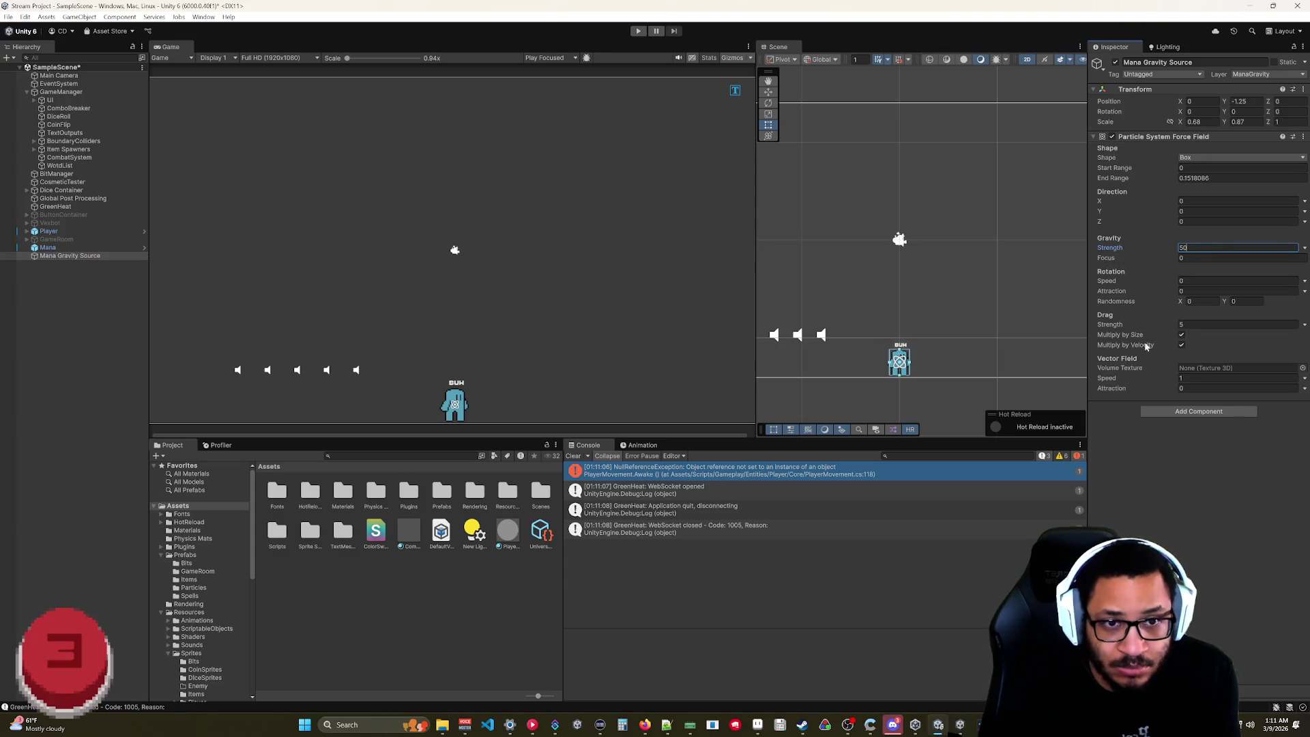
- Play and then stop the Mana particle preview, reselecting Mana Gravity Source afterward
click(48, 247)
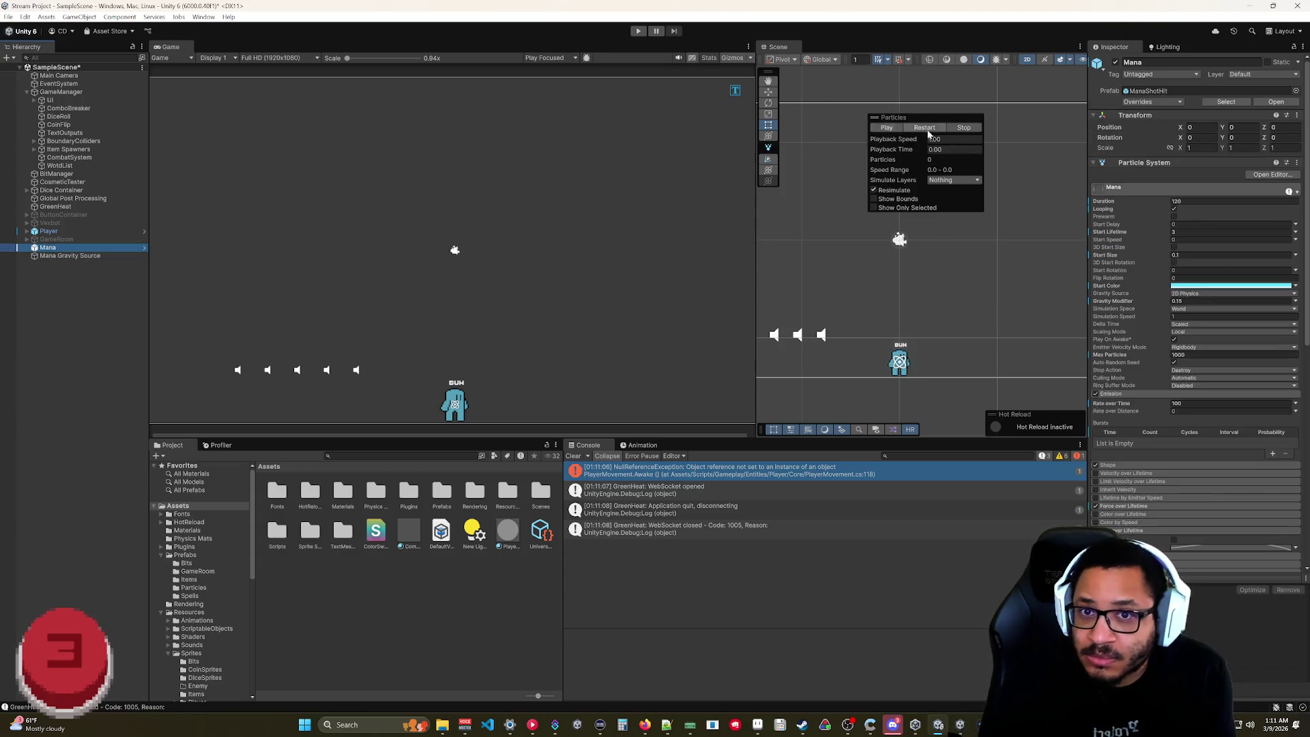
click(888, 128)
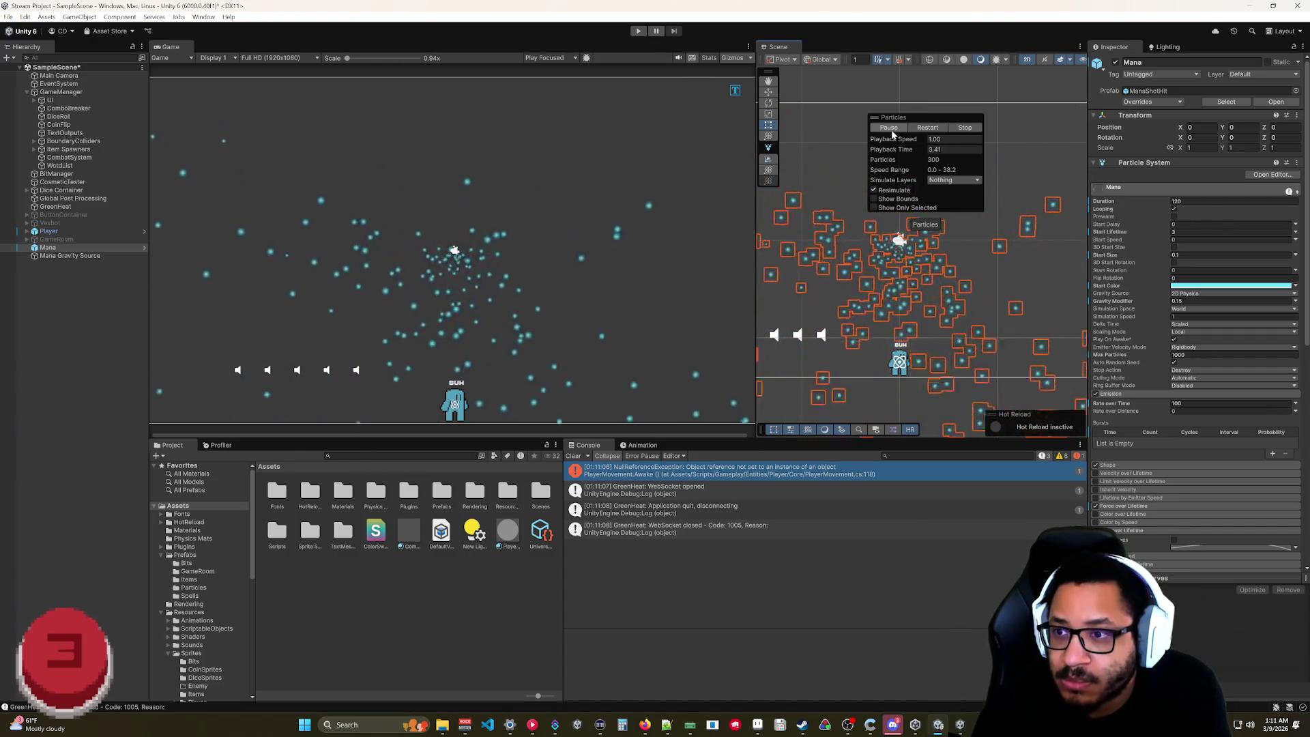
click(961, 127)
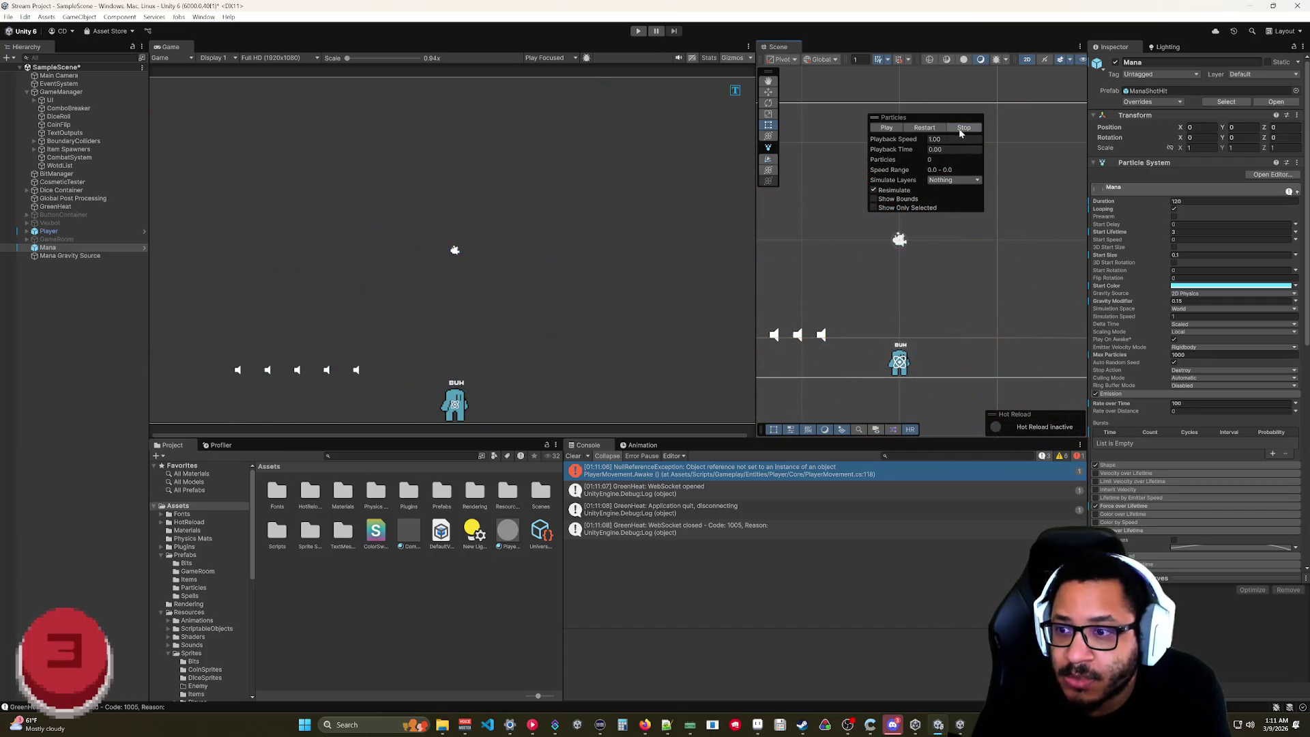
click(64, 256)
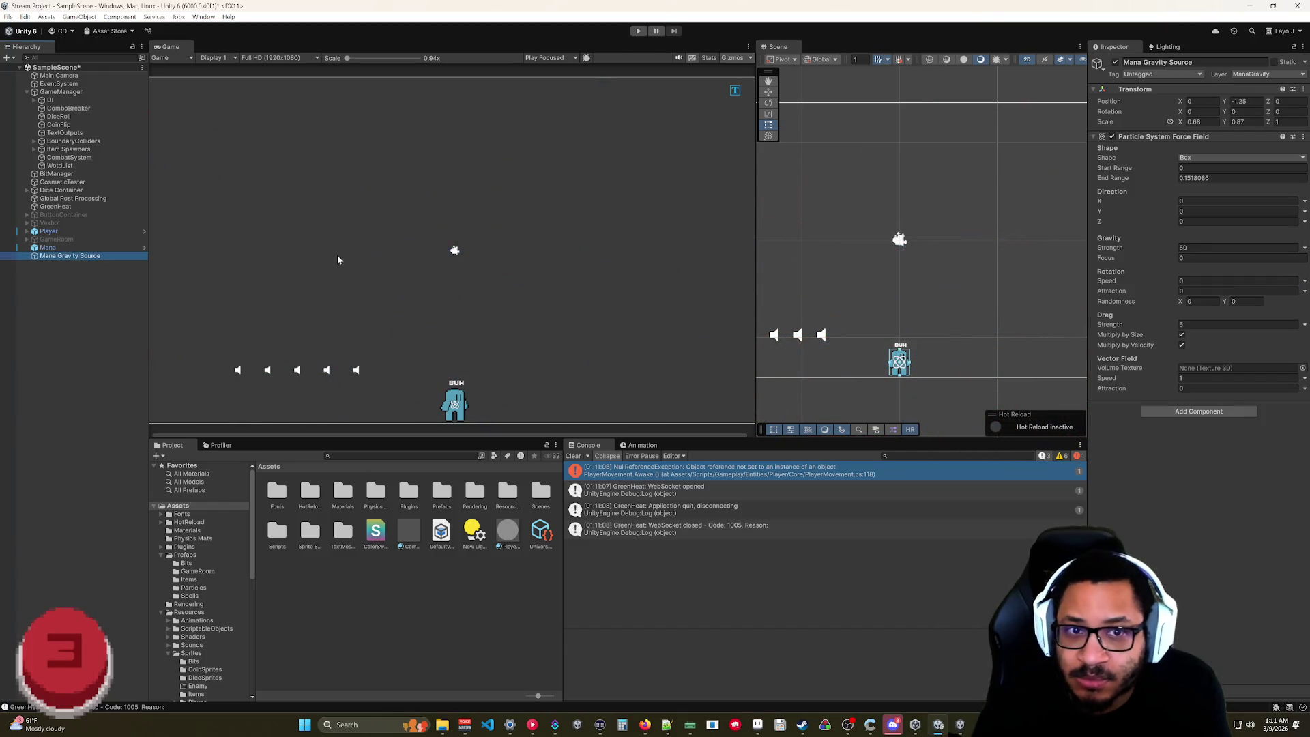
- Drag the force field's End Range up to 2.2, then select the Mana particle system
click(1127, 181)
drag(1142, 179, 1163, 180)
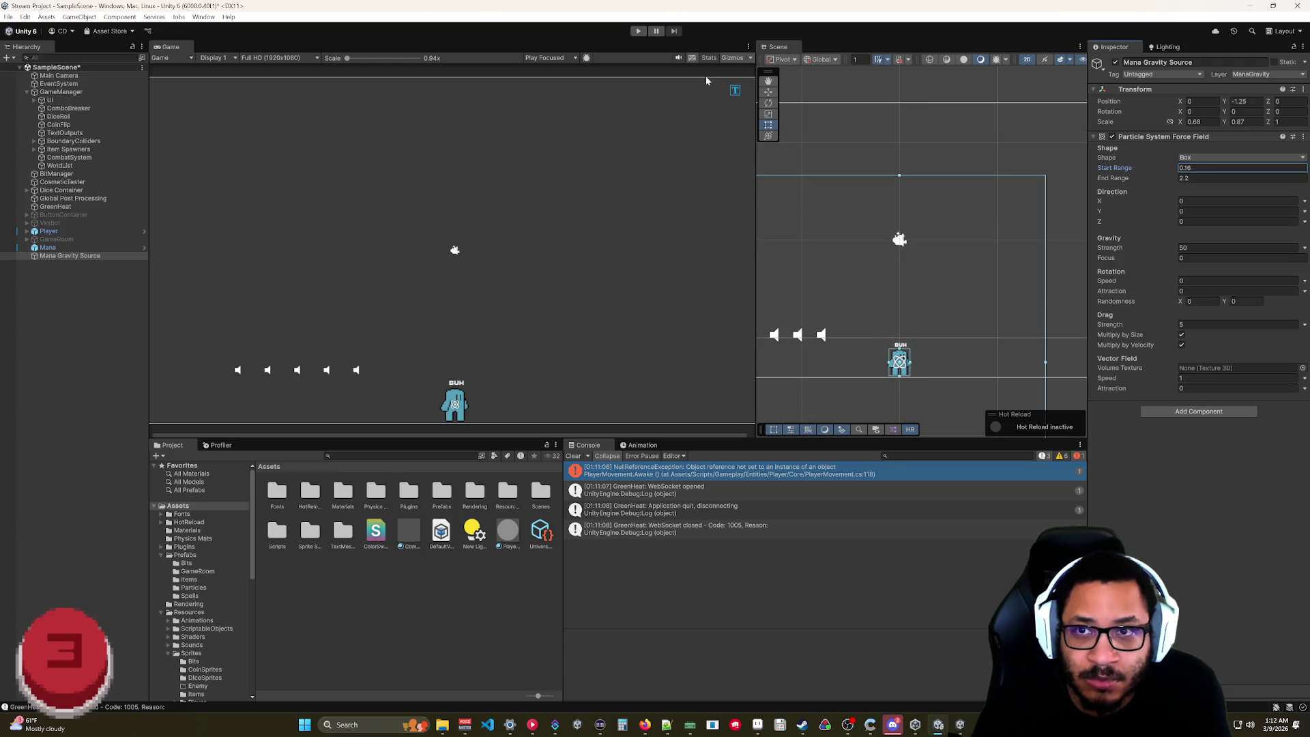
click(23, 240)
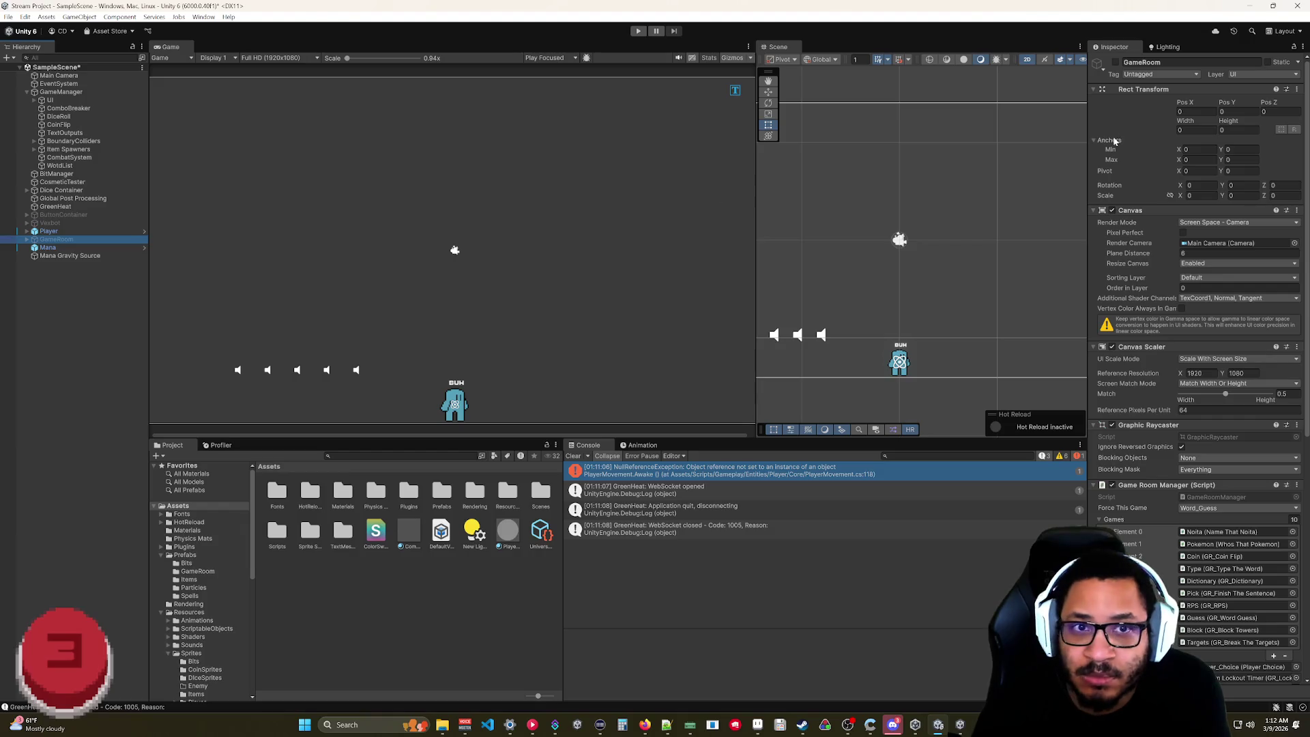
click(61, 249)
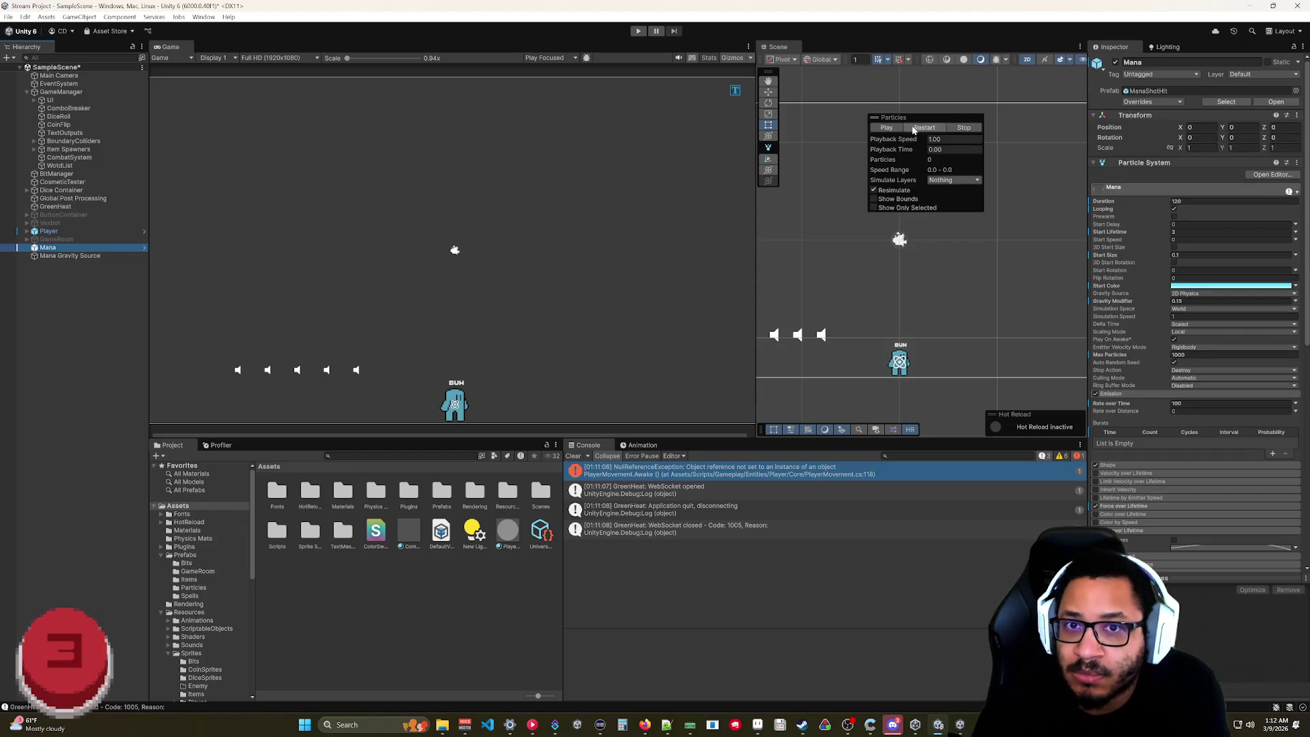
- Switch between the Mana Gravity Source force field and Mana, ending with the force field selected
click(71, 256)
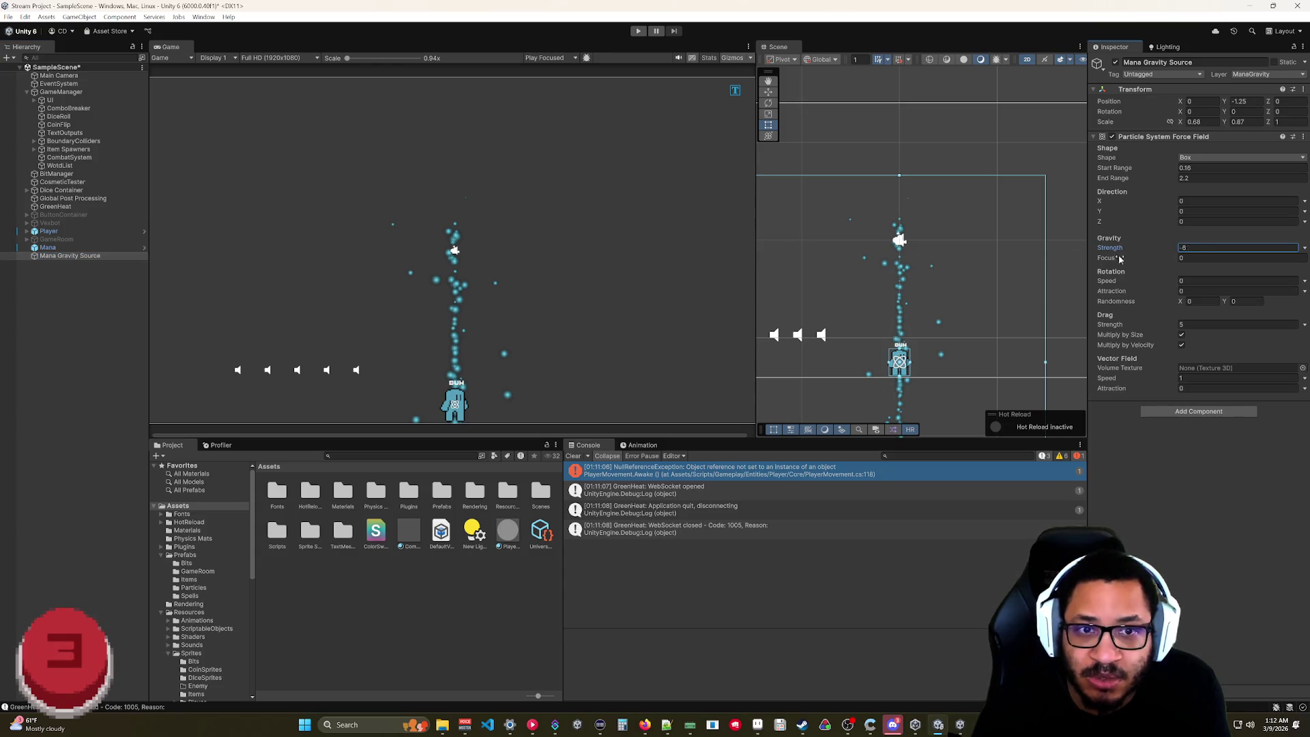
click(14, 247)
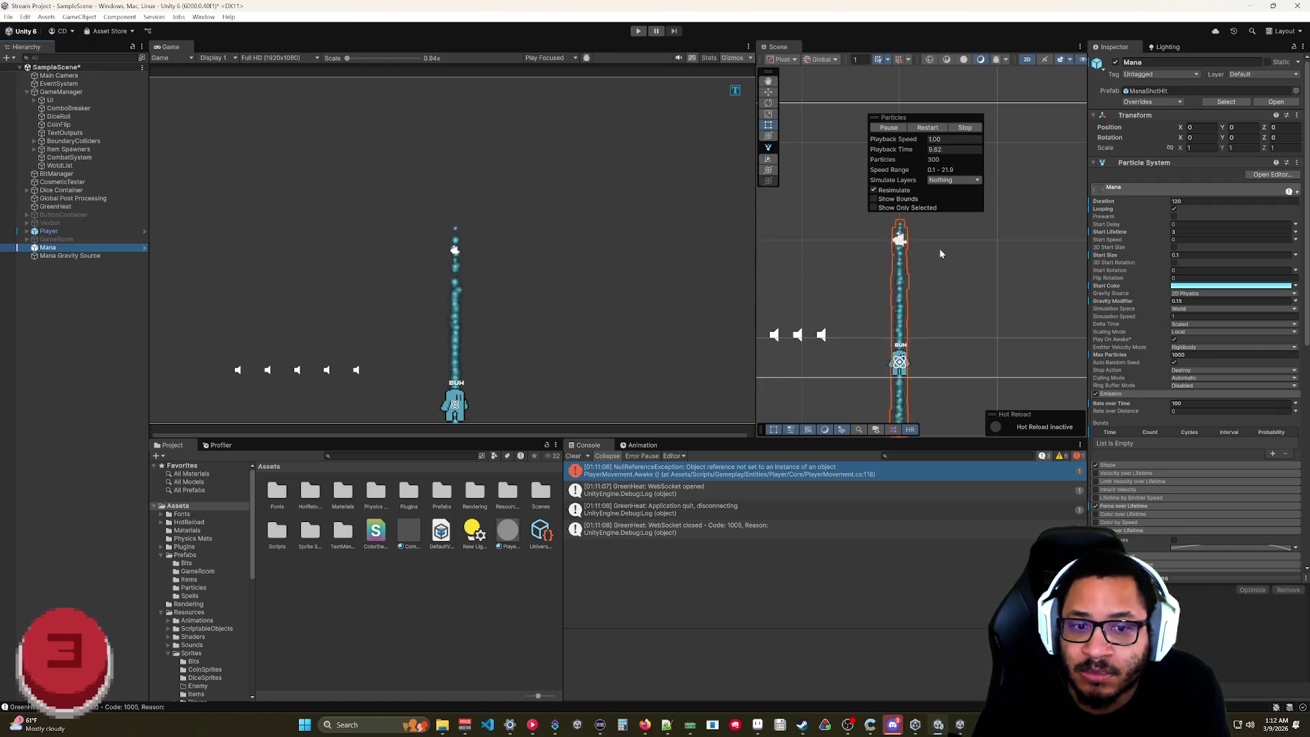
scroll(1106, 523, down, 10)
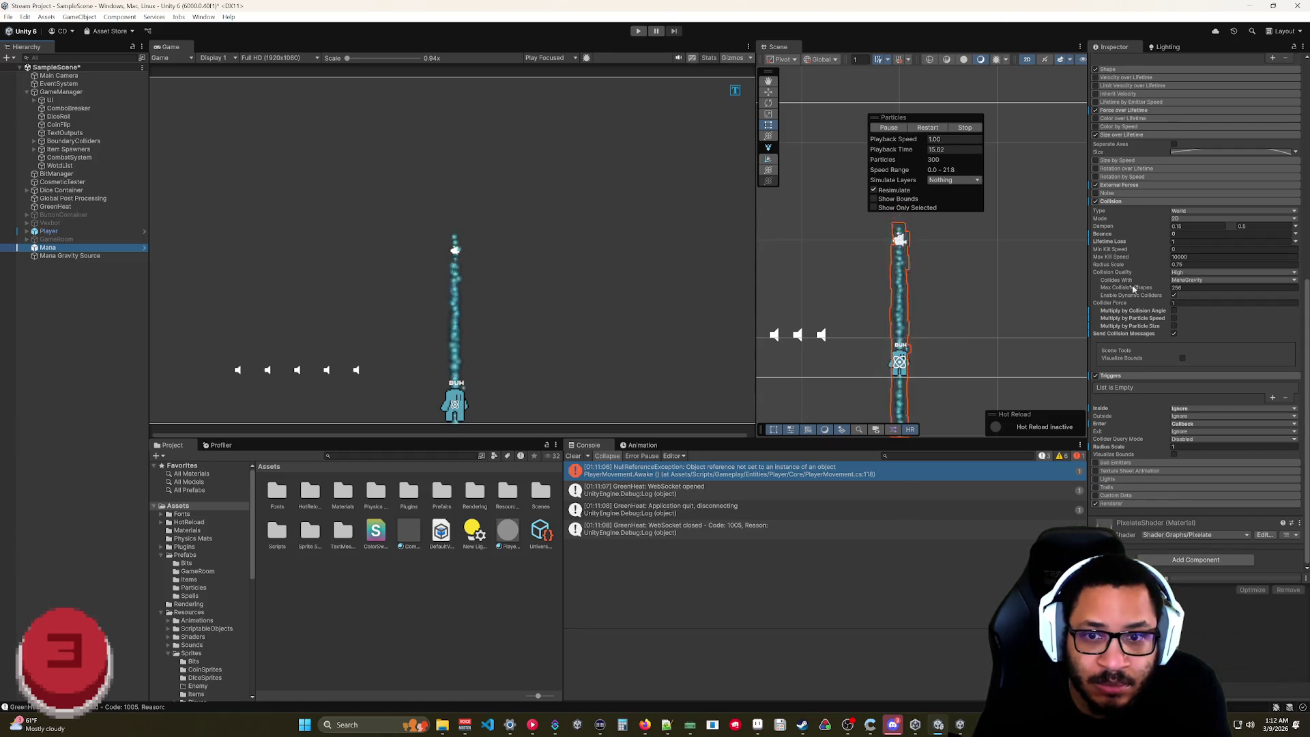
click(49, 257)
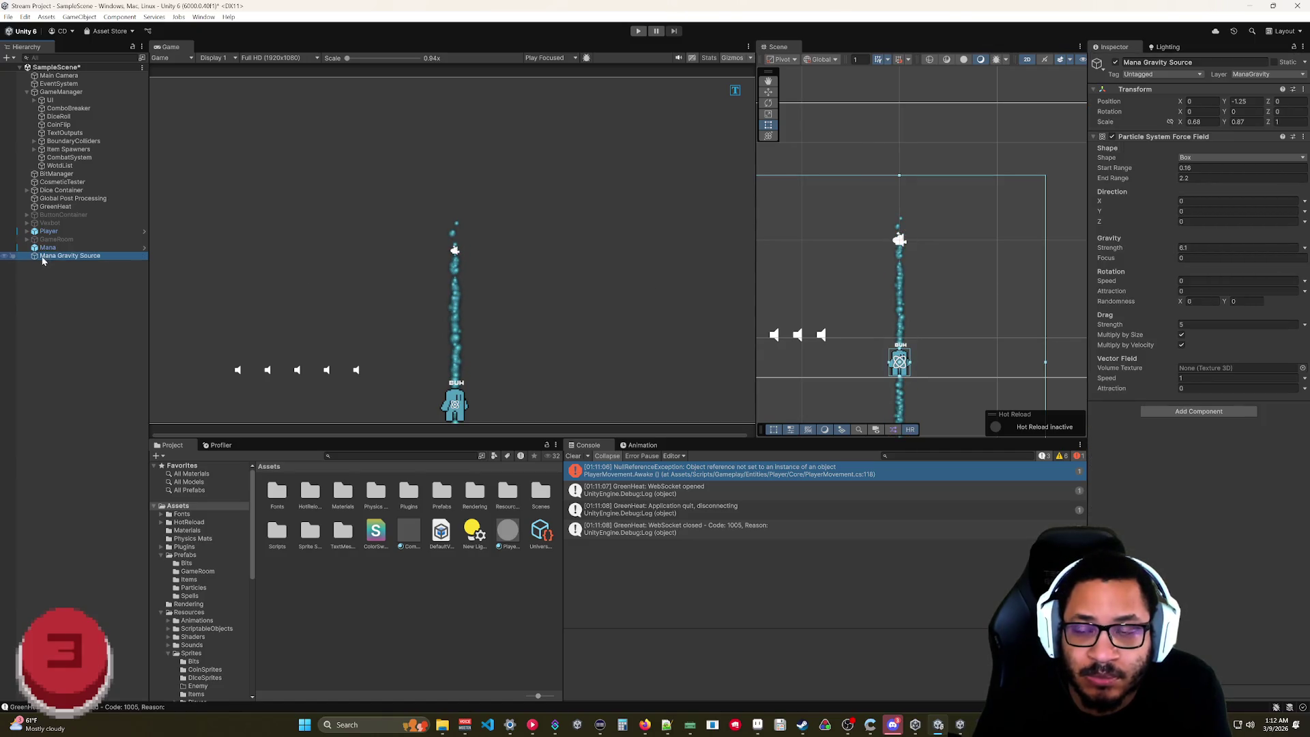
- Test the mana stream with Gravity Strength 2 over two short play runs
click(642, 34)
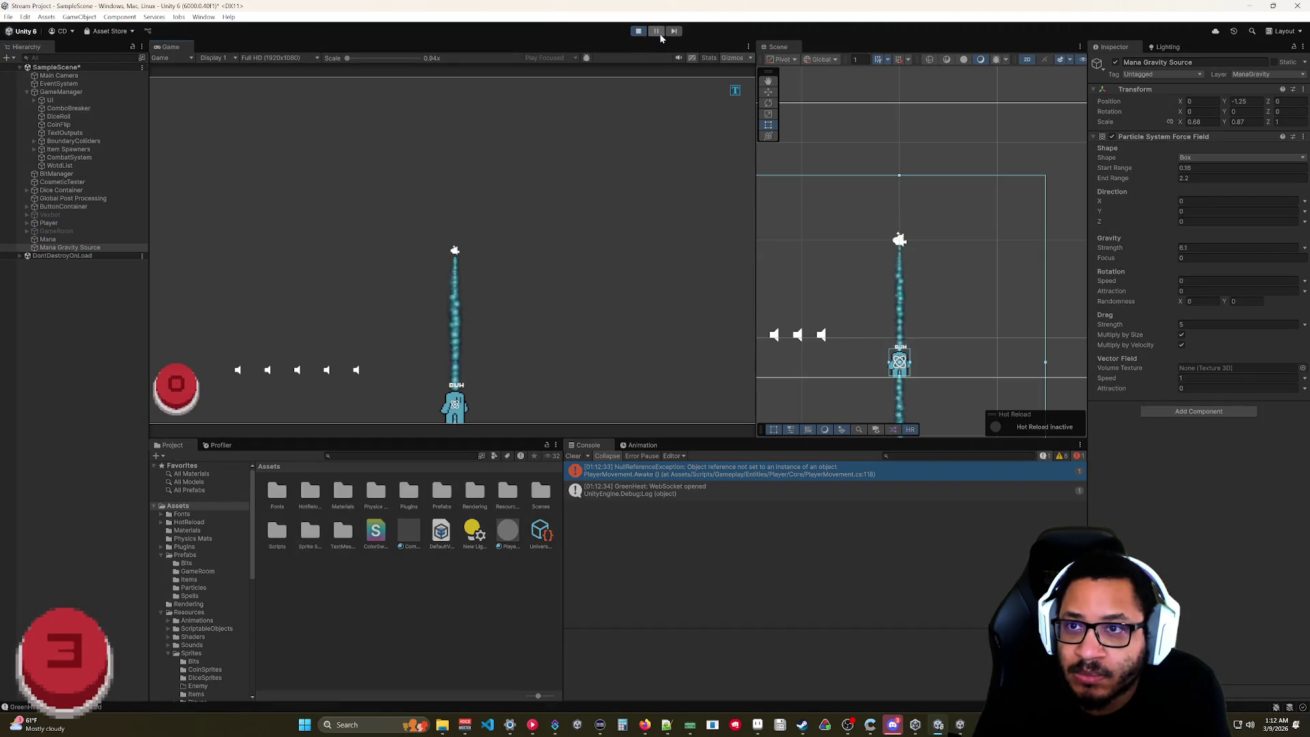
click(638, 31)
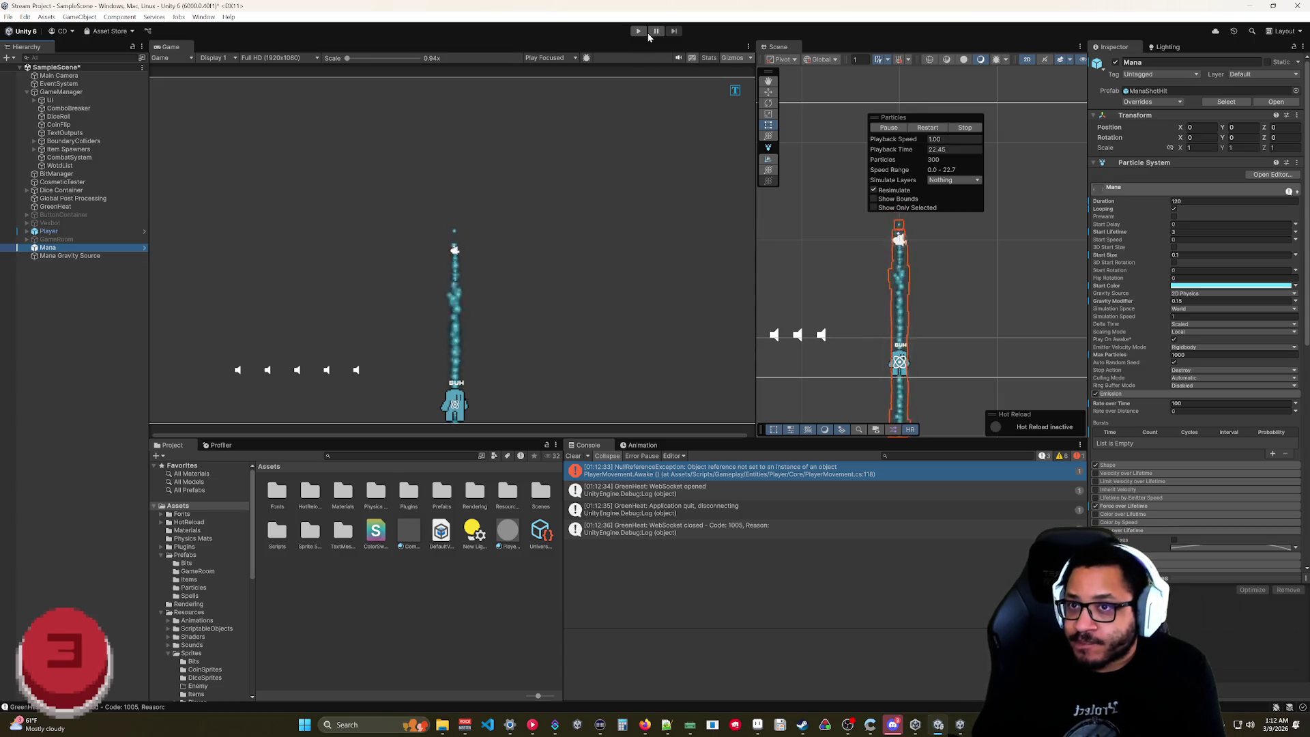
click(70, 257)
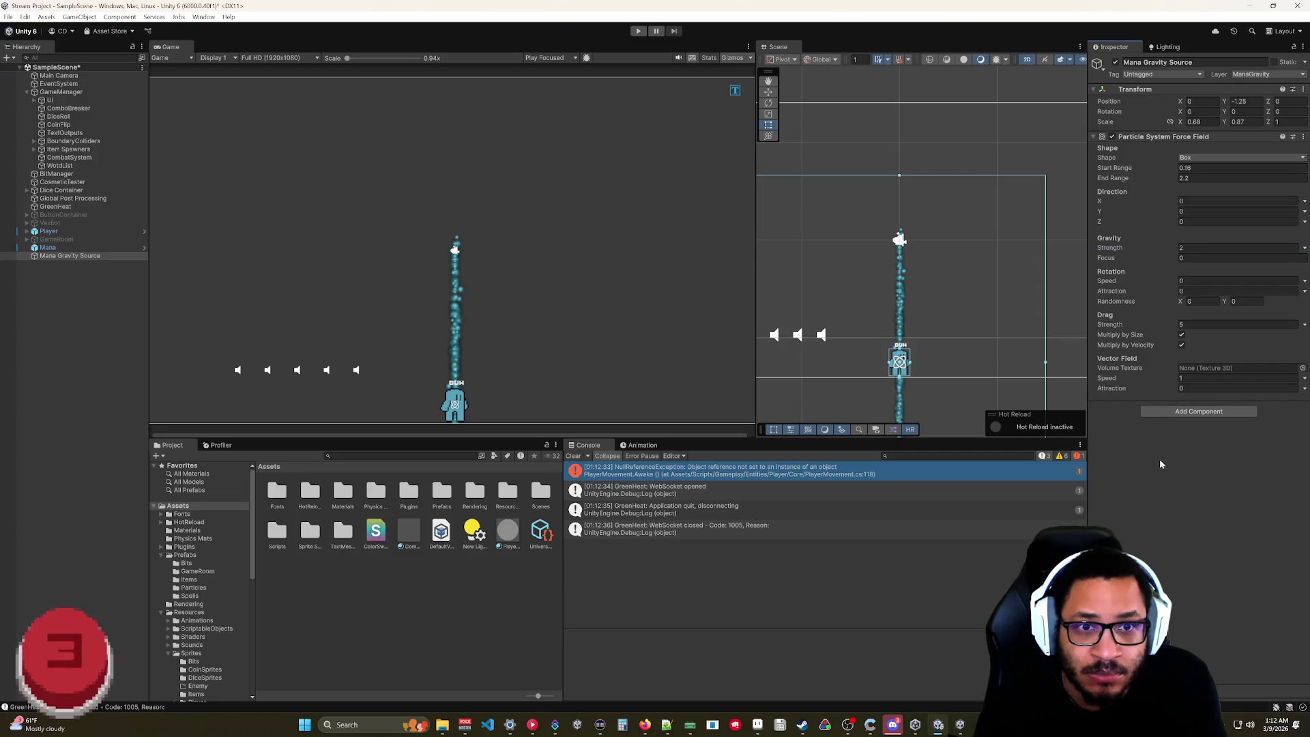
click(638, 31)
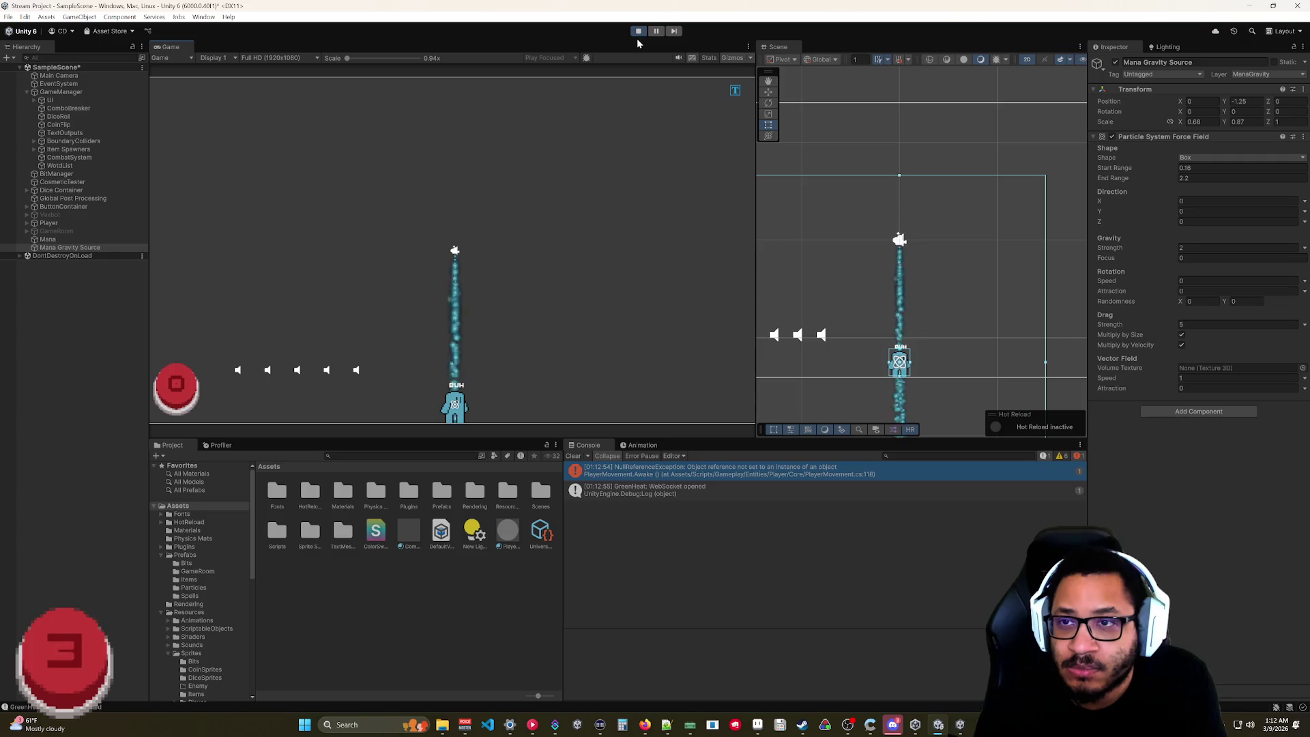
click(638, 32)
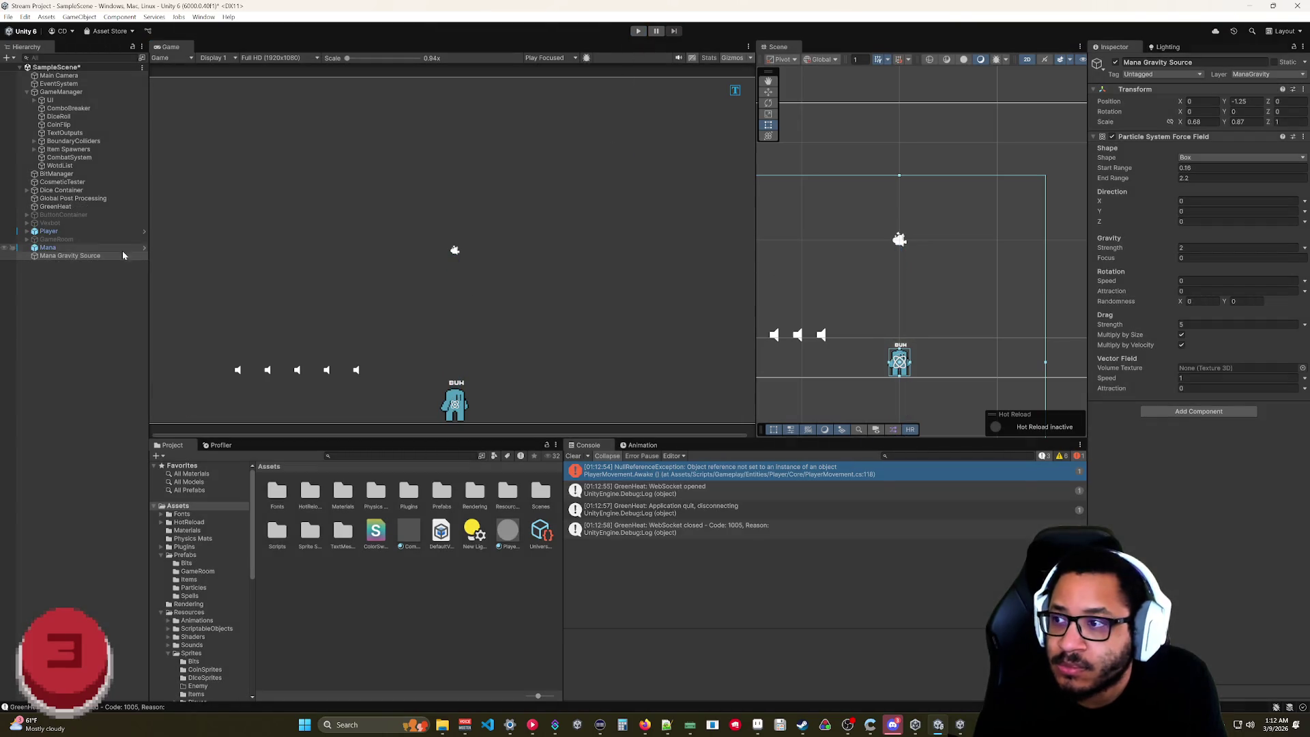
- Shrink the force field's End Range to 0.9, run the game, and set gravity strength to 0.12
scroll(963, 273, down, 3)
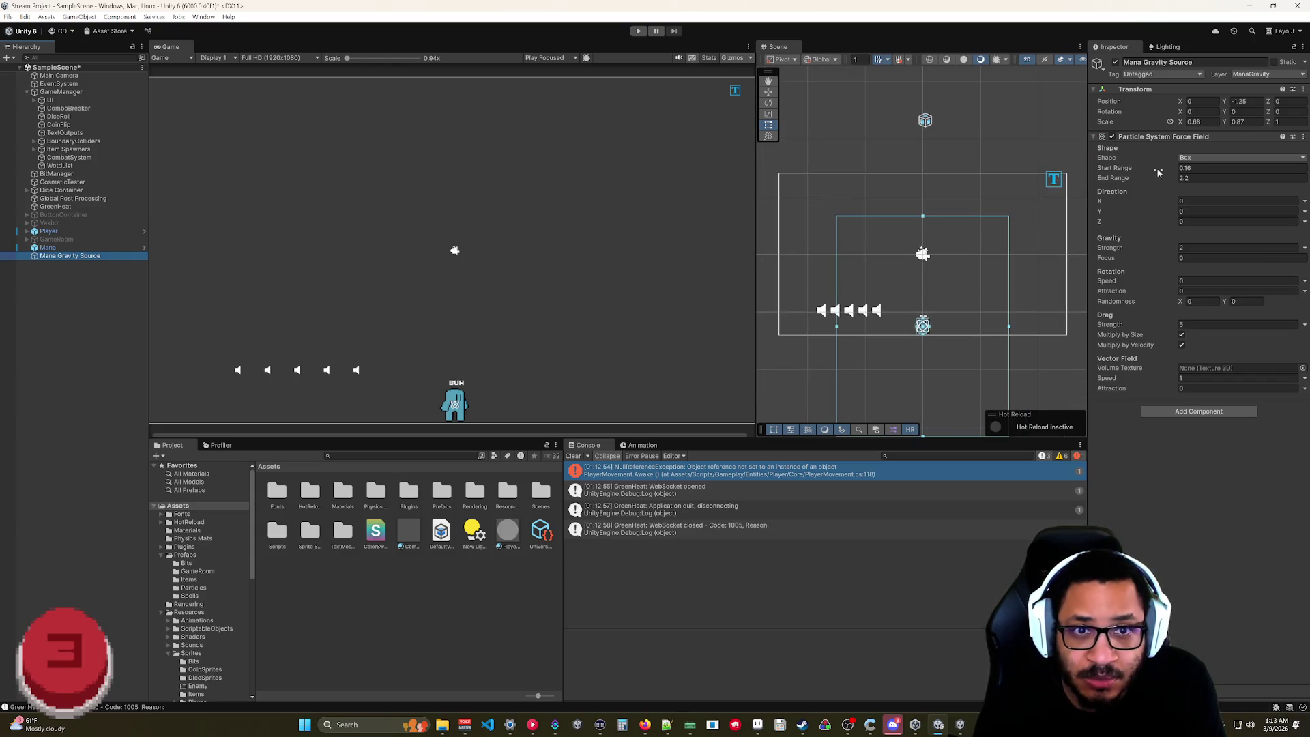
drag(1161, 178, 1156, 183)
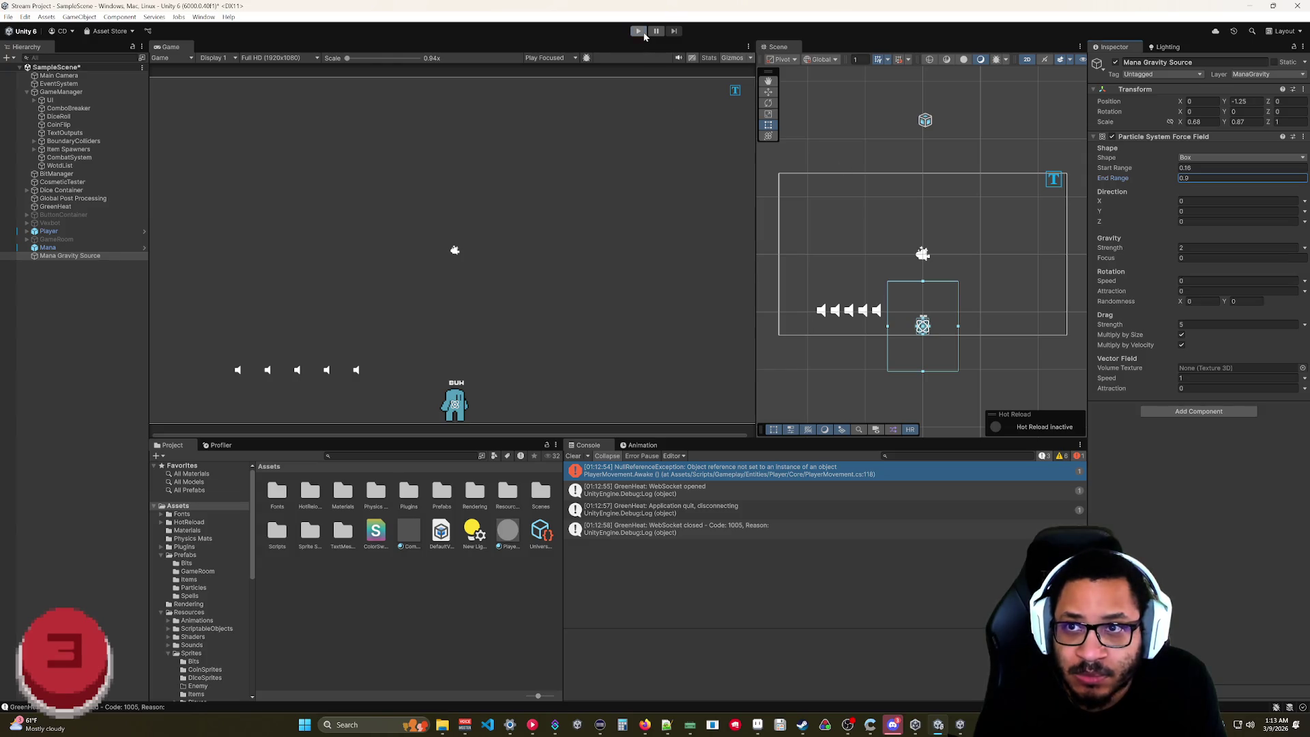
click(644, 36)
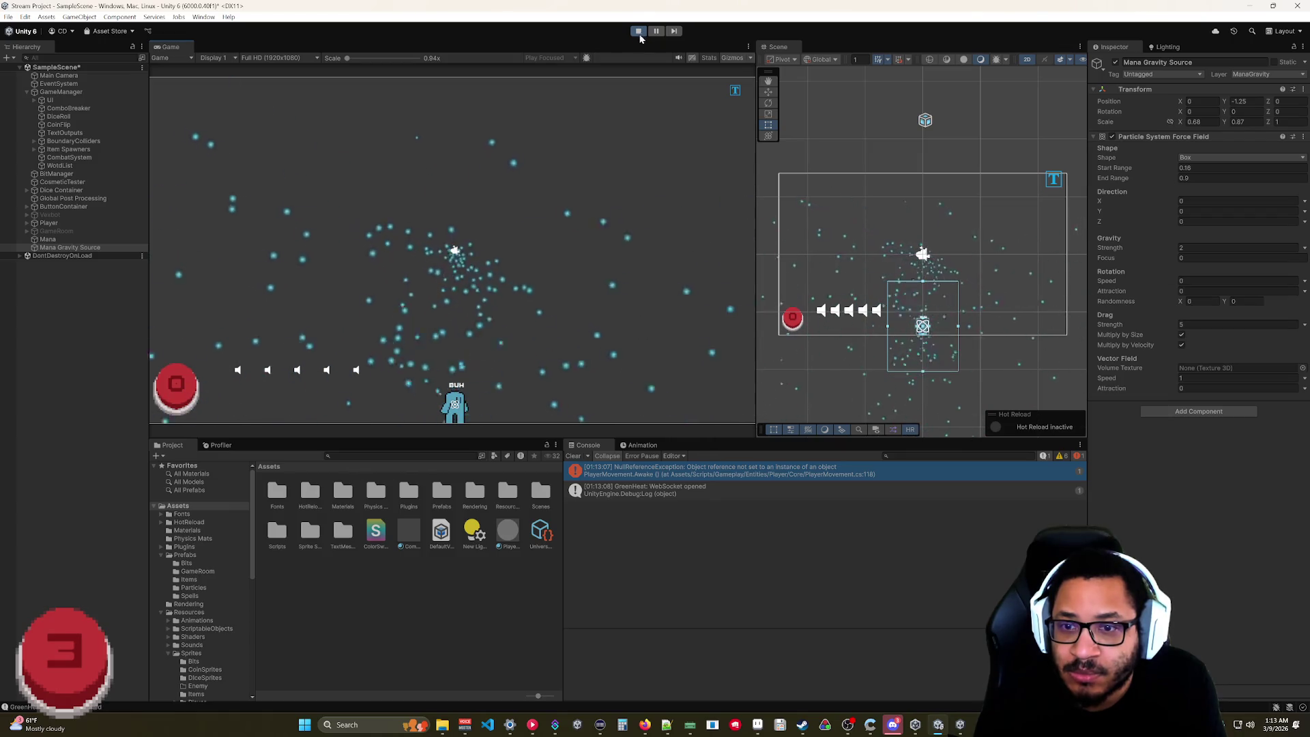
scroll(933, 341, up, 5)
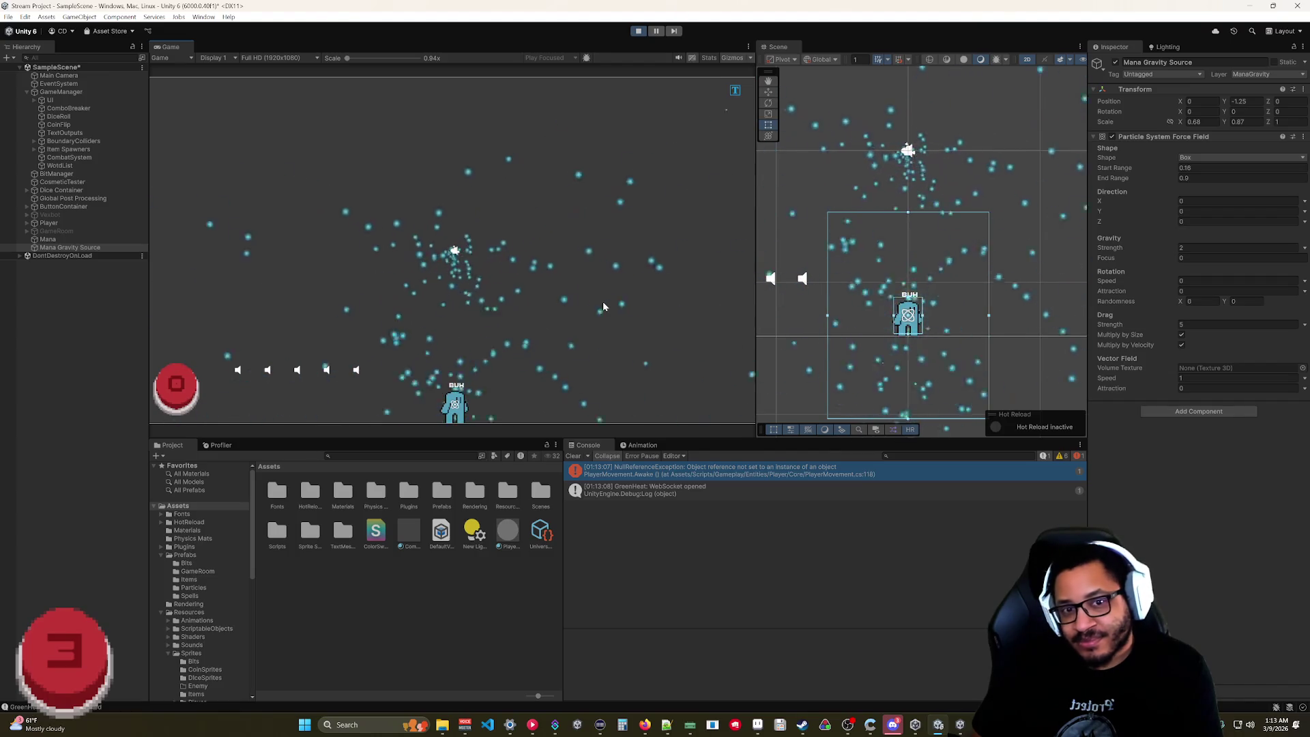
click(1170, 249)
text(5)
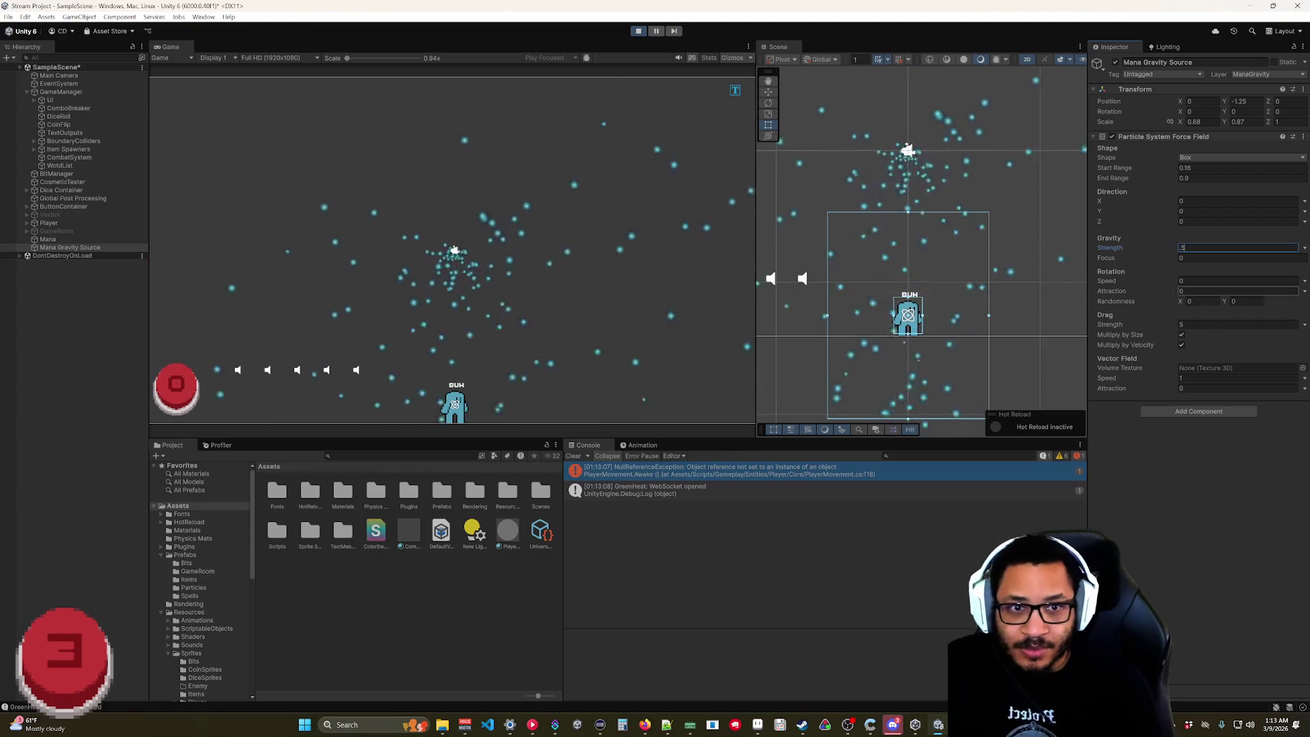
text(0.12)
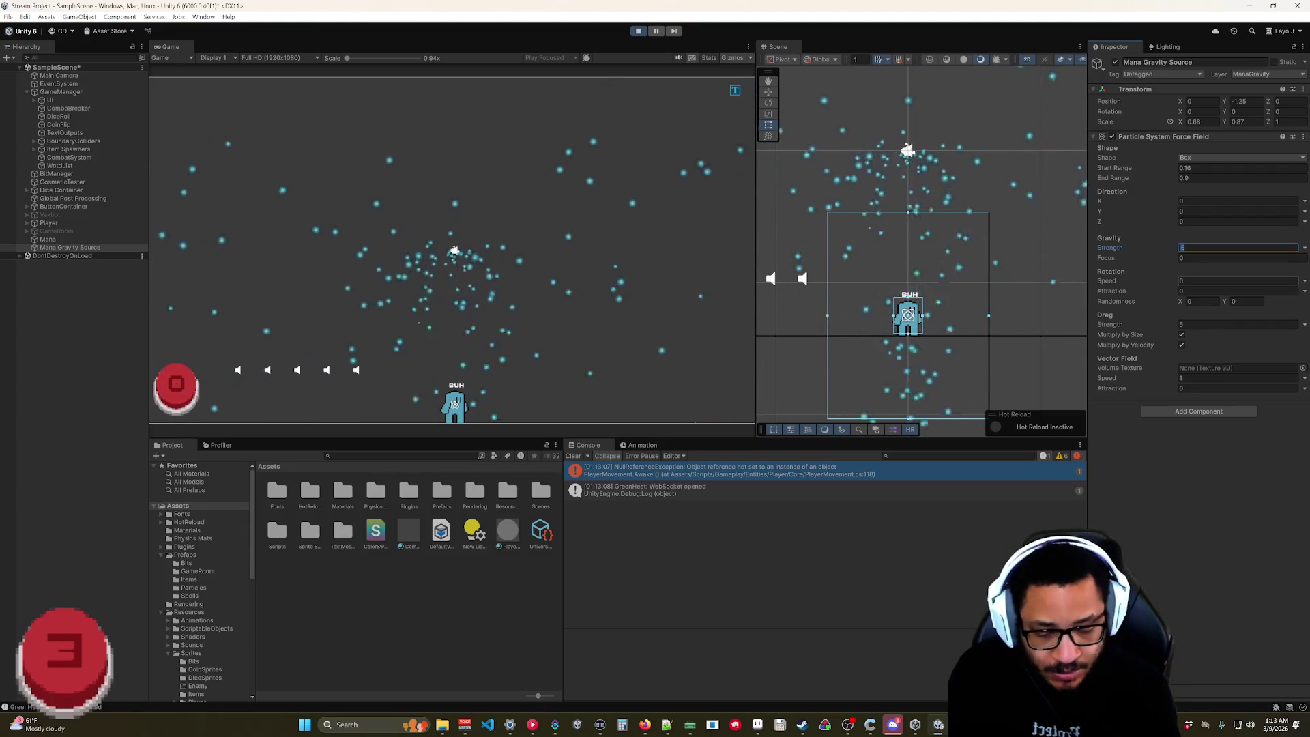
key(Return)
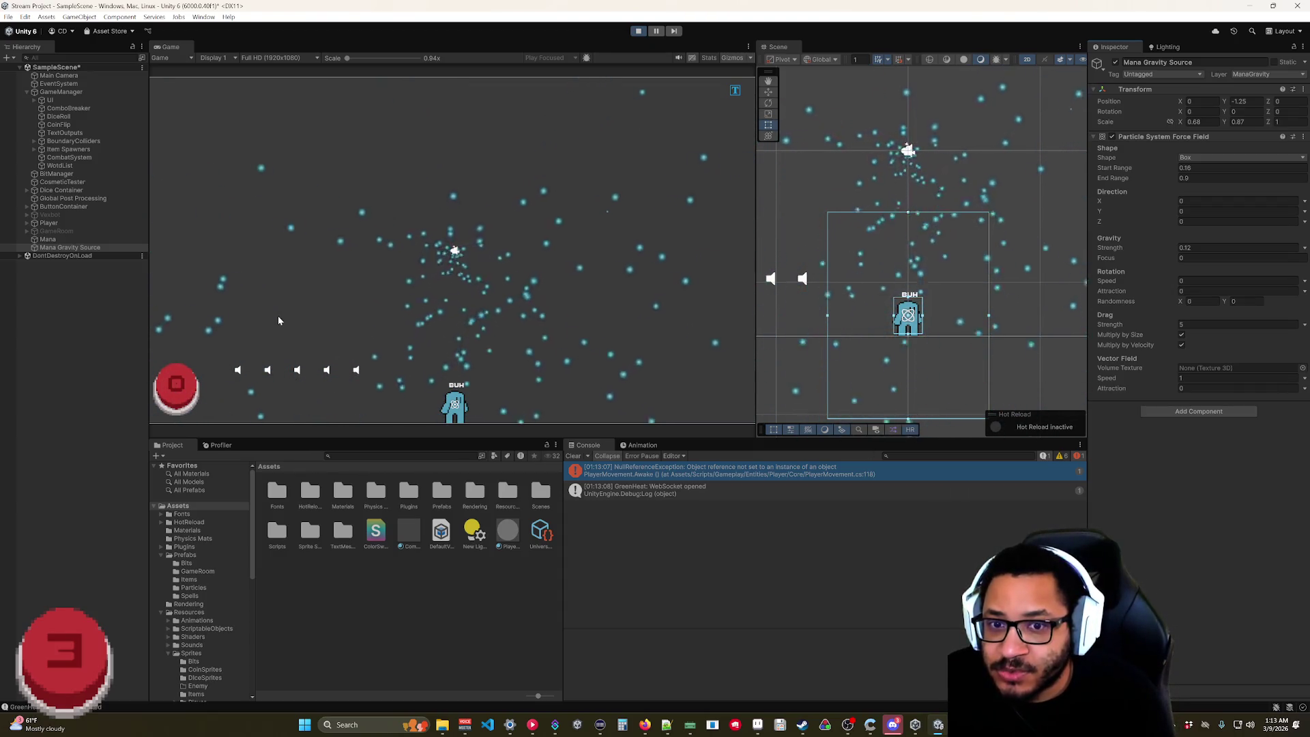
- While playing, raise the force field's Drag Strength to 10, then 50, and stop the game
click(1188, 323)
text(10)
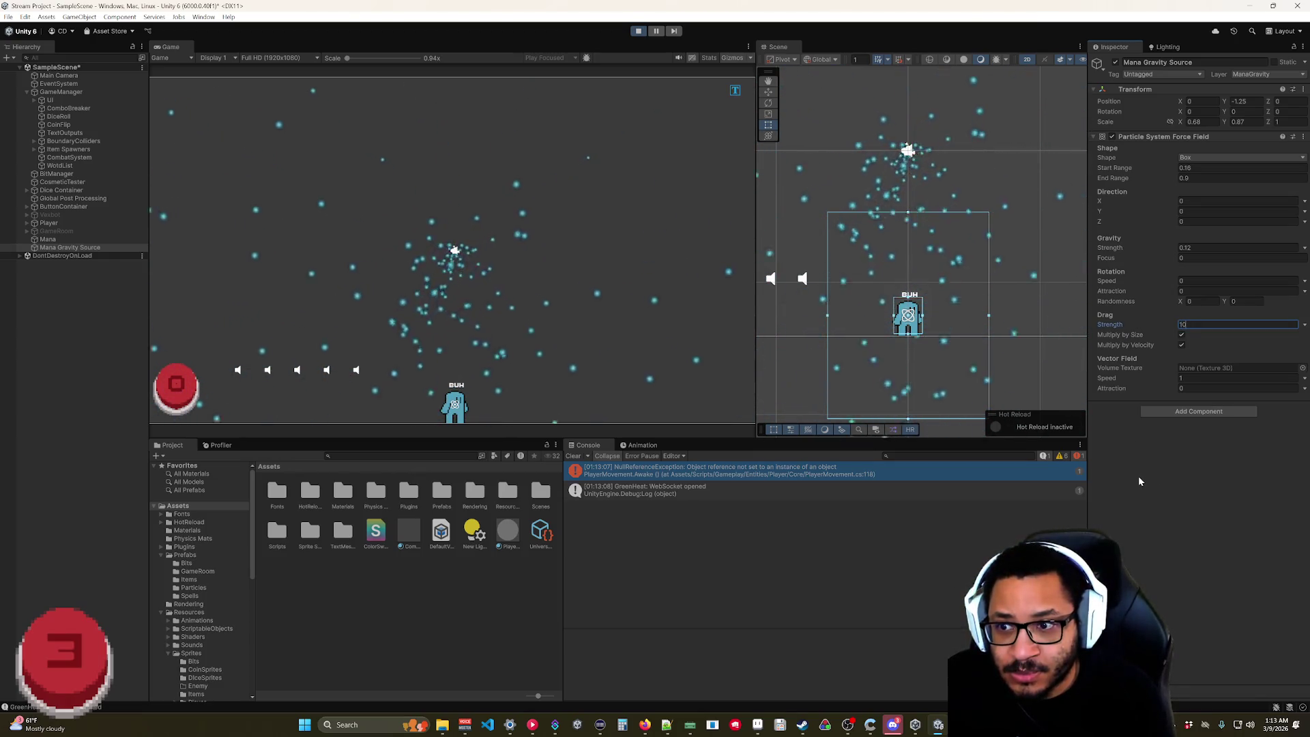
click(1173, 462)
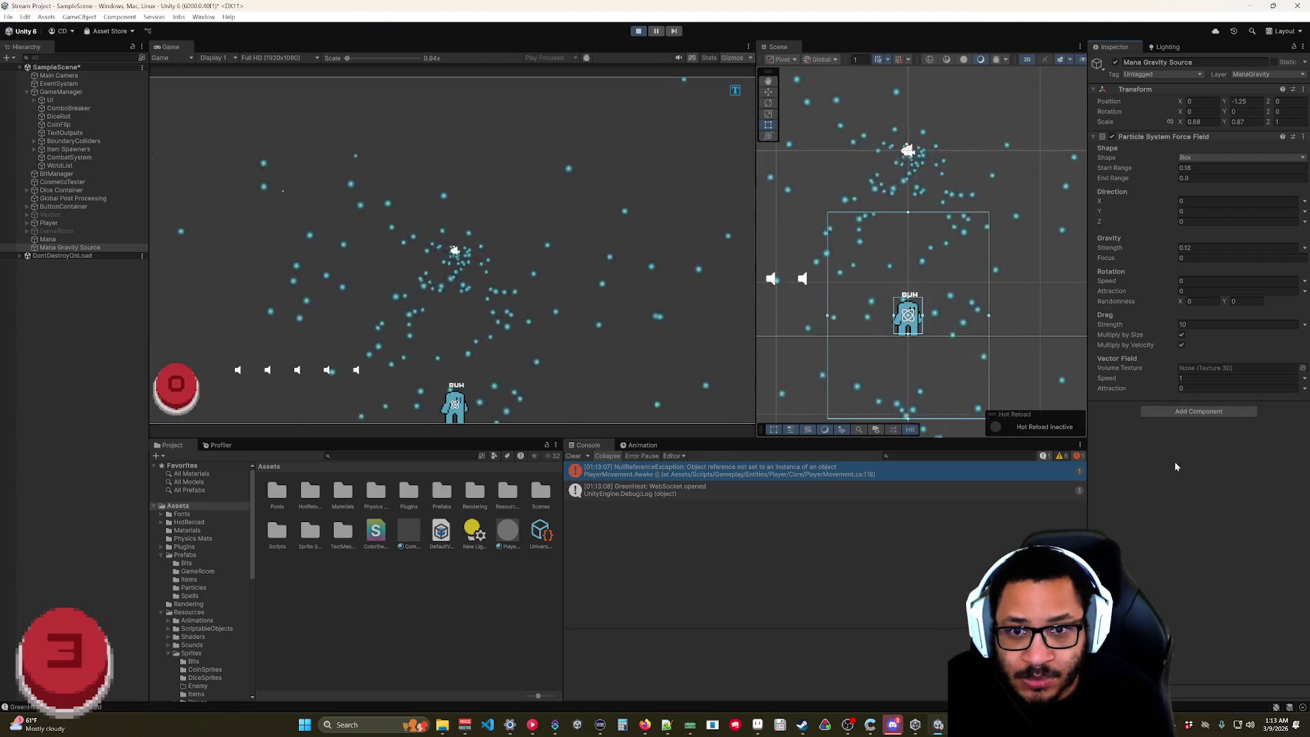
click(1135, 329)
text(50)
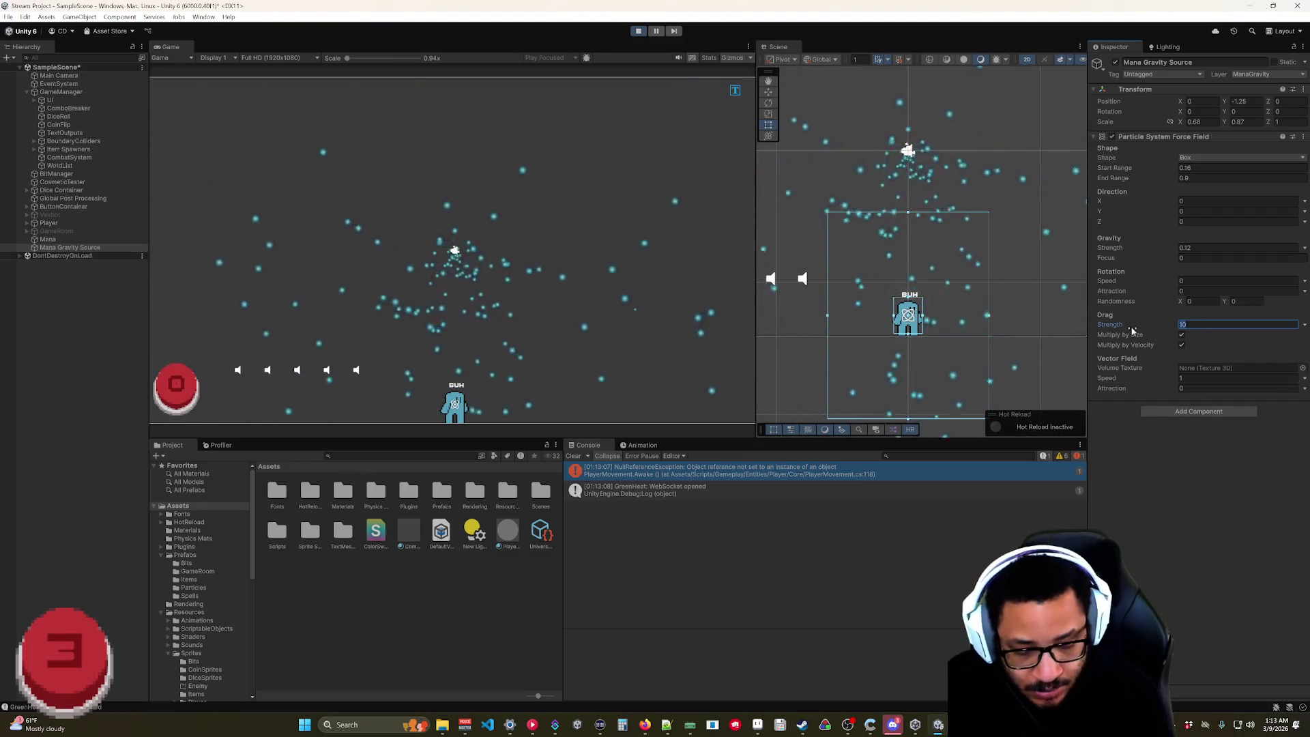
click(1184, 509)
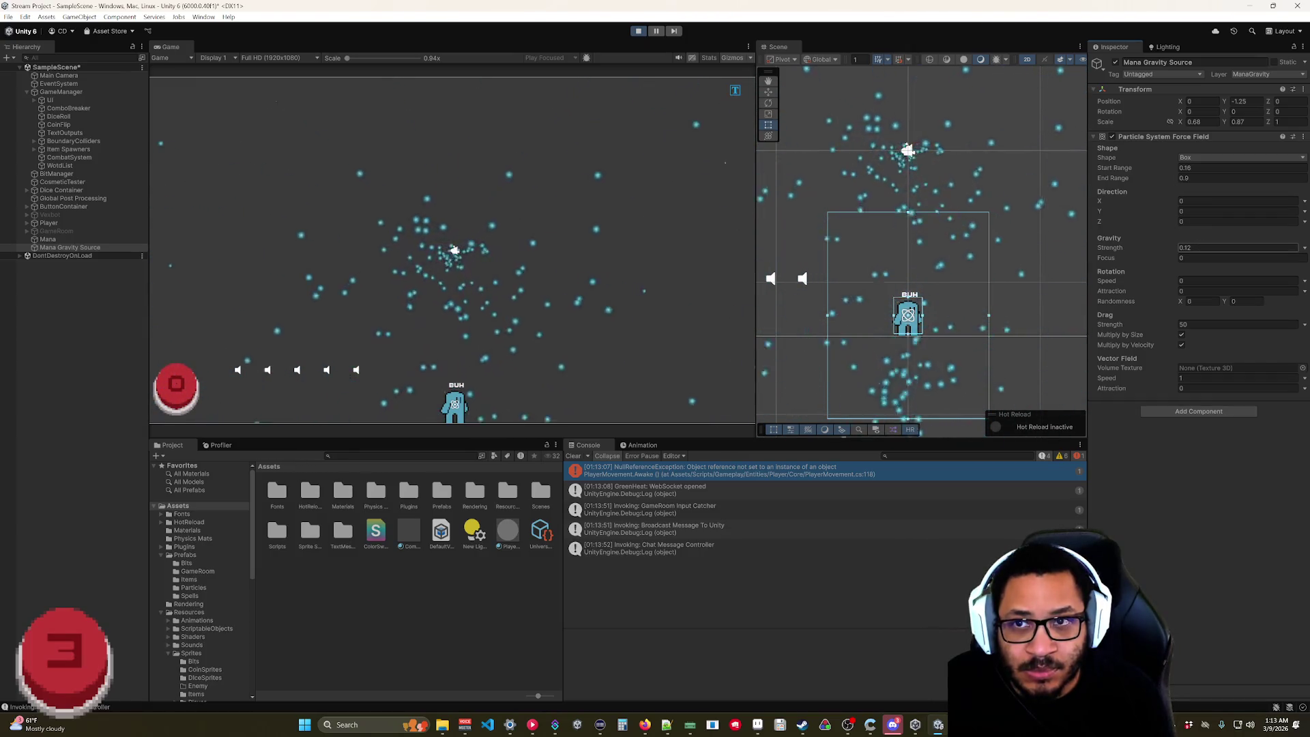
key(ctrl+p)
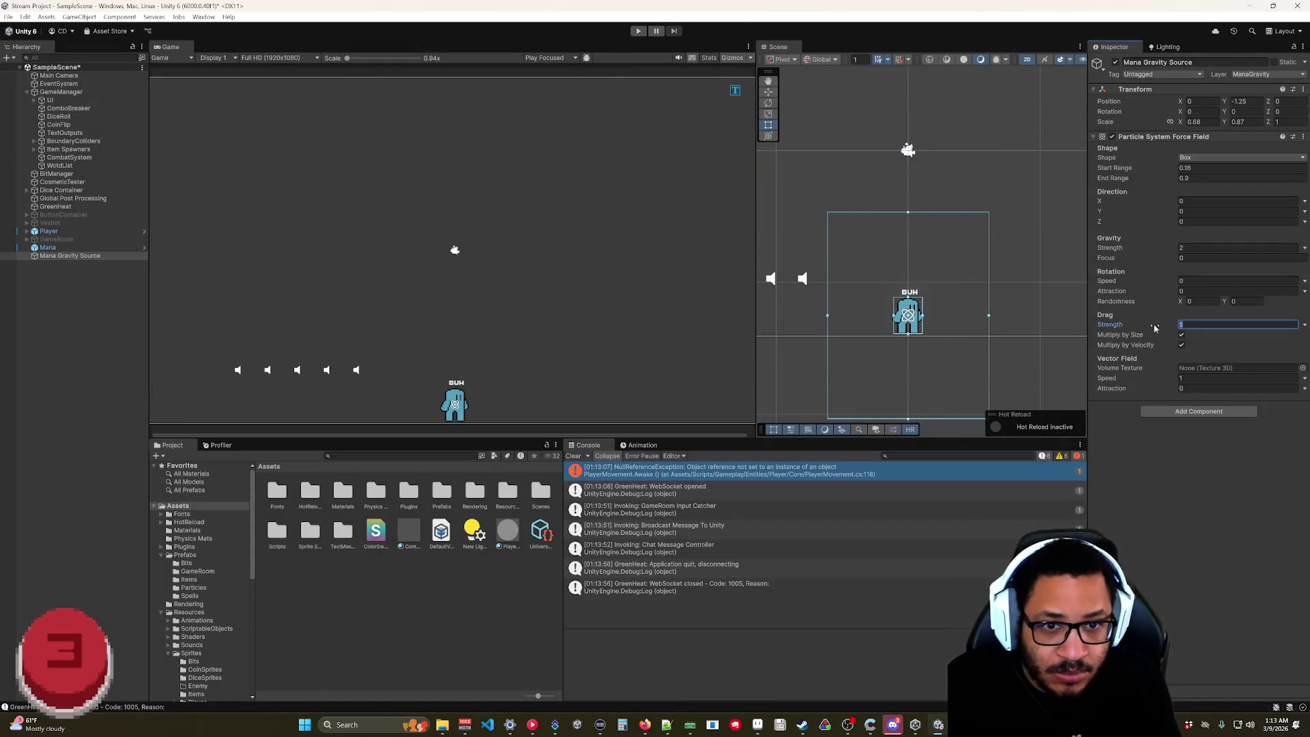
- Set the force field's Gravity Strength to 0.25 and Drag Strength to 15
key(Return)
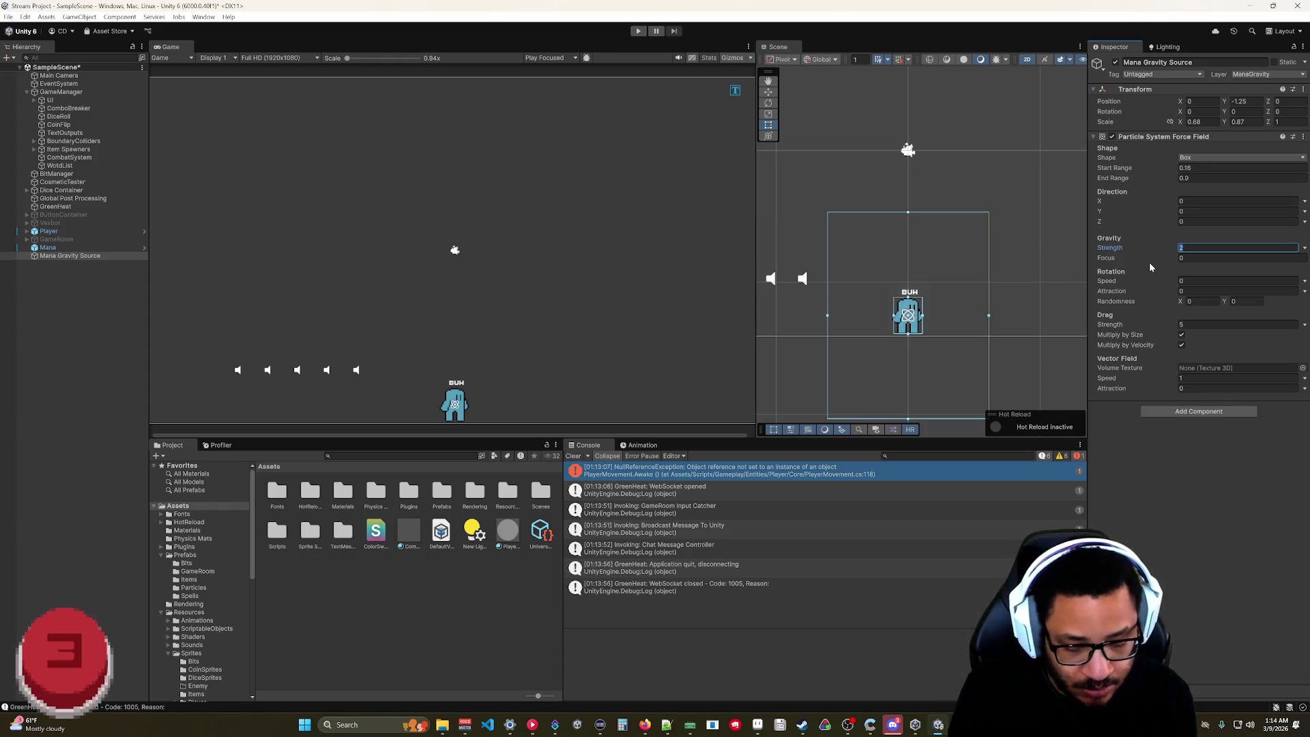
text(.25)
key(Return)
text(15)
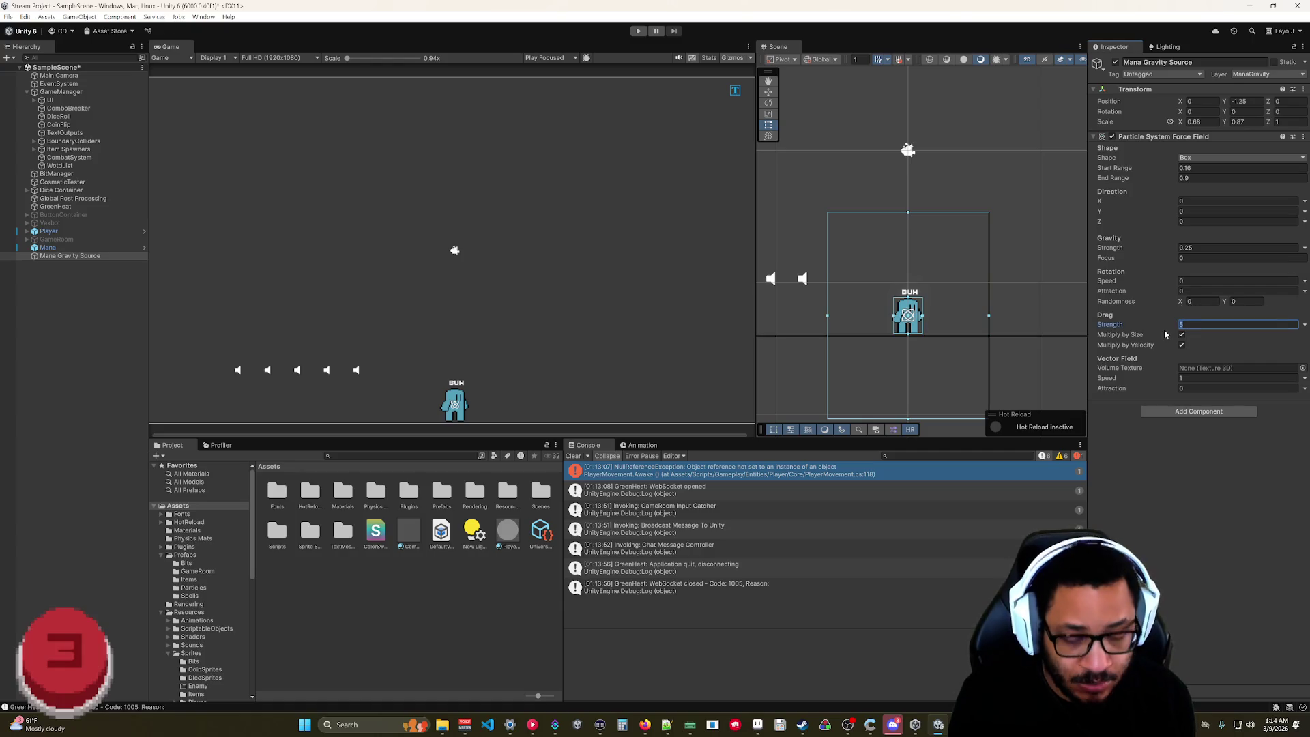
key(Return)
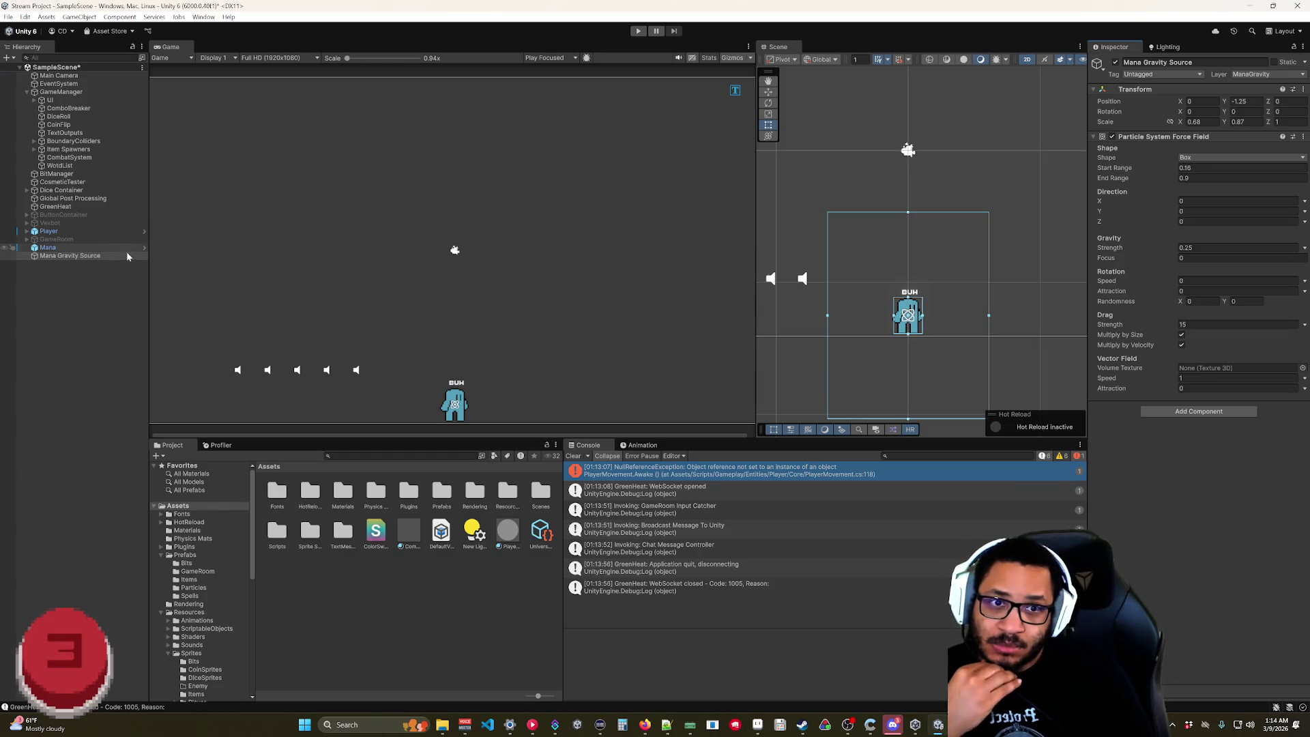
- Extend the force field's End Range to 4.04 and run the game
scroll(904, 276, down, 2)
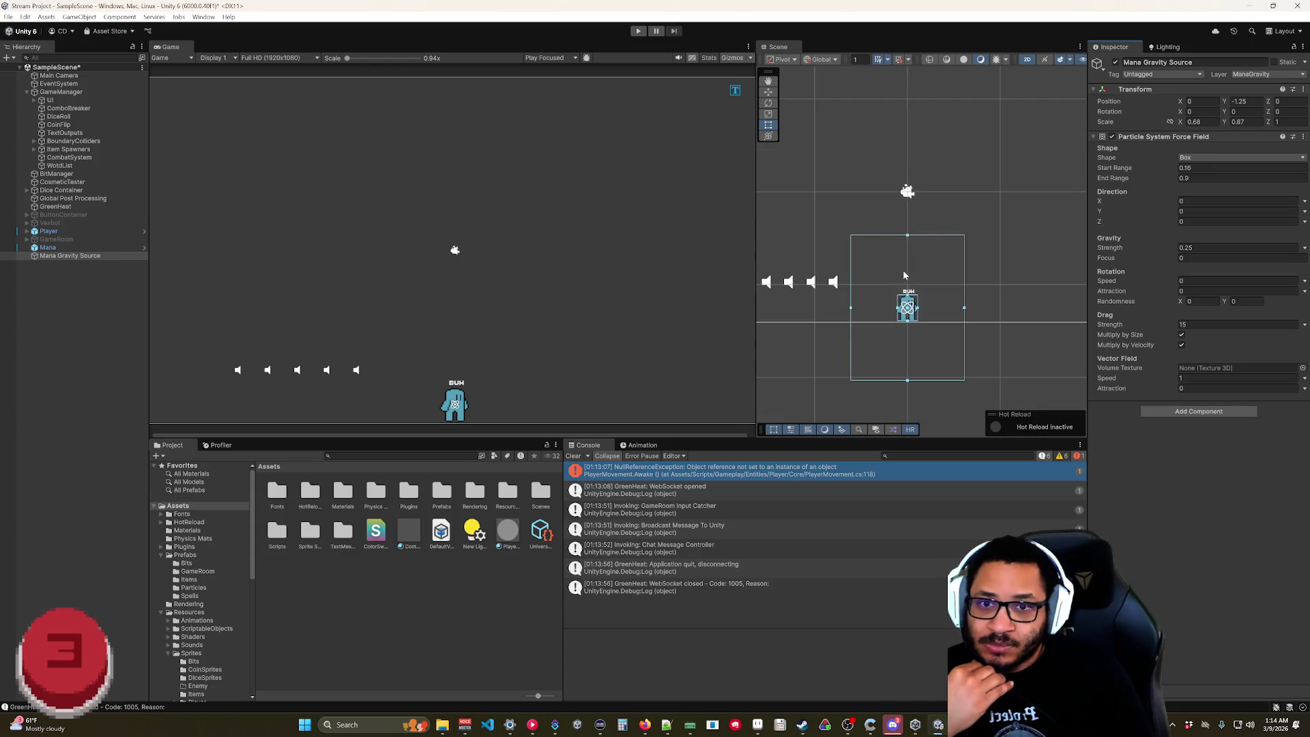
scroll(913, 217, down, 4)
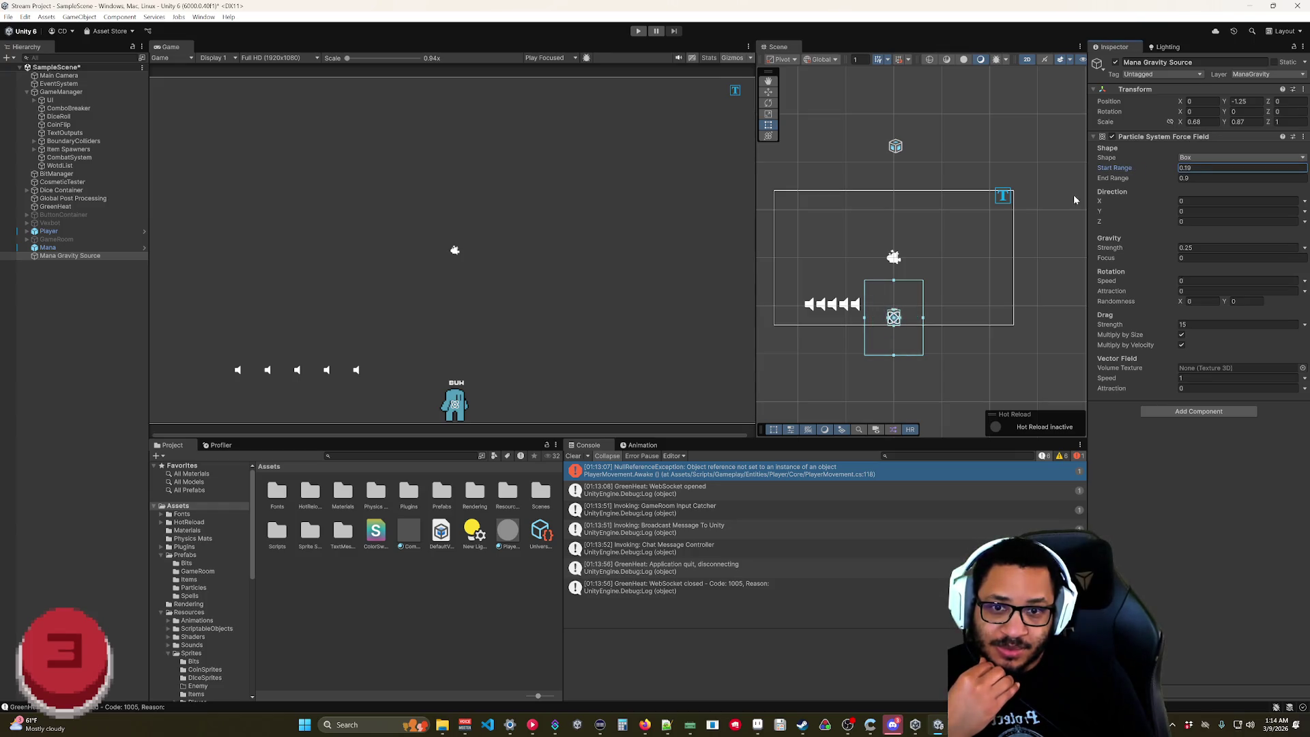
scroll(900, 341, up, 3)
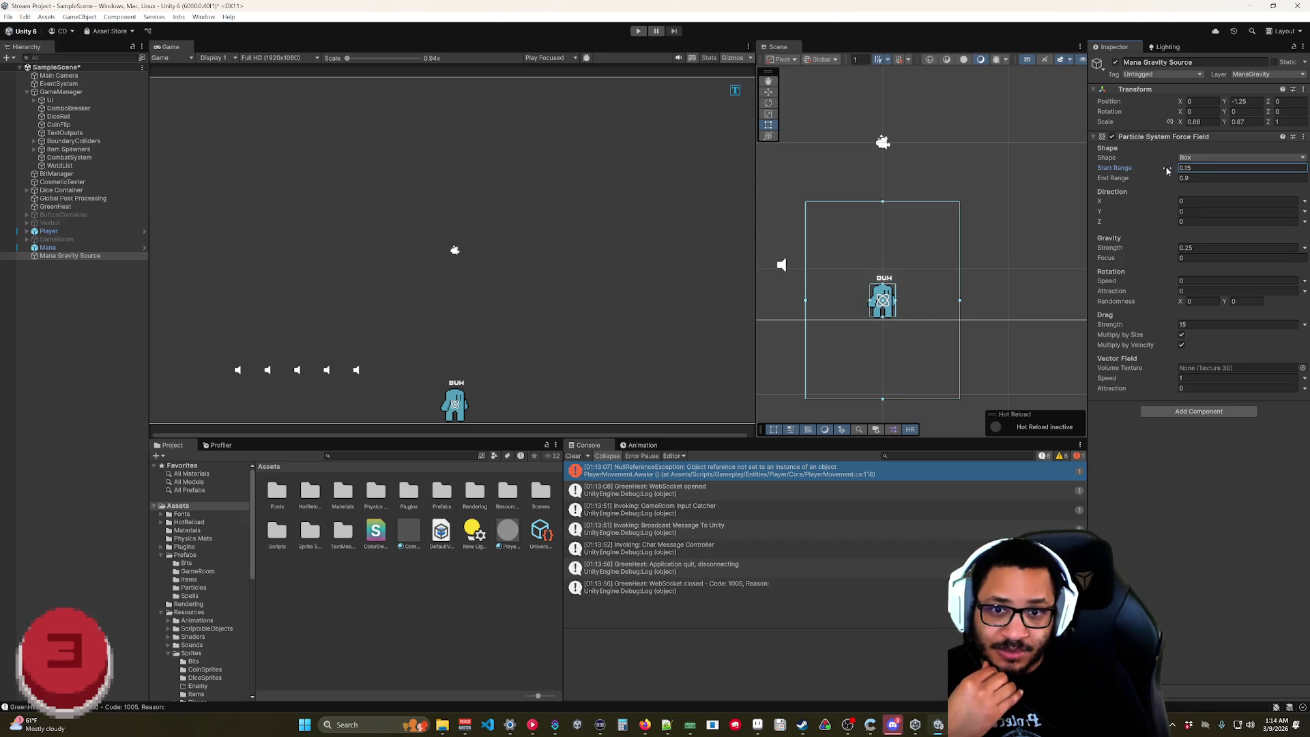
scroll(939, 219, down, 3)
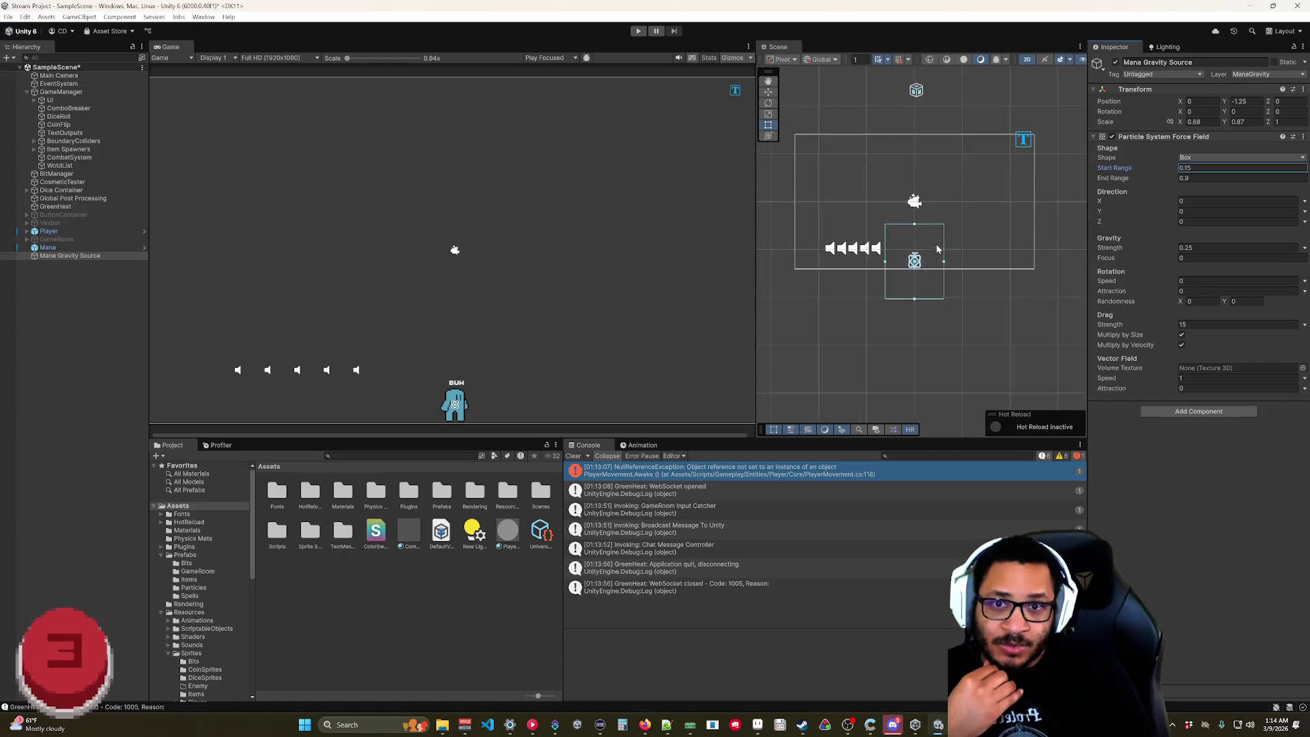
mouse_move(1144, 180)
mouse_down()
mouse_move(1205, 182)
mouse_move(1192, 182)
mouse_up()
click(632, 34)
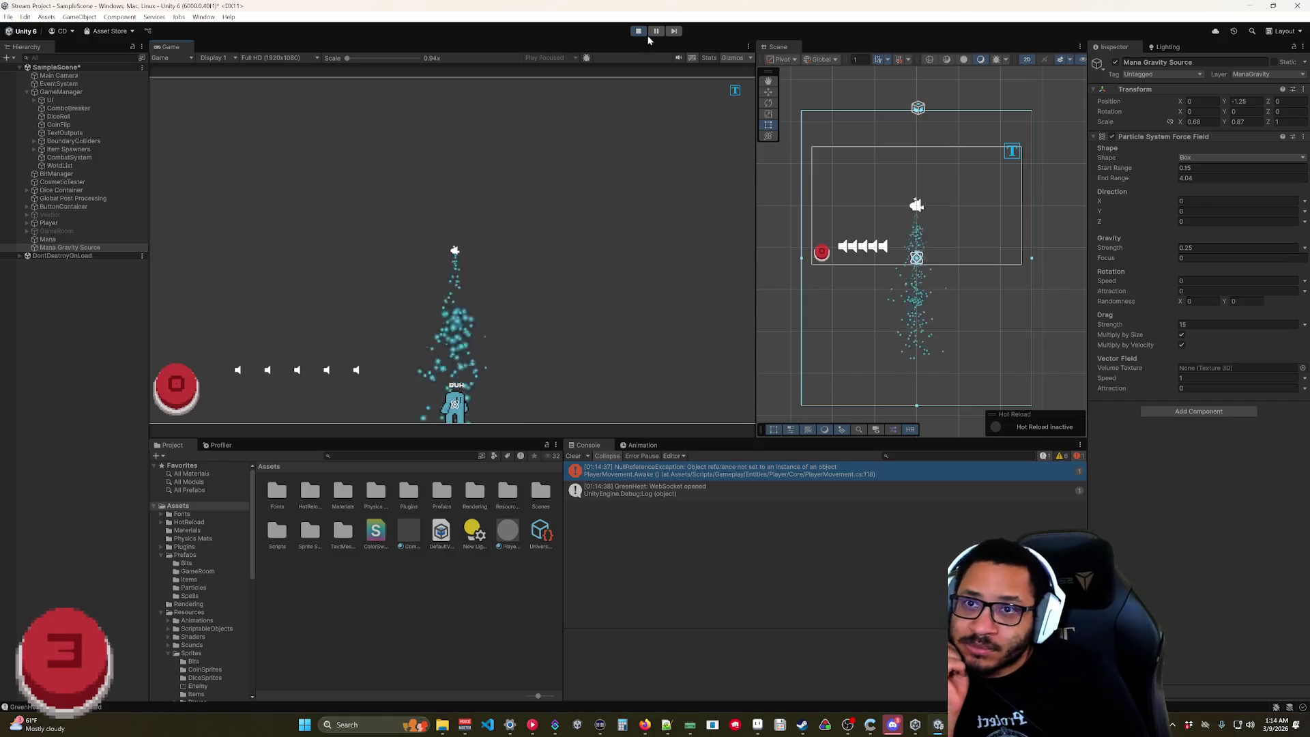
- Stop the game and set Mana's Force over Lifetime X and Y to range from -1 to 1
click(642, 32)
click(48, 247)
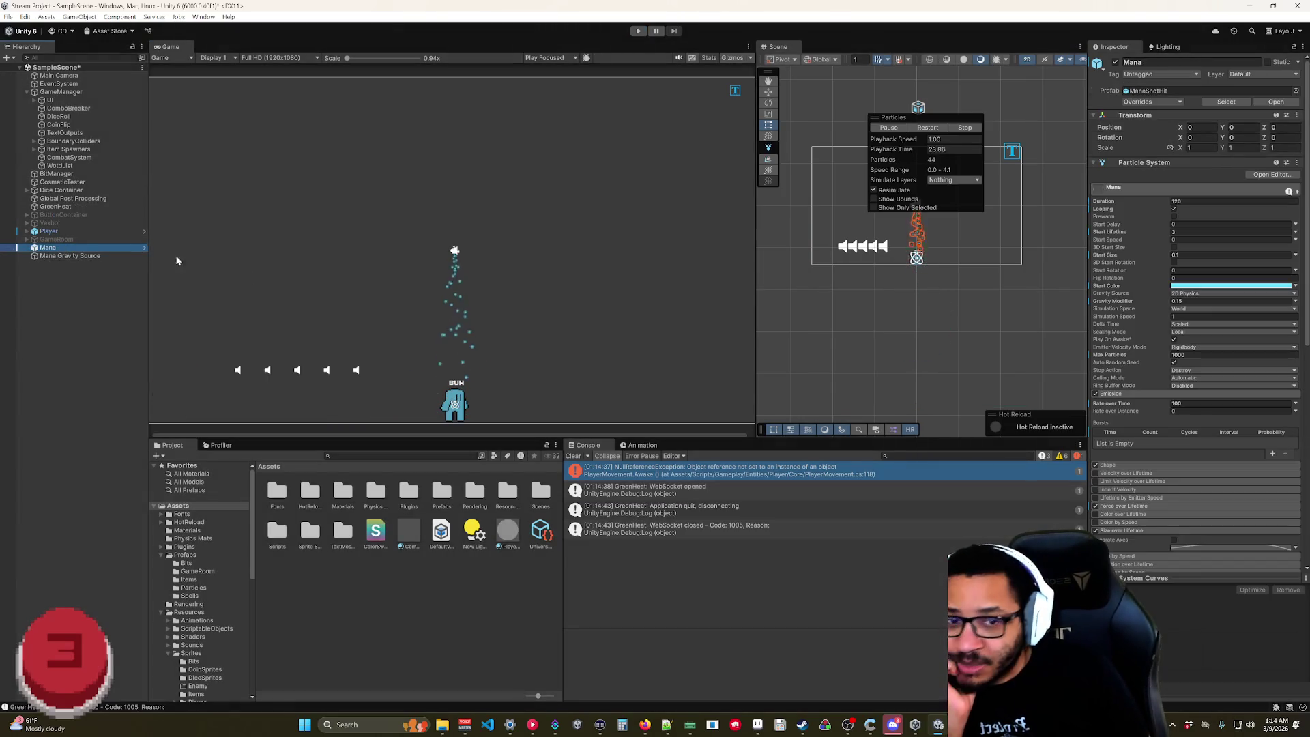
click(1139, 506)
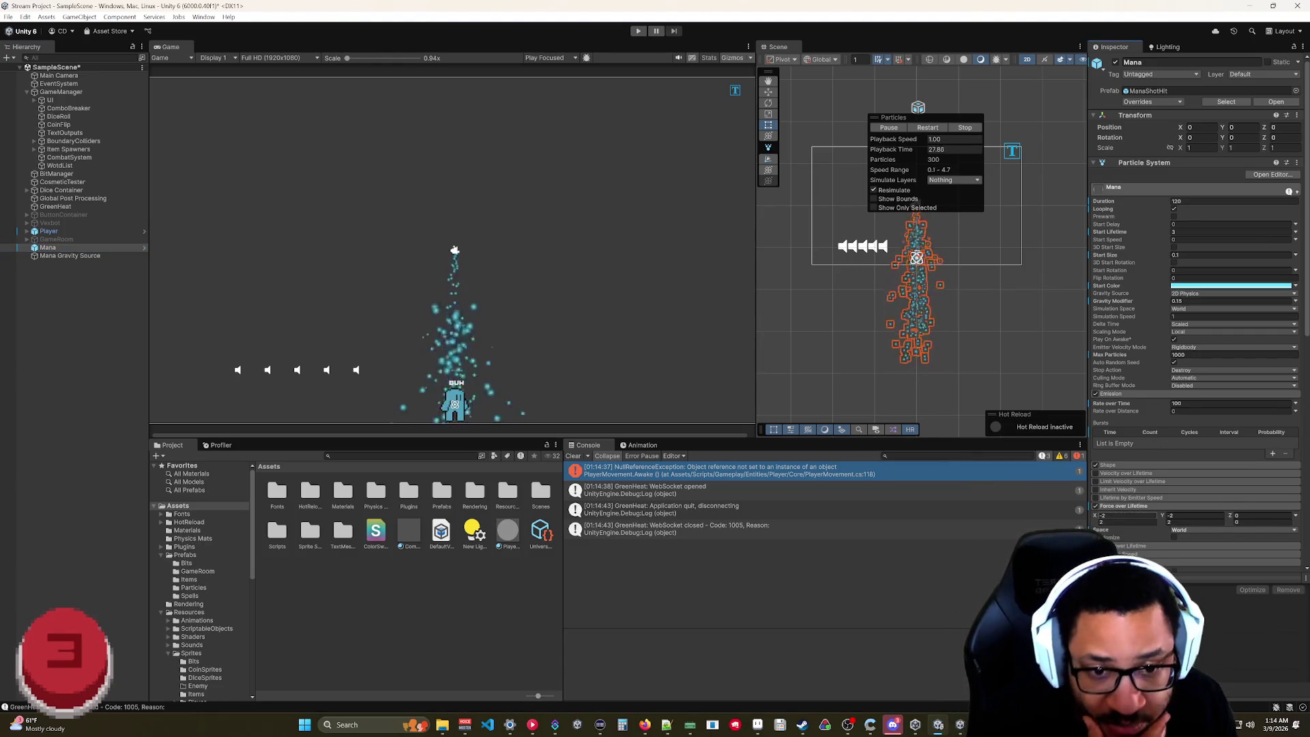
click(1122, 515)
text(-1)
key(Tab)
text(1)
key(Tab)
text(-1)
key(Tab)
text(1)
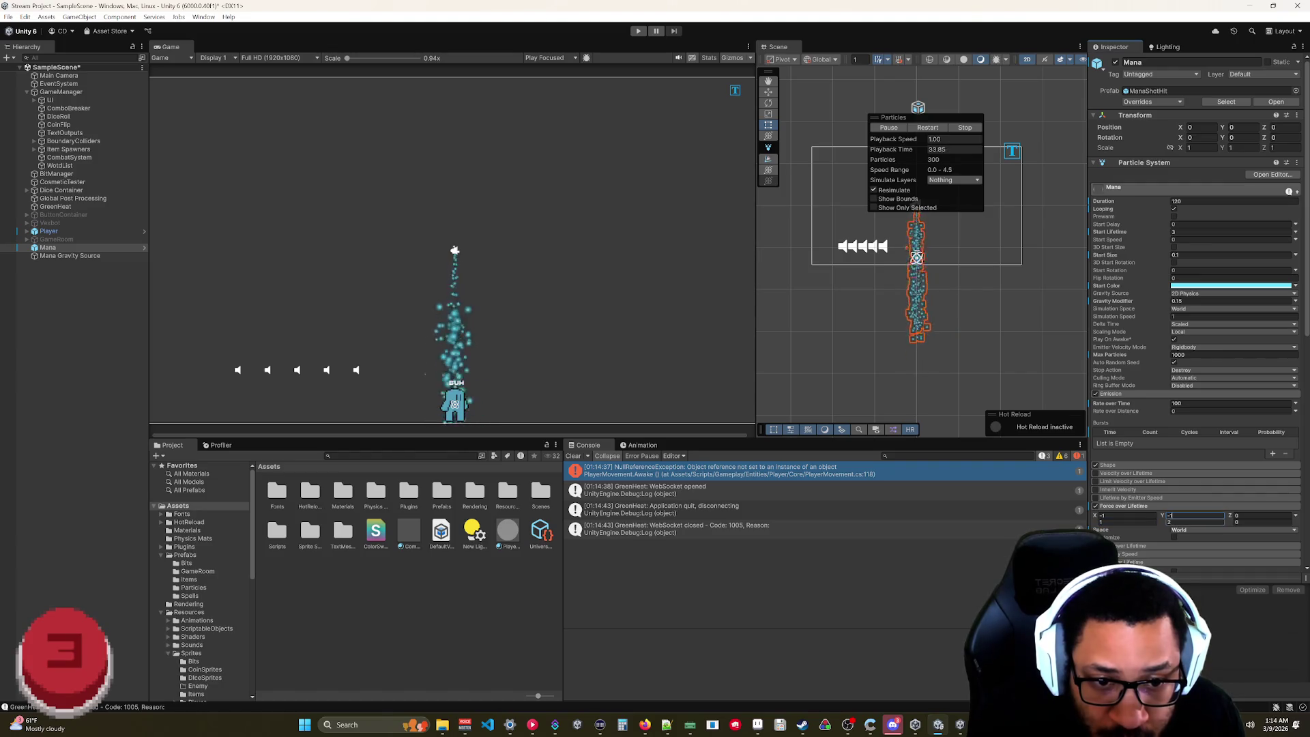
click(1130, 527)
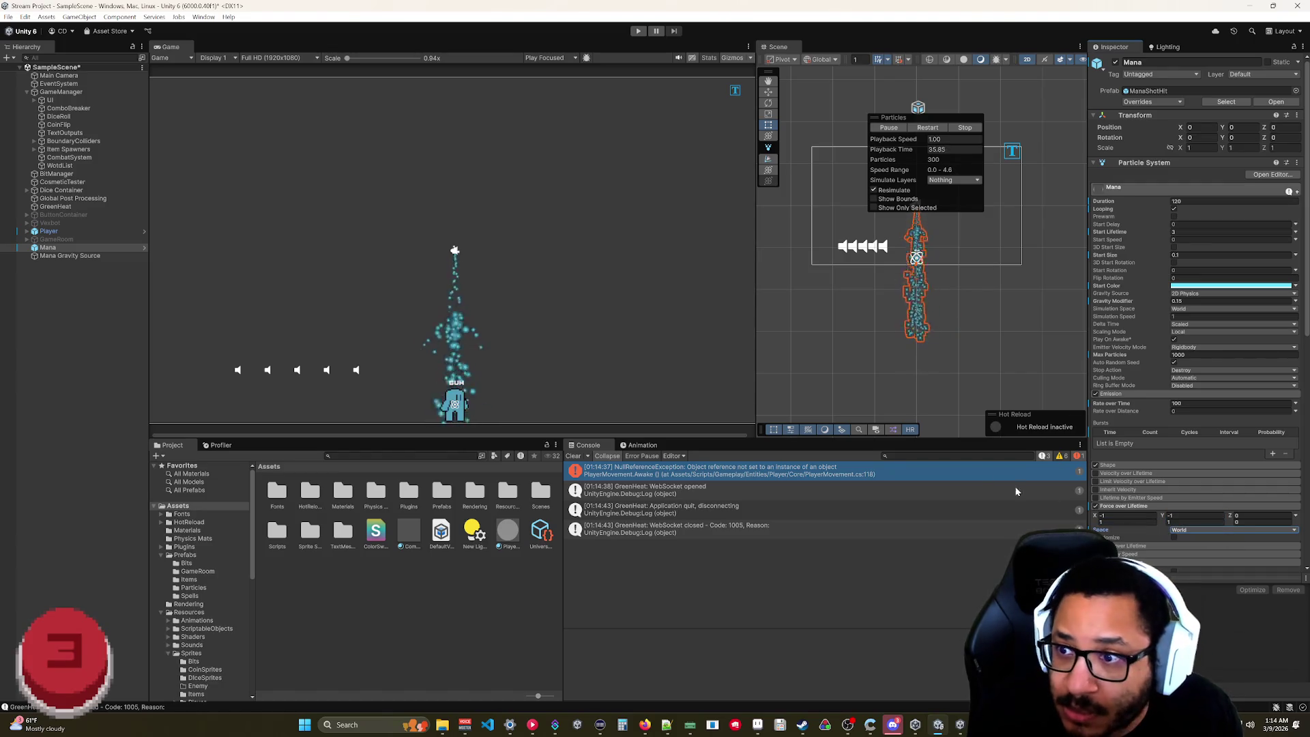
- Try a 0.21 emitter radius, undo it, and raise the radius thickness to about 0.94
click(1113, 464)
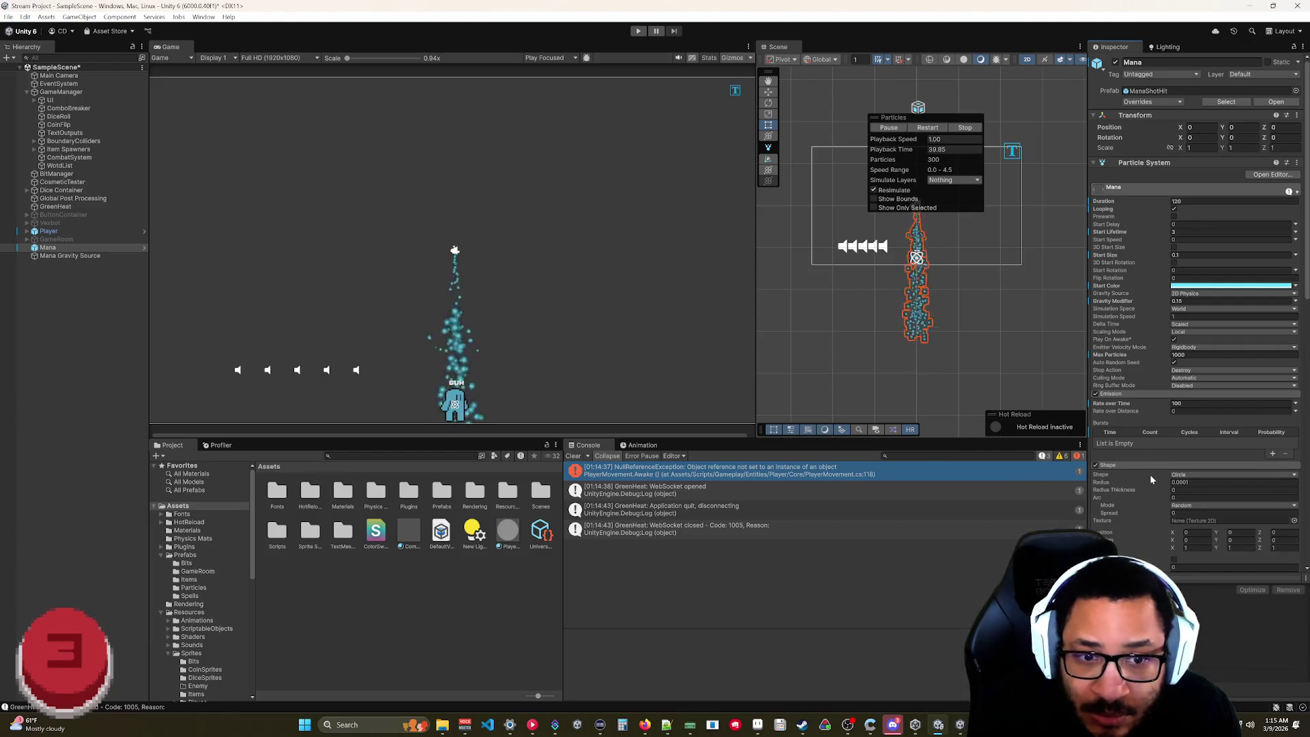
click(1125, 484)
drag(1126, 484, 1134, 485)
scroll(924, 277, up, 3)
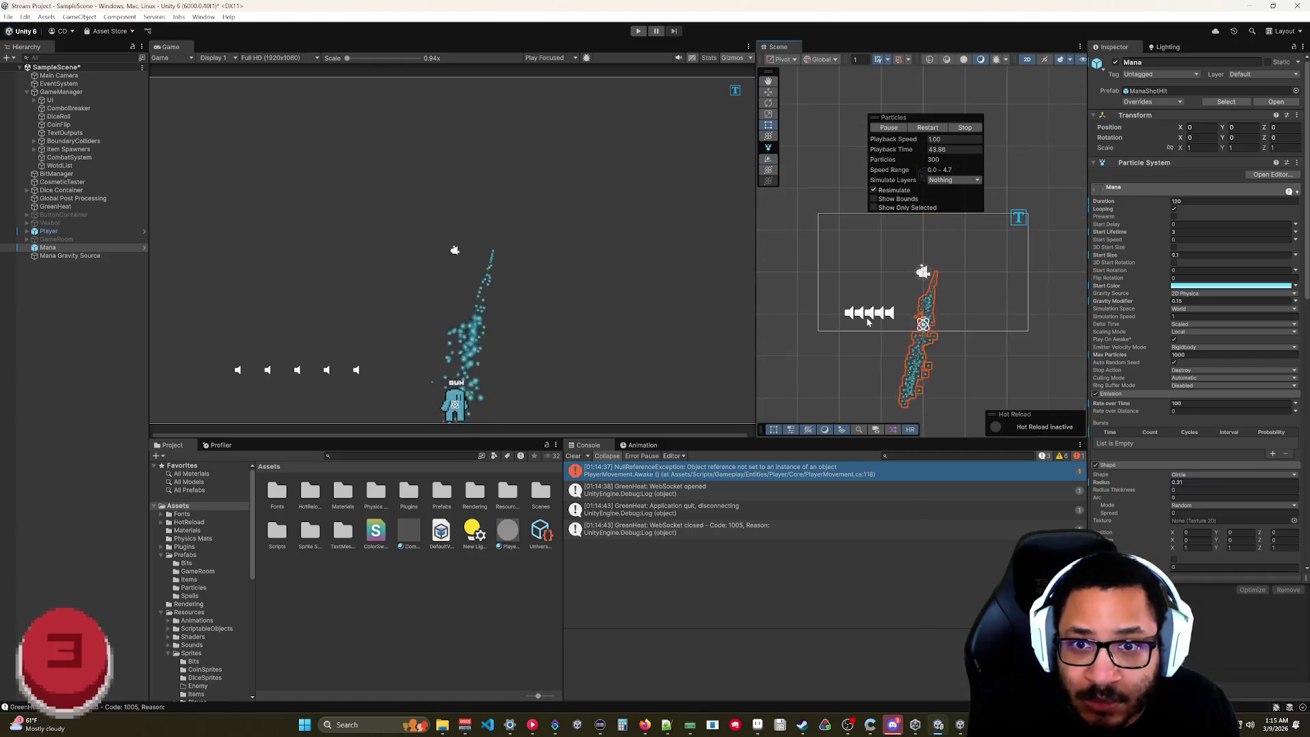
scroll(936, 276, up, 3)
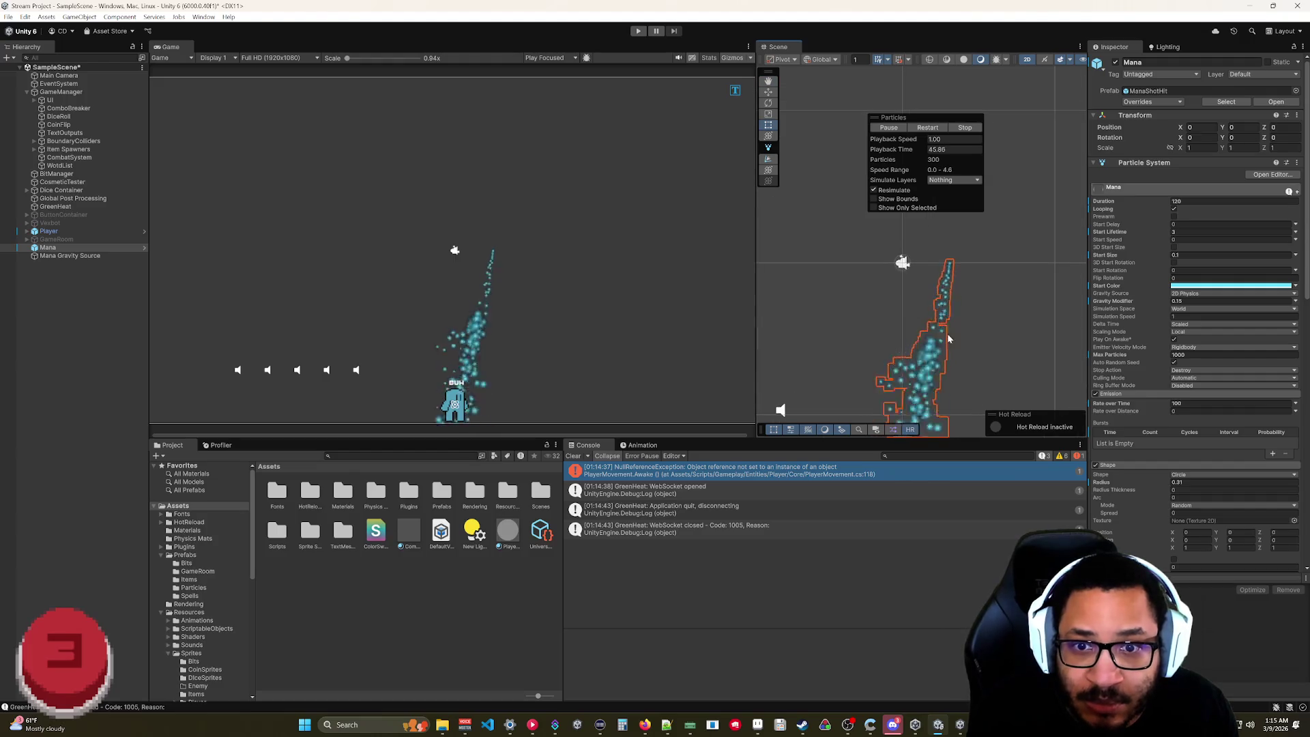
key(ctrl+z)
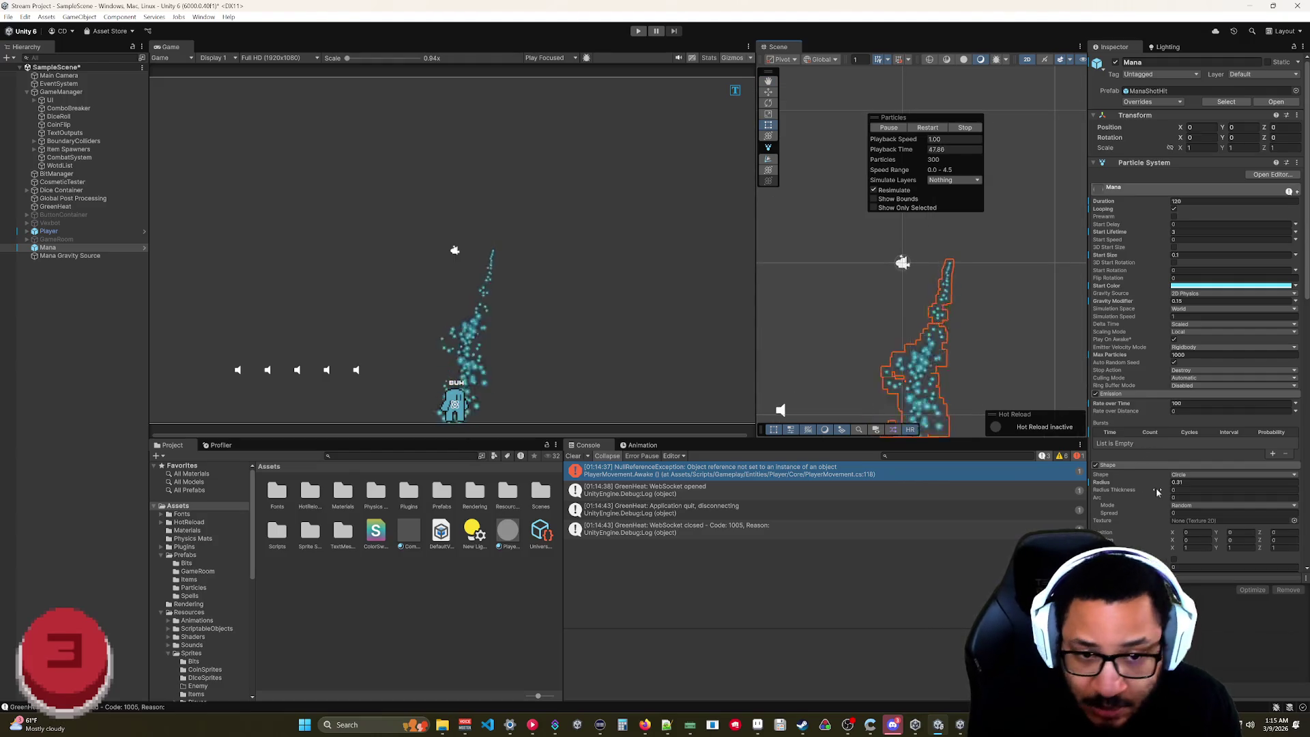
drag(1146, 493, 1166, 491)
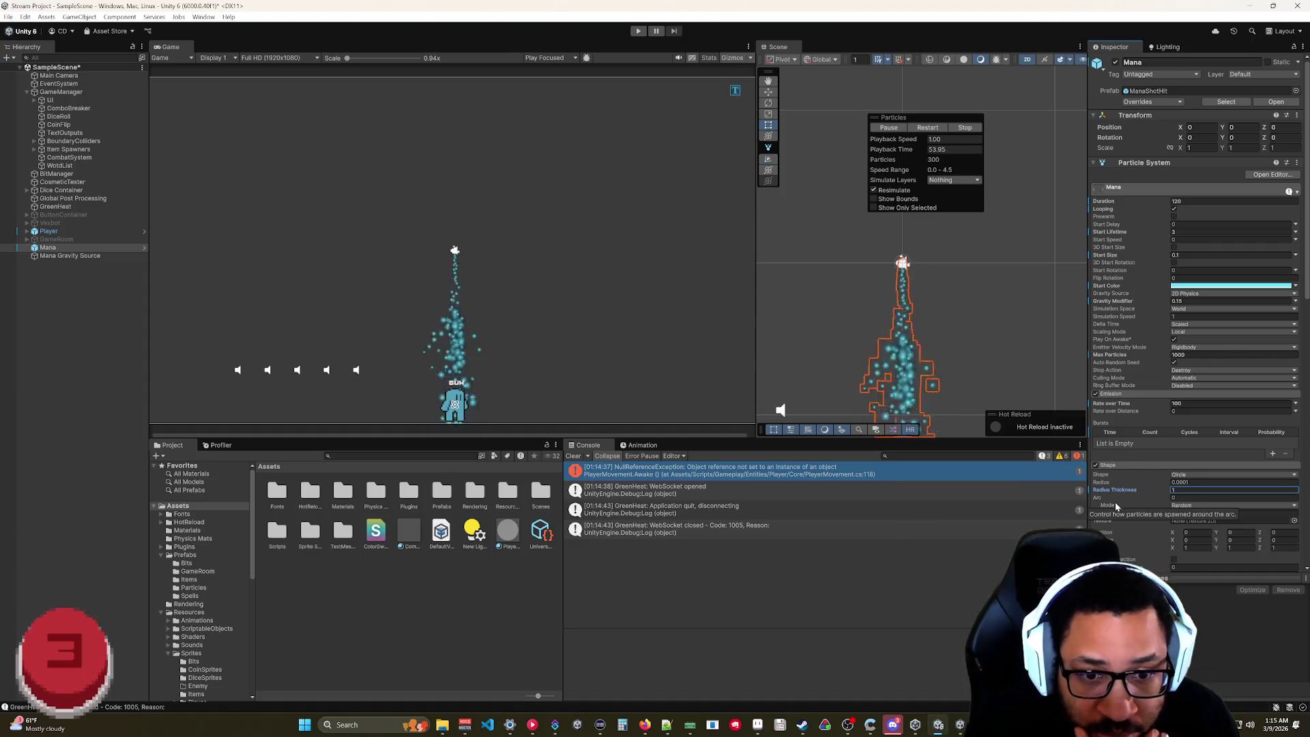
scroll(1121, 527, down, 3)
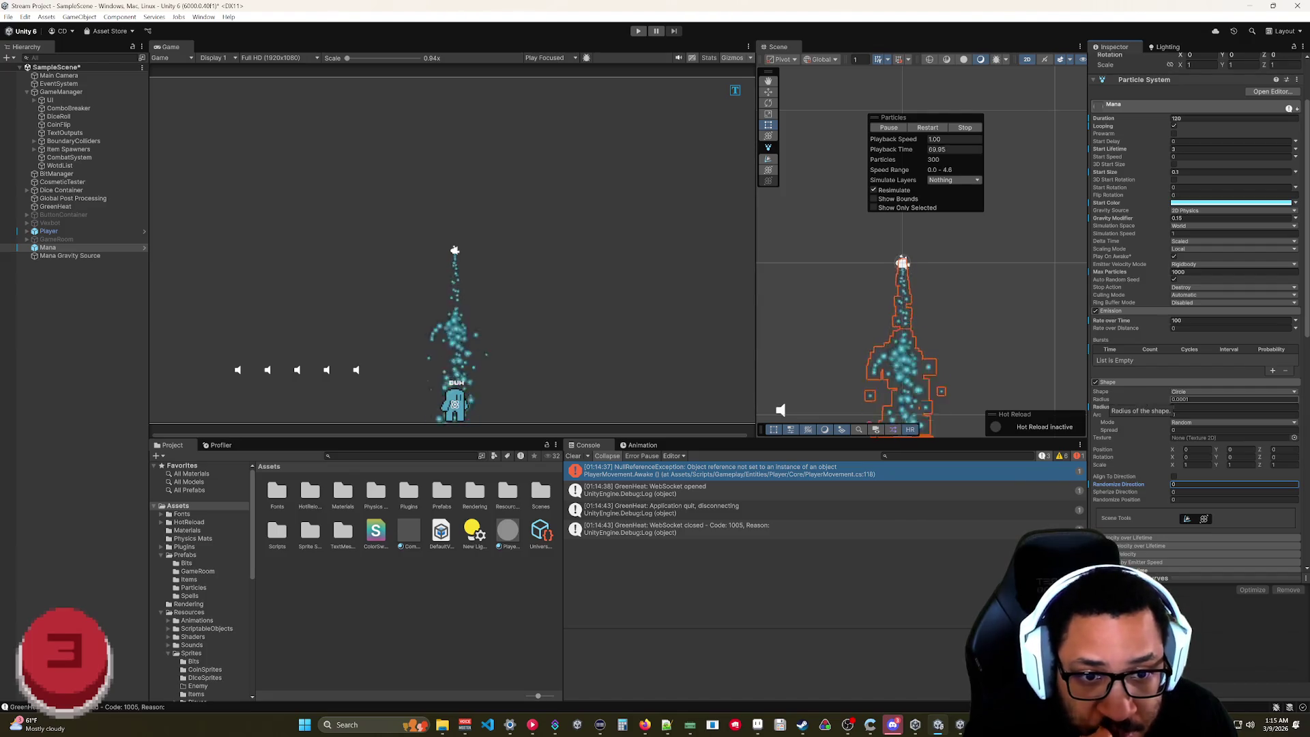
- Enlarge the emitter radius, enable scene shape editing, and reduce radius thickness to 0.18
drag(1142, 403, 1105, 396)
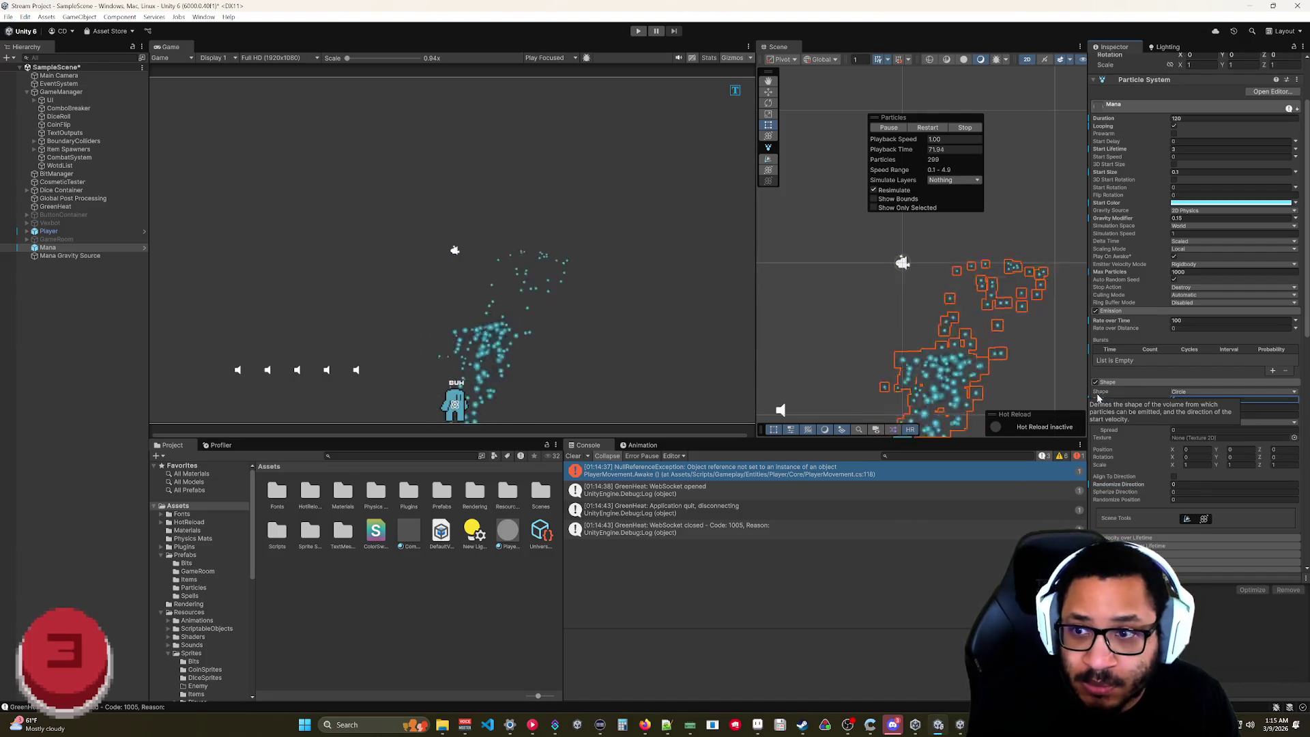
scroll(913, 326, down, 4)
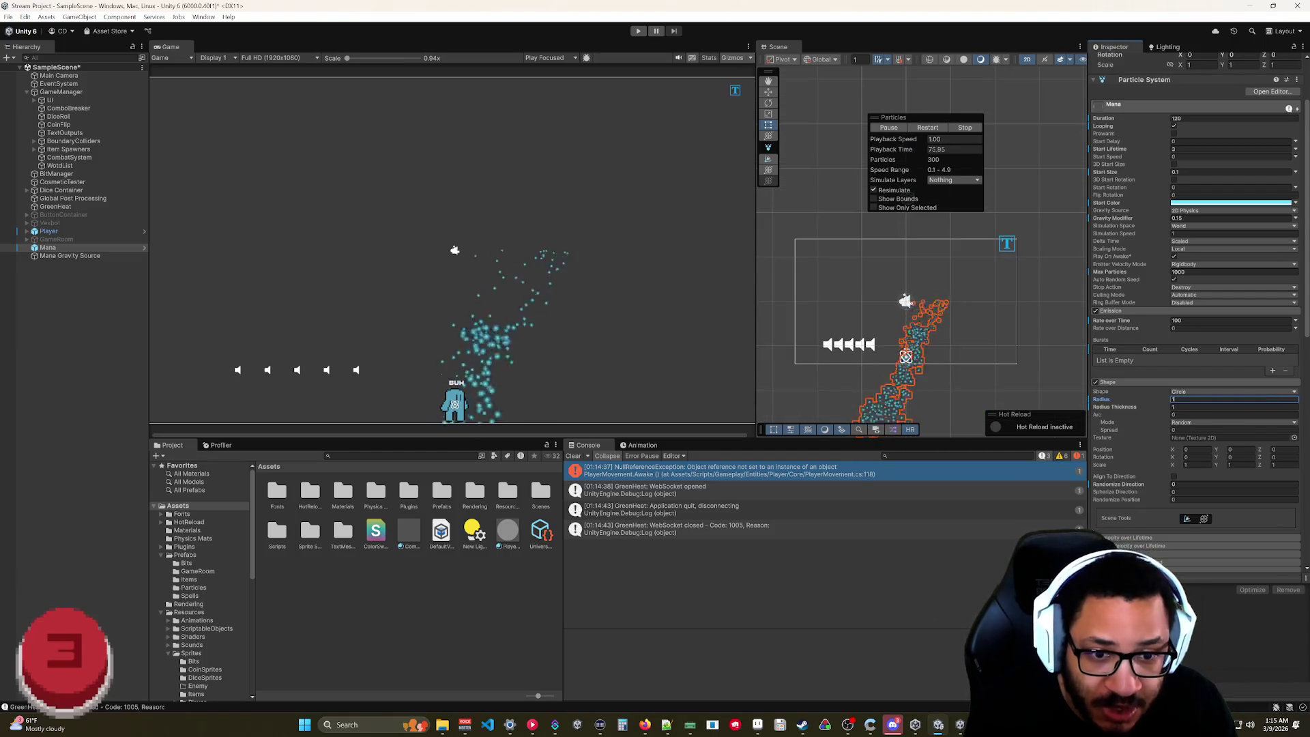
click(1186, 519)
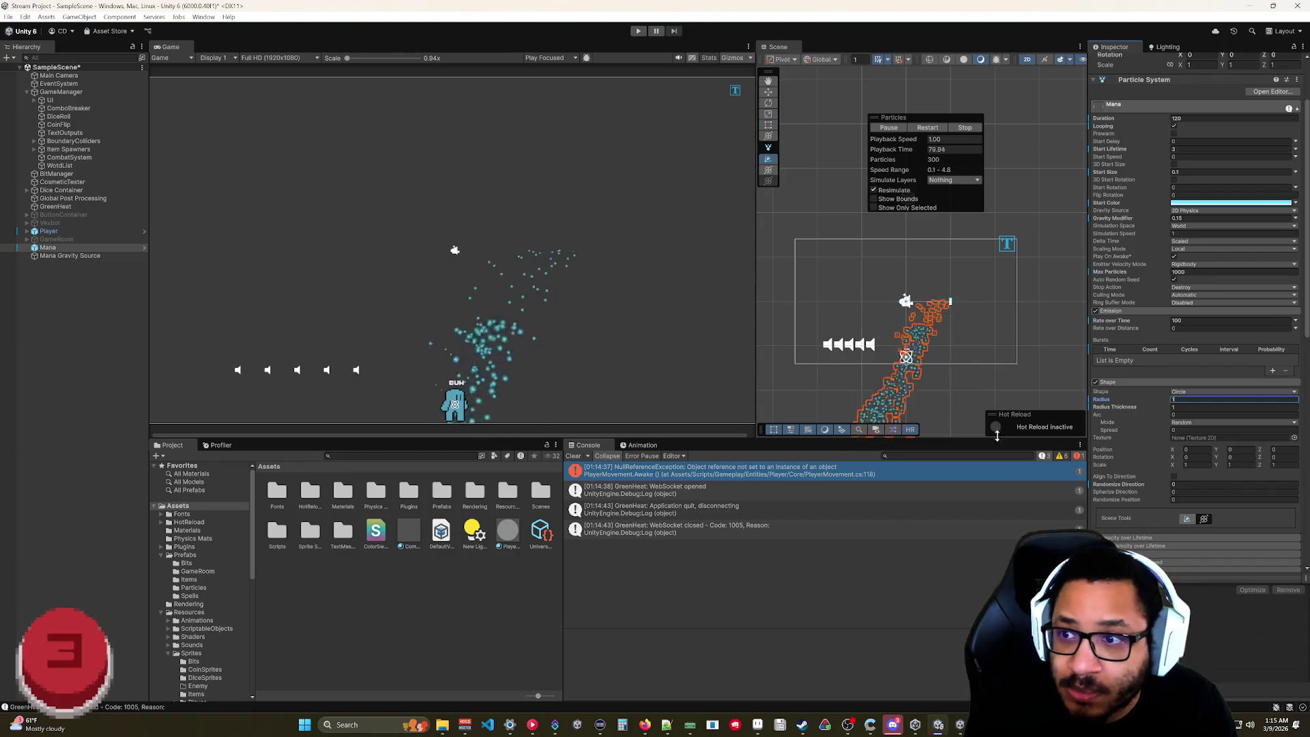
scroll(962, 310, up, 3)
drag(964, 312, 1001, 305)
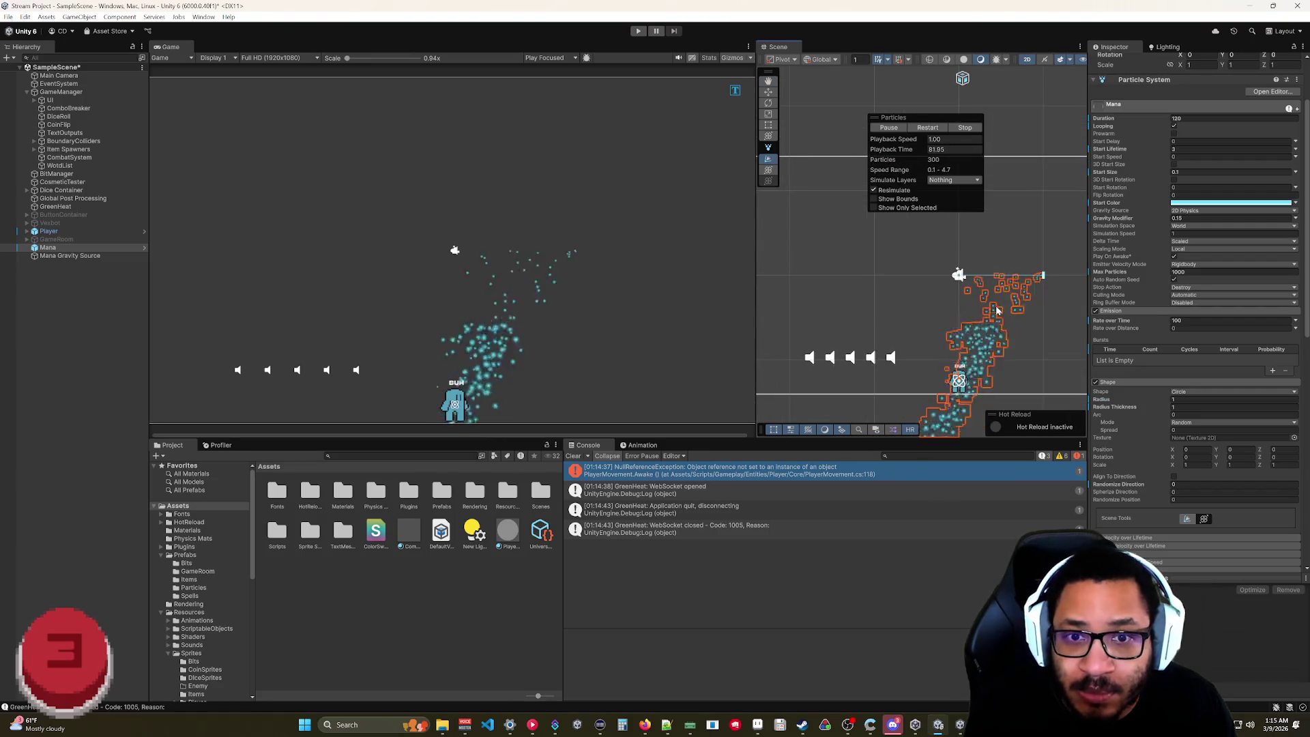
mouse_move(1136, 407)
mouse_down()
mouse_move(1117, 409)
mouse_move(1186, 400)
mouse_move(1115, 402)
mouse_move(1127, 403)
mouse_up()
- Switch the emitter to Sphere, resize its radius to about 0.86, and keep Mode on Random
click(1182, 392)
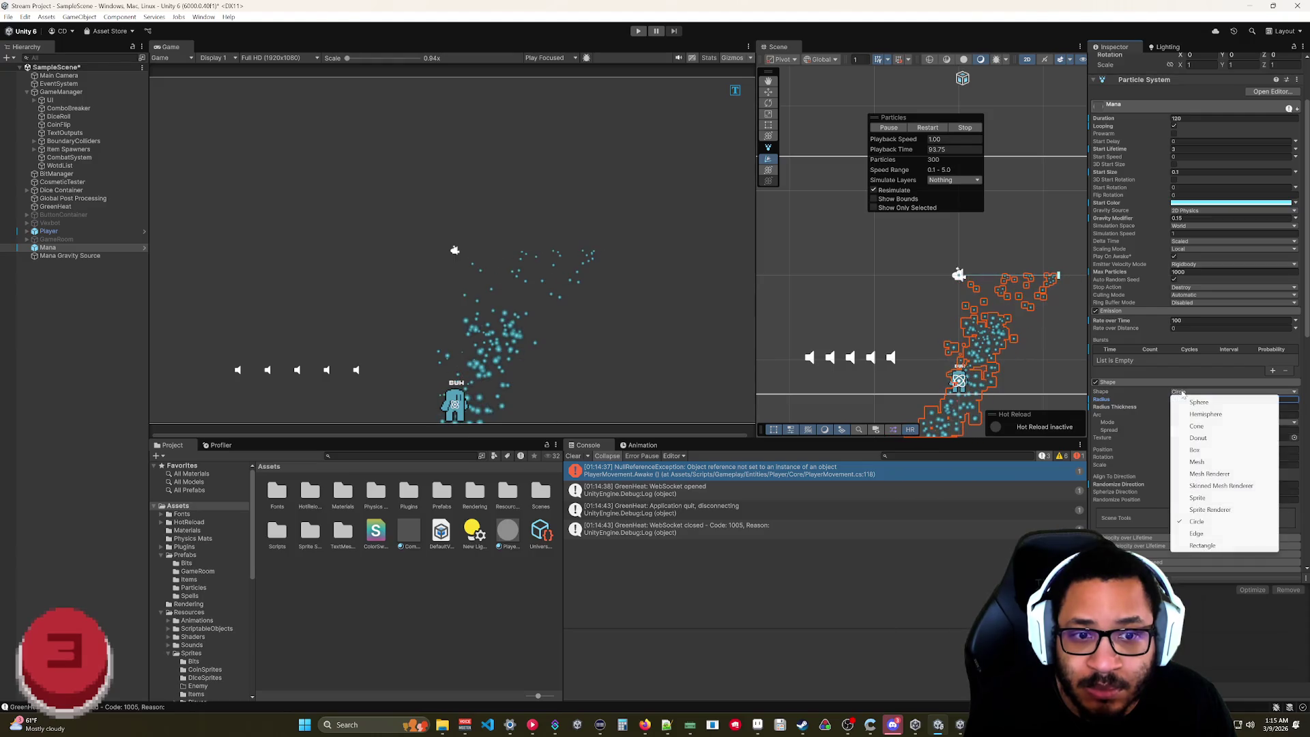
click(1191, 402)
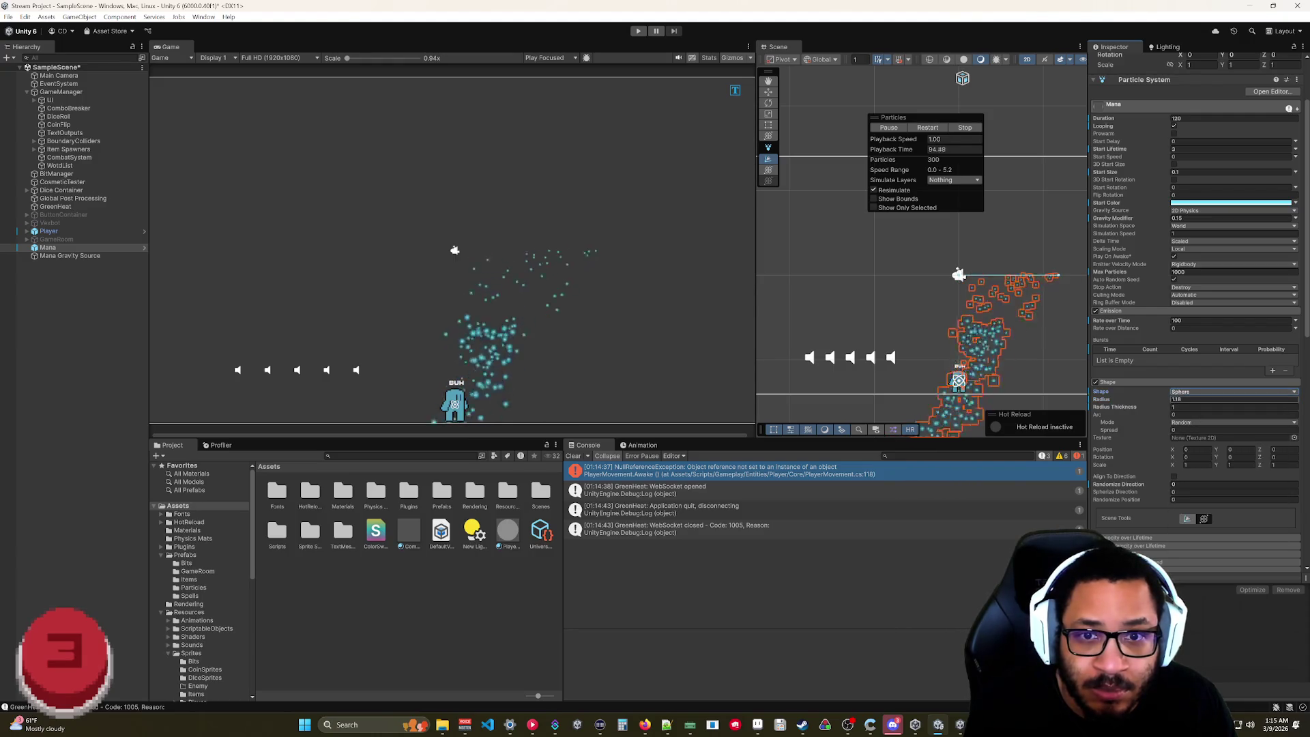
drag(1153, 403, 1142, 403)
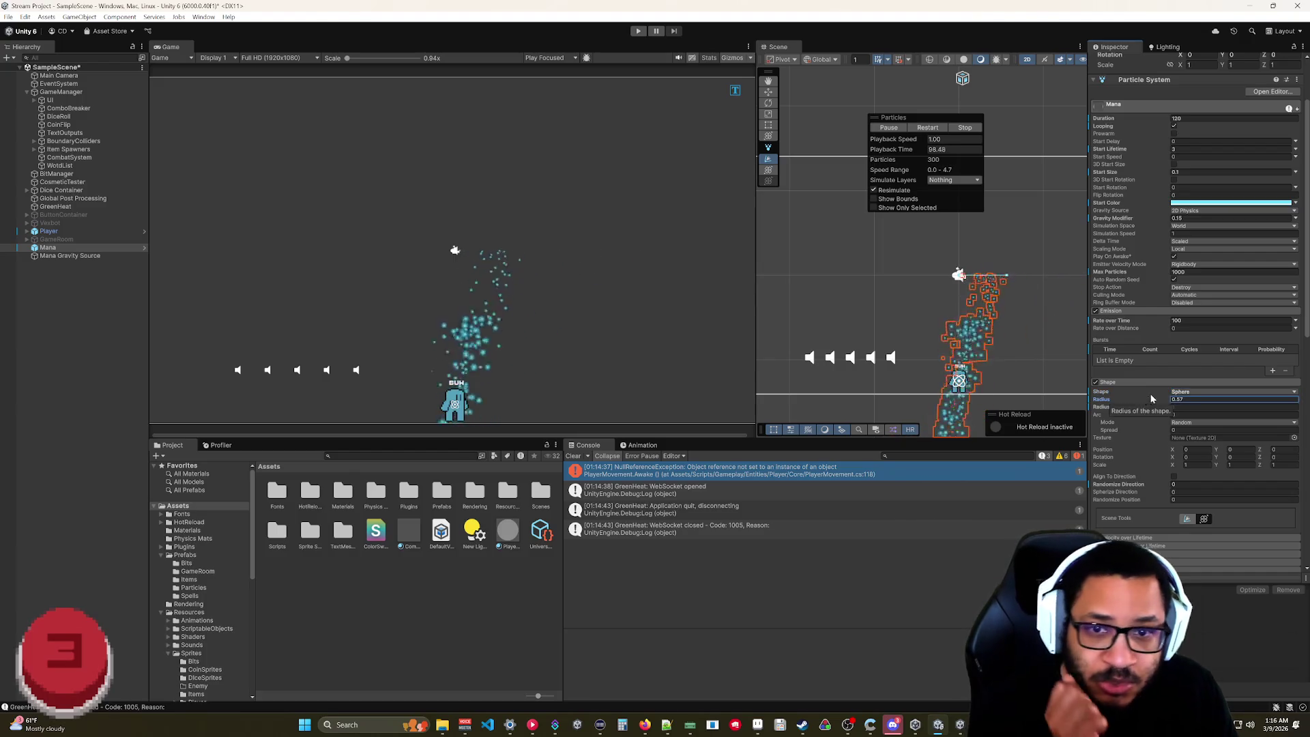
mouse_move(1008, 275)
mouse_down()
mouse_move(1024, 266)
mouse_move(1045, 289)
mouse_up()
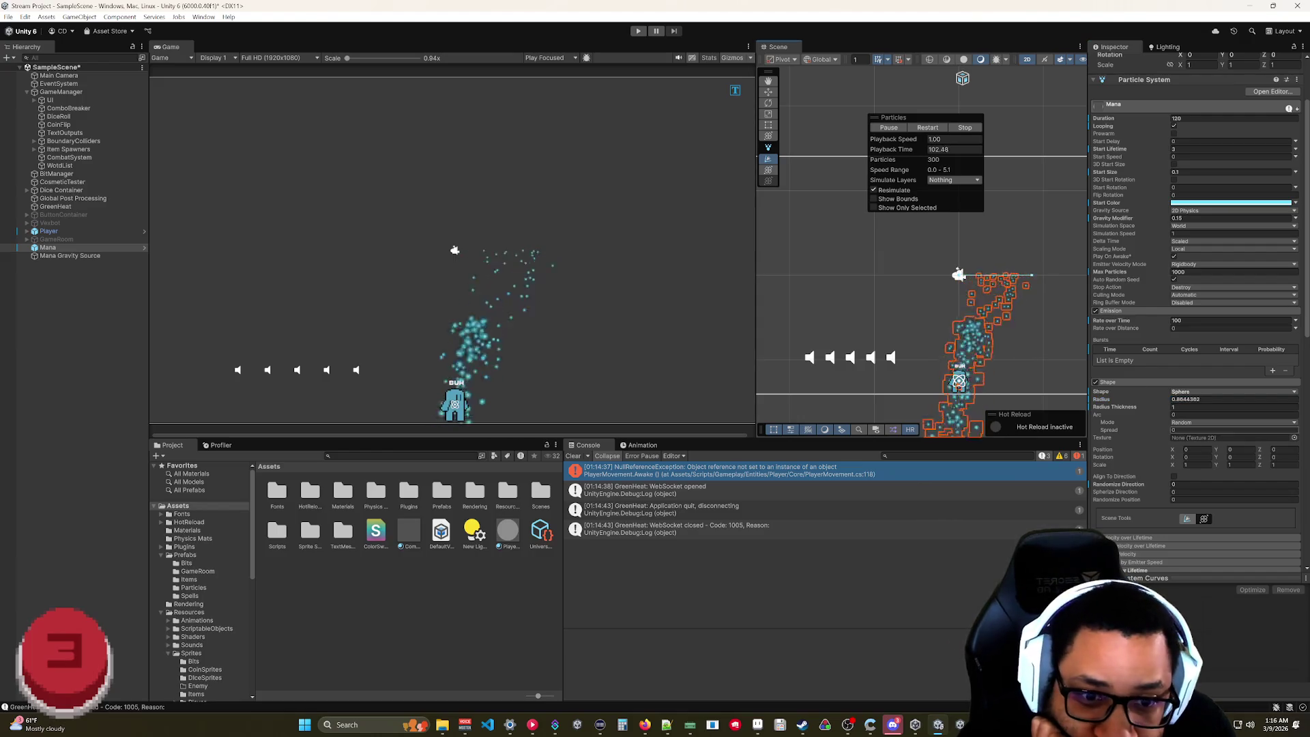
click(1228, 422)
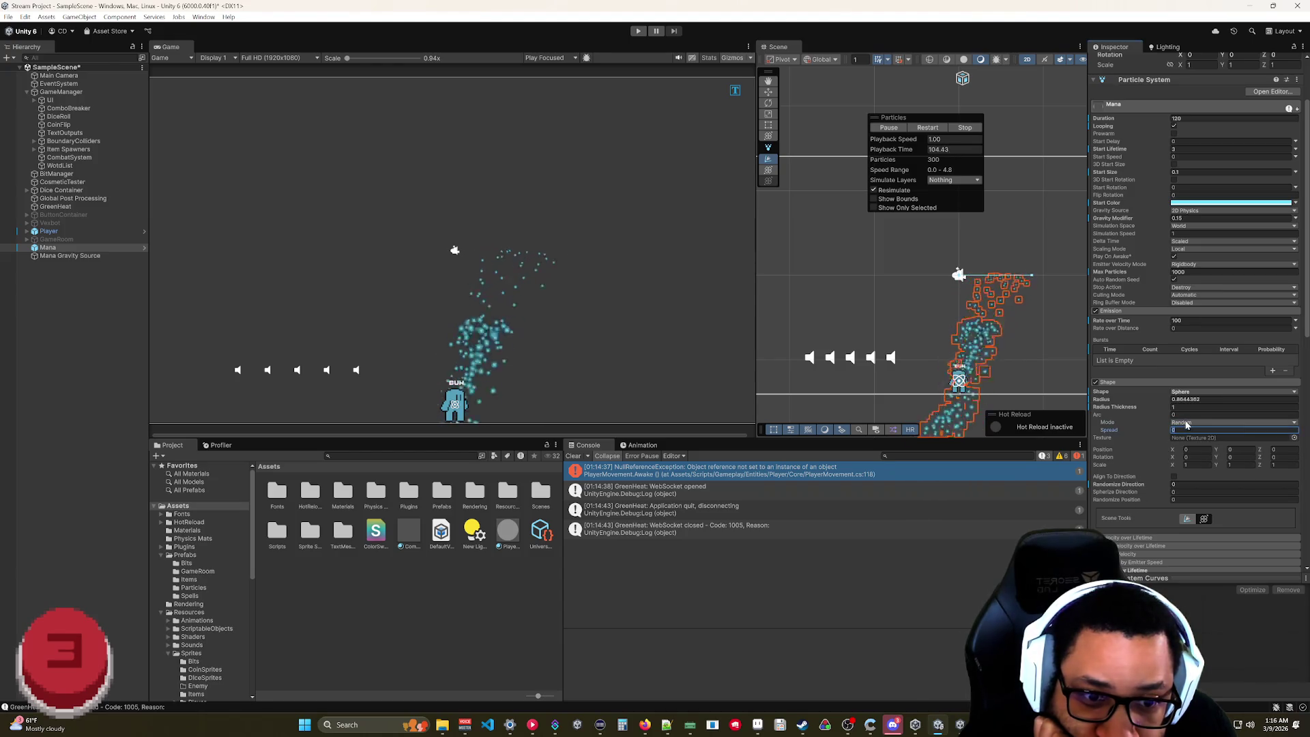
click(1205, 469)
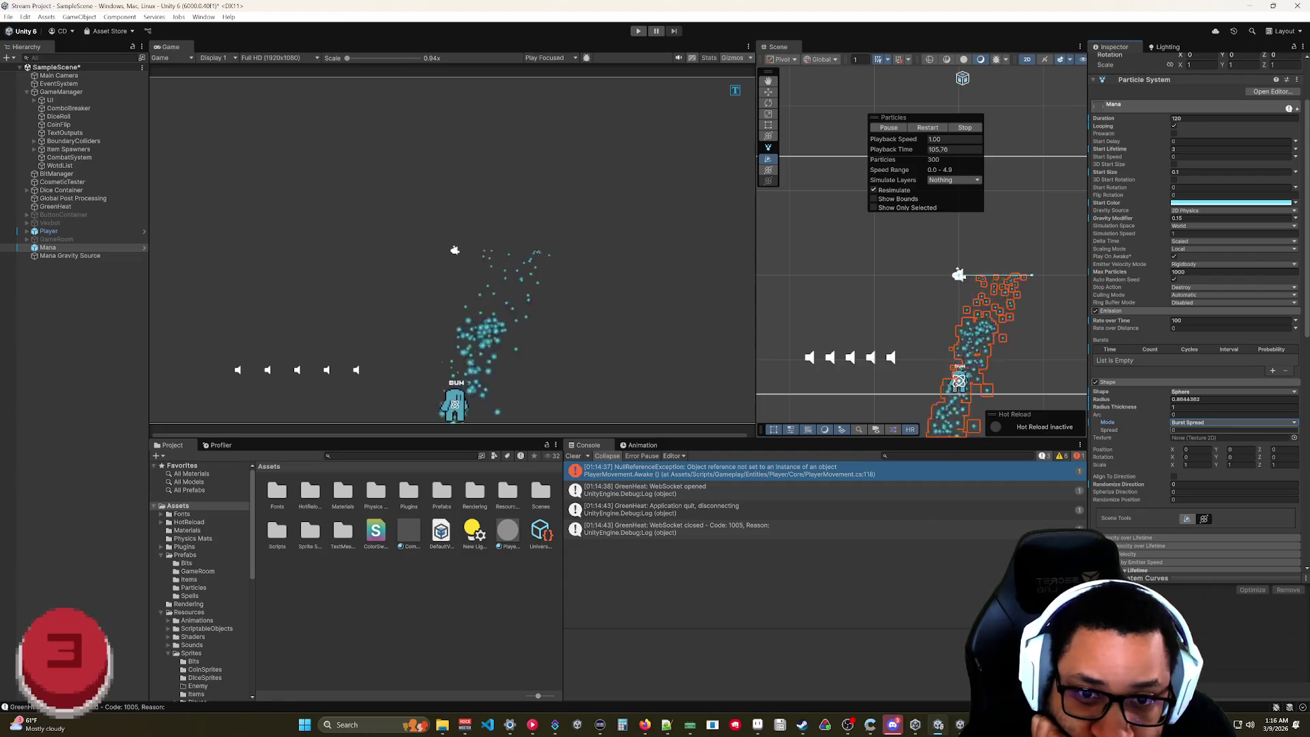
click(1189, 435)
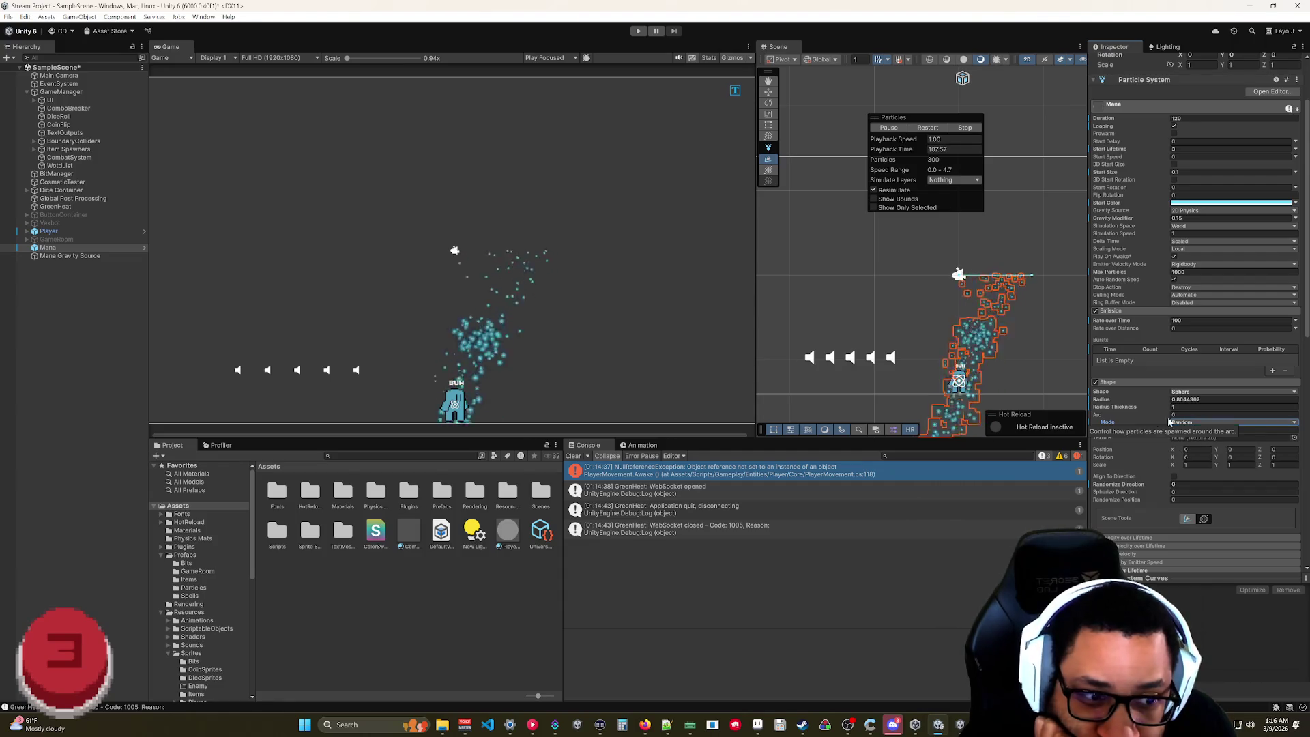
- Try Circle and Sphere shapes, finally setting the emitter shape to Cone
click(1178, 391)
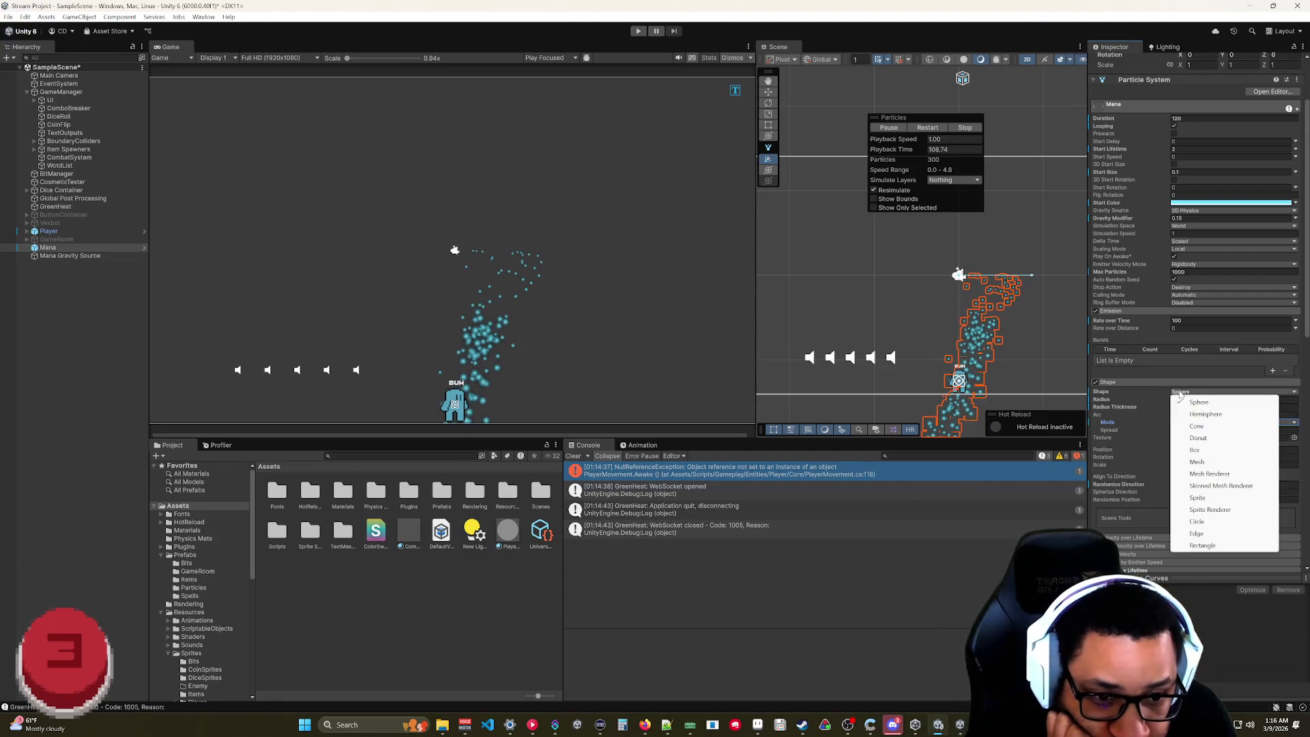
click(1213, 523)
click(1184, 392)
click(1198, 402)
click(1185, 391)
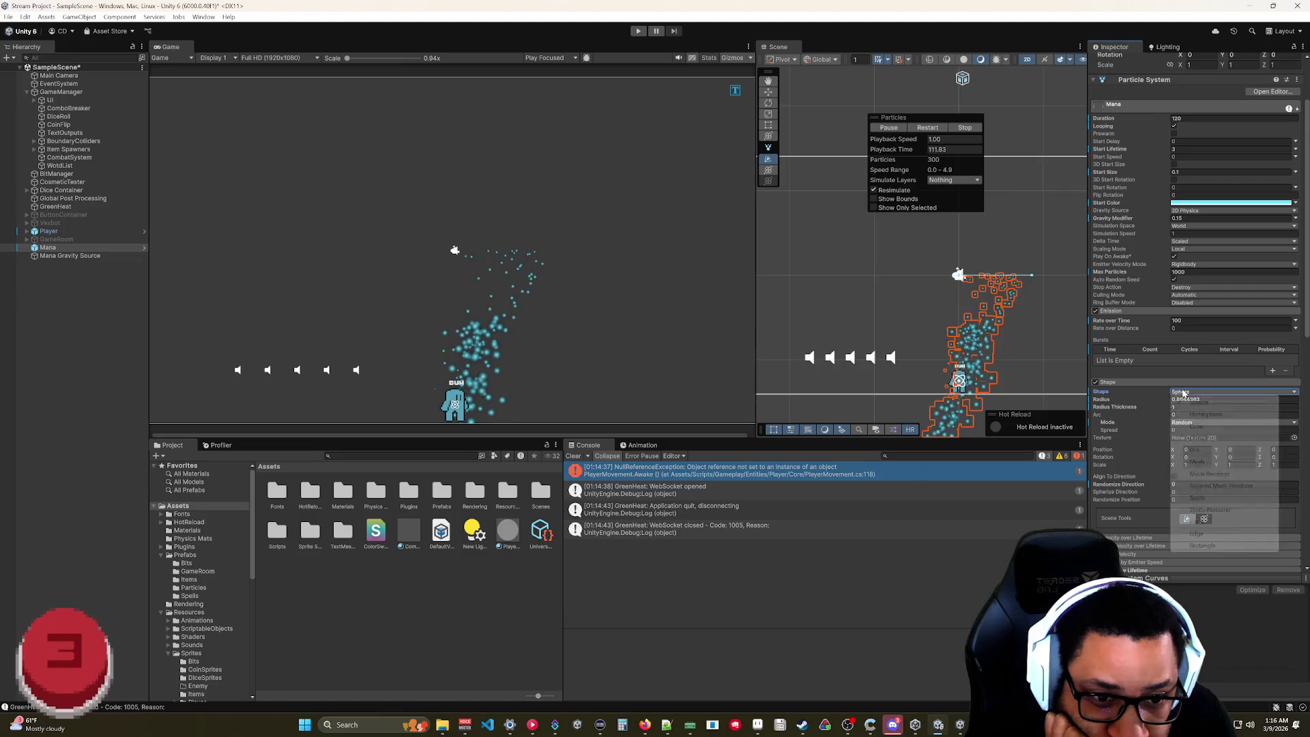
click(1187, 425)
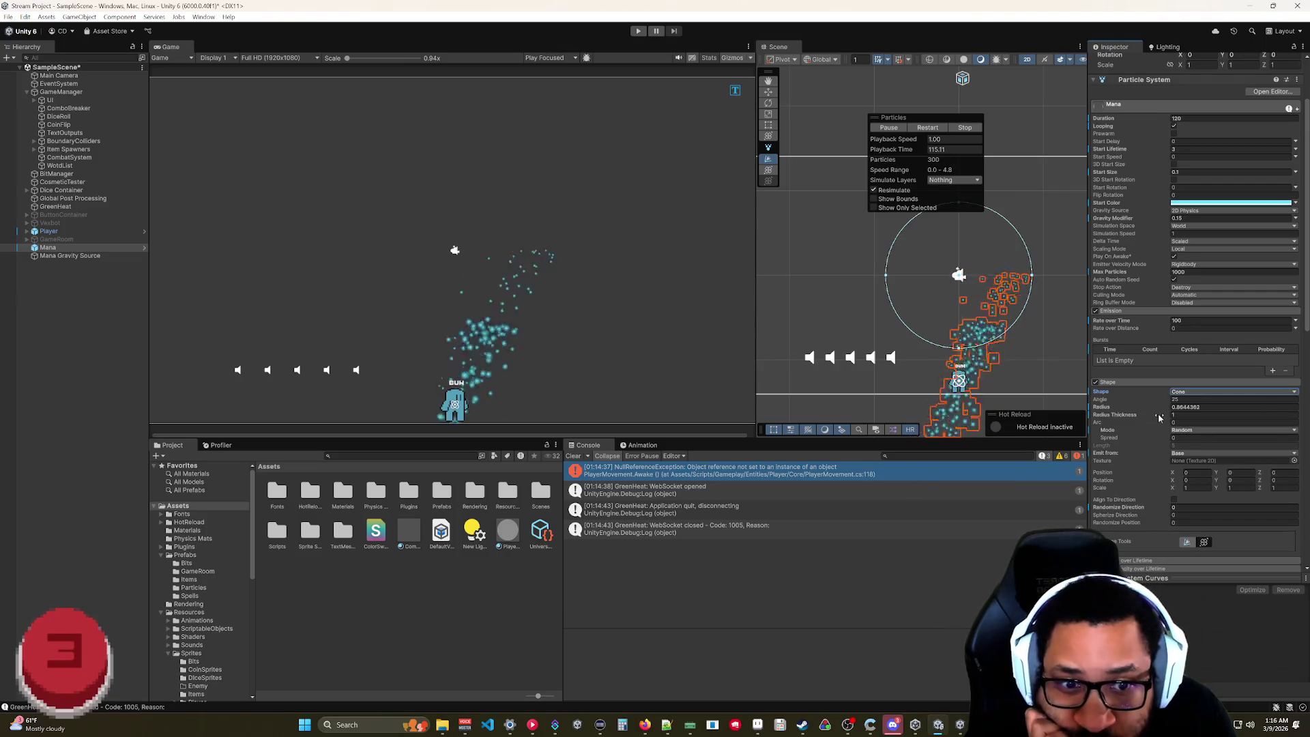
- Widen the cone angle to about 38° and turn off the Scene view's 2D mode
drag(1147, 400, 576, 416)
mouse_move(1118, 399)
mouse_down()
mouse_move(1133, 400)
mouse_move(1120, 408)
mouse_up()
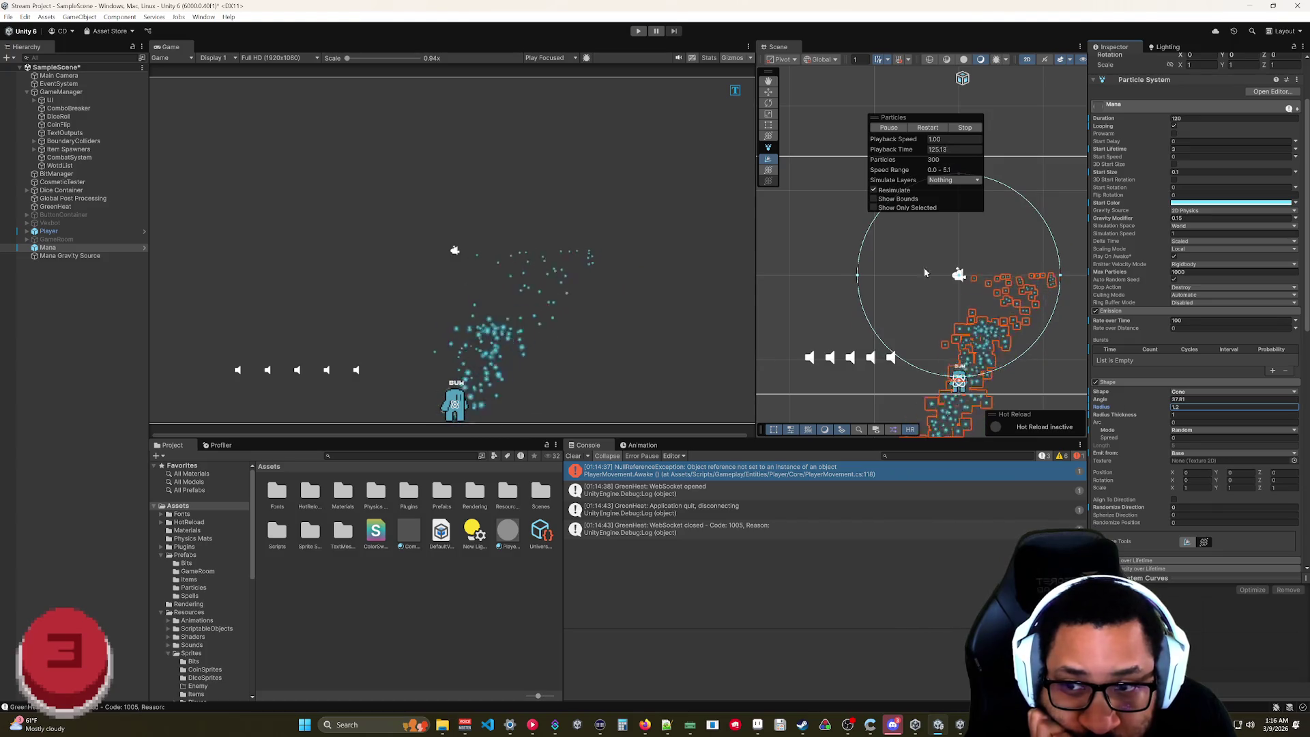
click(1027, 59)
- Orbit the 3D scene around the Mana cone emitter, reselecting the Mana object
drag(1004, 80, 973, 305)
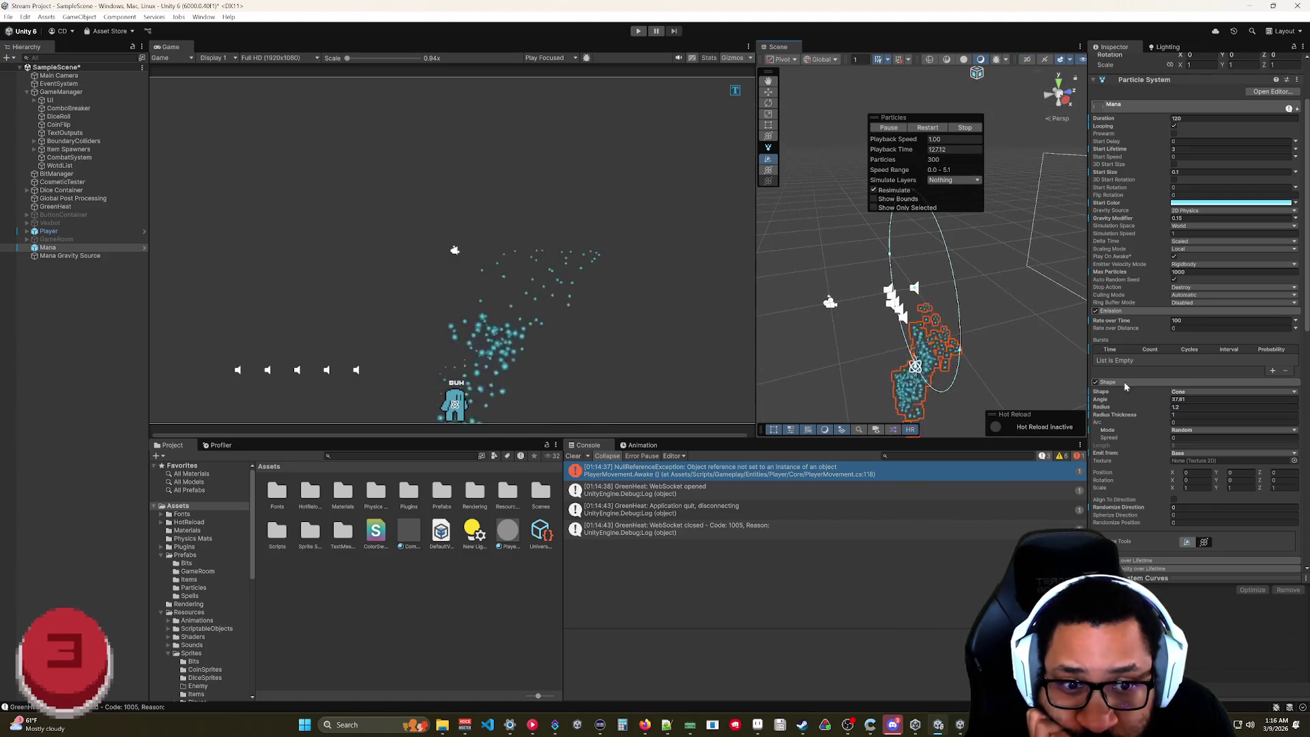
mouse_move(1016, 386)
mouse_down()
mouse_move(912, 351)
mouse_move(929, 331)
mouse_up()
right_click(896, 328)
click(812, 330)
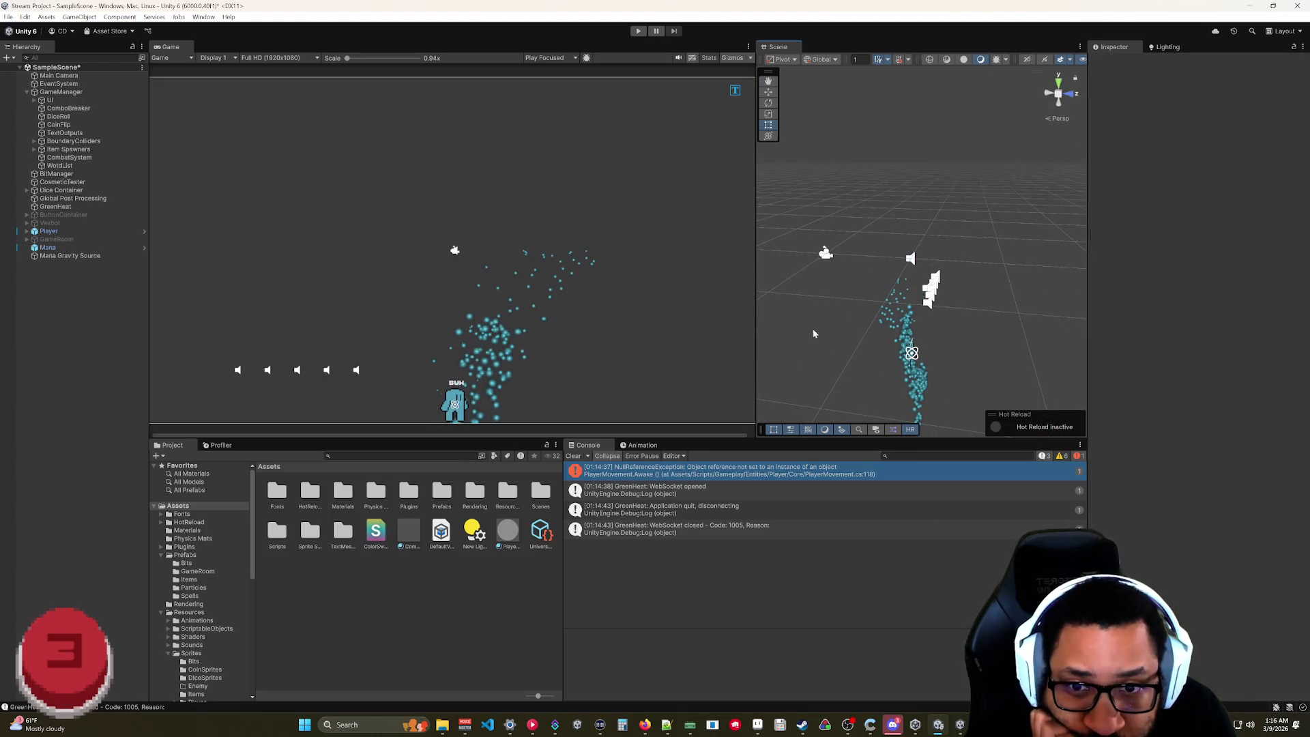
click(880, 317)
mouse_move(887, 326)
mouse_down()
mouse_move(1009, 352)
mouse_move(1005, 342)
mouse_up()
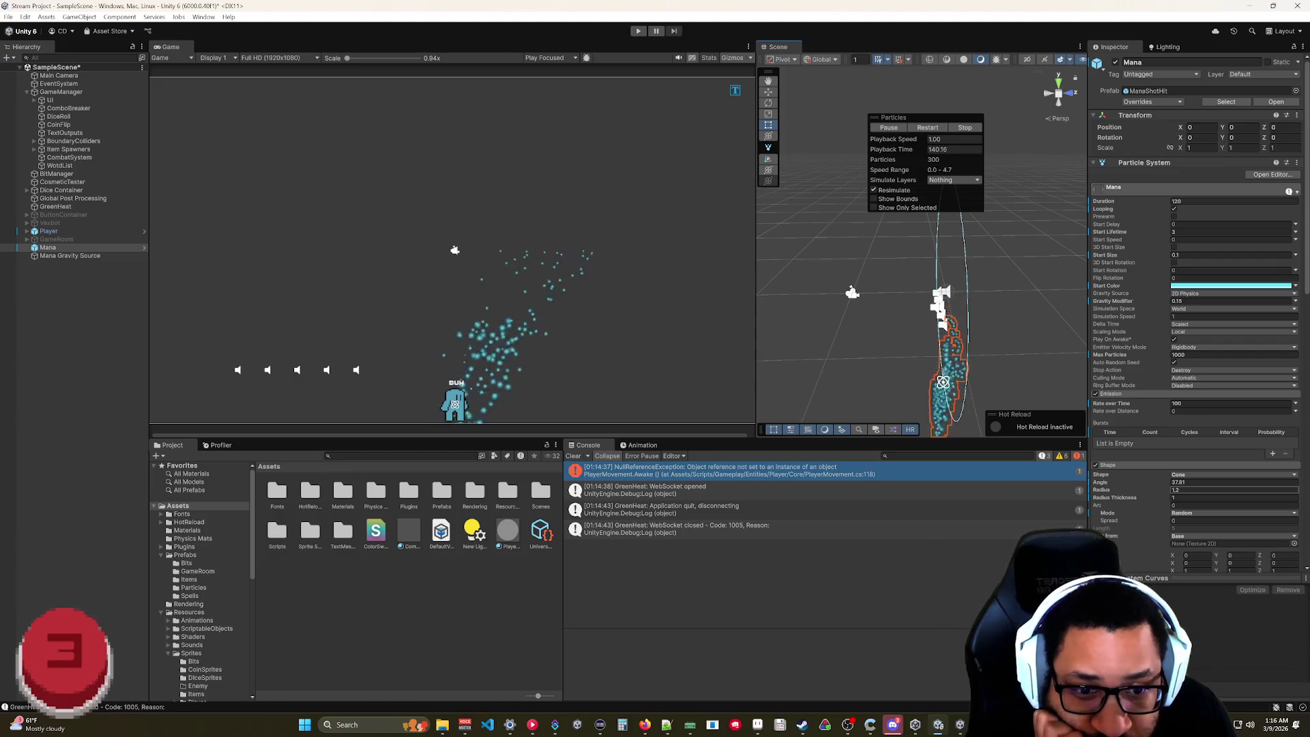
- Keep Force over Lifetime in World space and enable its Randomize option
scroll(1150, 513, down, 5)
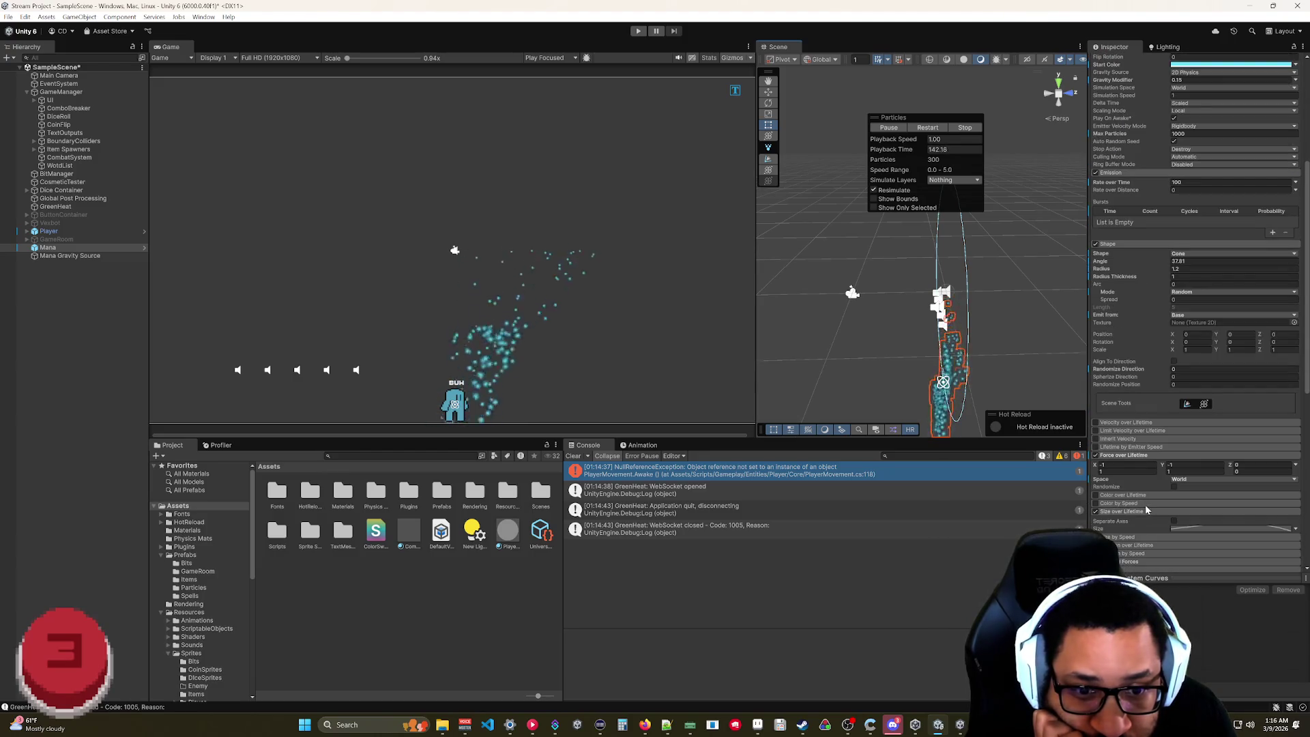
click(1190, 479)
click(1192, 493)
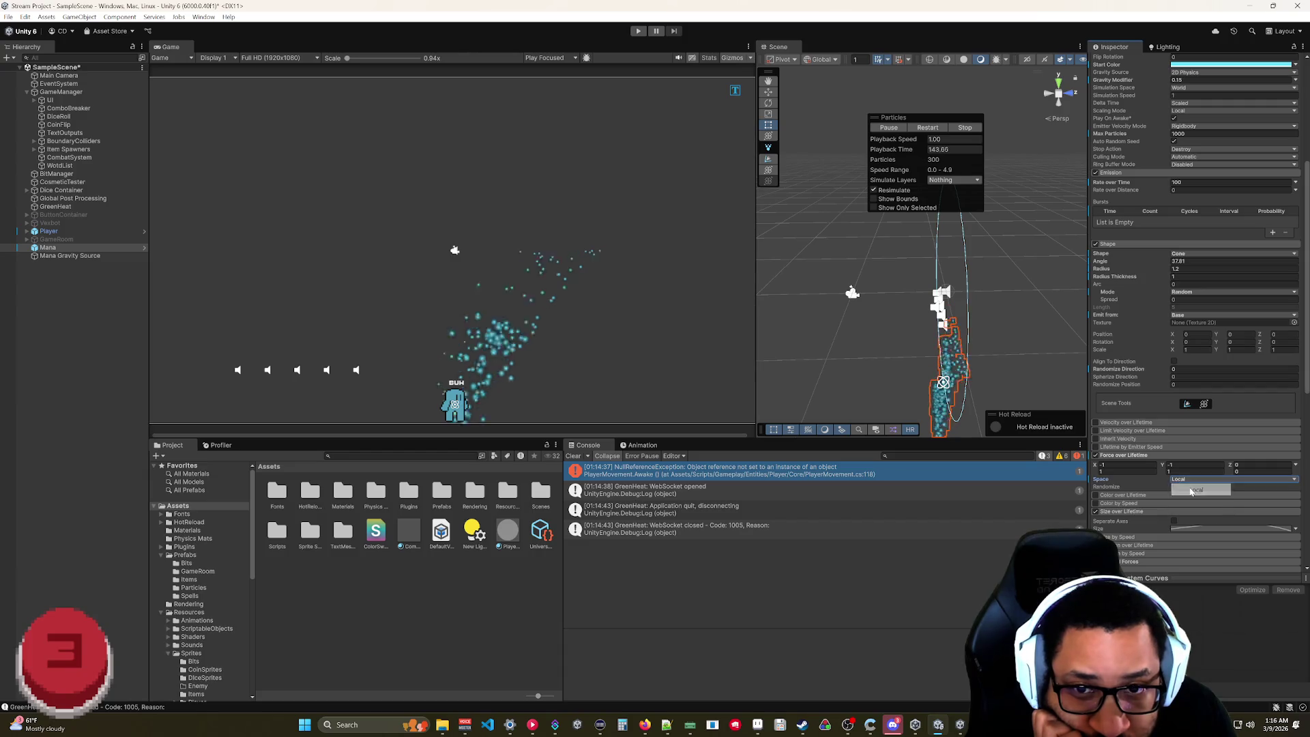
click(1192, 479)
click(1195, 503)
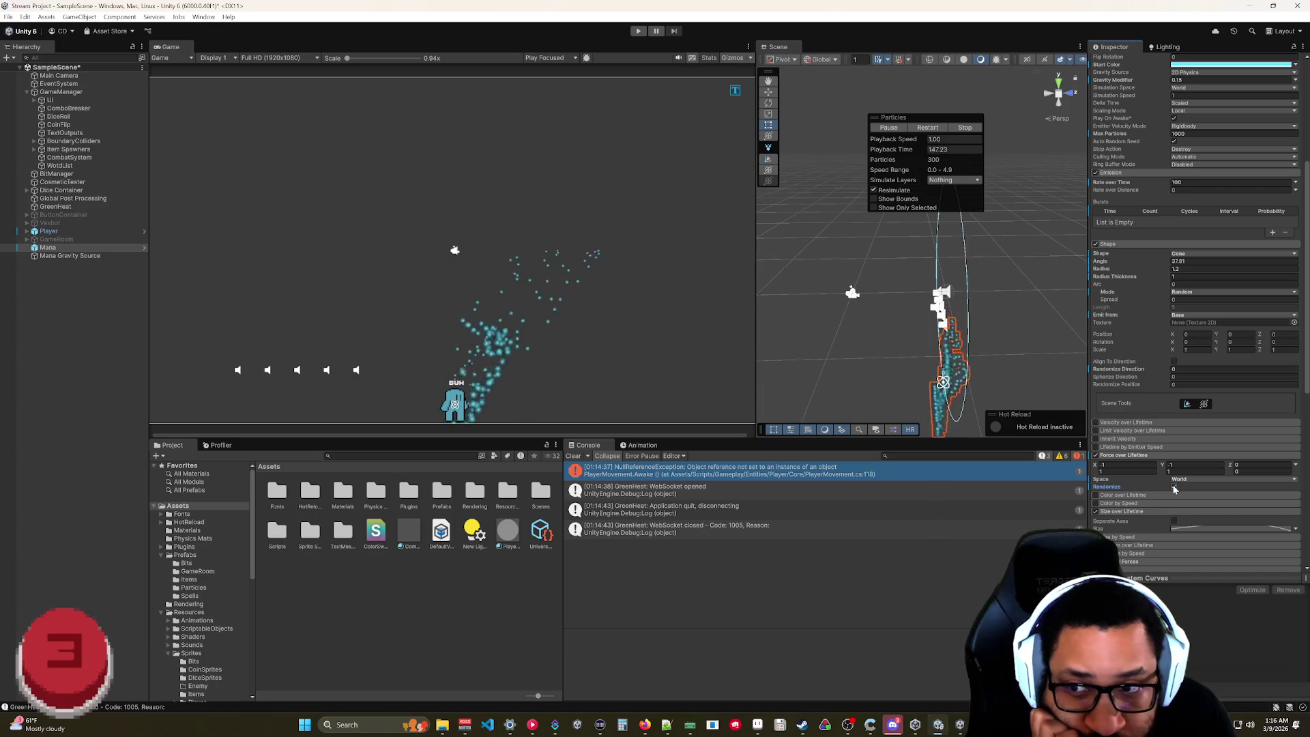
click(1173, 486)
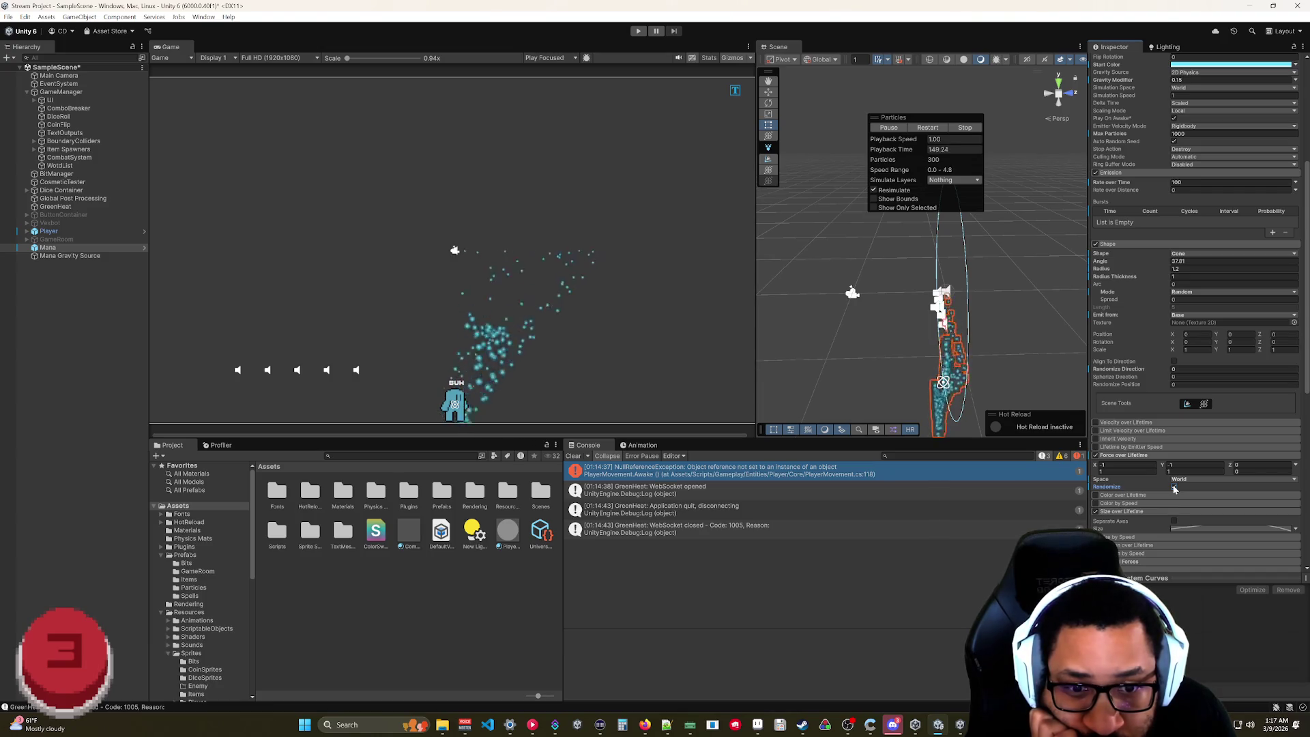
- Reset Mana's Transform rotation value to 0
mouse_move(1103, 491)
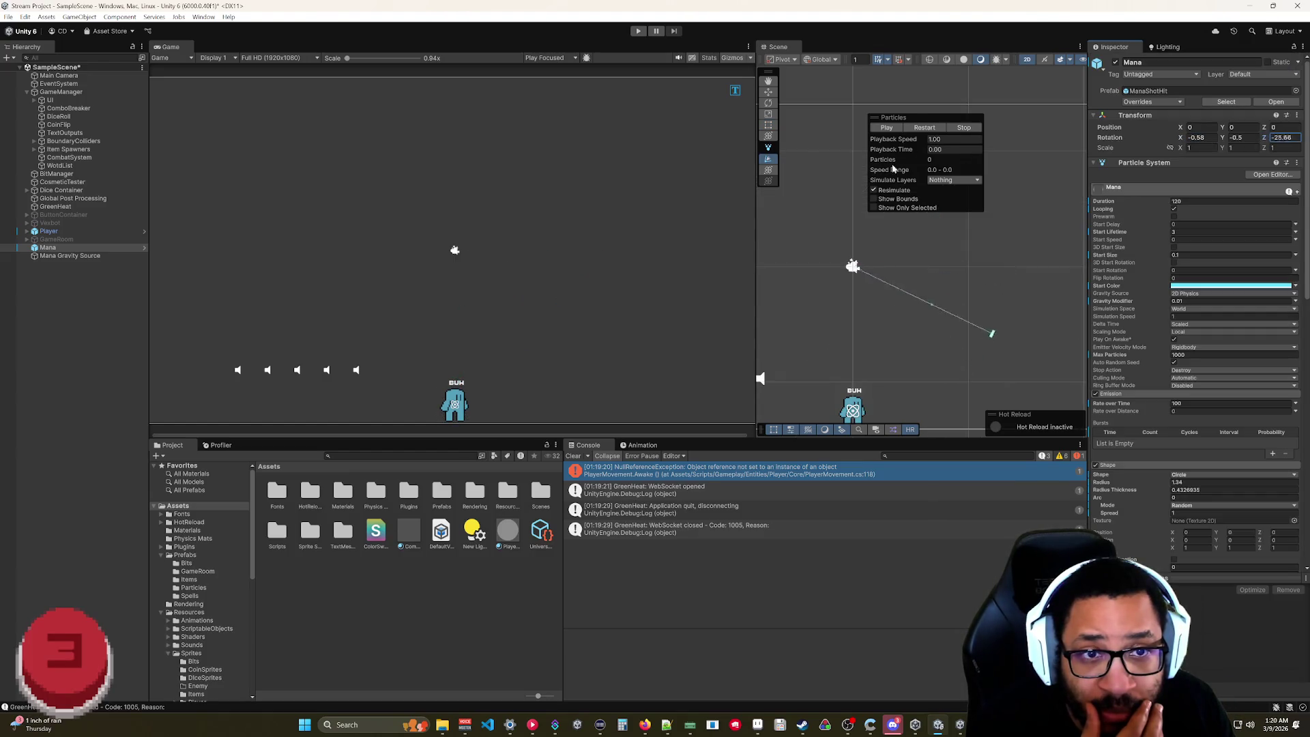
text(0)
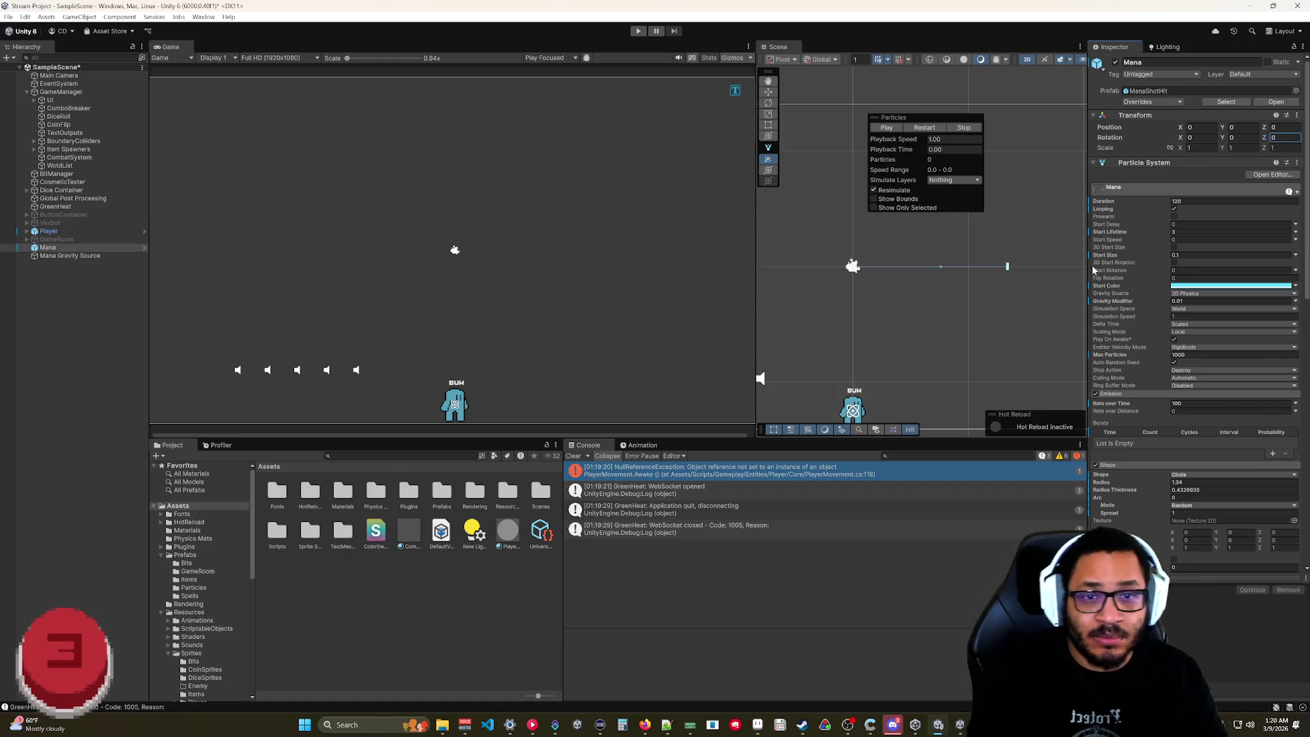
click(639, 725)
- Google 'unity particle circle shape appears as a line' in a new Firefox tab, skim the results, and return to Unity
click(490, 12)
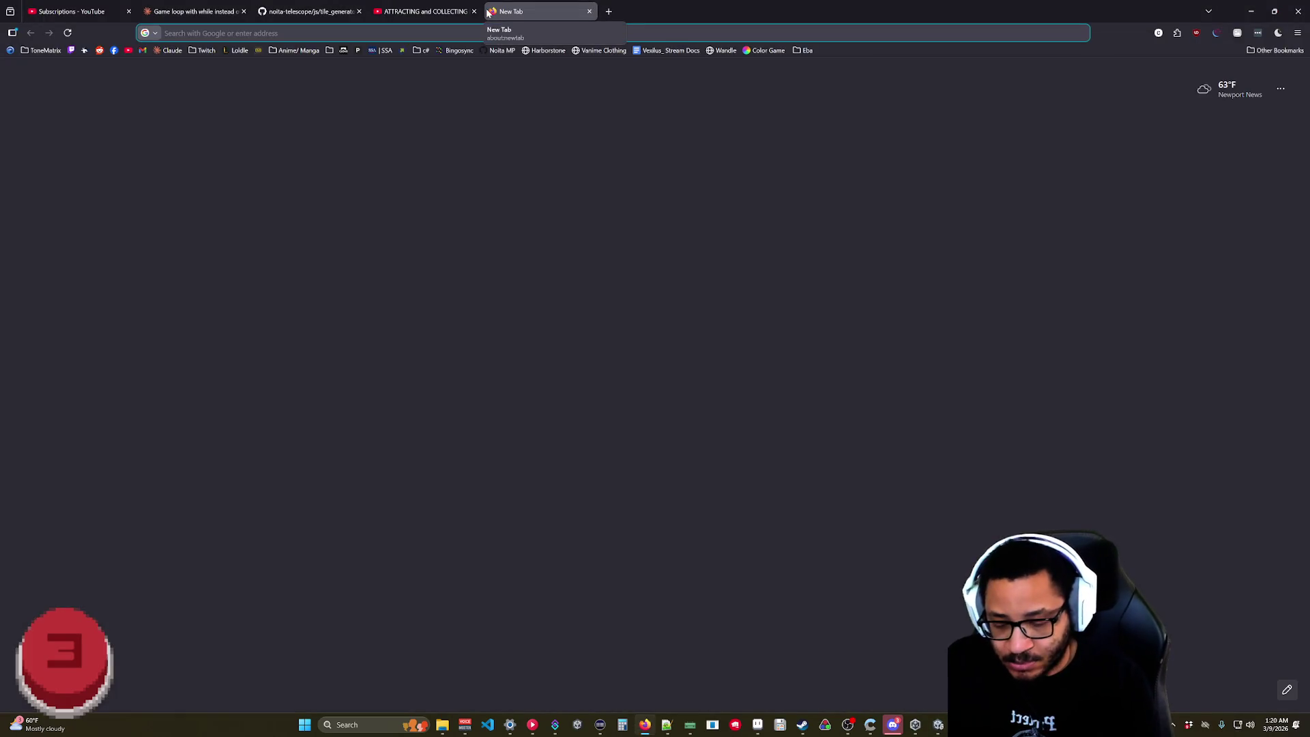
text(unity parti)
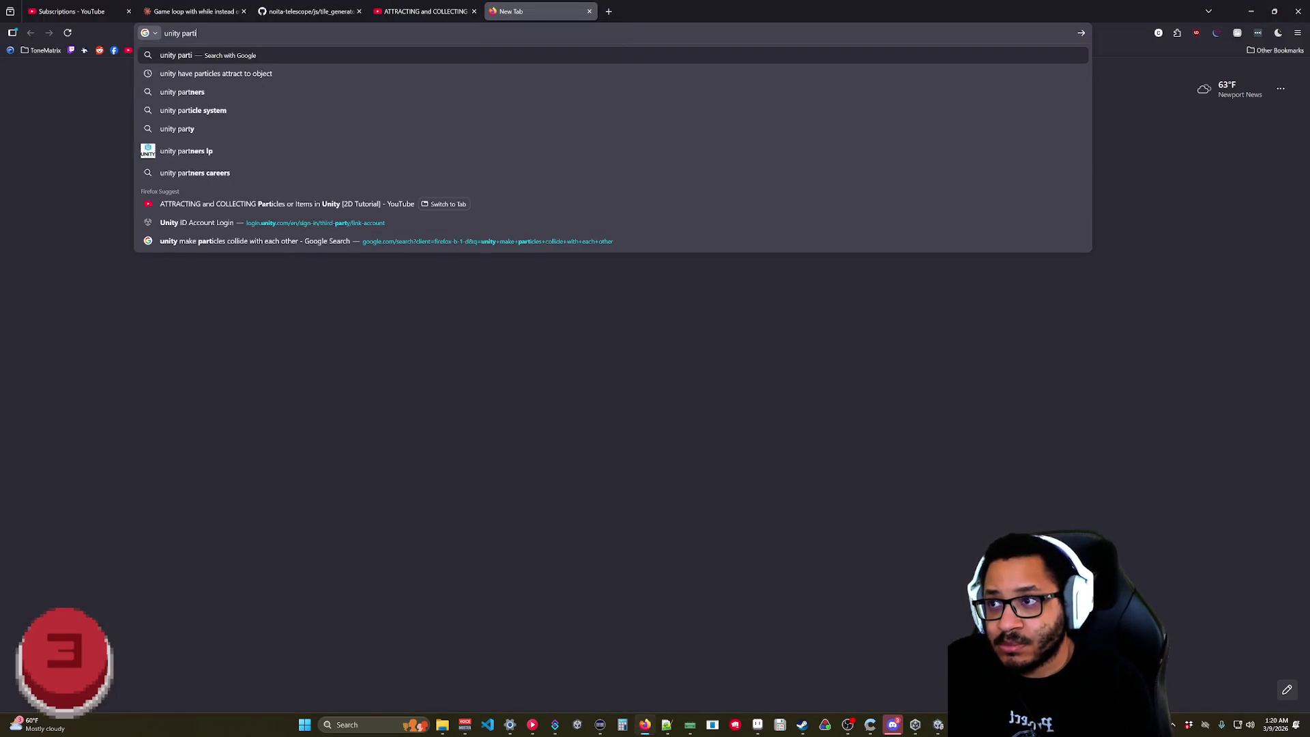
text(cle circle shape appears as a line)
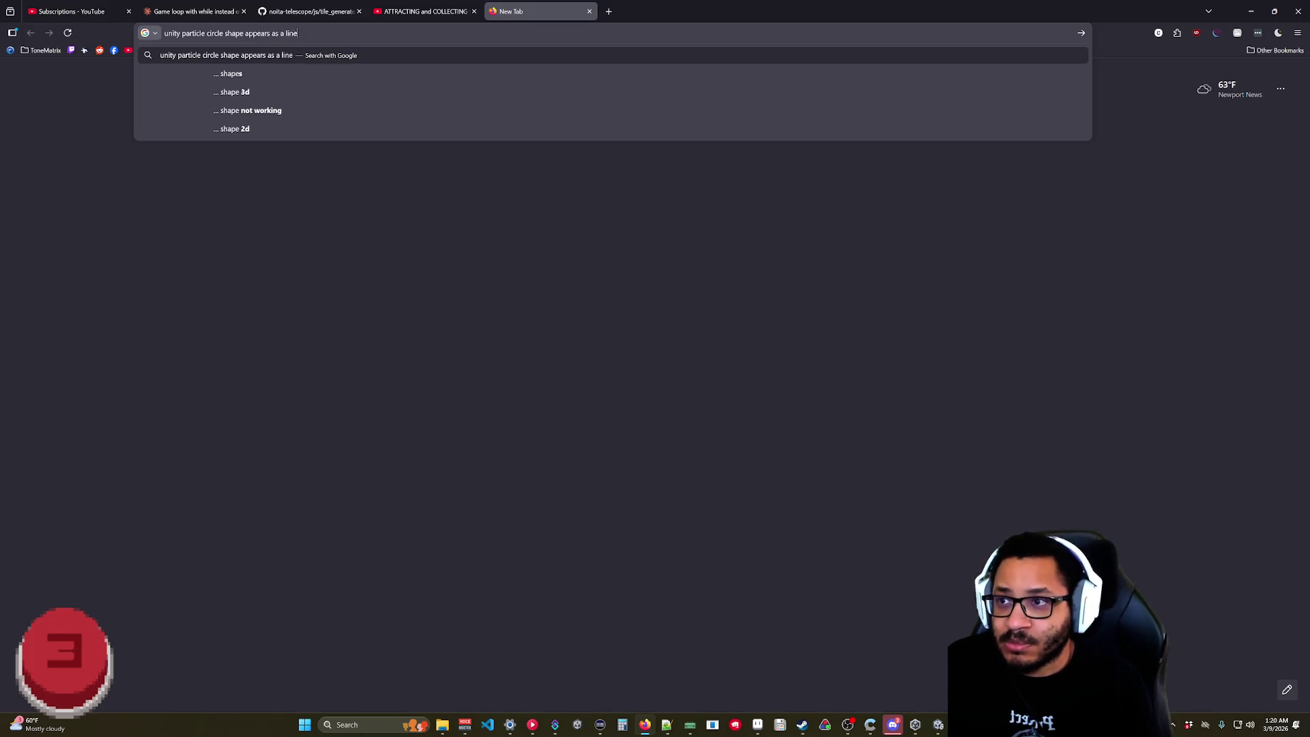
key(Return)
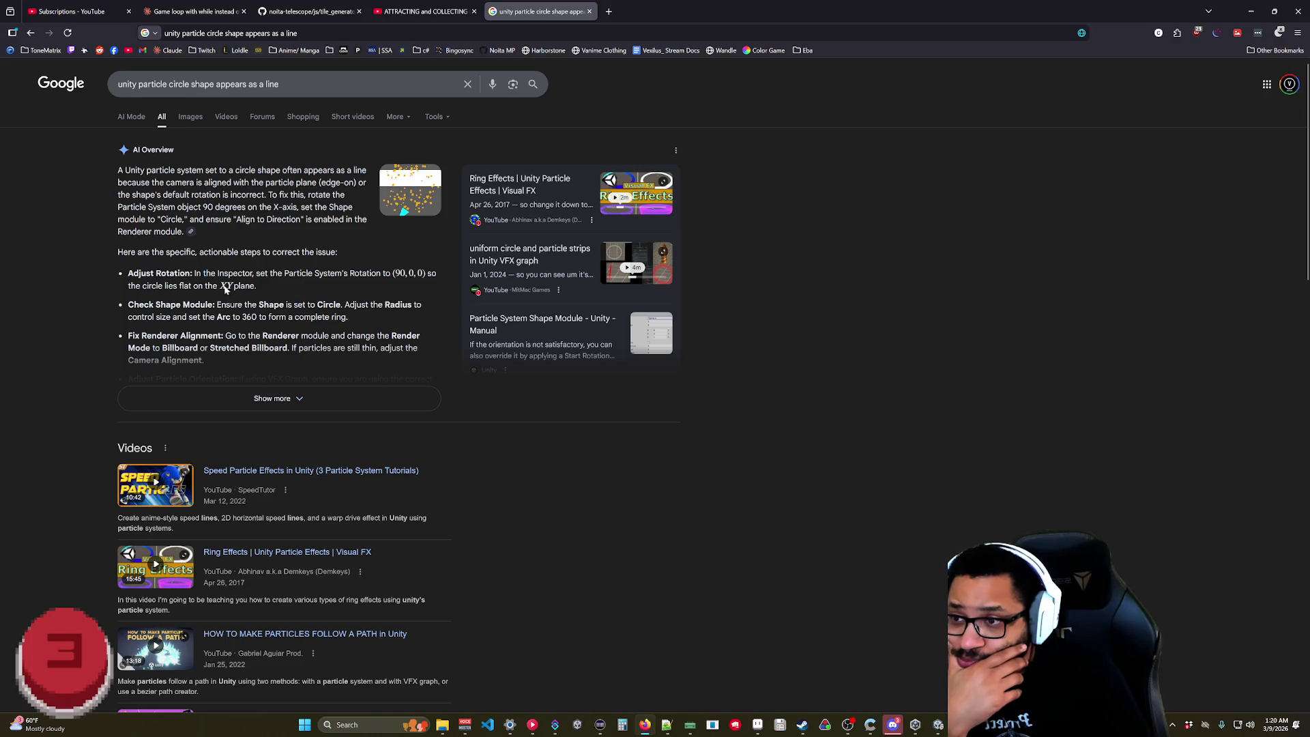
scroll(308, 330, down, 5)
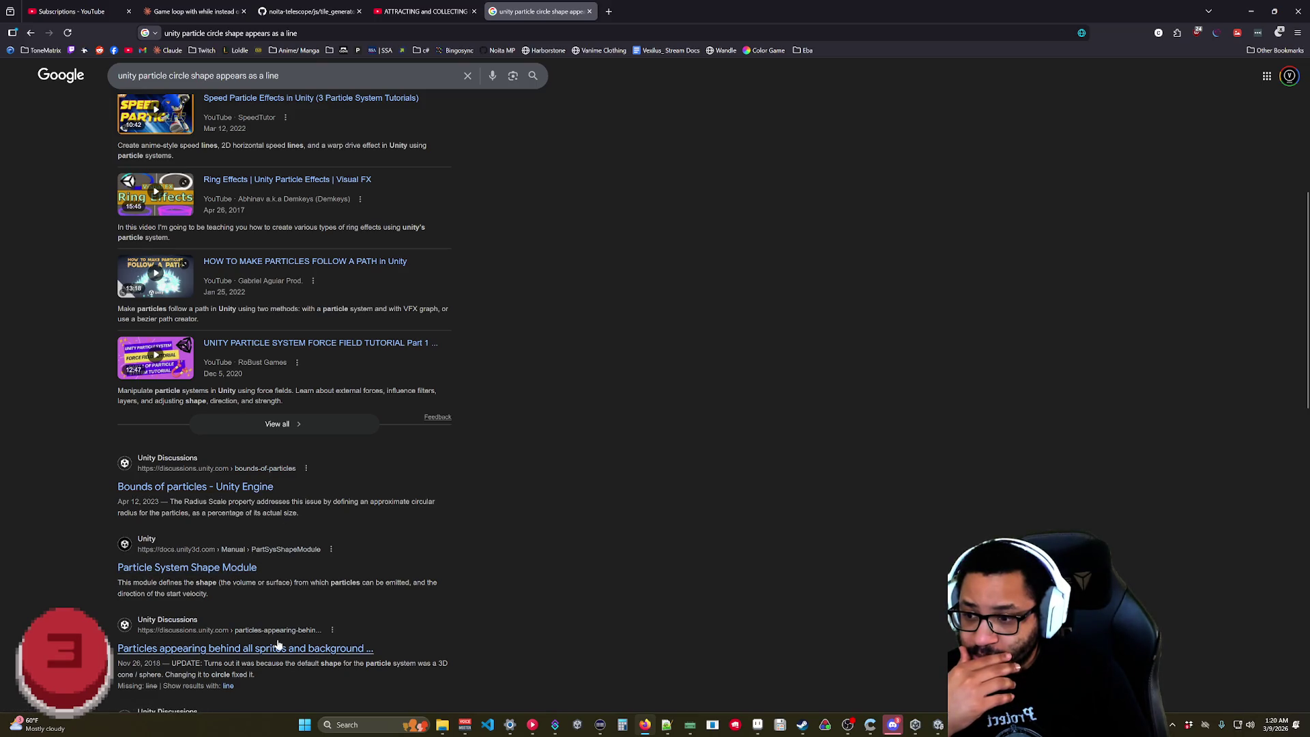
scroll(329, 612, down, 4)
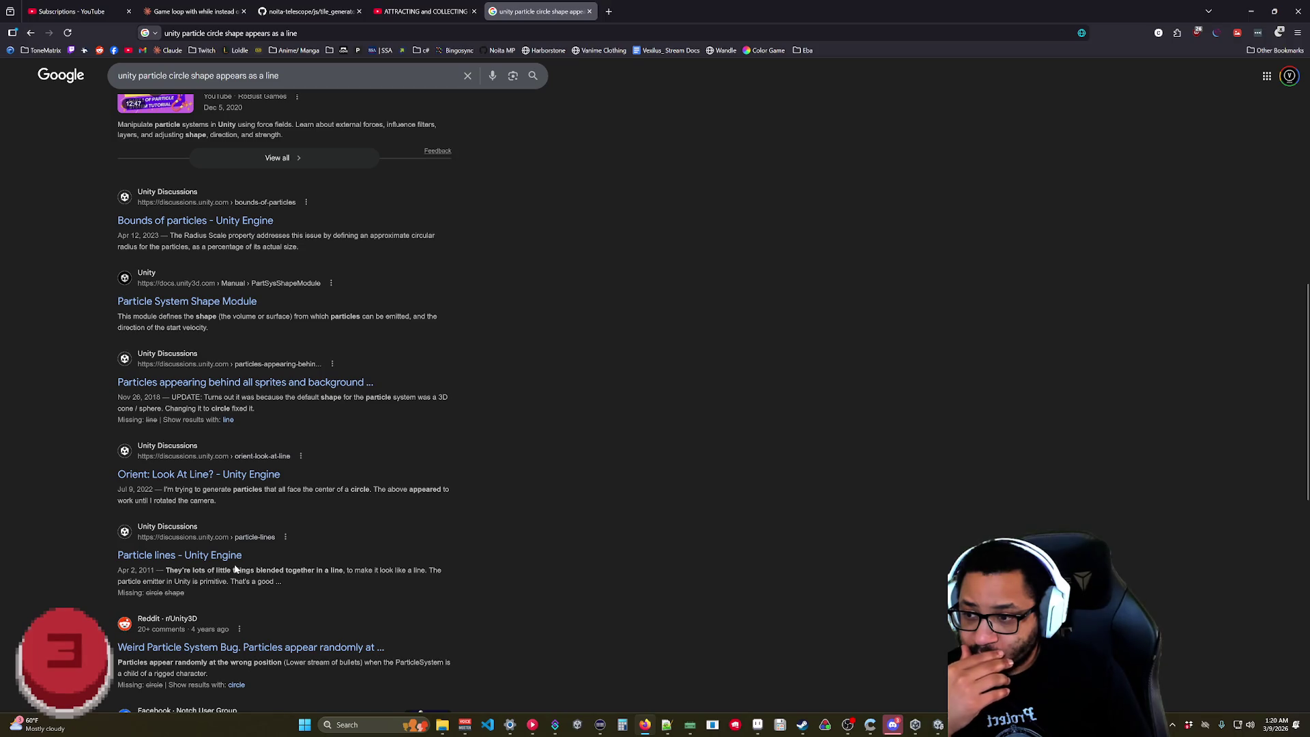
scroll(259, 562, down, 3)
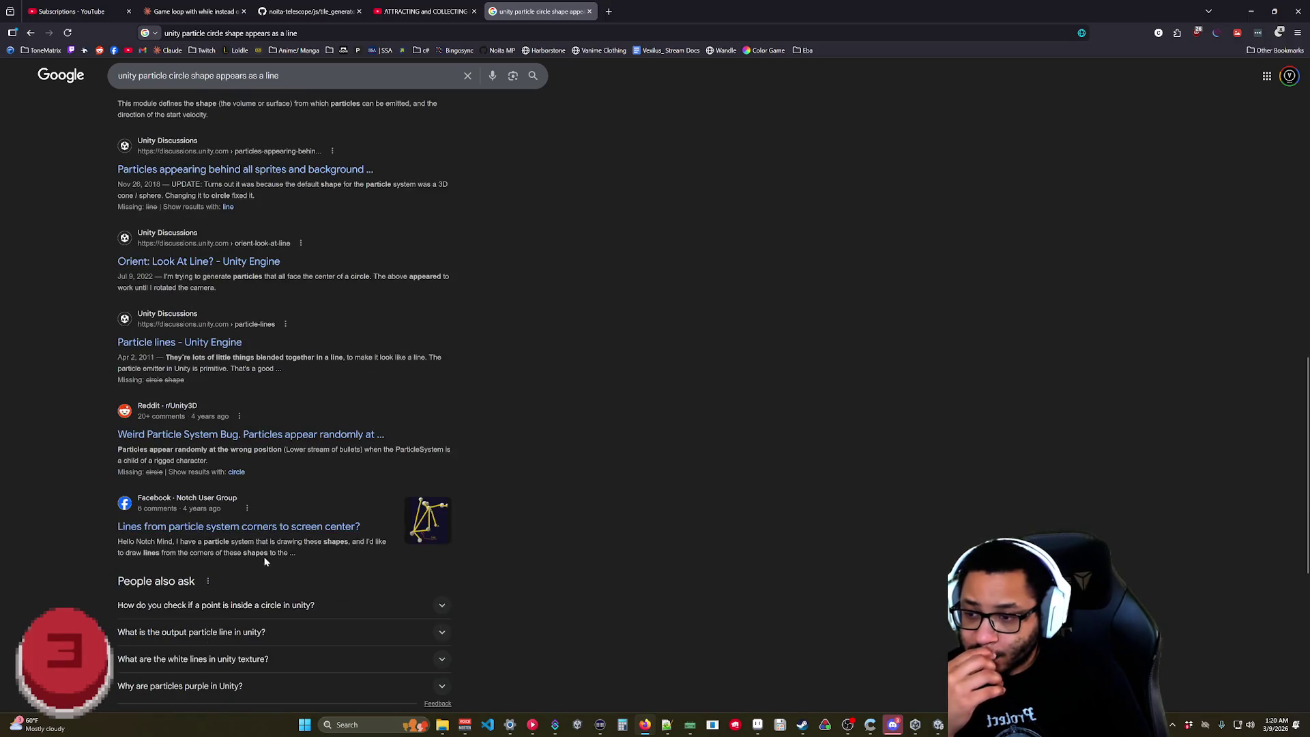
scroll(408, 432, up, 9)
scroll(481, 482, down, 6)
scroll(459, 493, up, 10)
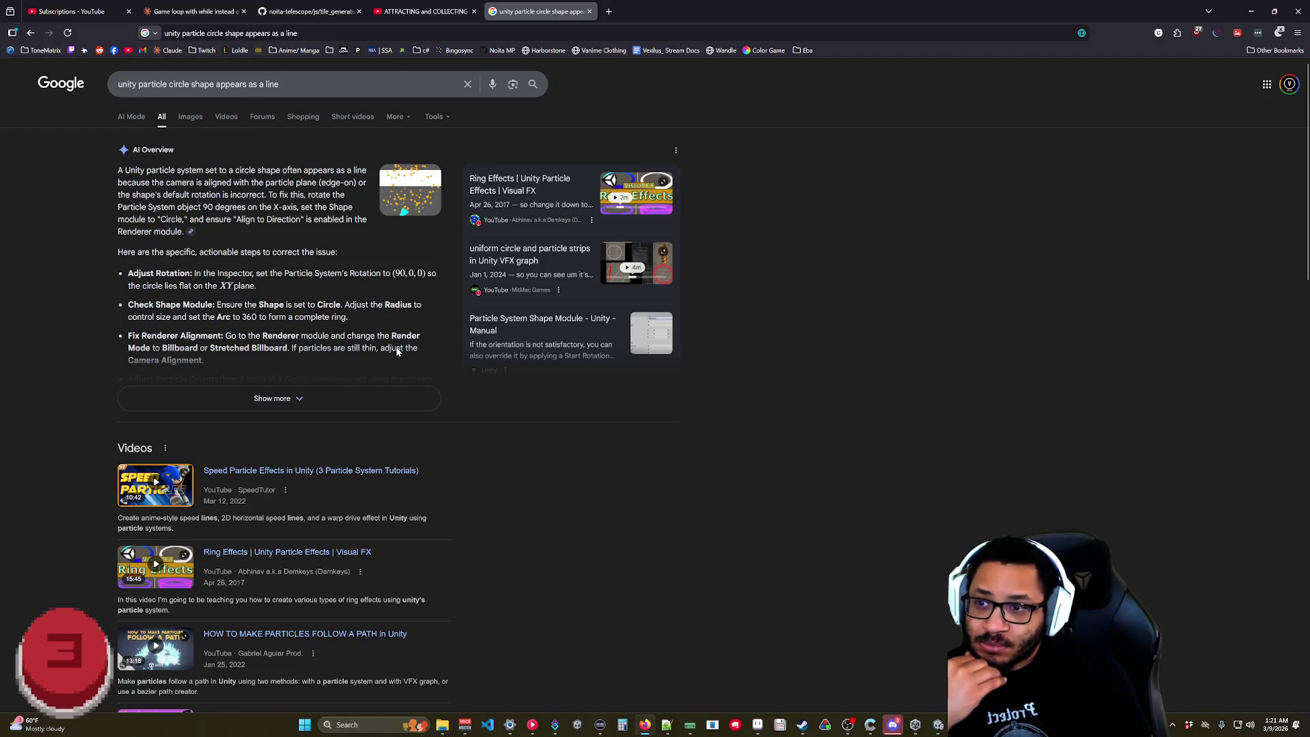
click(938, 725)
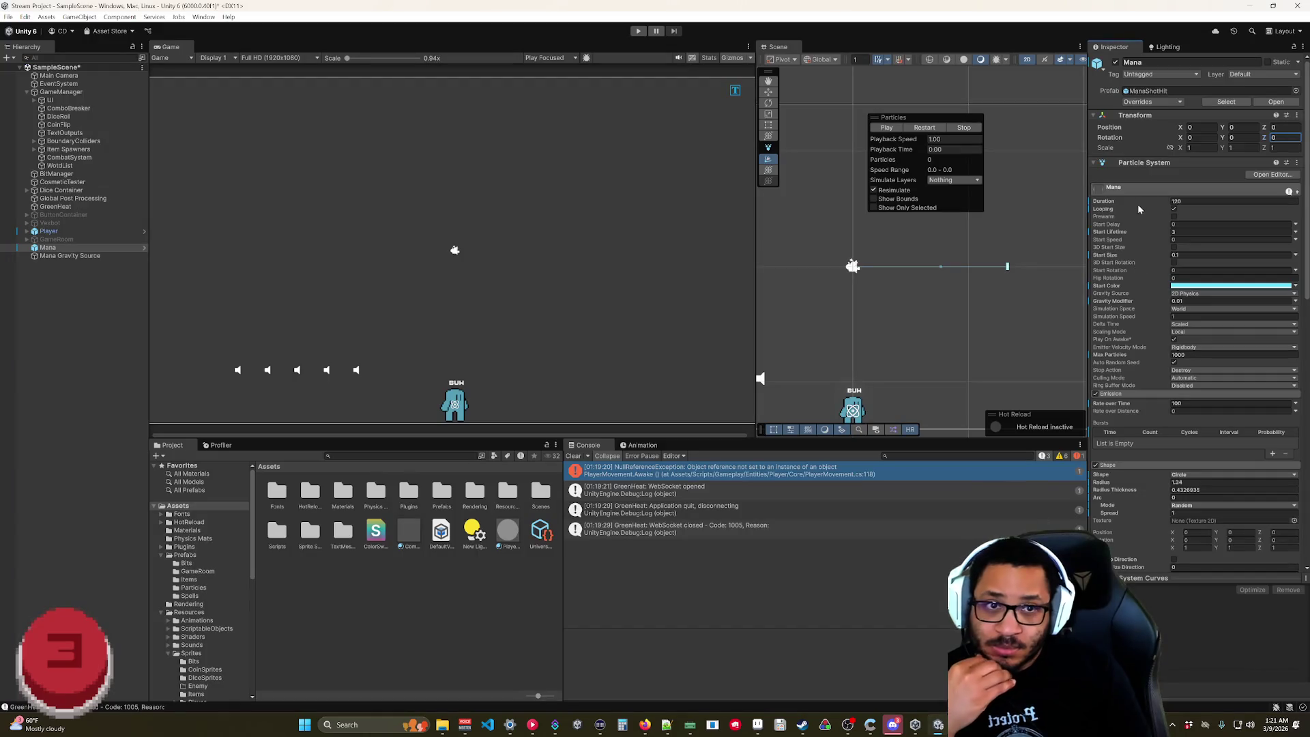
- Set Mana's X rotation to 90 and adjust the circle emitter's radius
text(990)
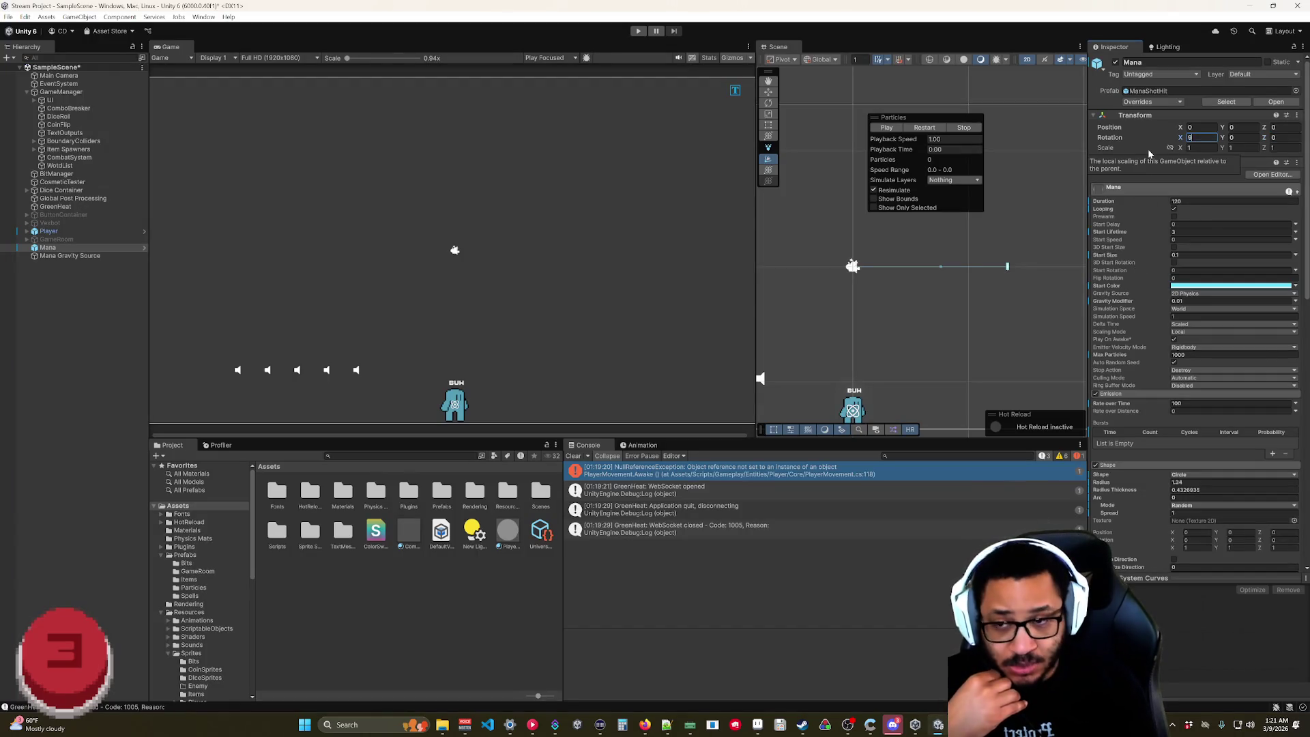
key(BackSpace)
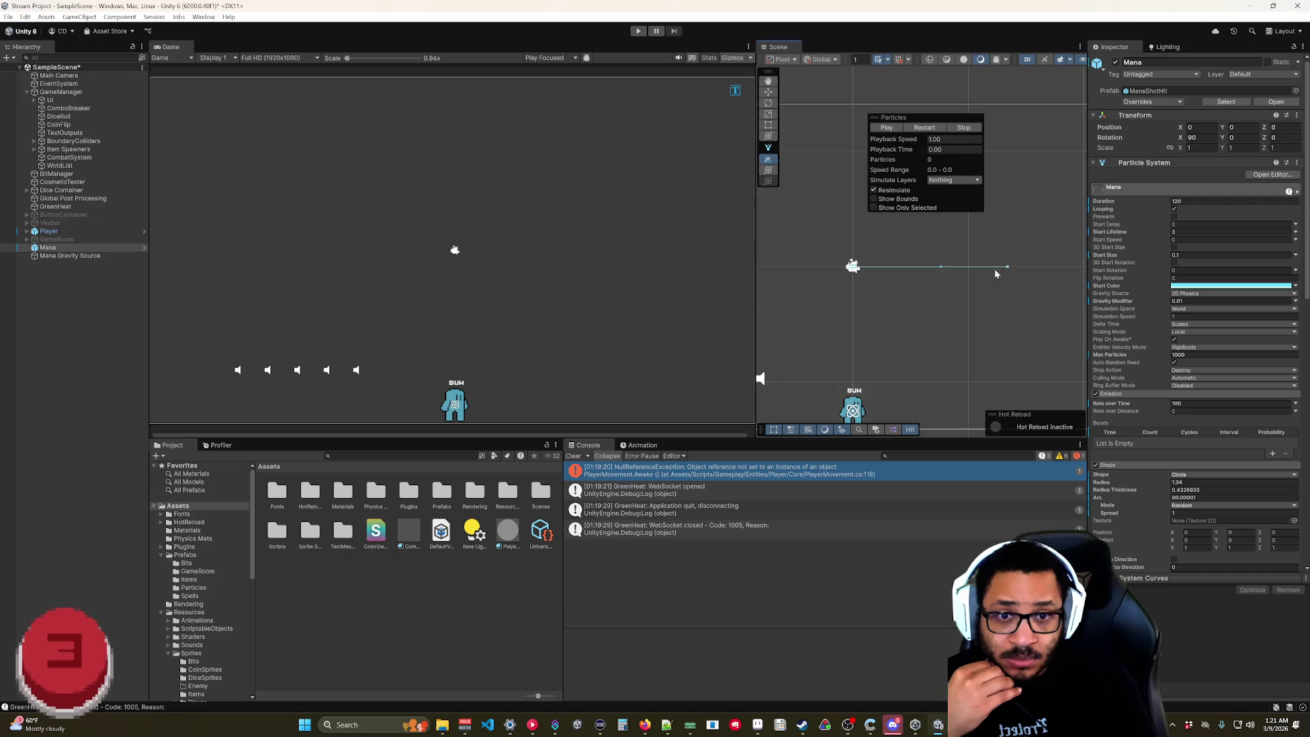
drag(1007, 266, 993, 269)
drag(893, 280, 951, 274)
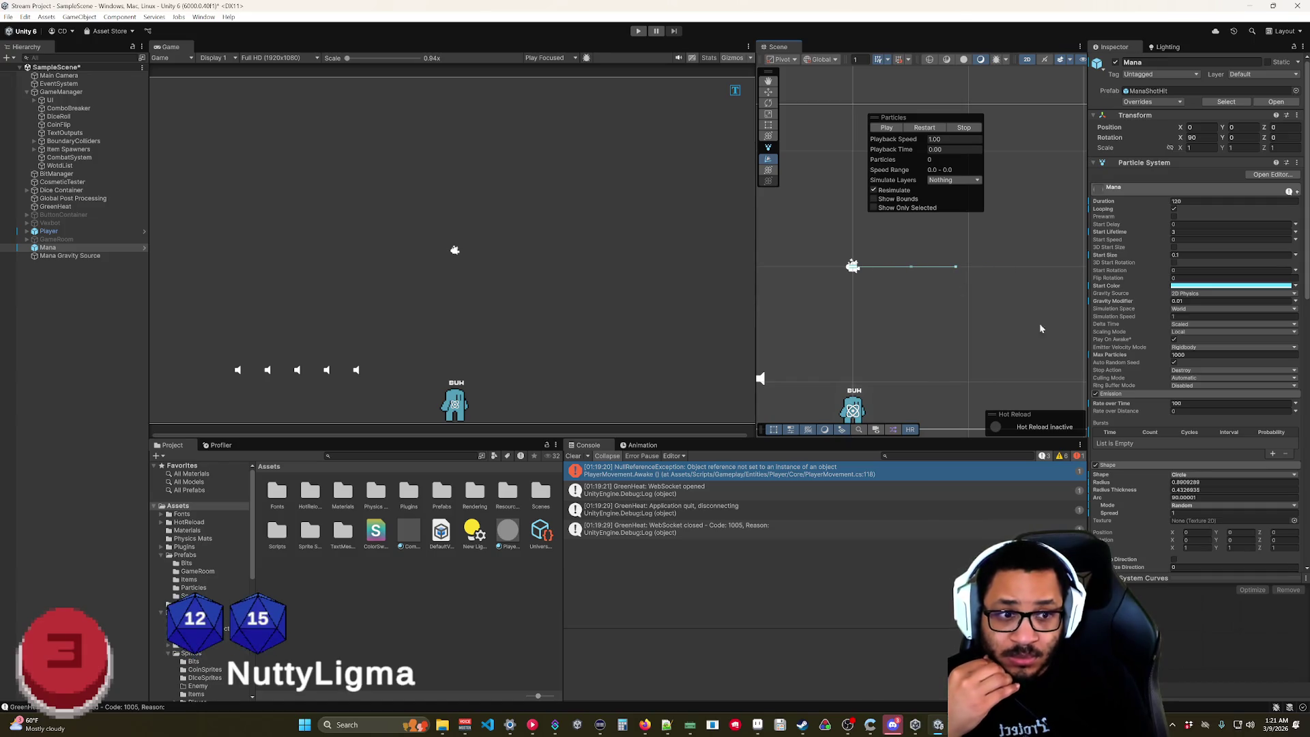
- Set the emitter Arc to 0 with Random mode and raise Spherize Direction
click(1200, 497)
text(0)
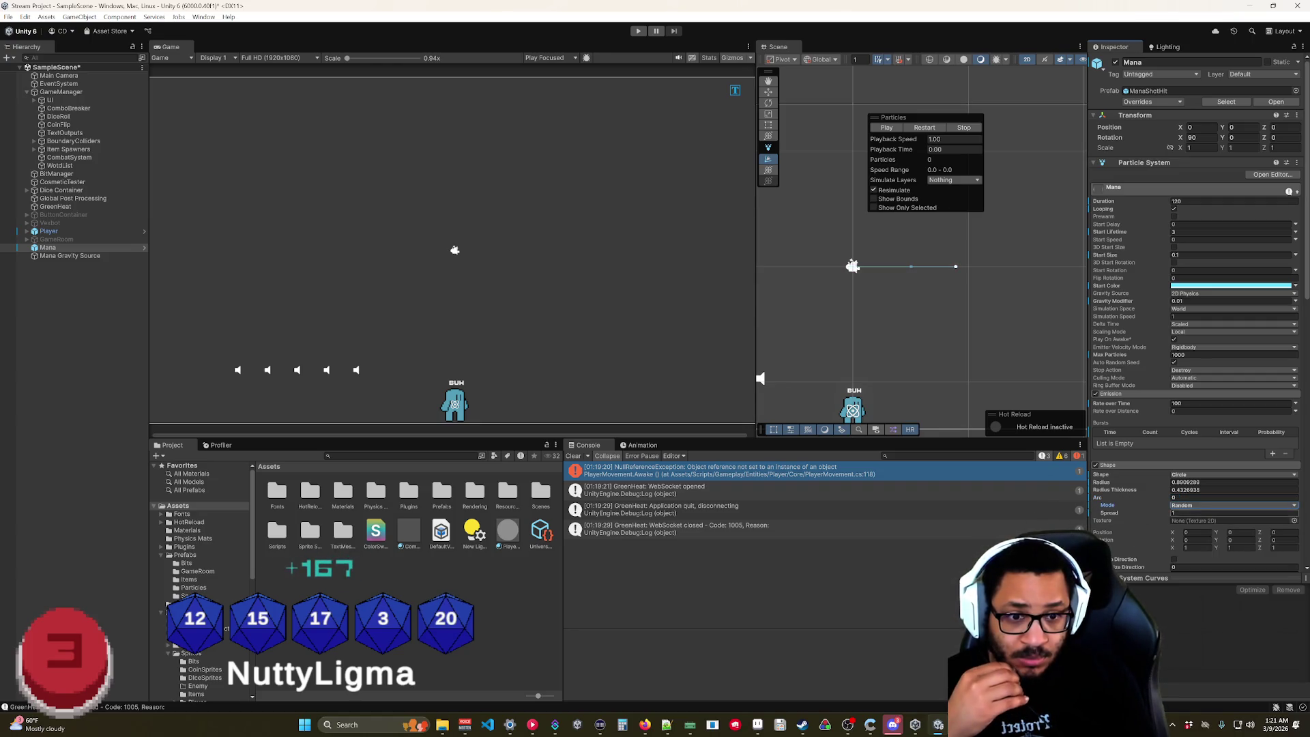
click(1202, 506)
click(1153, 537)
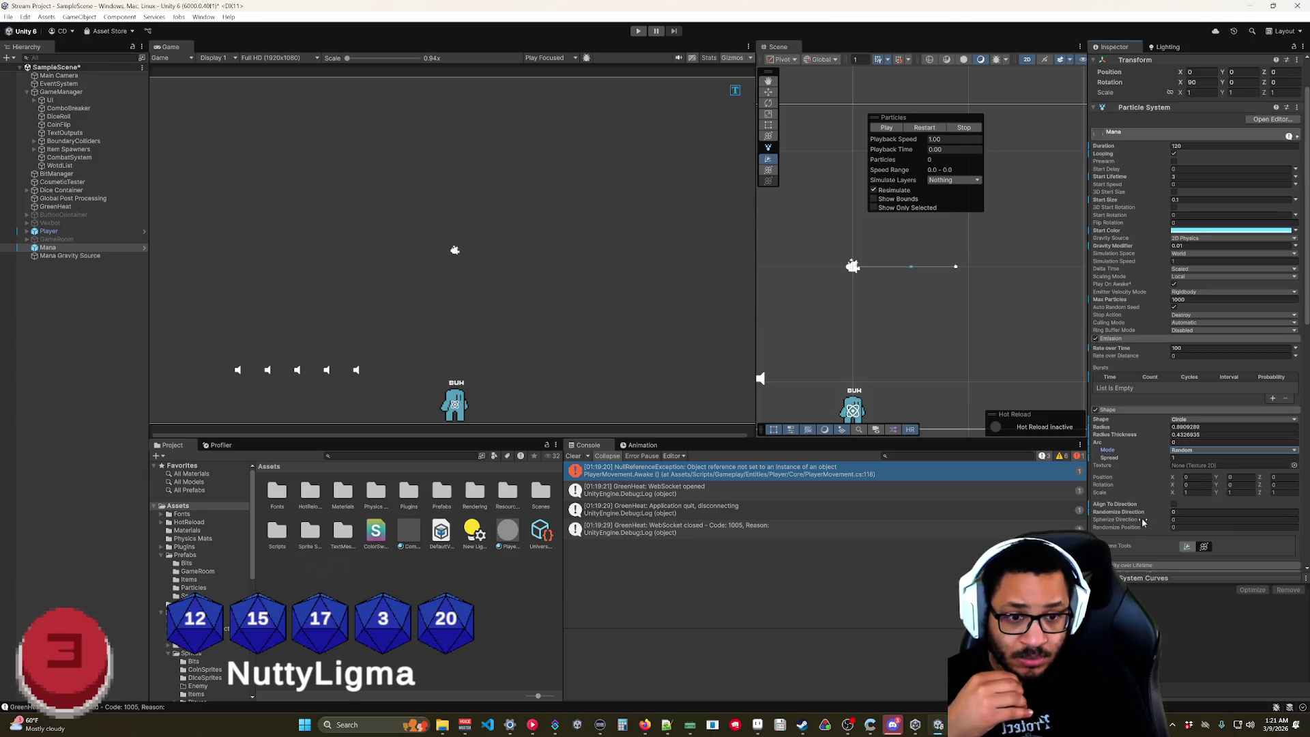
scroll(1138, 533, down, 2)
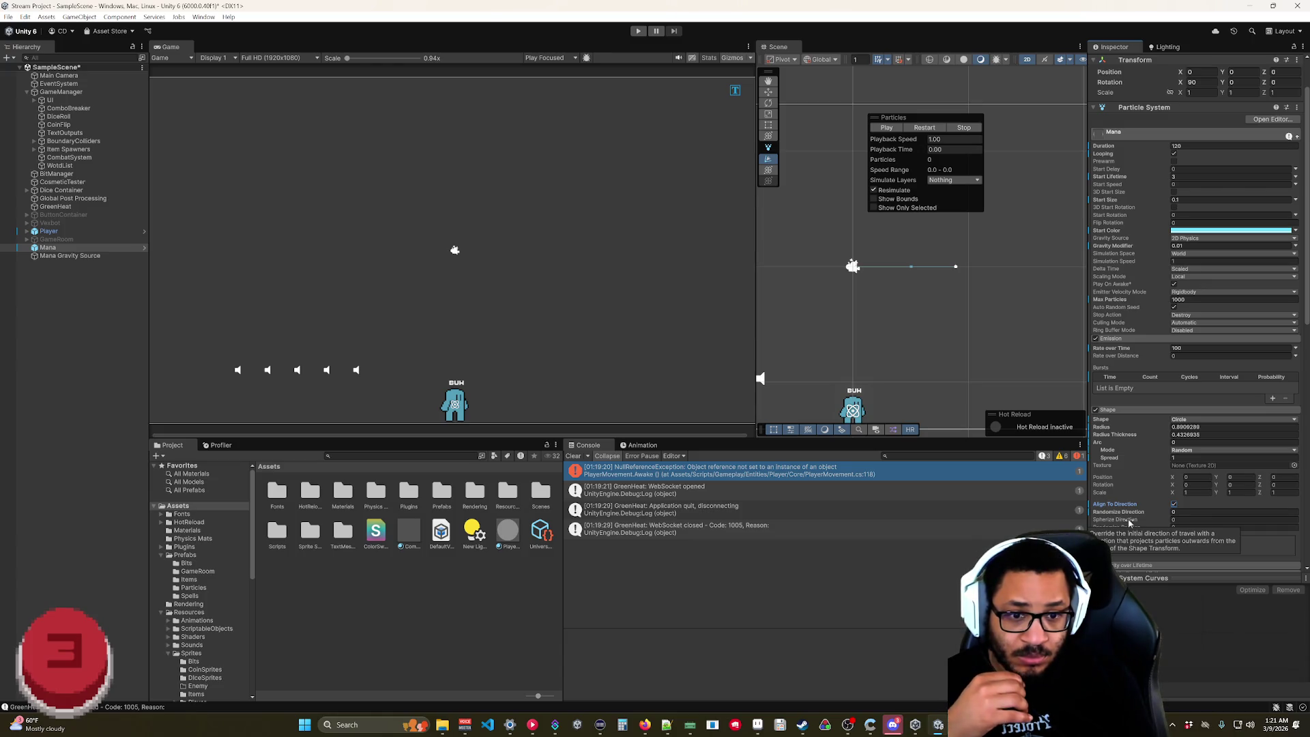
drag(1128, 522, 1136, 523)
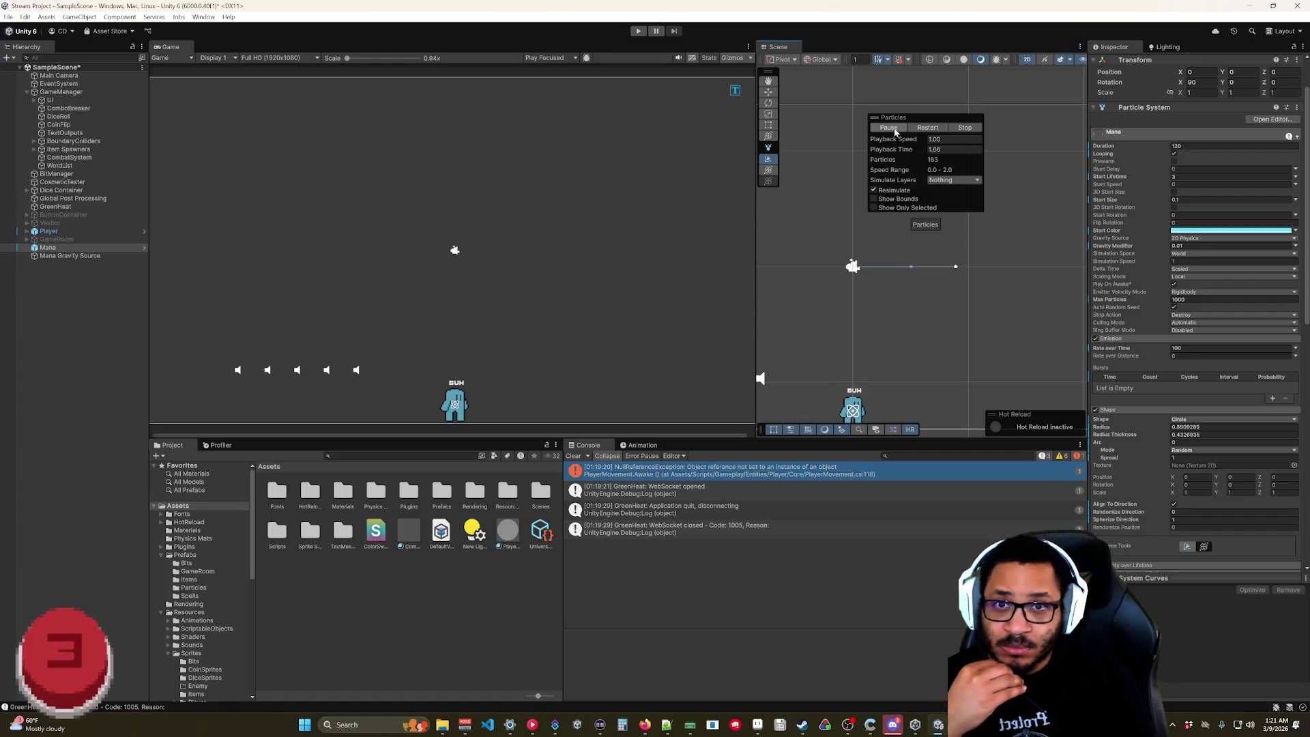
scroll(928, 317, down, 5)
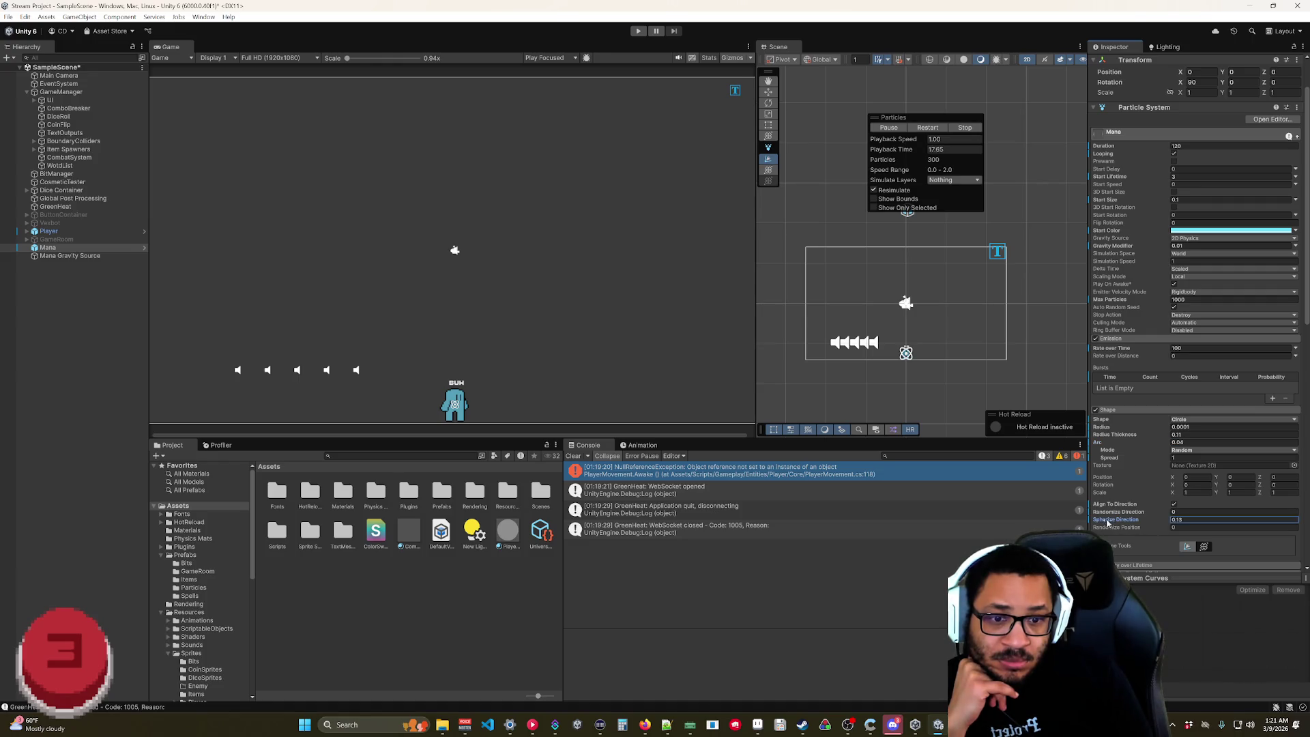
- Turn off Align To Direction for Mana and view the particle column in 3D perspective
click(1173, 504)
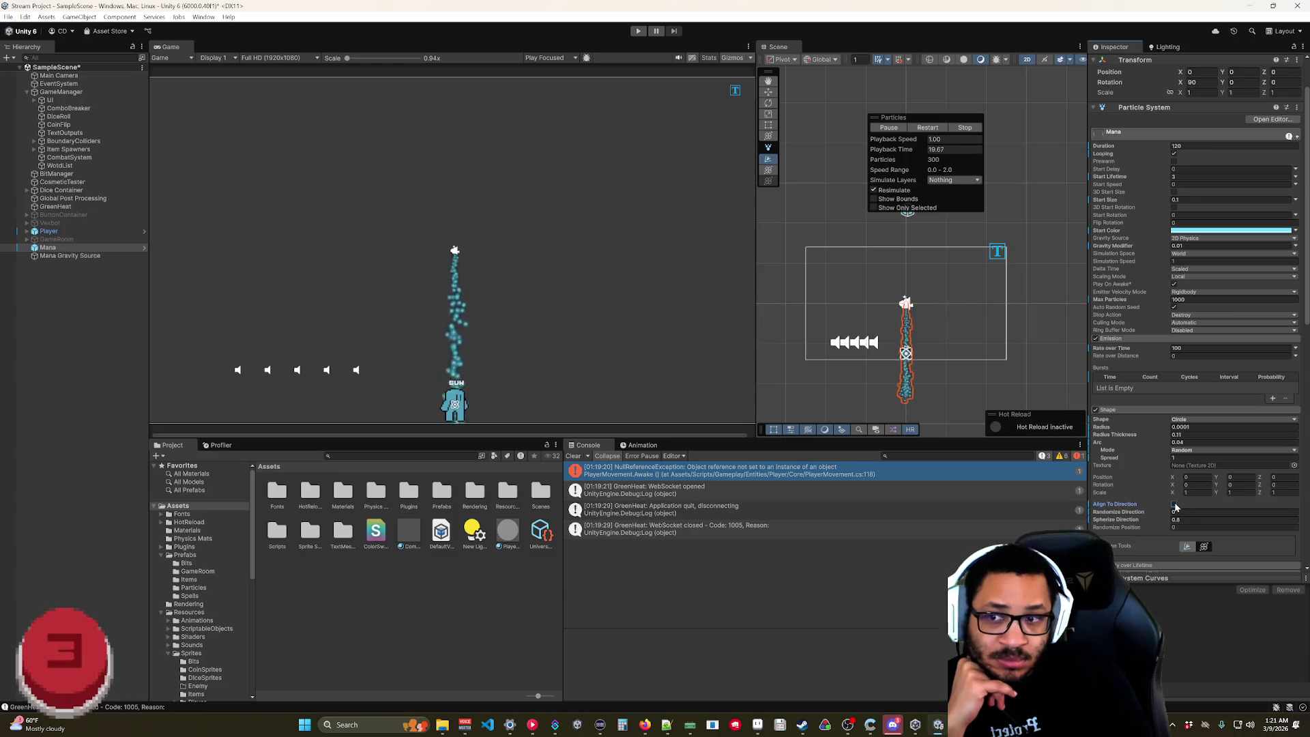
click(1027, 60)
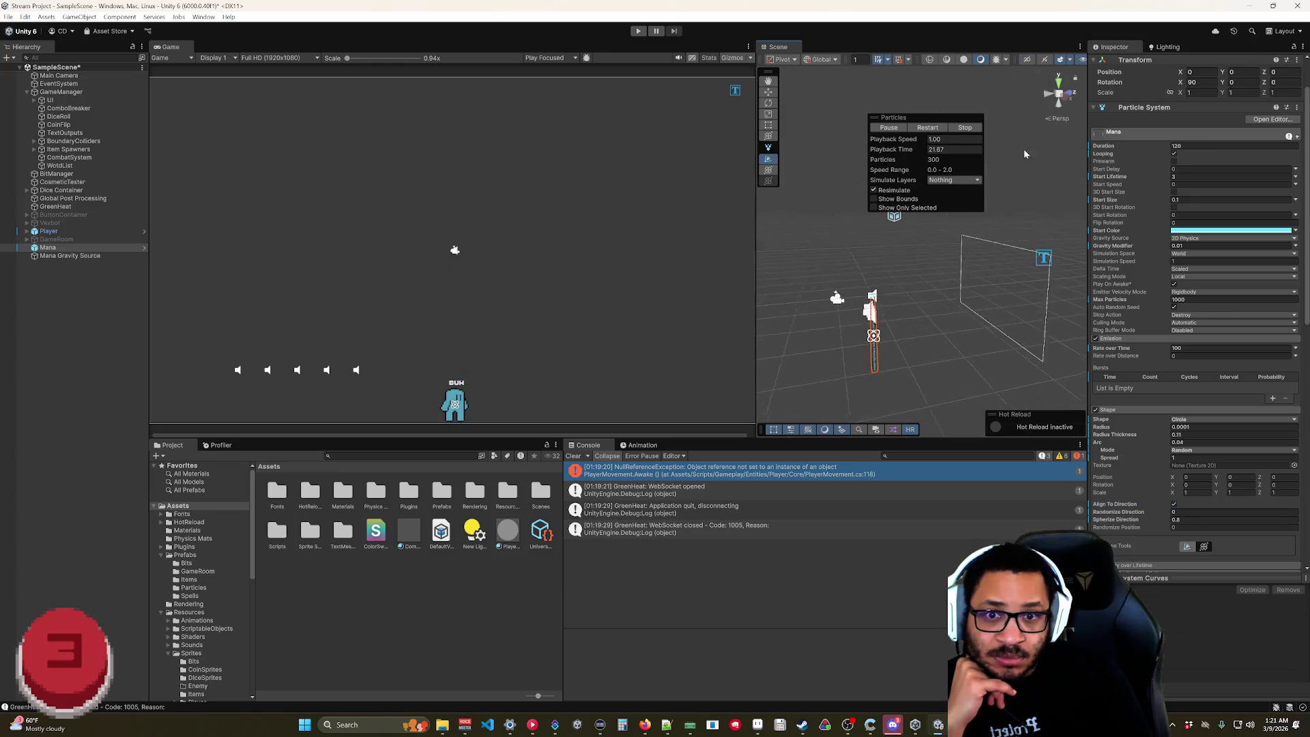
mouse_move(934, 286)
mouse_down()
mouse_move(871, 360)
mouse_move(951, 223)
mouse_move(925, 345)
mouse_up()
text(0)
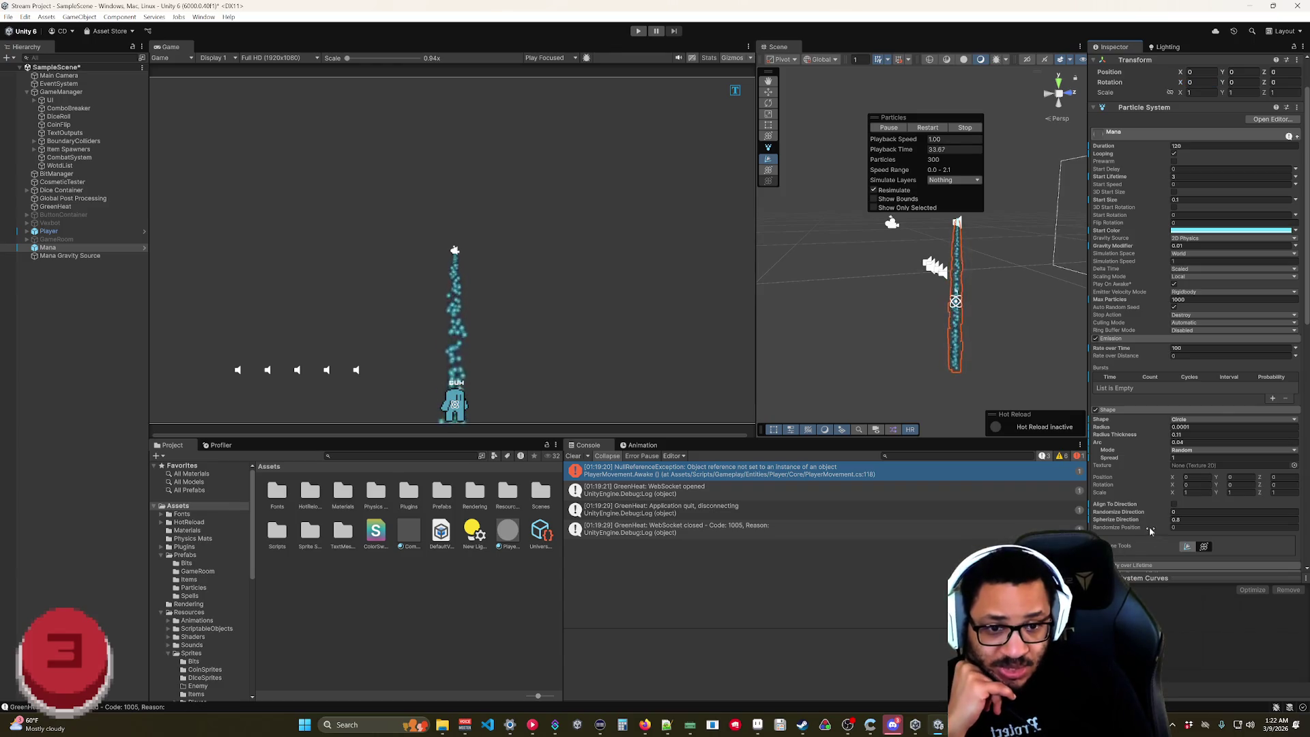
- Try Local Simulation Space, then keep the Mana particles' Simulation Space at World
scroll(1114, 522, down, 4)
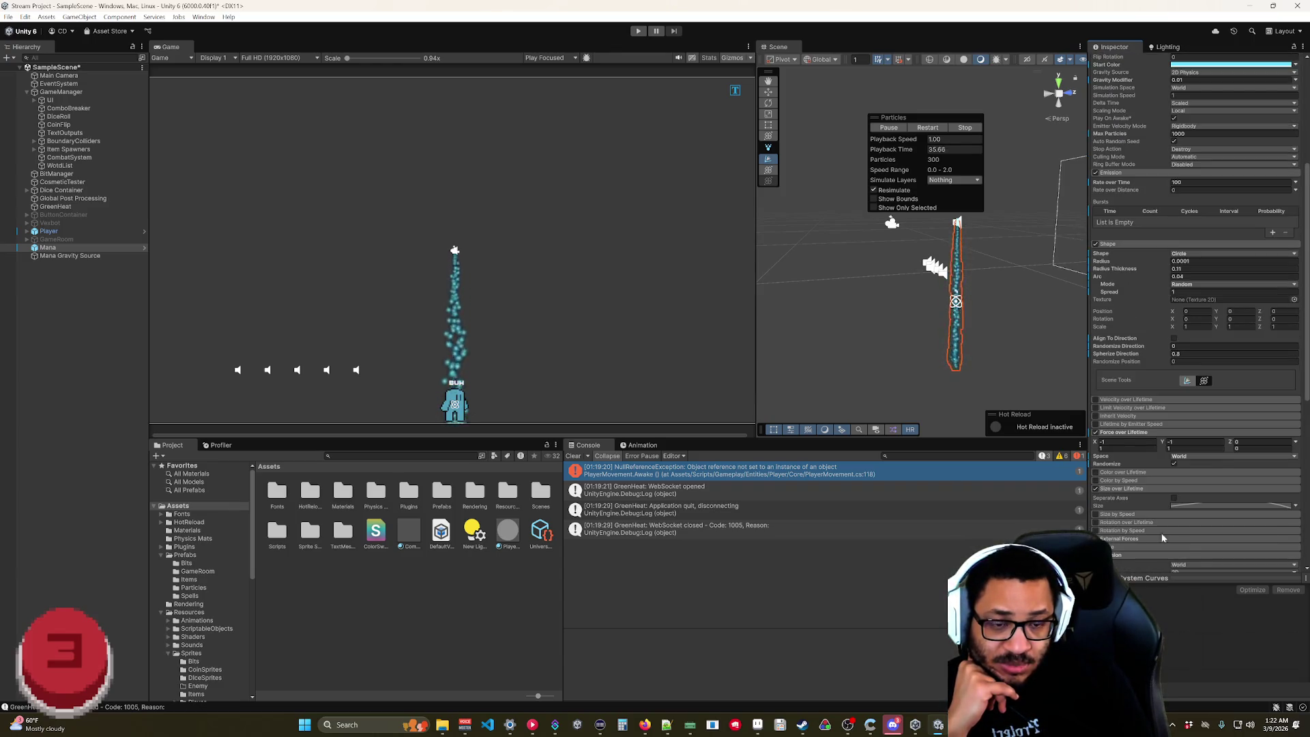
scroll(1164, 537, down, 3)
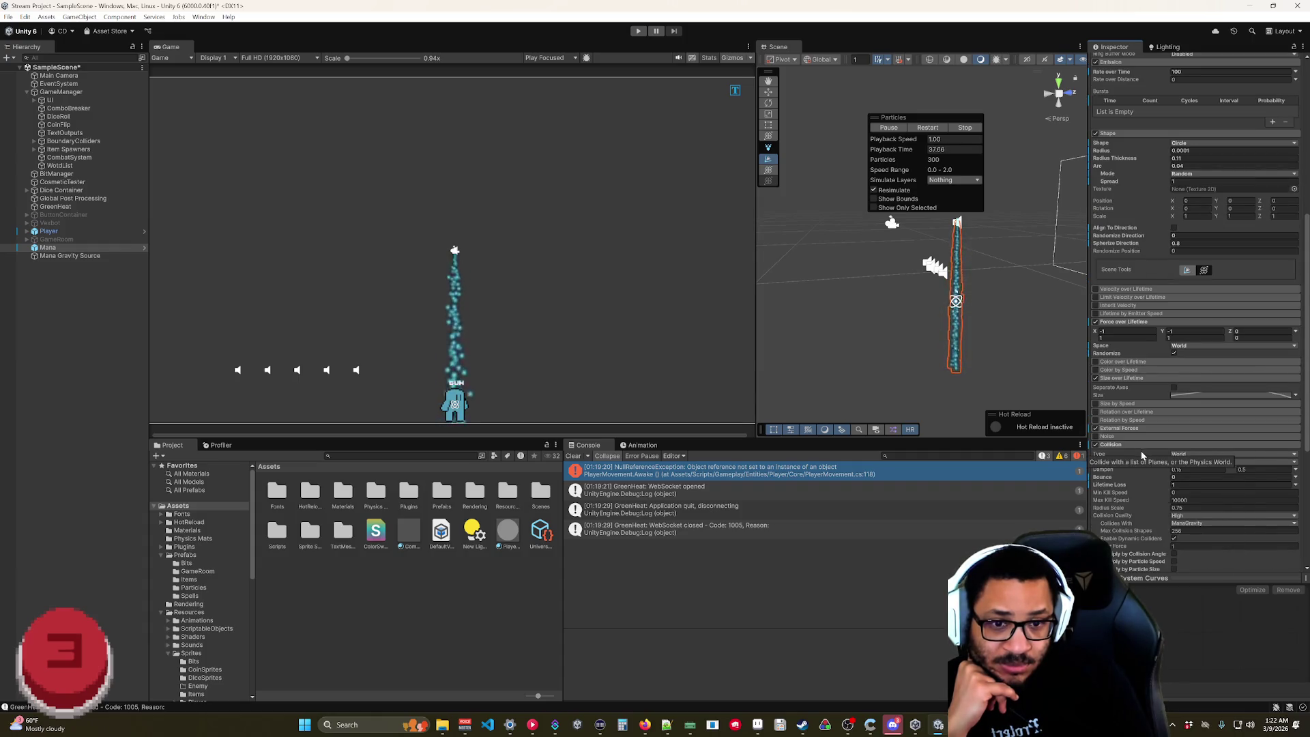
scroll(1139, 478, up, 8)
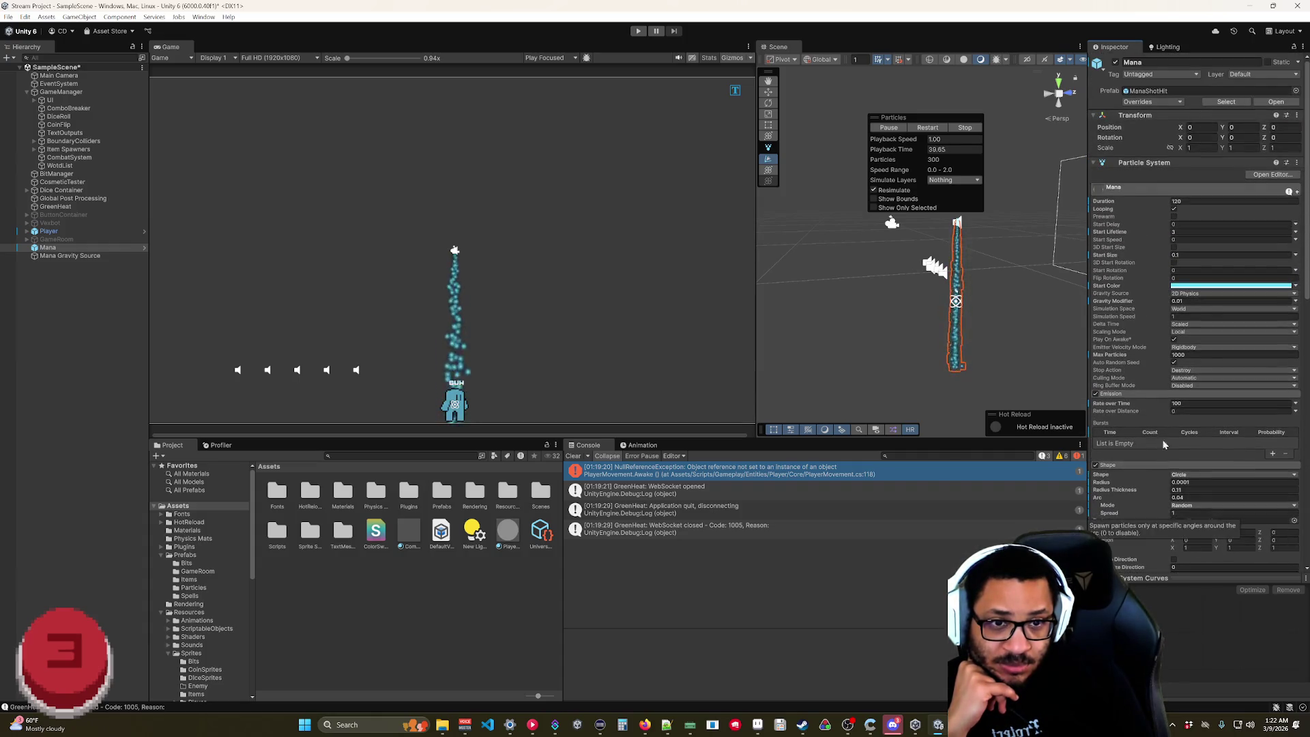
click(1188, 311)
click(1196, 318)
click(1186, 311)
click(1199, 329)
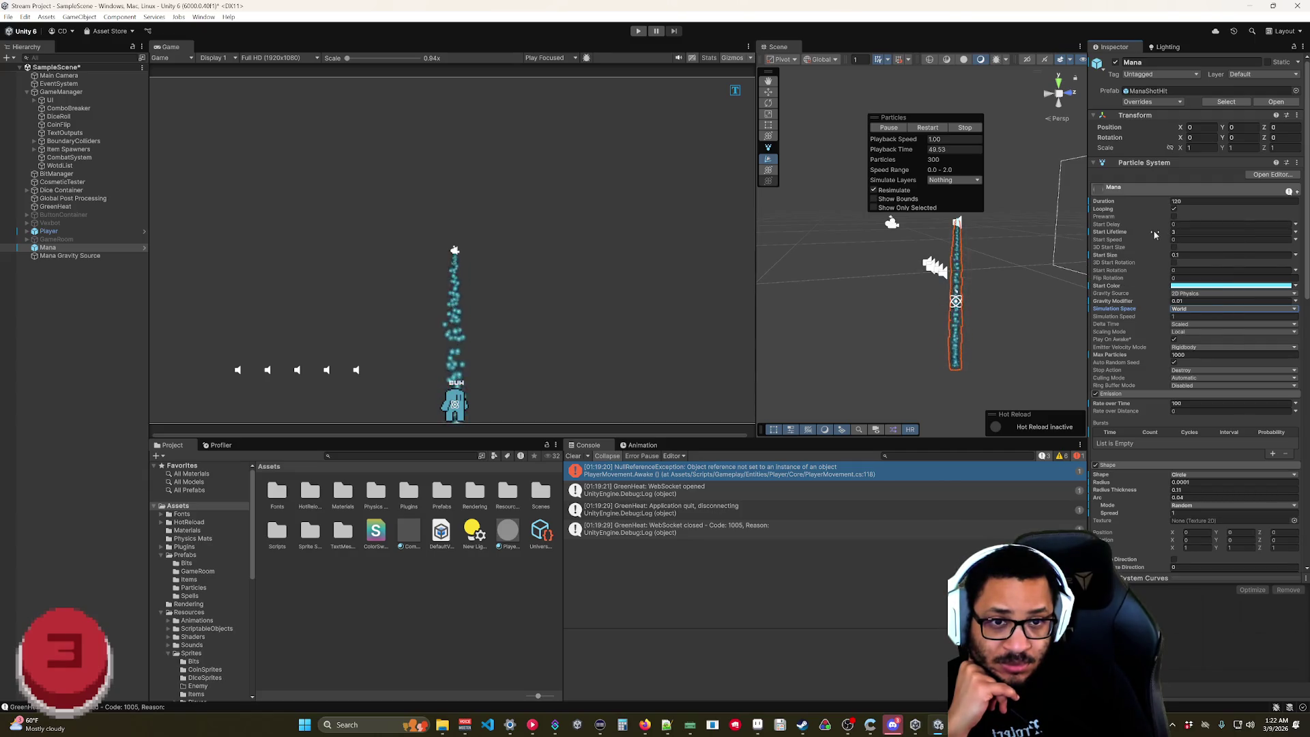
- Briefly disable the Shape module, then re-enable it
scroll(1153, 294, down, 5)
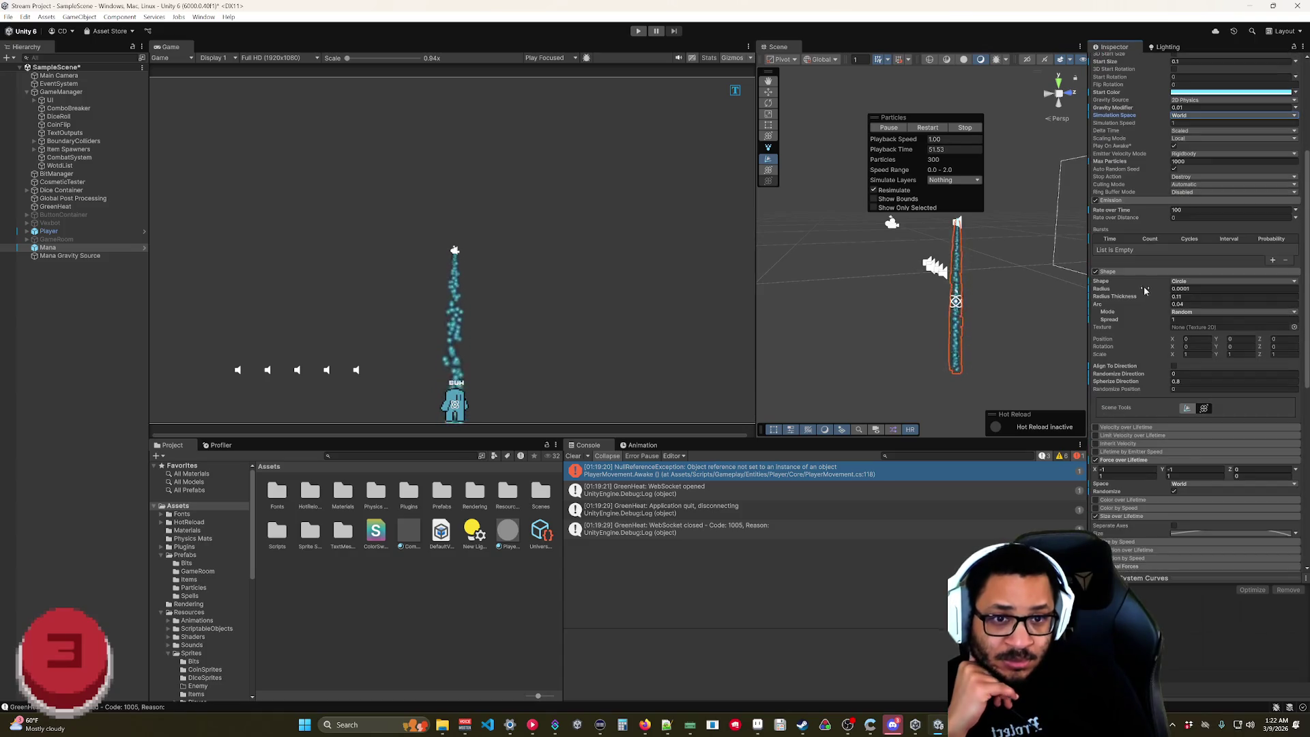
click(1097, 272)
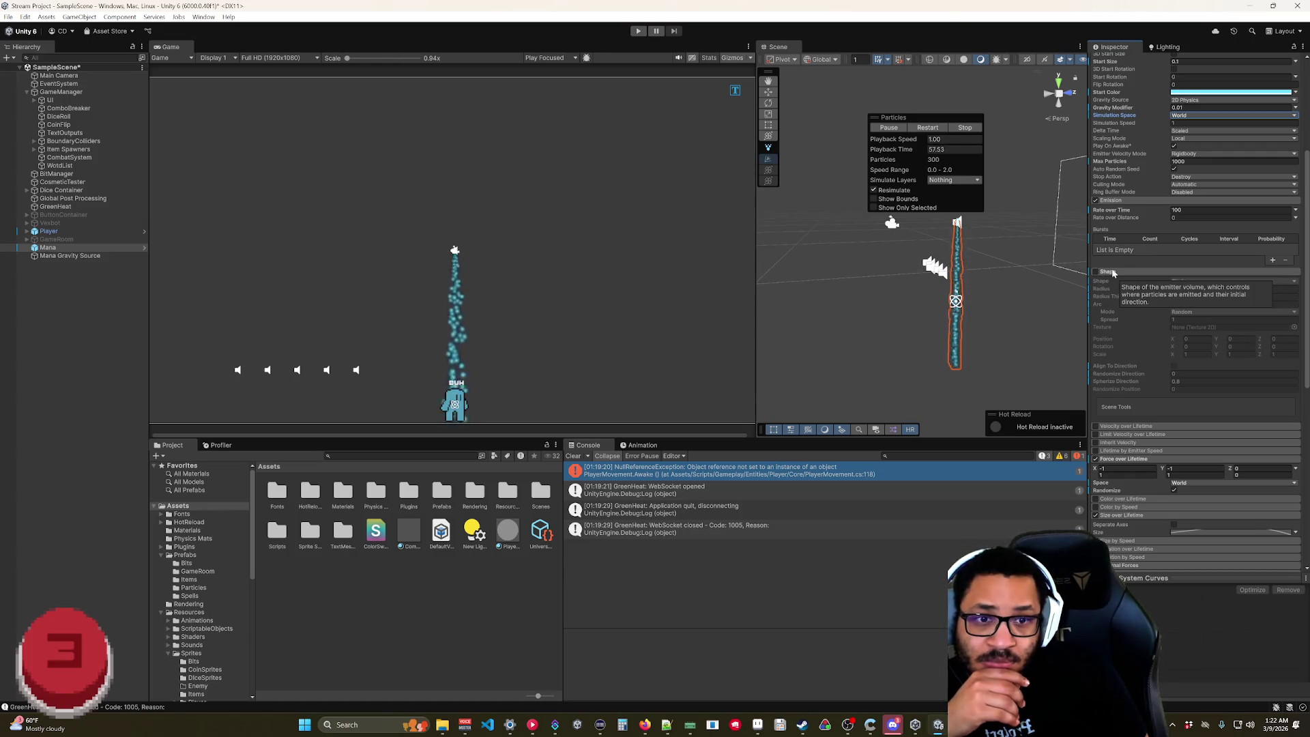
click(1096, 271)
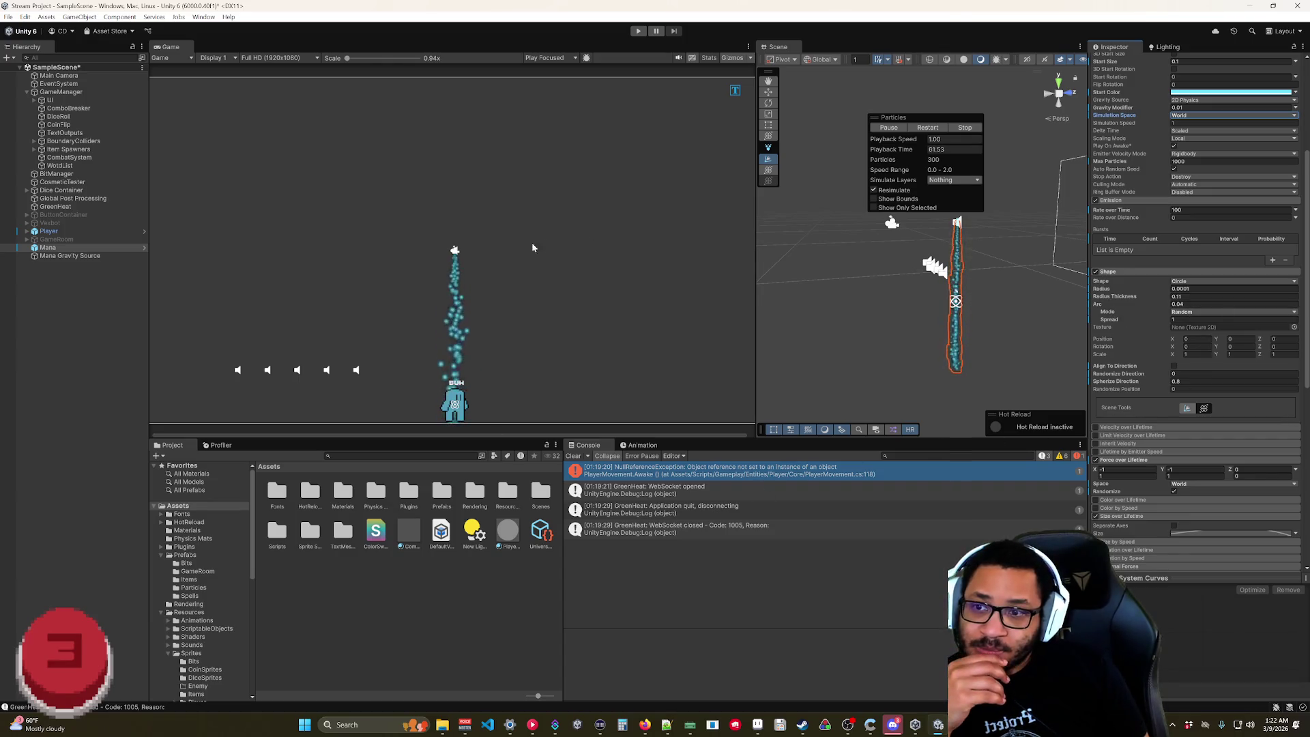
- Move the playback readout aside, frame Mana, and bring the browser search results forward
drag(933, 116, 874, 87)
key(f)
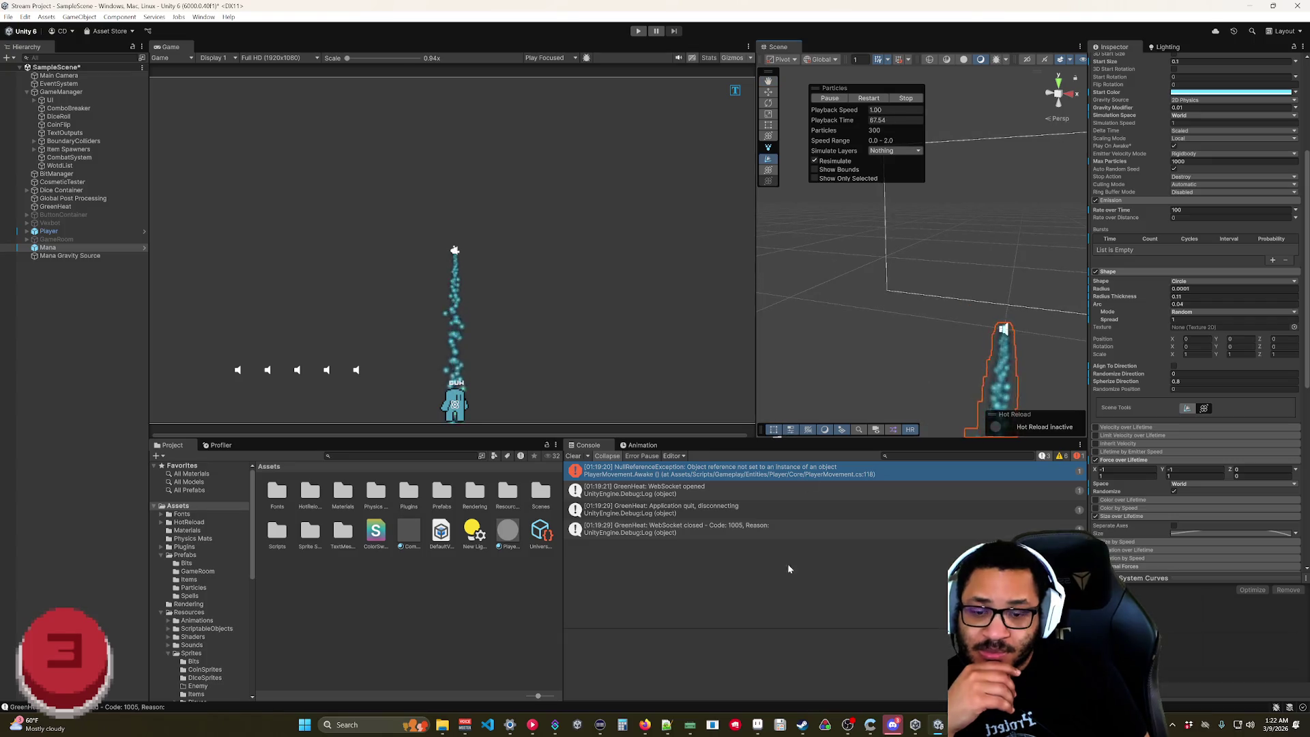
click(646, 726)
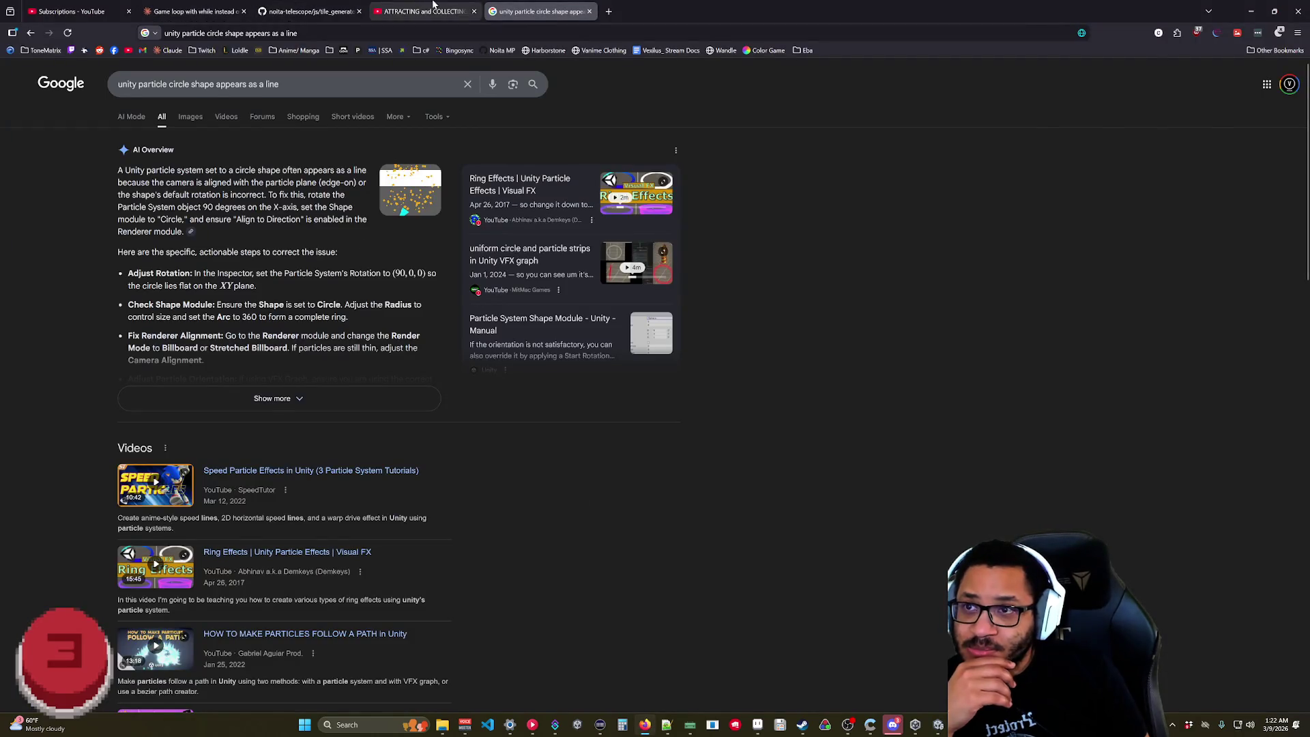
- Open the particle-collecting tutorial tab and rewind it to around 0:13
click(423, 12)
click(167, 592)
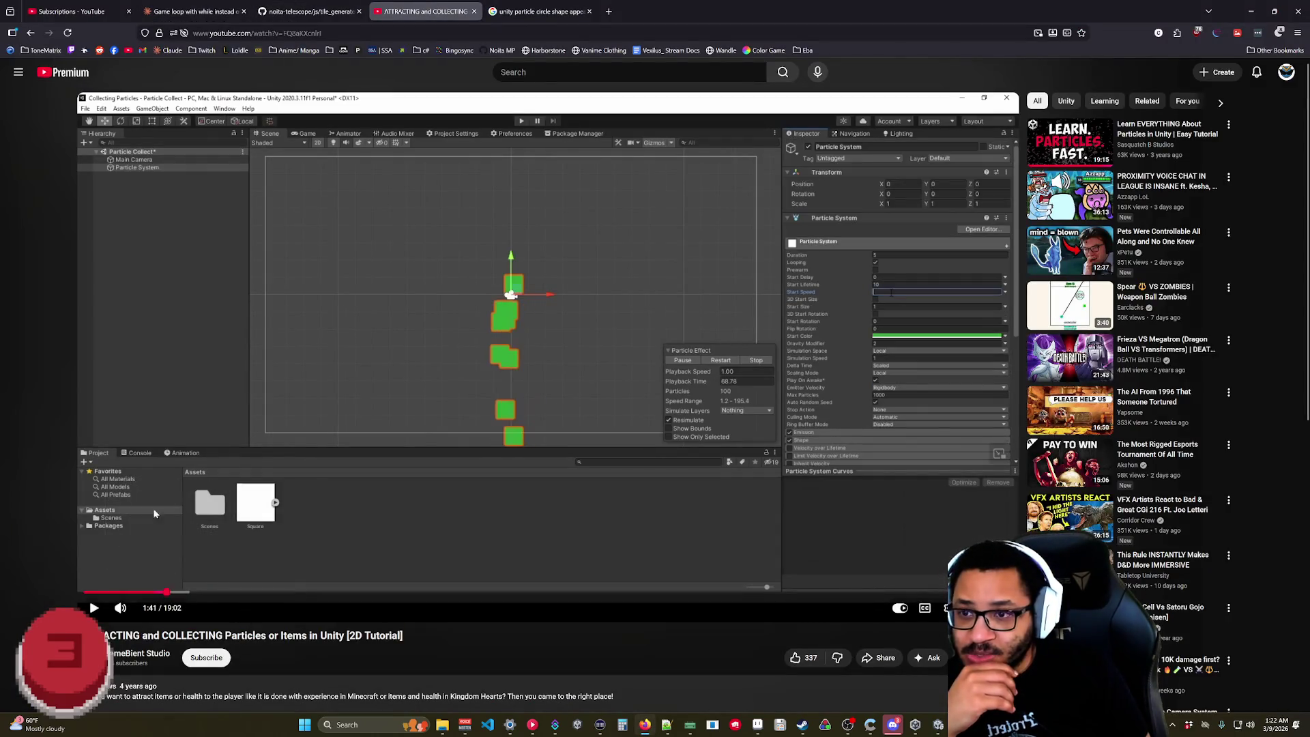
click(183, 432)
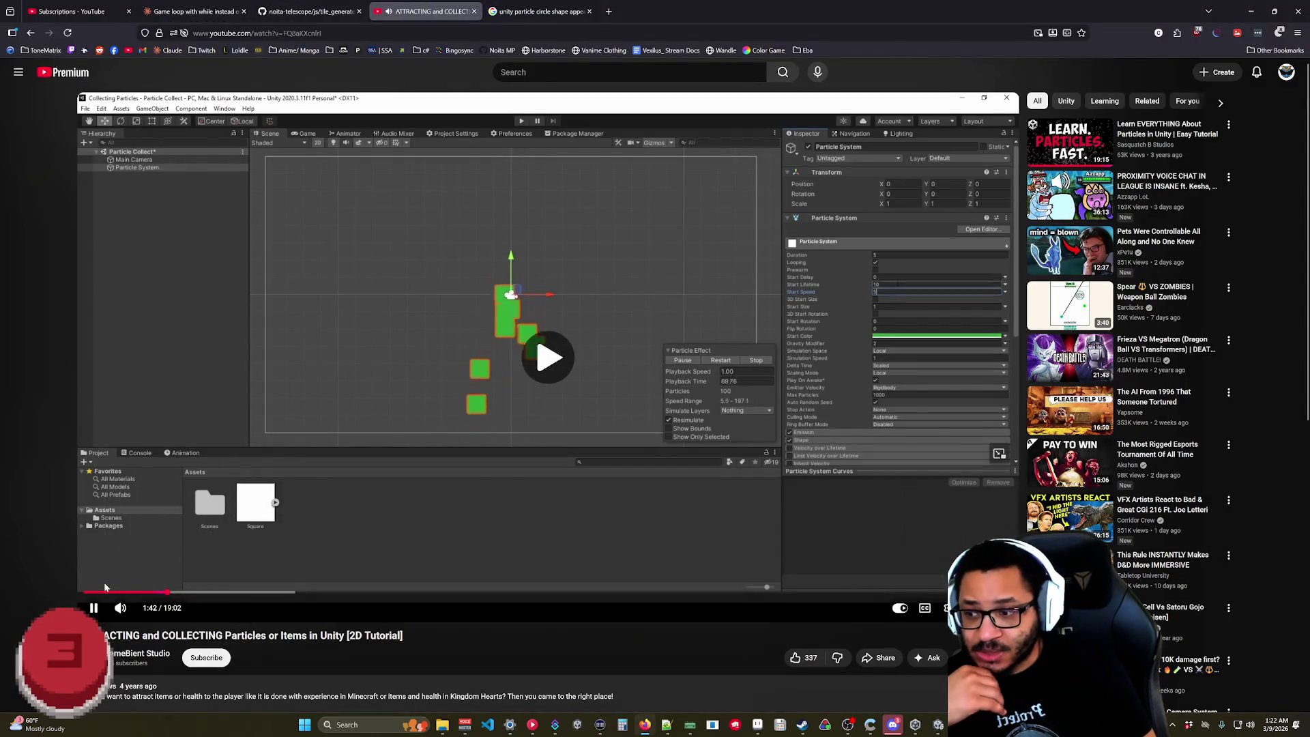
click(109, 591)
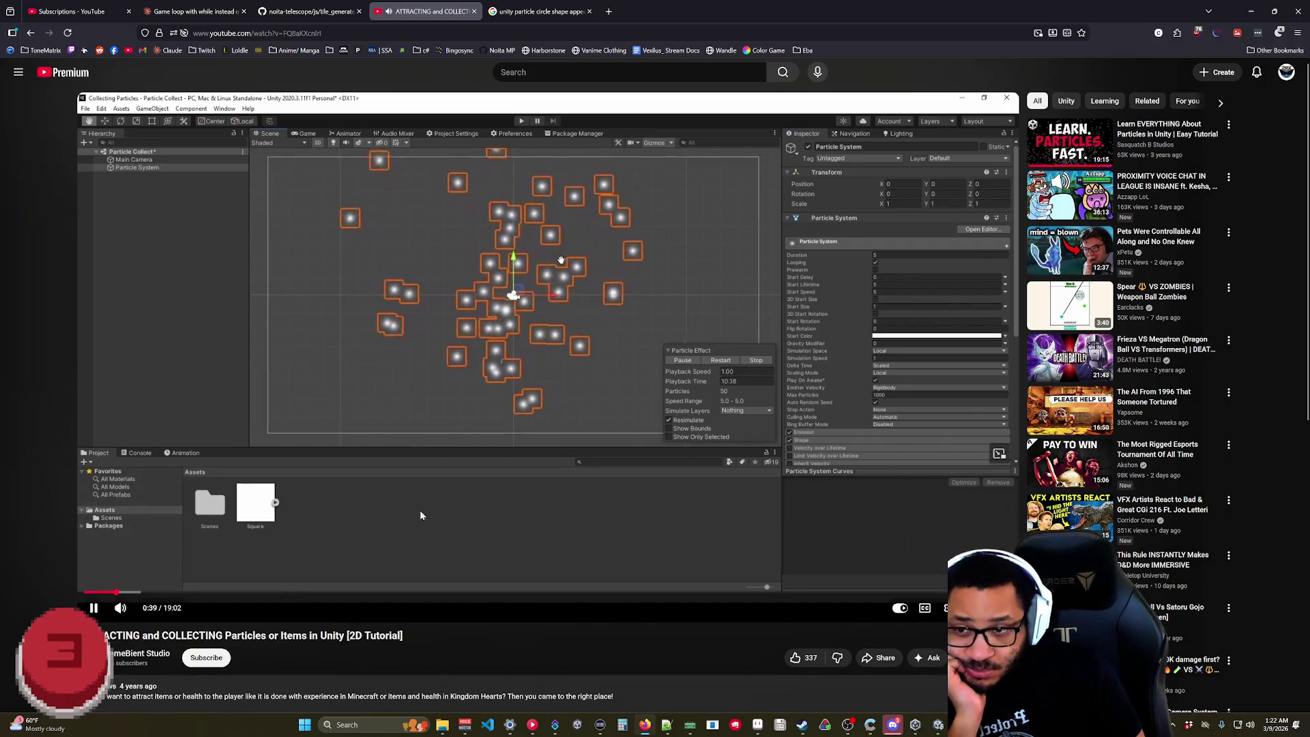
mouse_move(113, 591)
mouse_down()
mouse_move(95, 593)
mouse_move(120, 593)
mouse_up()
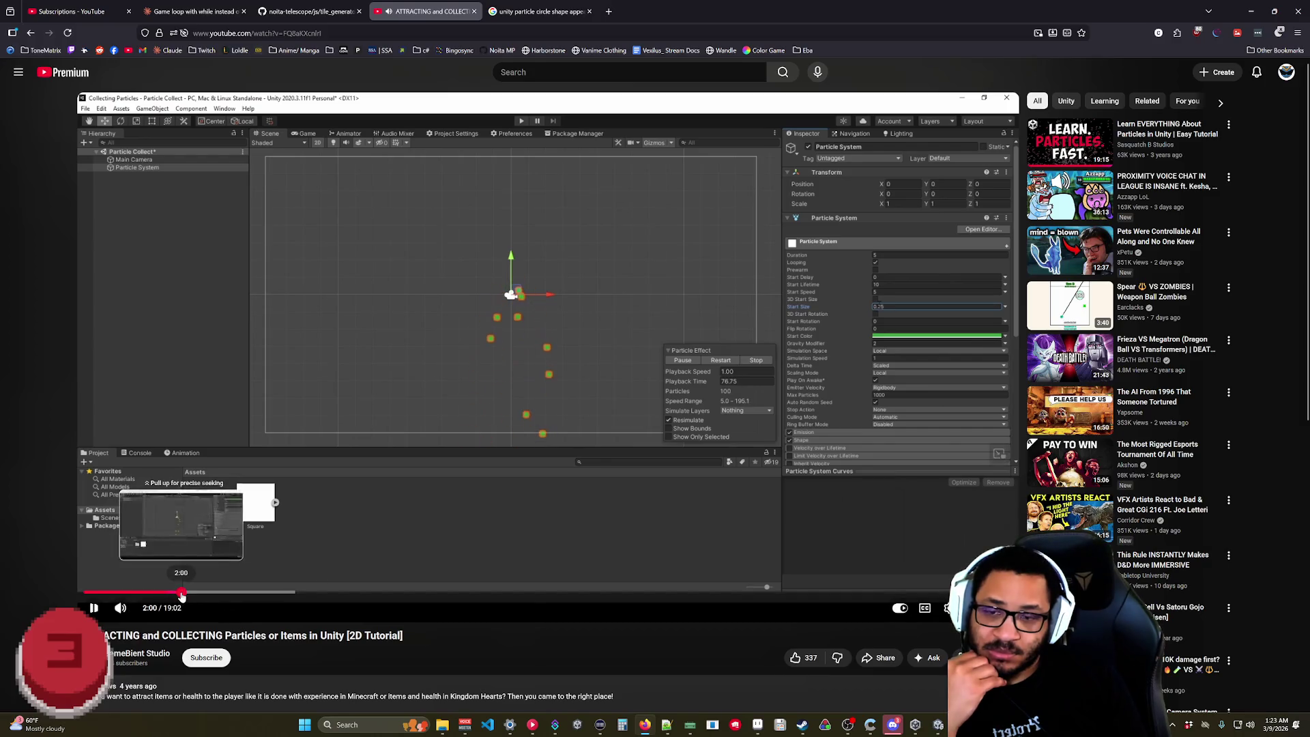
- Skip the tutorial ahead to the force field part, pause at 4:59, and return to Unity
drag(190, 593, 208, 596)
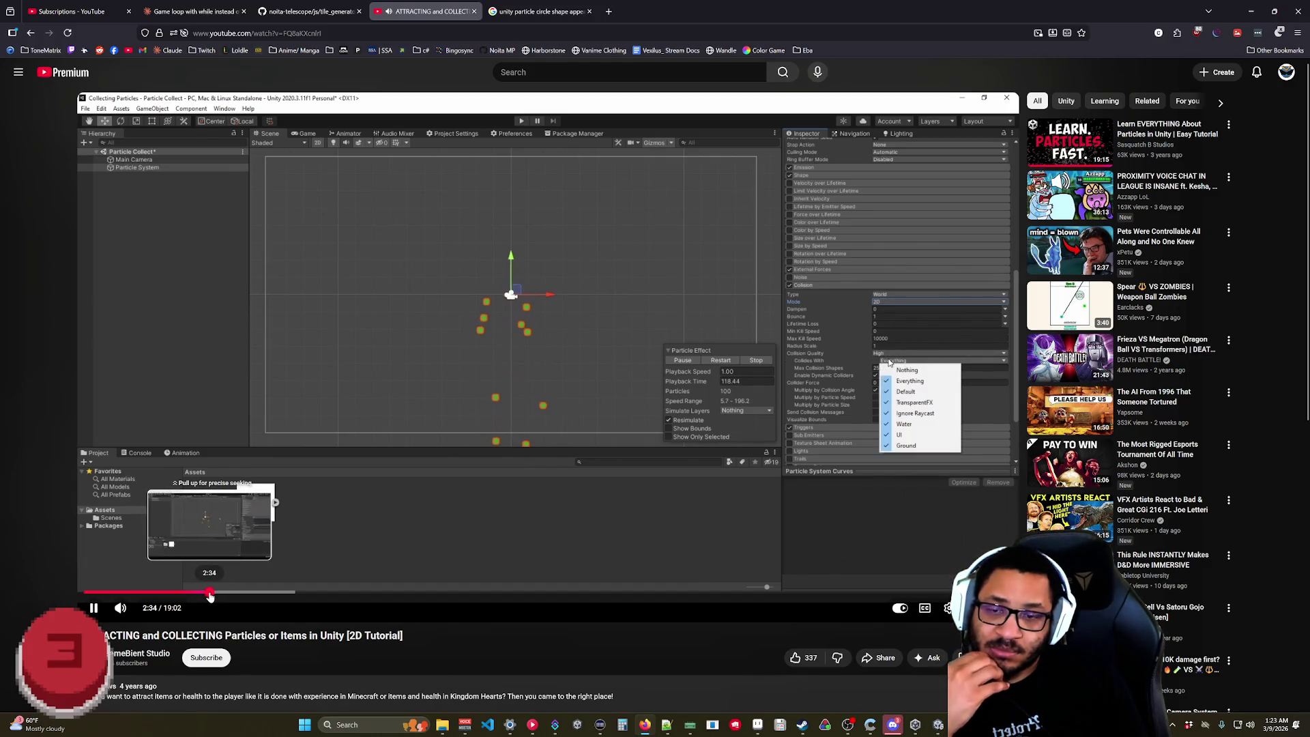
drag(210, 596, 288, 595)
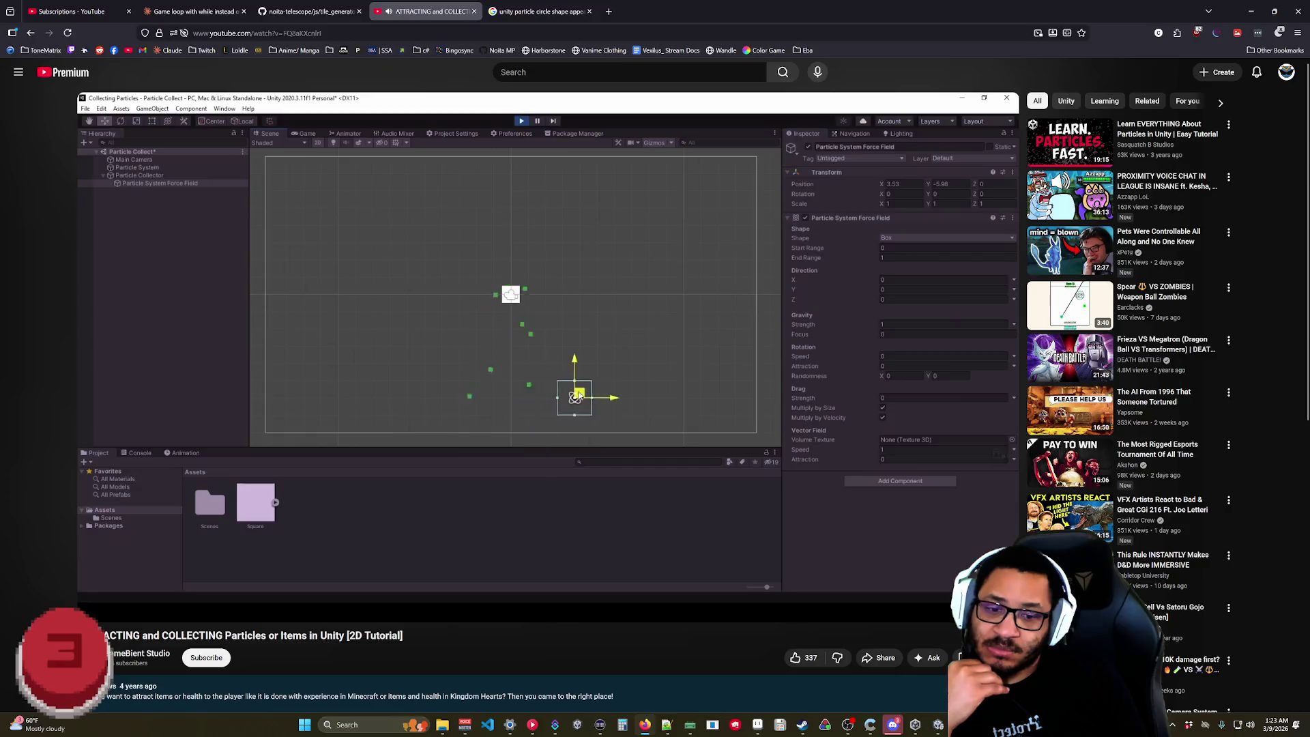
key(l)
key(l)
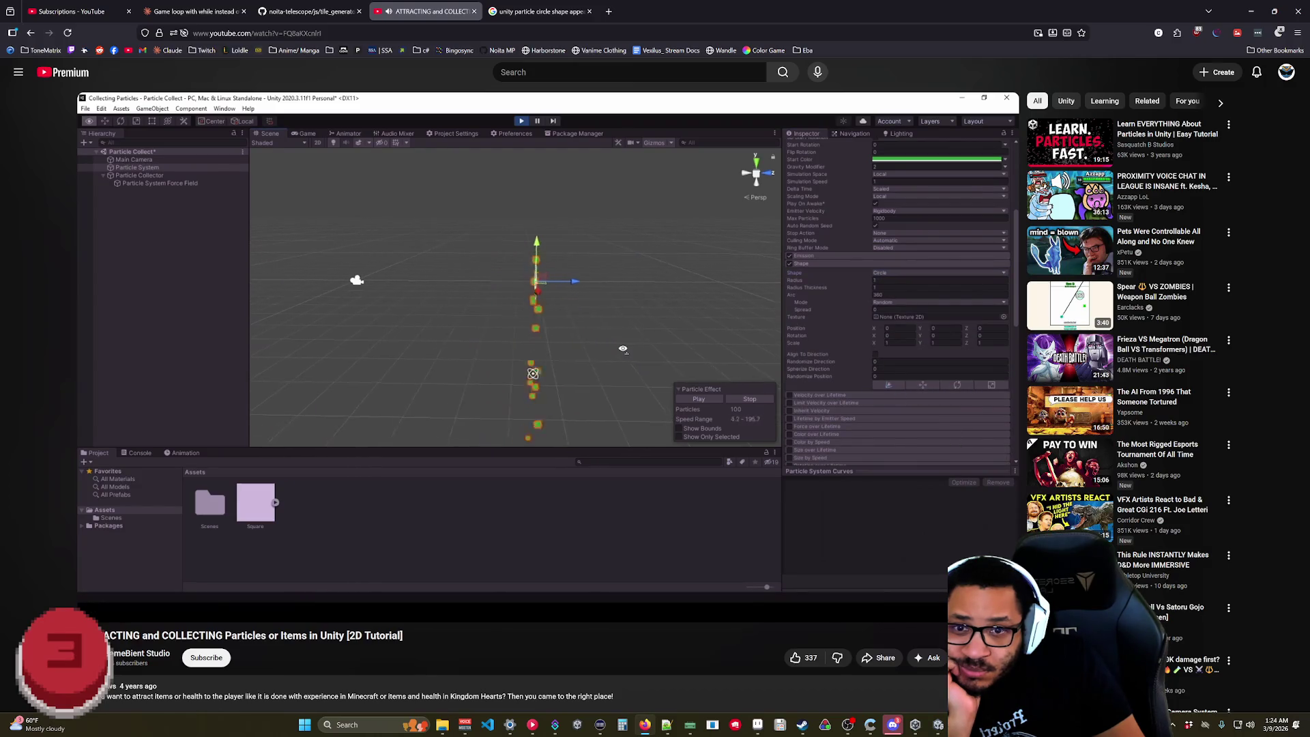
click(911, 322)
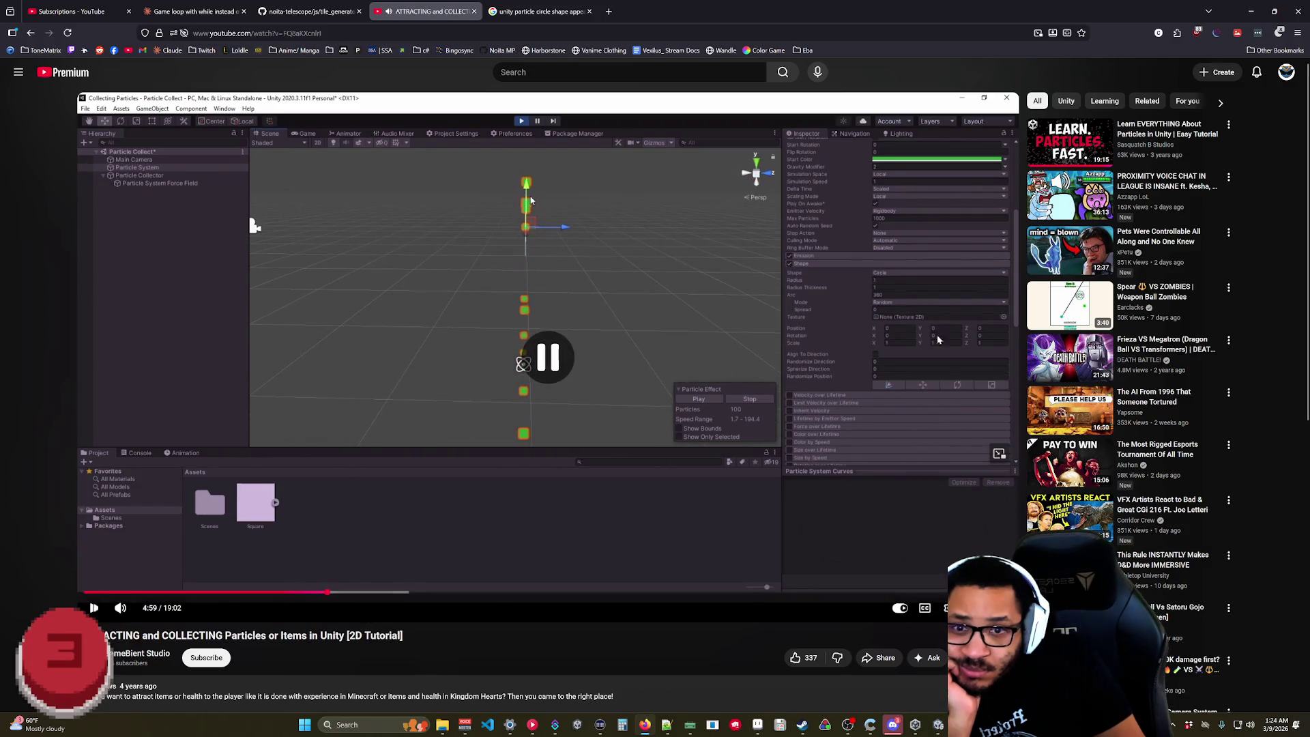
click(938, 726)
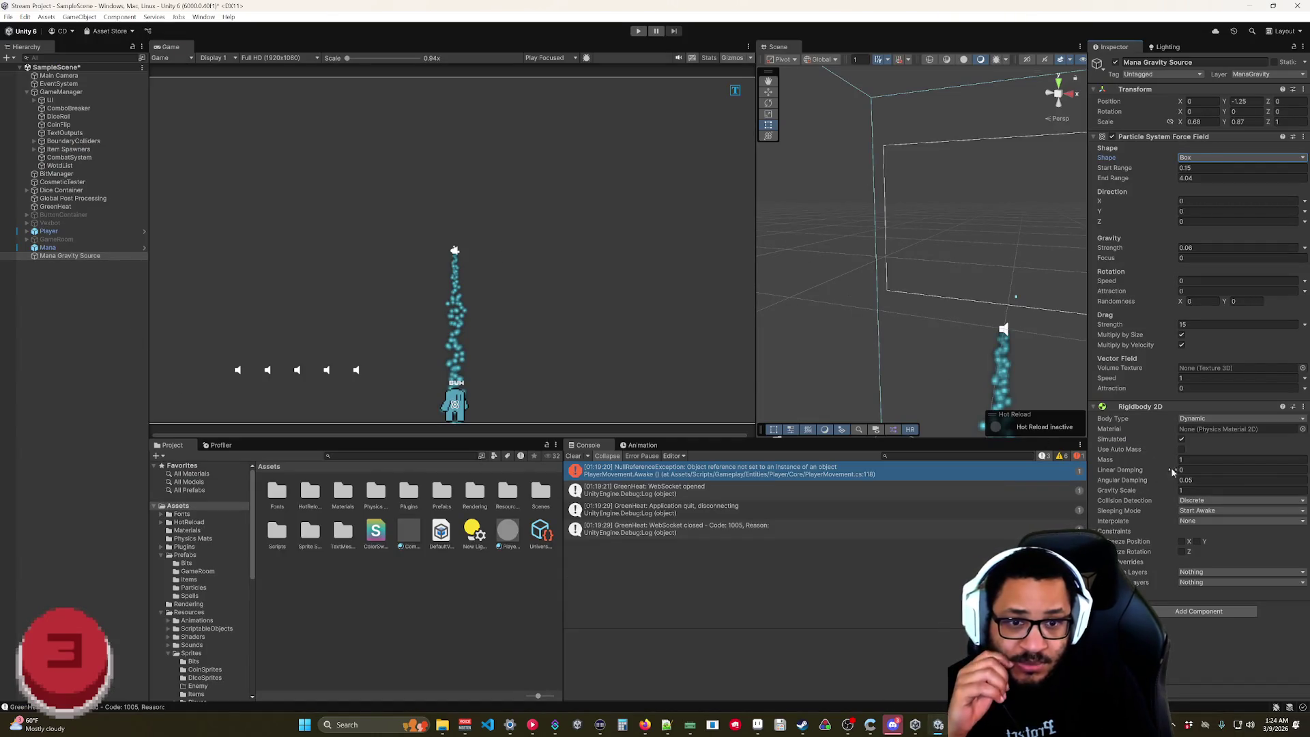
- Select Mana, show its shape handles in 2D Scene view, and widen the radius from 0.0001 to 0.2
click(68, 247)
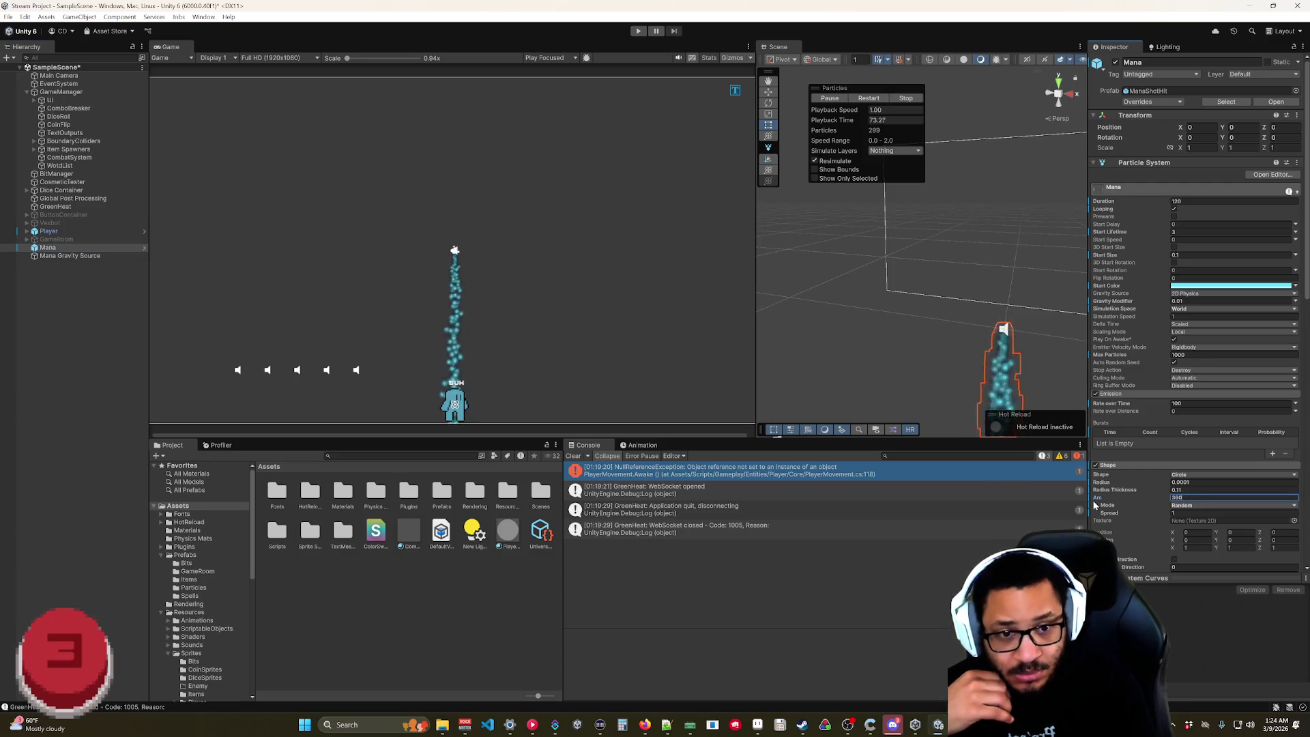
scroll(1157, 497, down, 3)
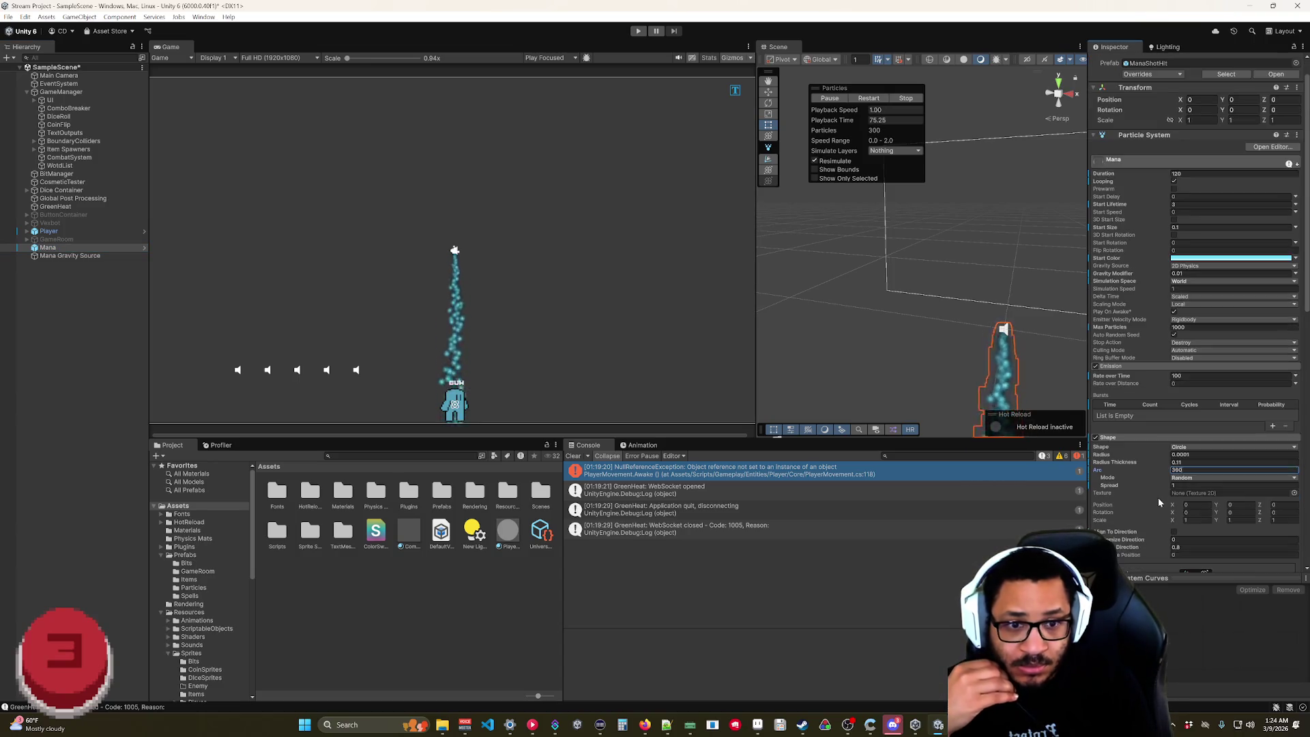
click(1187, 518)
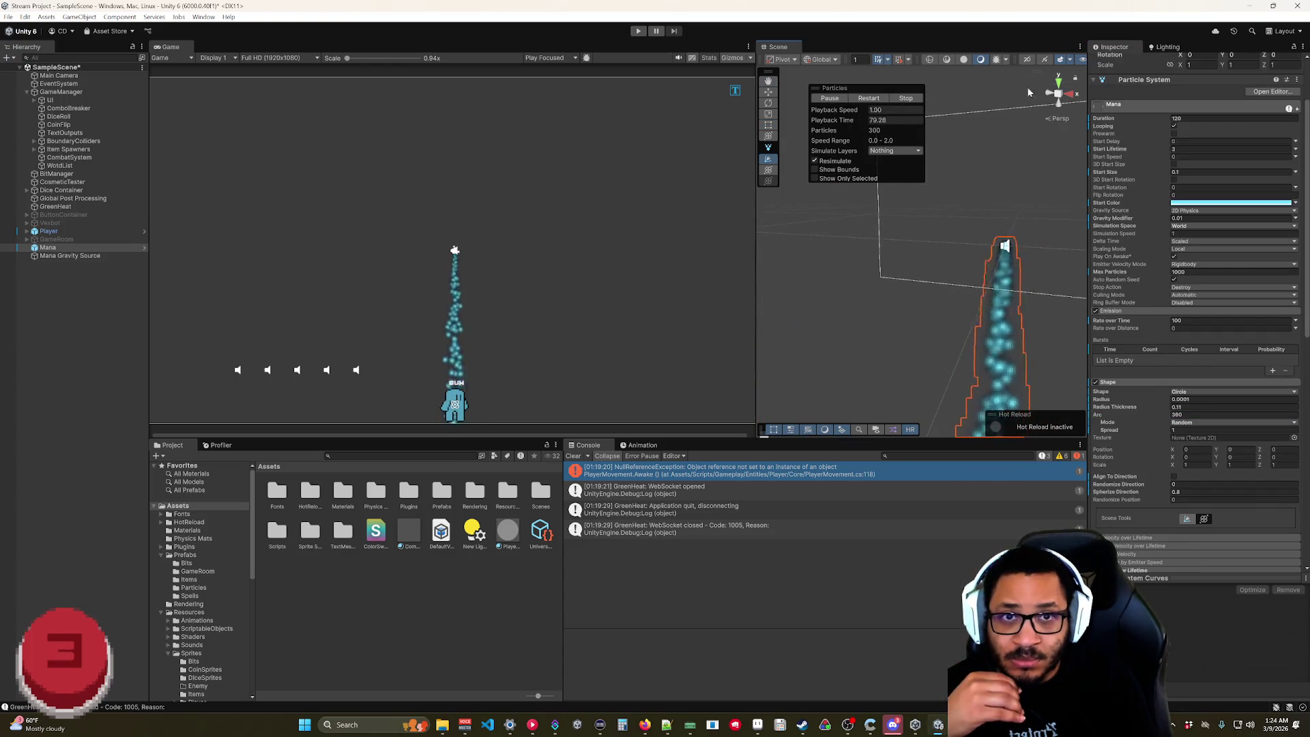
click(1027, 59)
scroll(929, 294, down, 4)
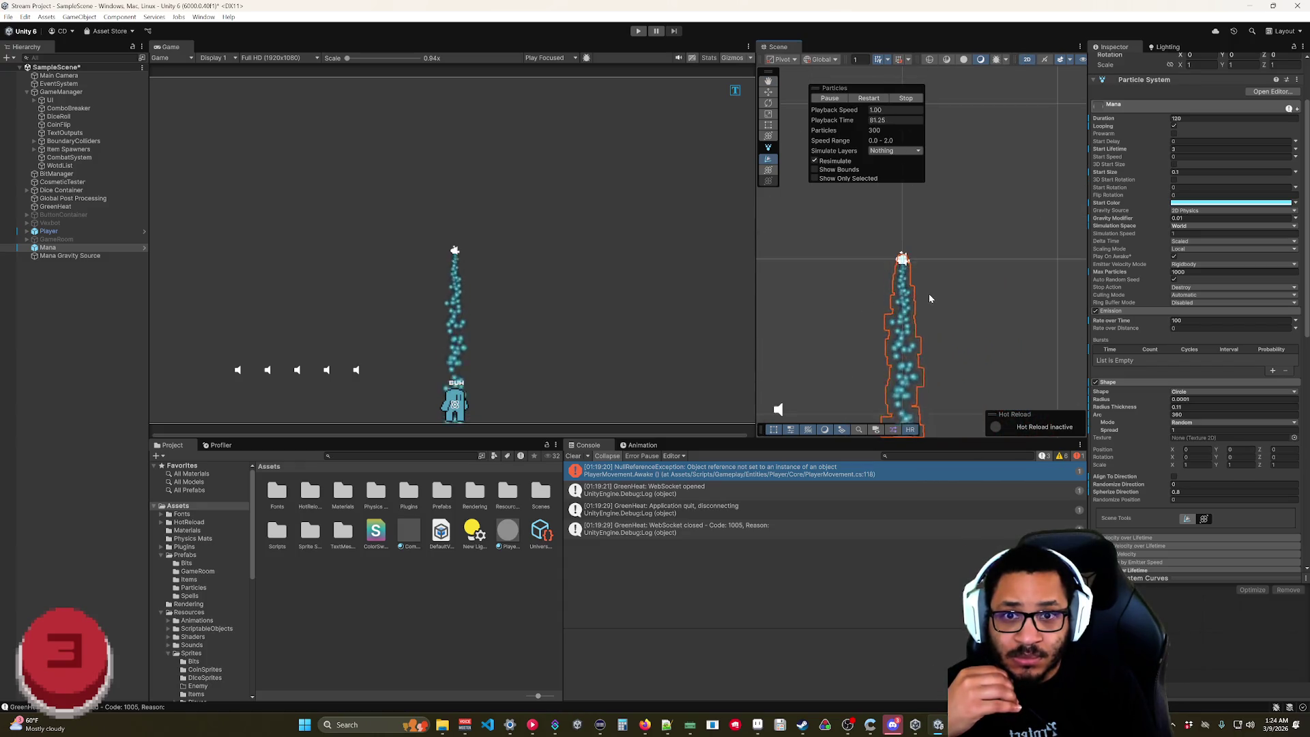
scroll(921, 300, up, 2)
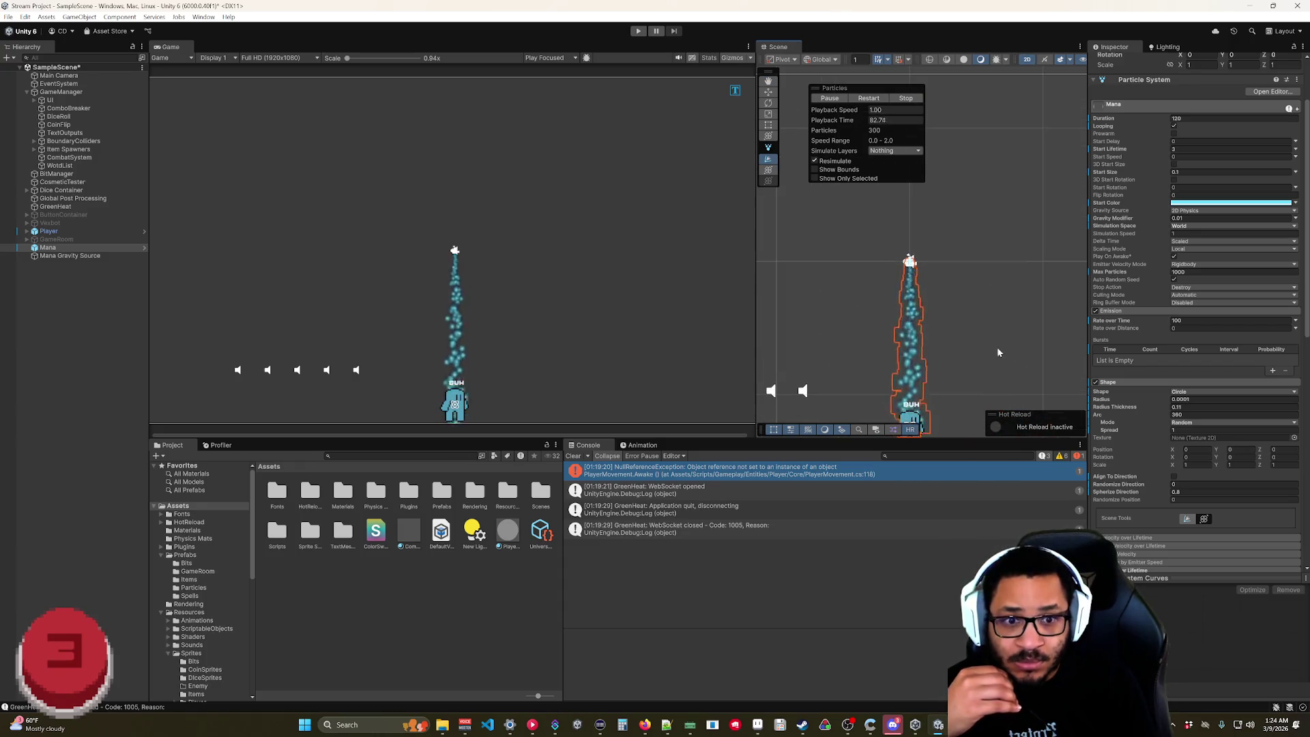
drag(1148, 402, 1171, 411)
- Set Radius Thickness to 0.02 and the emitter radius to 1.3, then drag it down to 0.79
click(1158, 407)
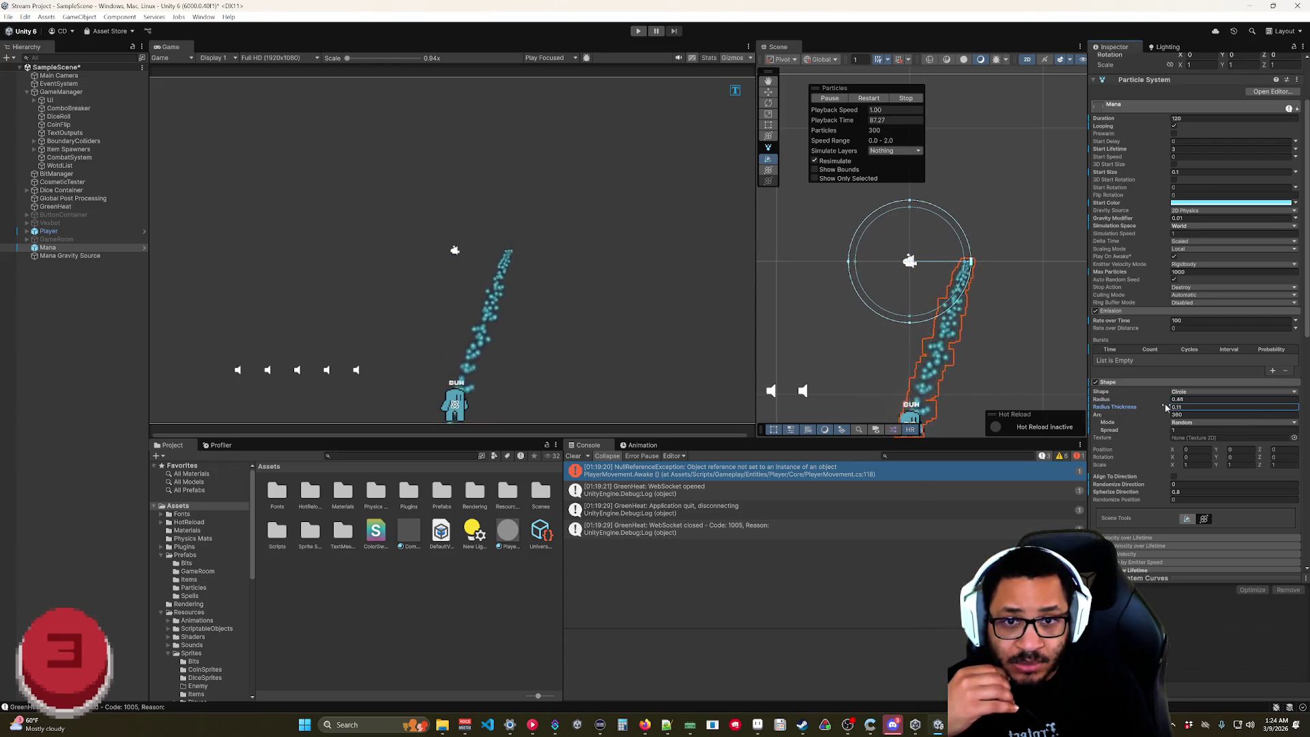
text(1)
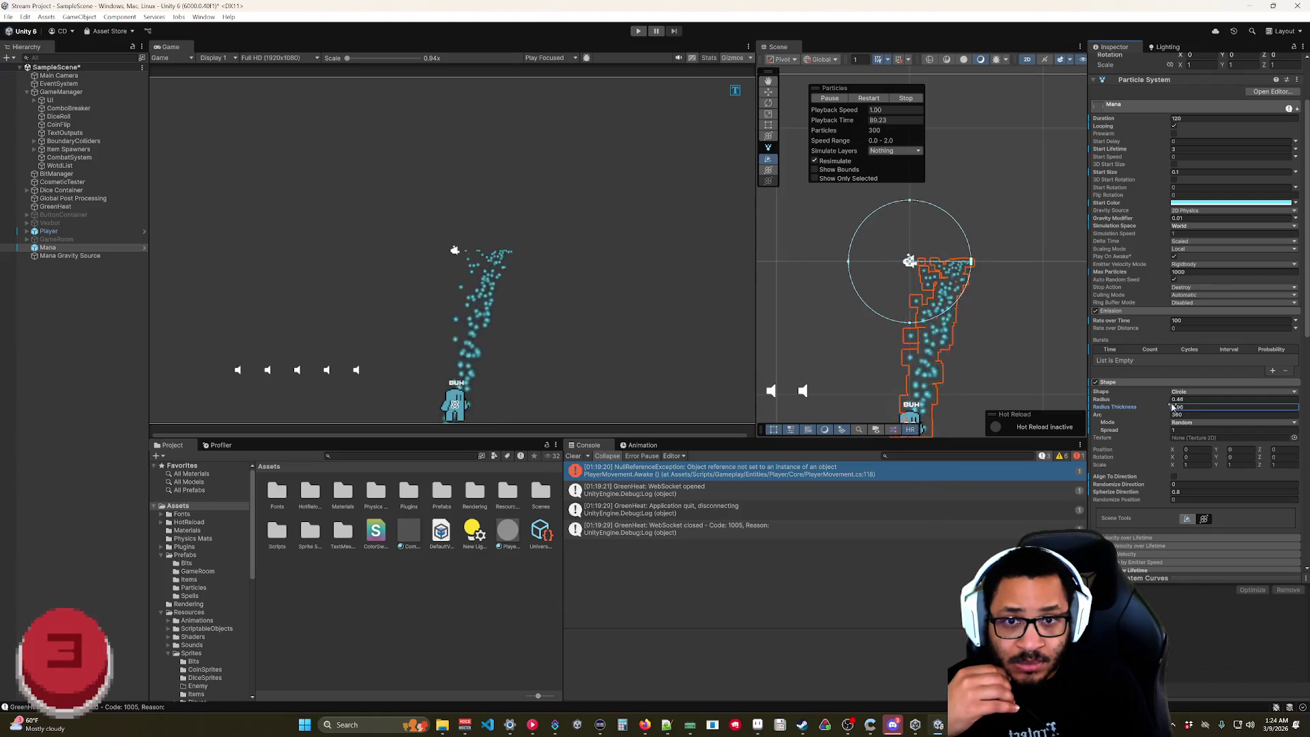
key(BackSpace)
text(0.02)
click(1171, 401)
text(1.3)
drag(1171, 401, 1163, 405)
- Try a Rotation X of 90, reset it to 0, and shrink the emitter circle to about 0.56
scroll(1163, 405, up, 2)
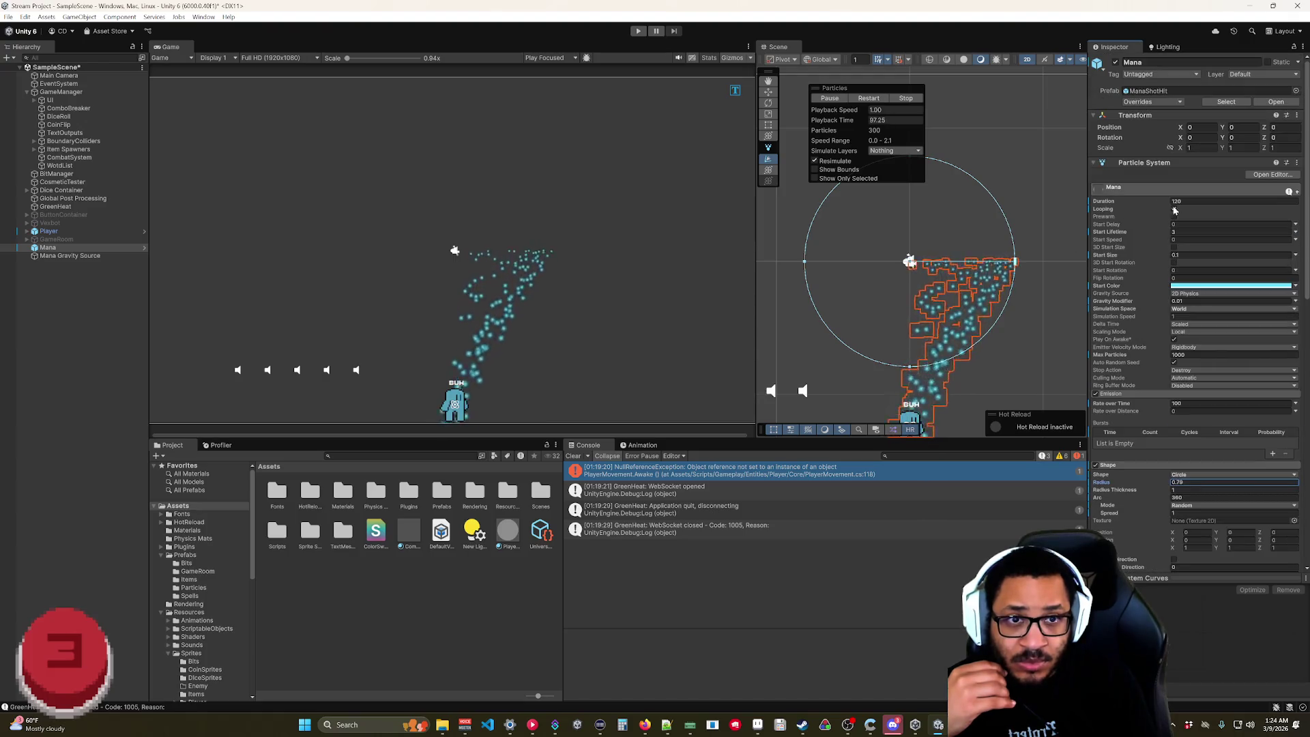
text(90)
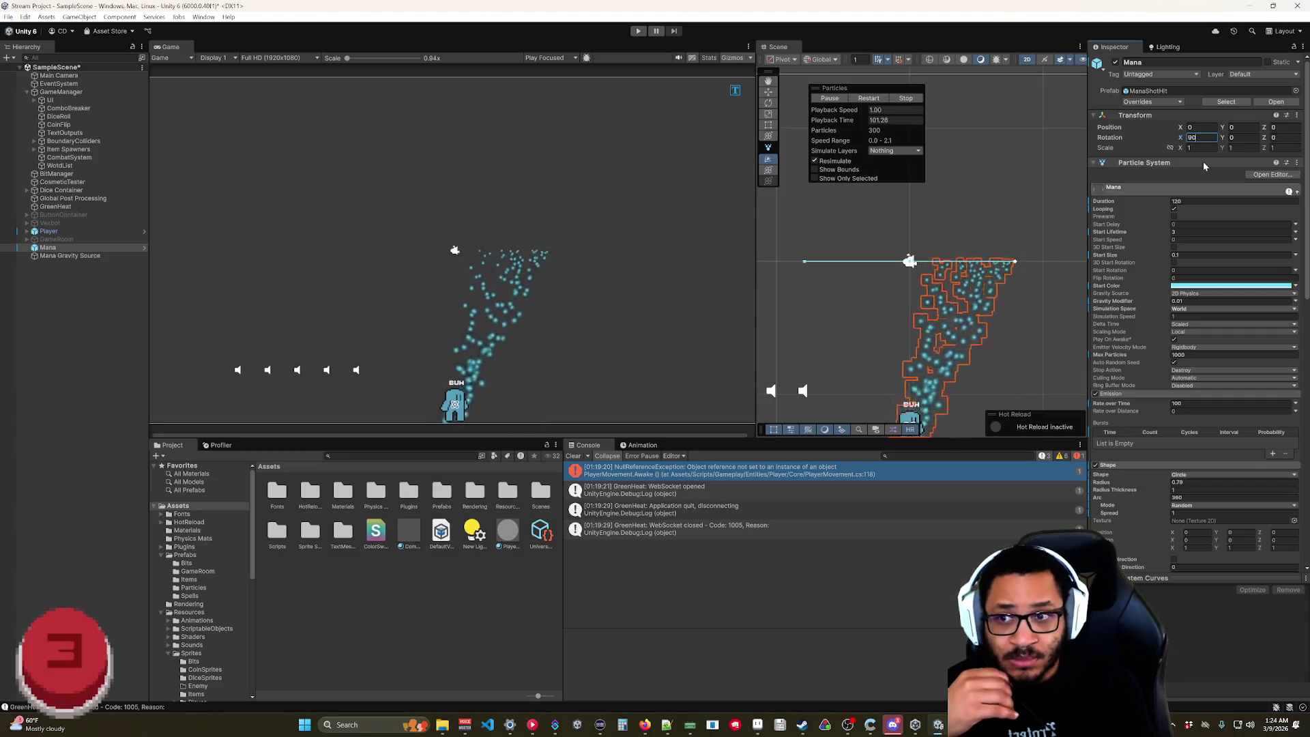
click(1181, 140)
text(0)
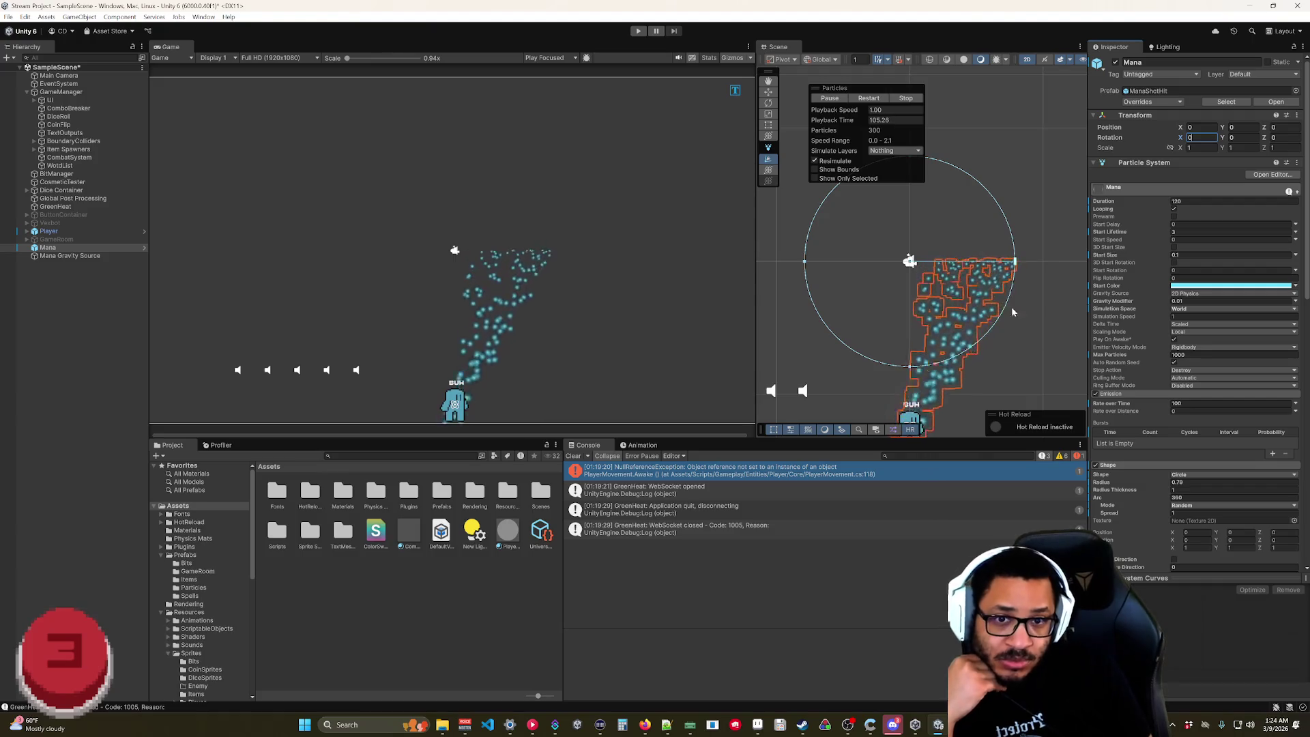
drag(1015, 264, 969, 267)
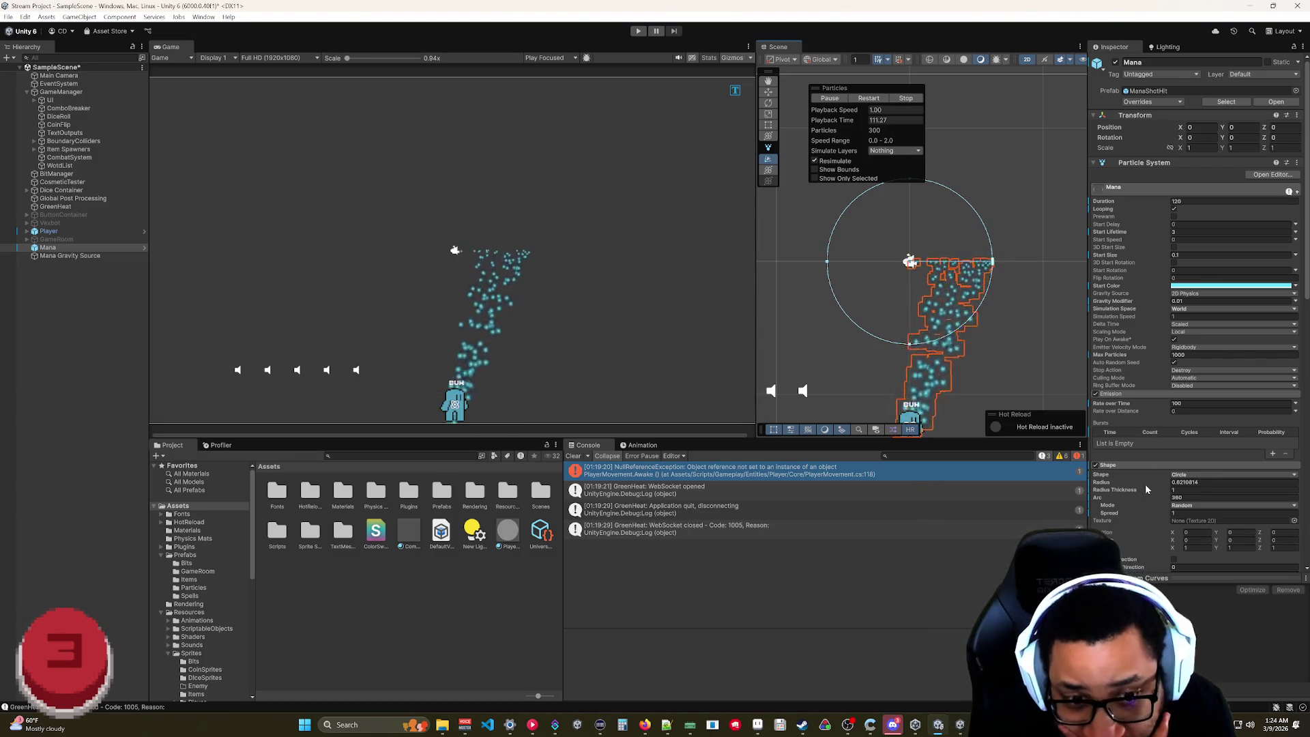
scroll(1152, 498, down, 2)
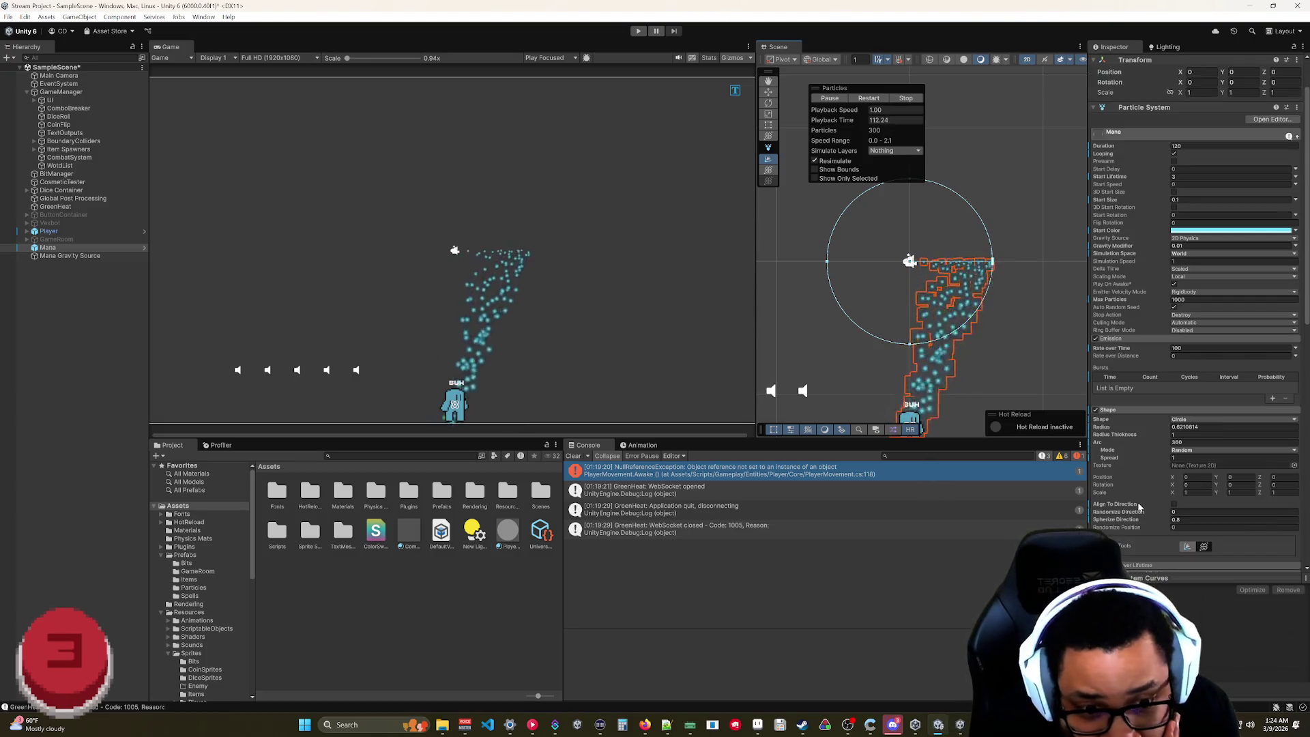
- Set Spherize Direction to 0, raise Randomize Position, and shrink the emitter radius to 0.28
click(1182, 520)
text(0)
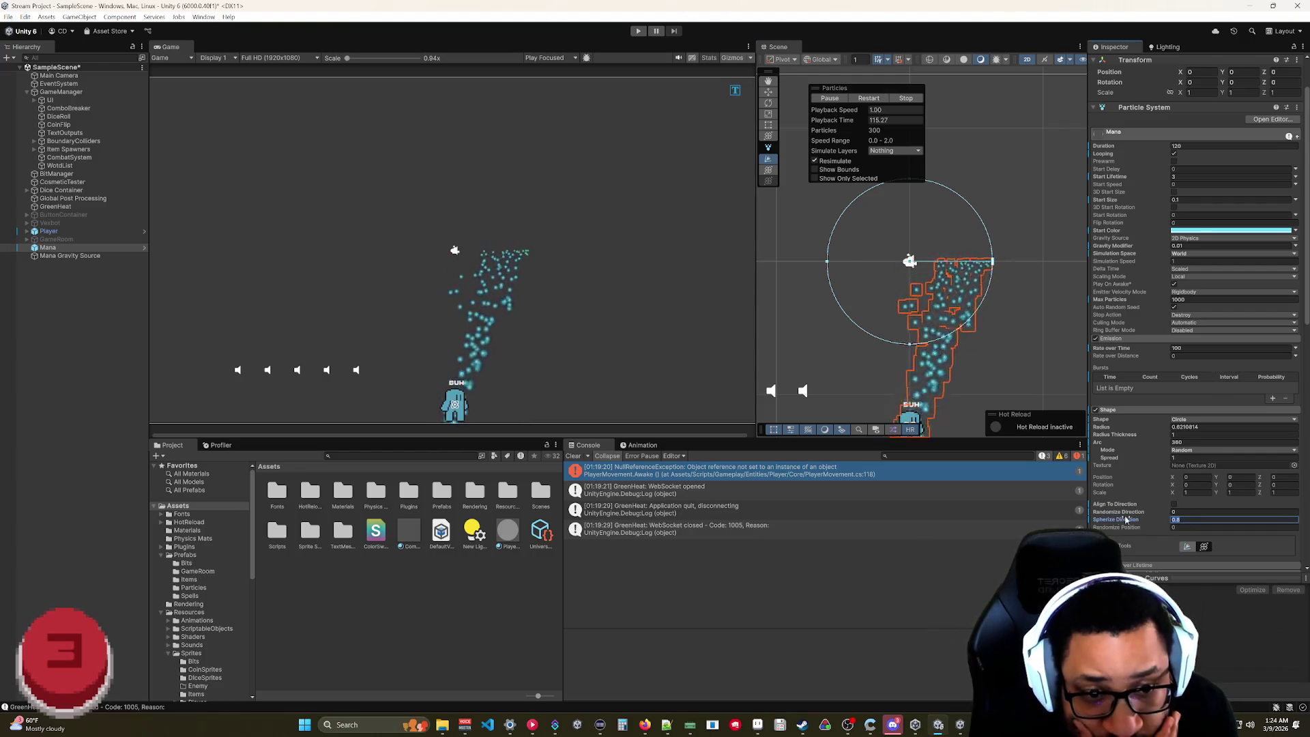
key(Tab)
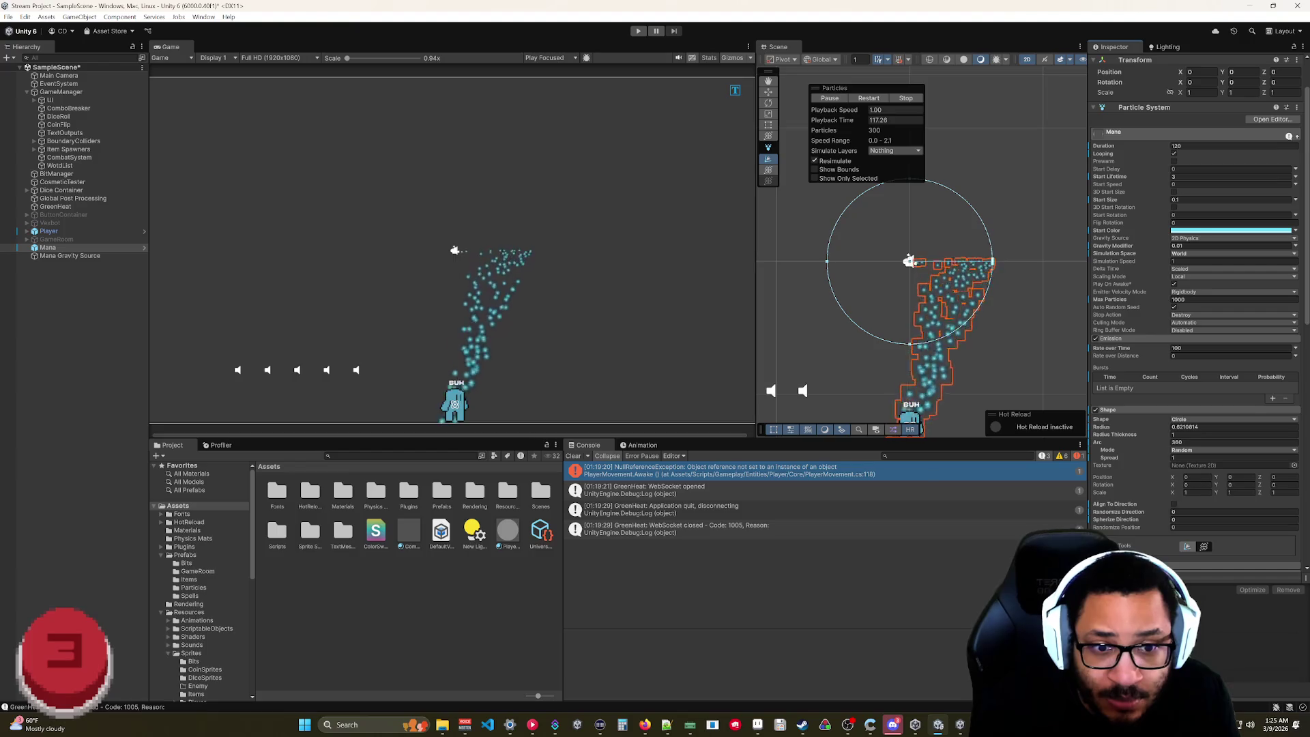
text(0.5)
mouse_move(1146, 531)
mouse_down()
mouse_move(1150, 516)
mouse_move(1193, 516)
mouse_up()
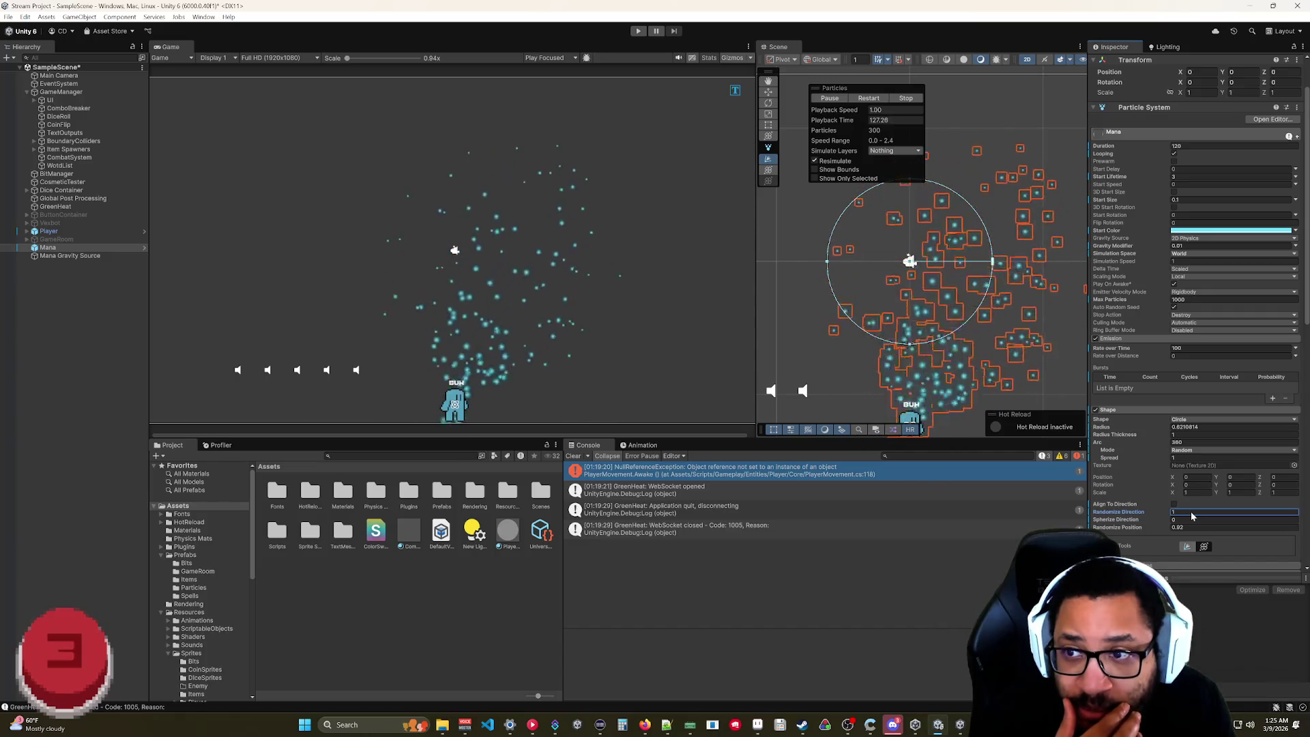
click(1161, 531)
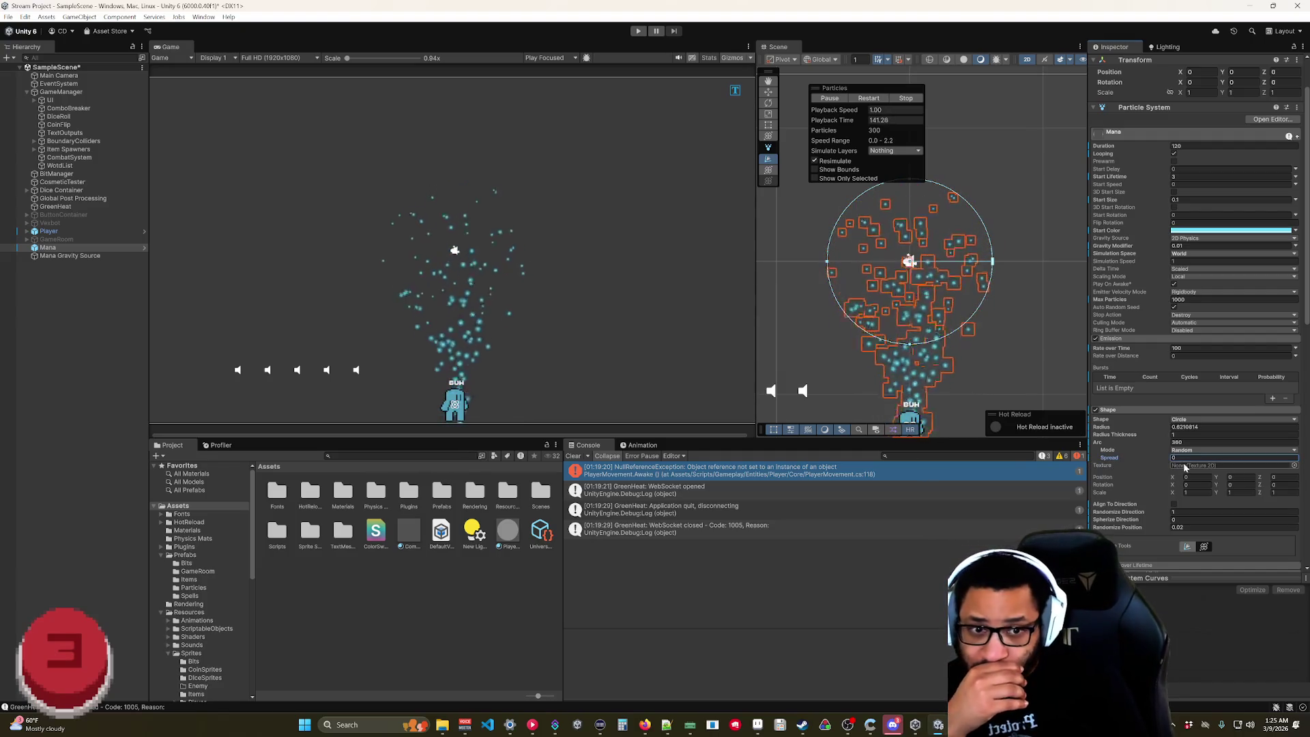
drag(1158, 430, 1149, 430)
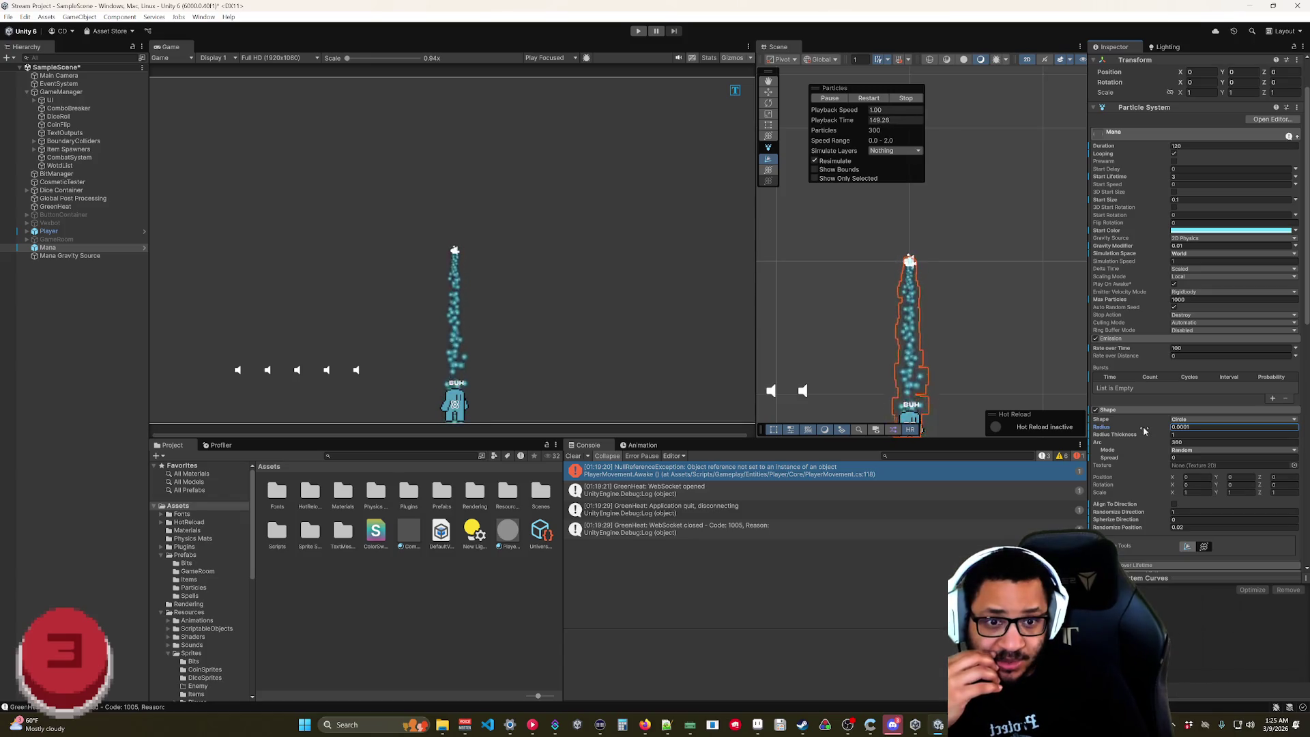
- Scroll through Mana's Inspector modules and open the Gravity Modifier mode dropdown
scroll(1137, 468, down, 5)
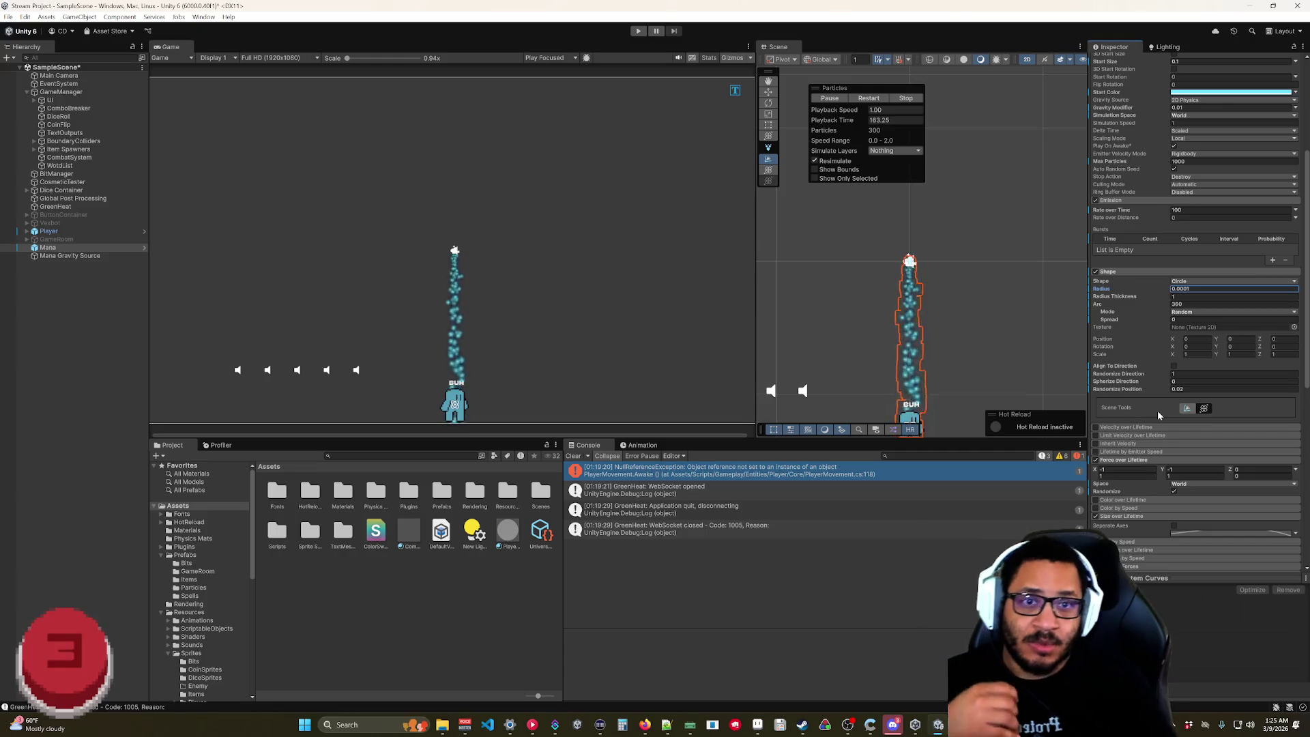
scroll(1138, 306, up, 3)
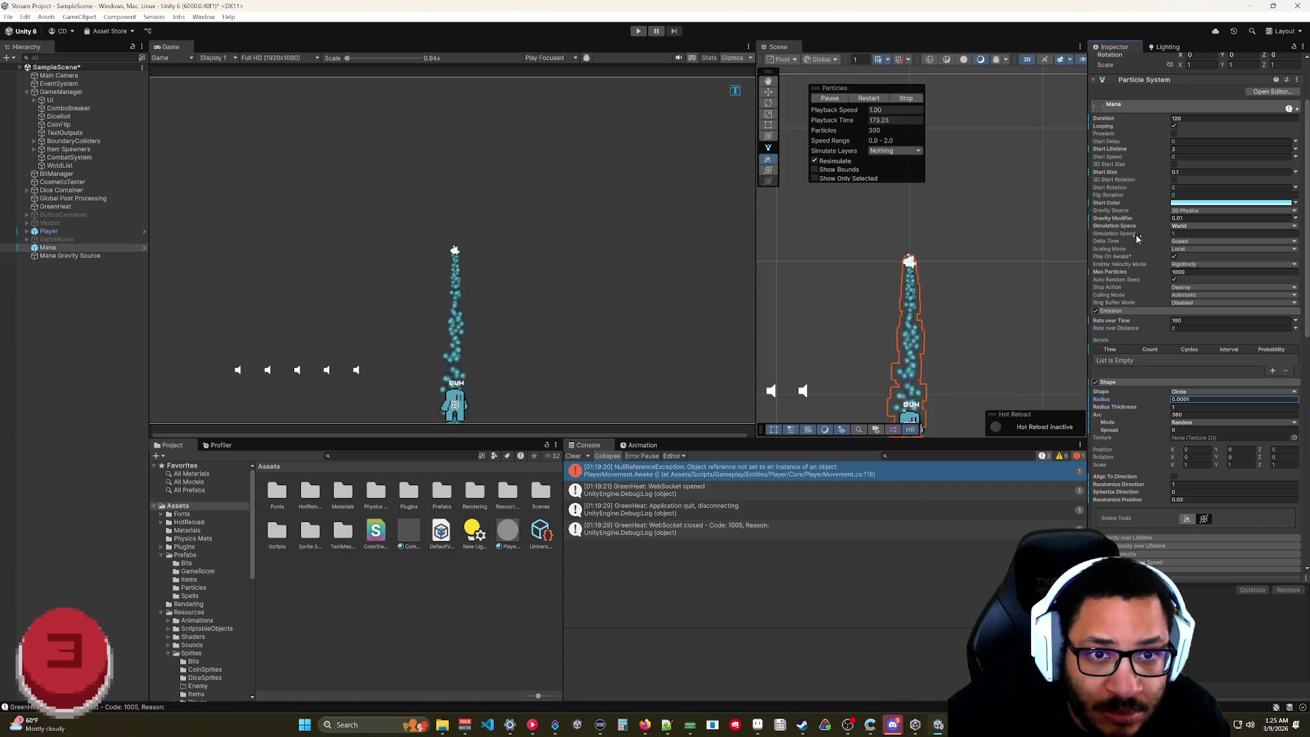
click(1295, 219)
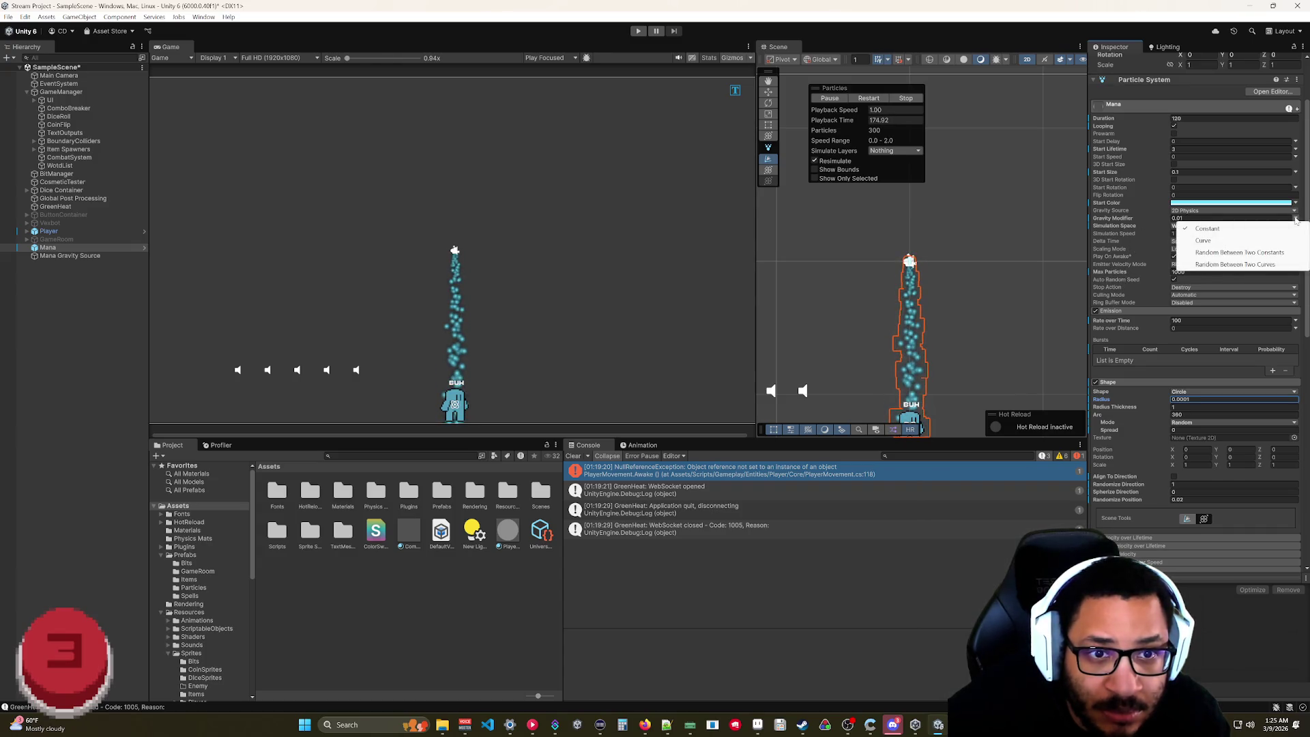
- Switch Gravity Modifier to Curve and drag a key to bend the flat line into an arch
click(1263, 240)
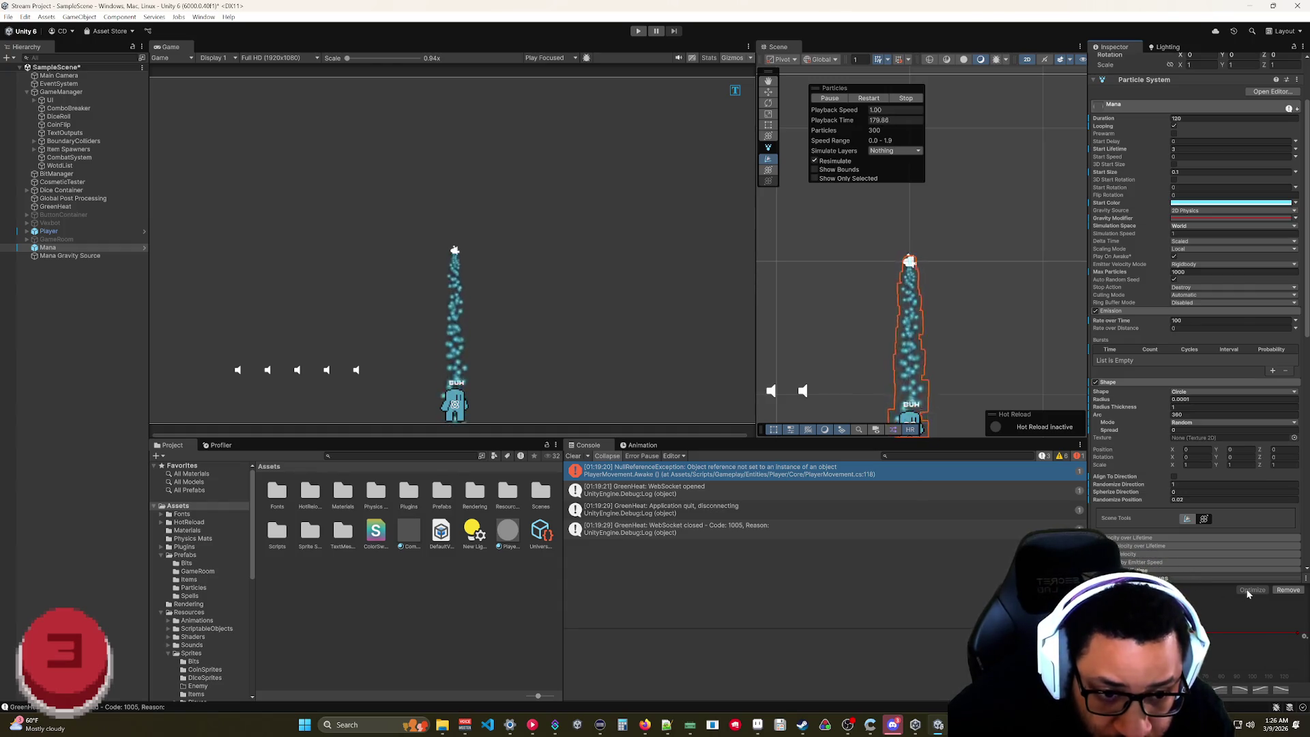
click(1303, 636)
key(Escape)
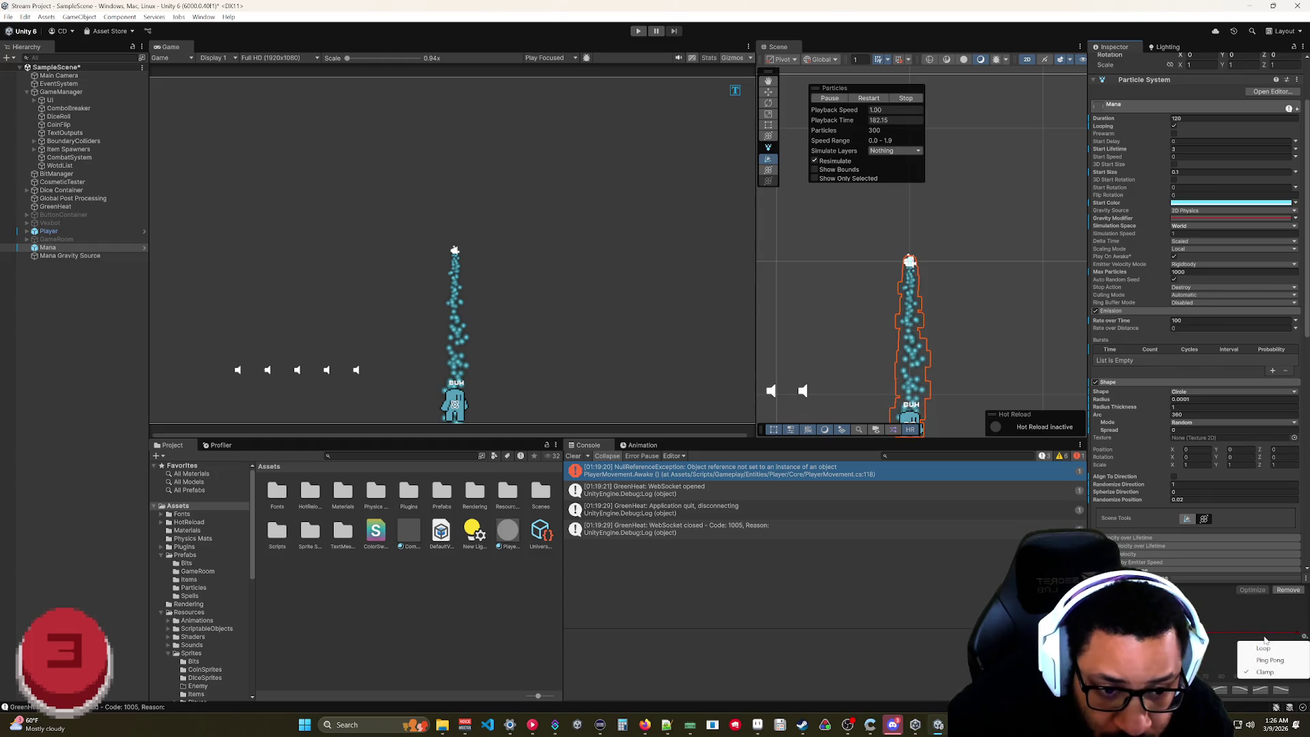
click(1295, 219)
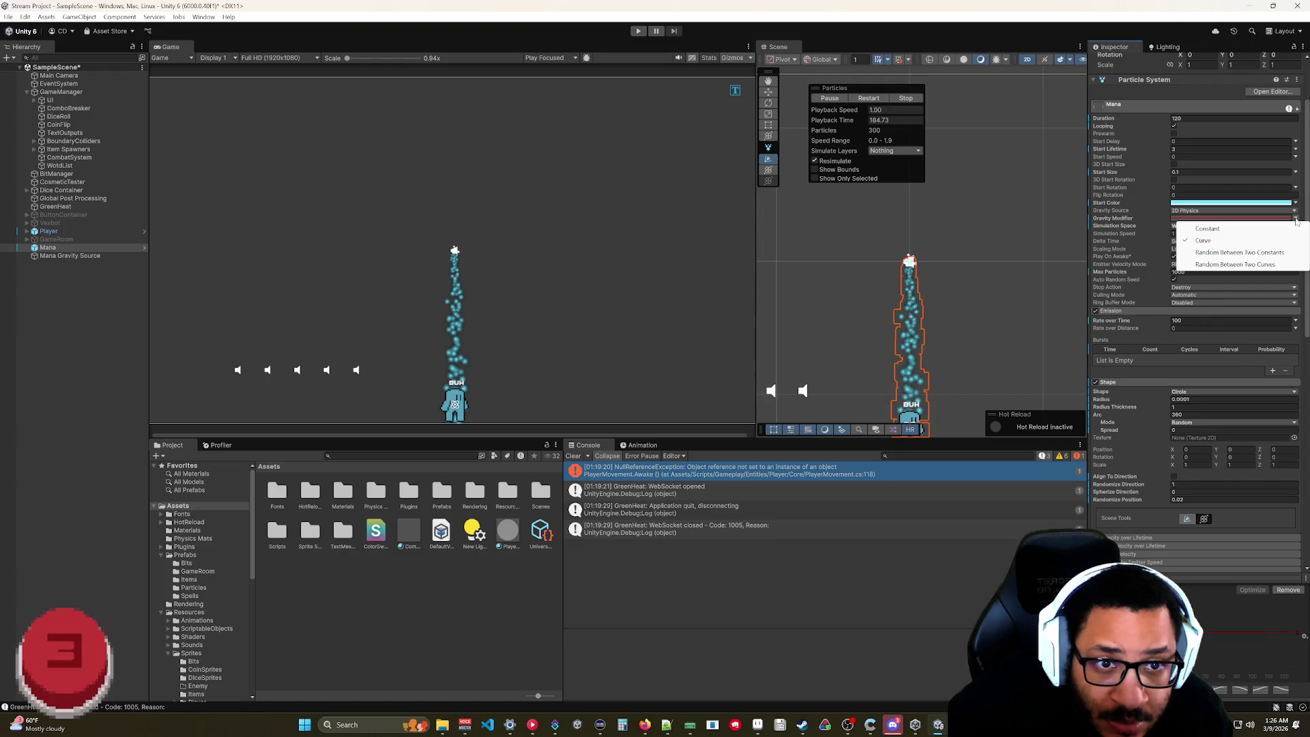
click(1130, 218)
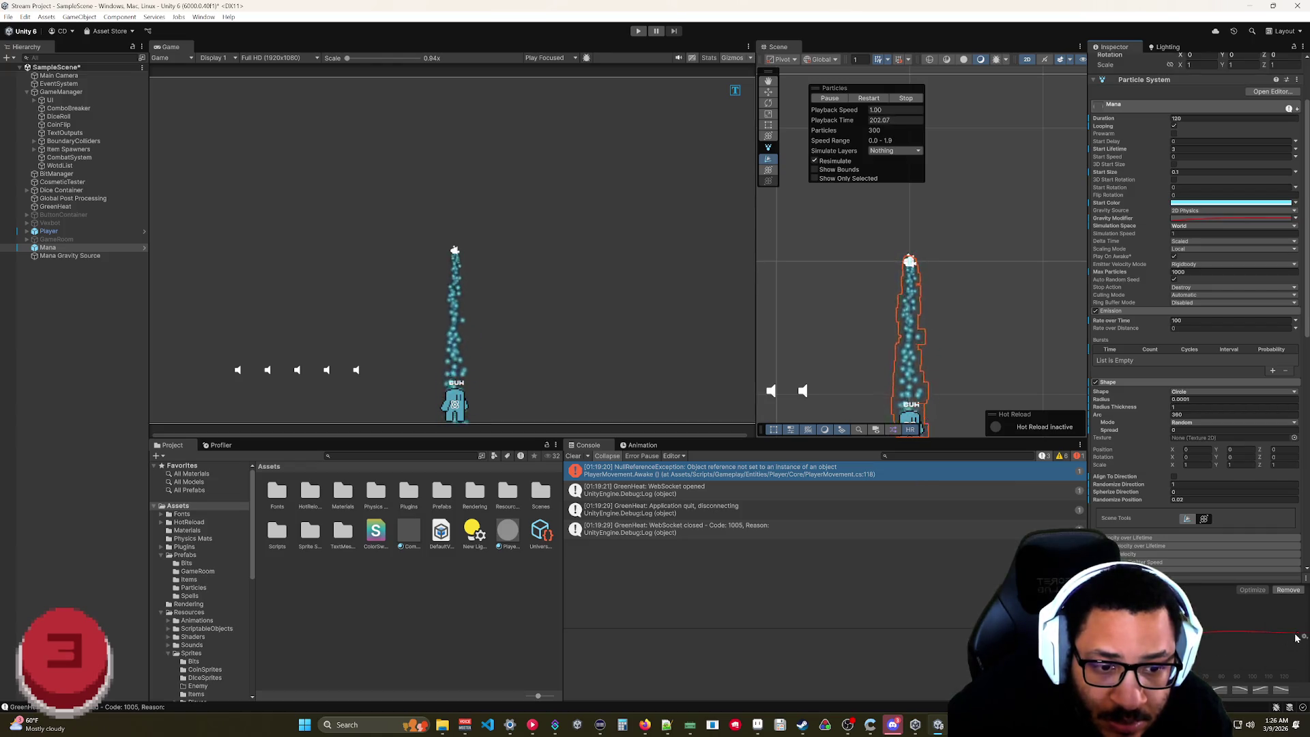
drag(1270, 632, 1302, 601)
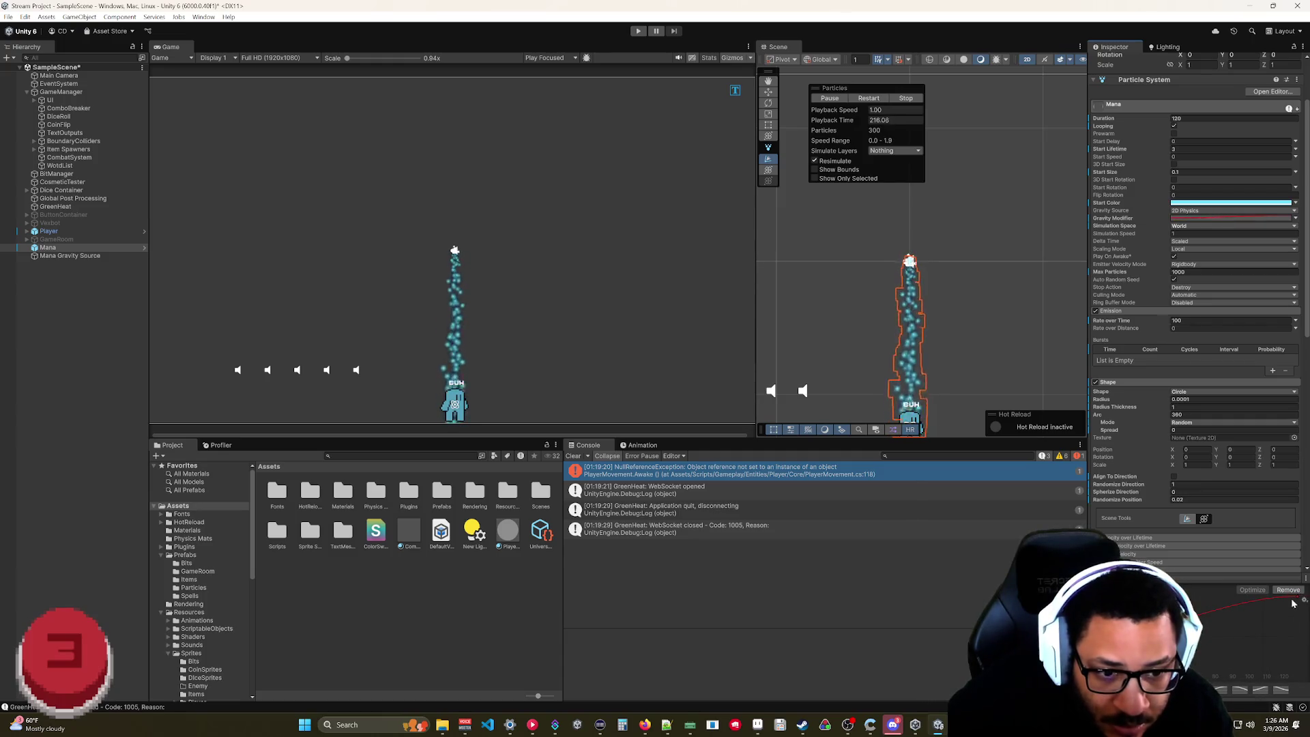
mouse_move(1299, 597)
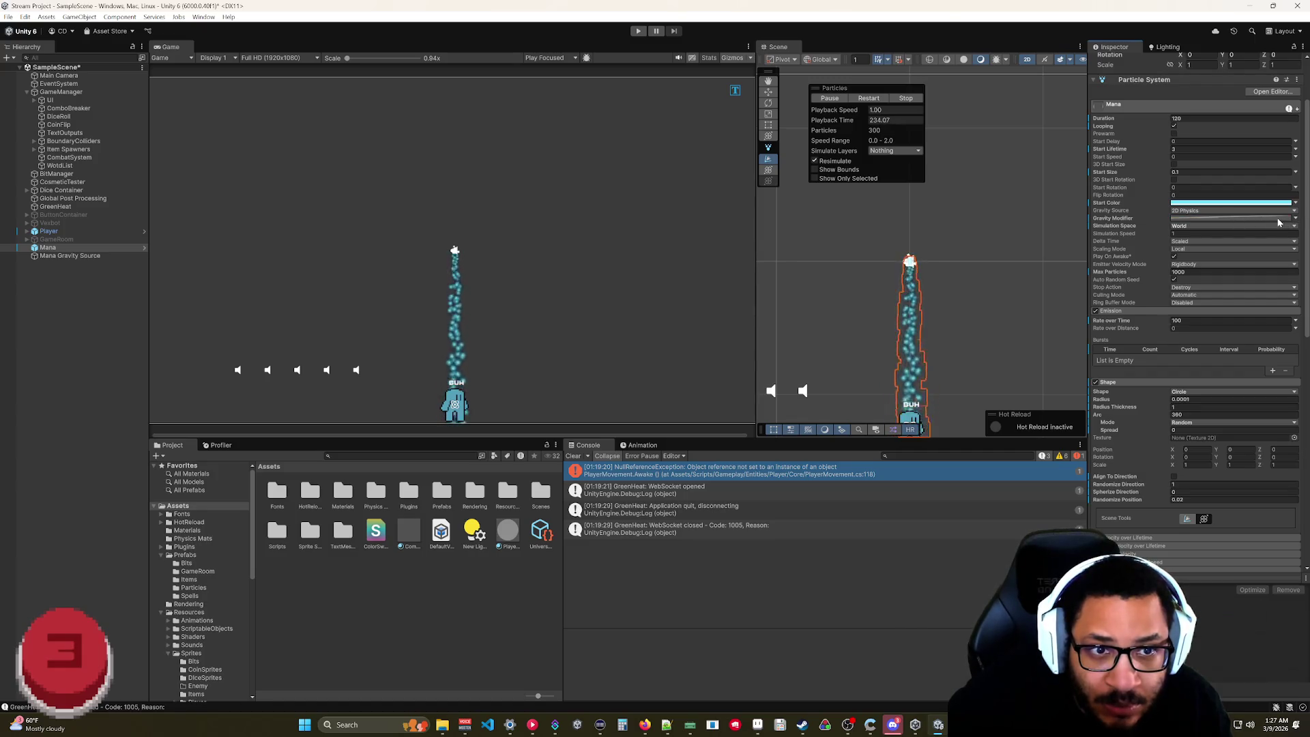
- Switch Gravity Modifier back to Constant and drag it negative to about -1.04
click(1295, 219)
click(1213, 230)
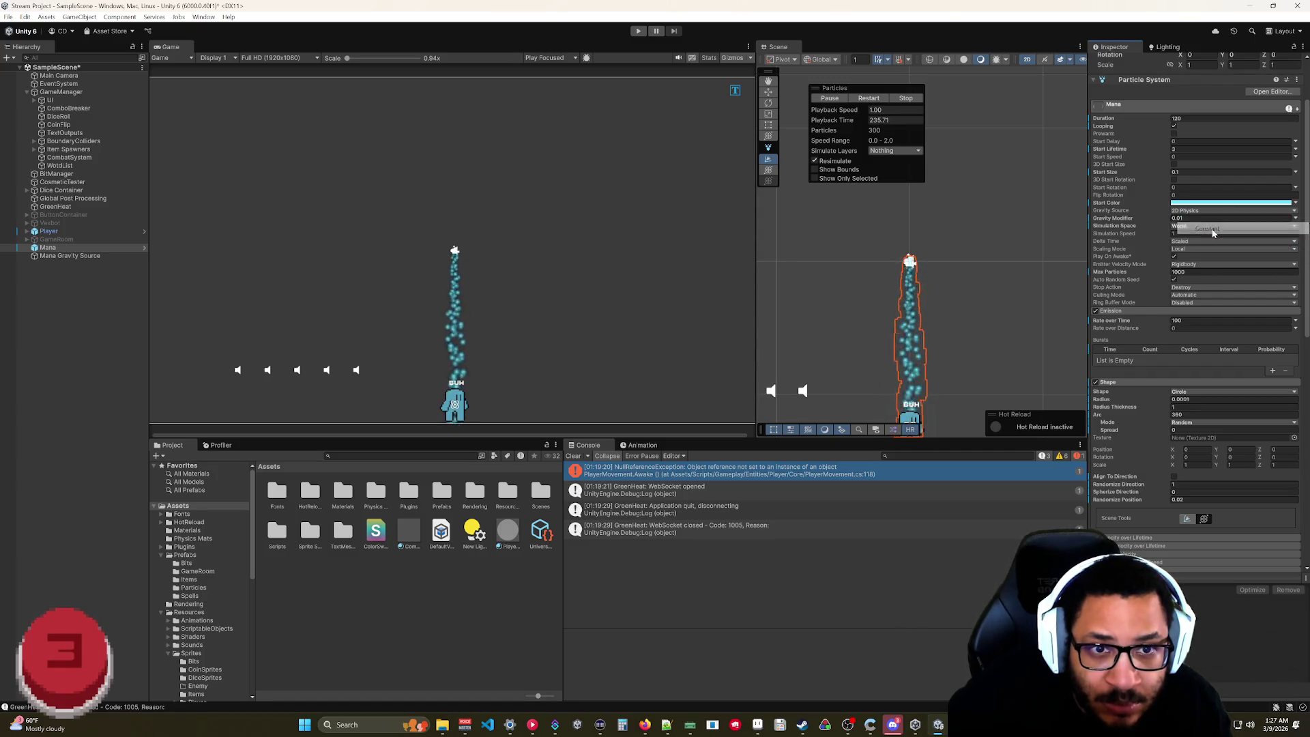
drag(1160, 219, 1138, 227)
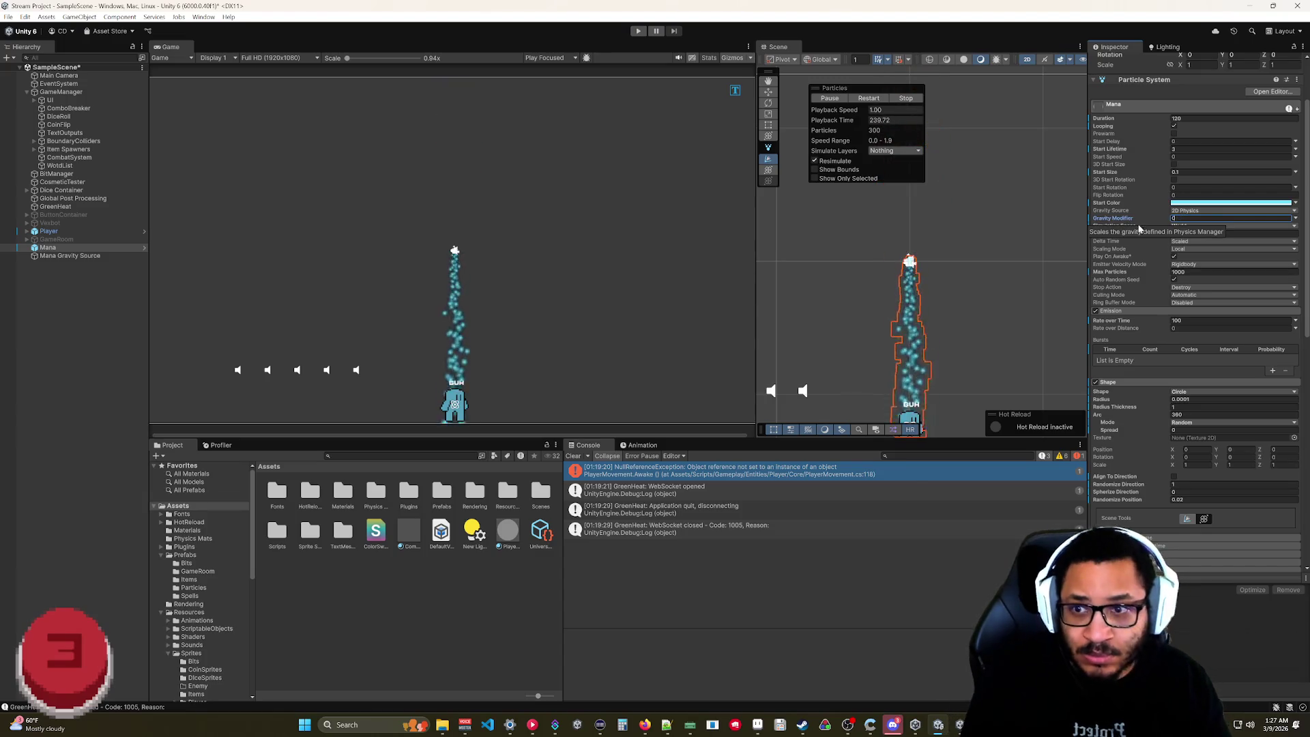
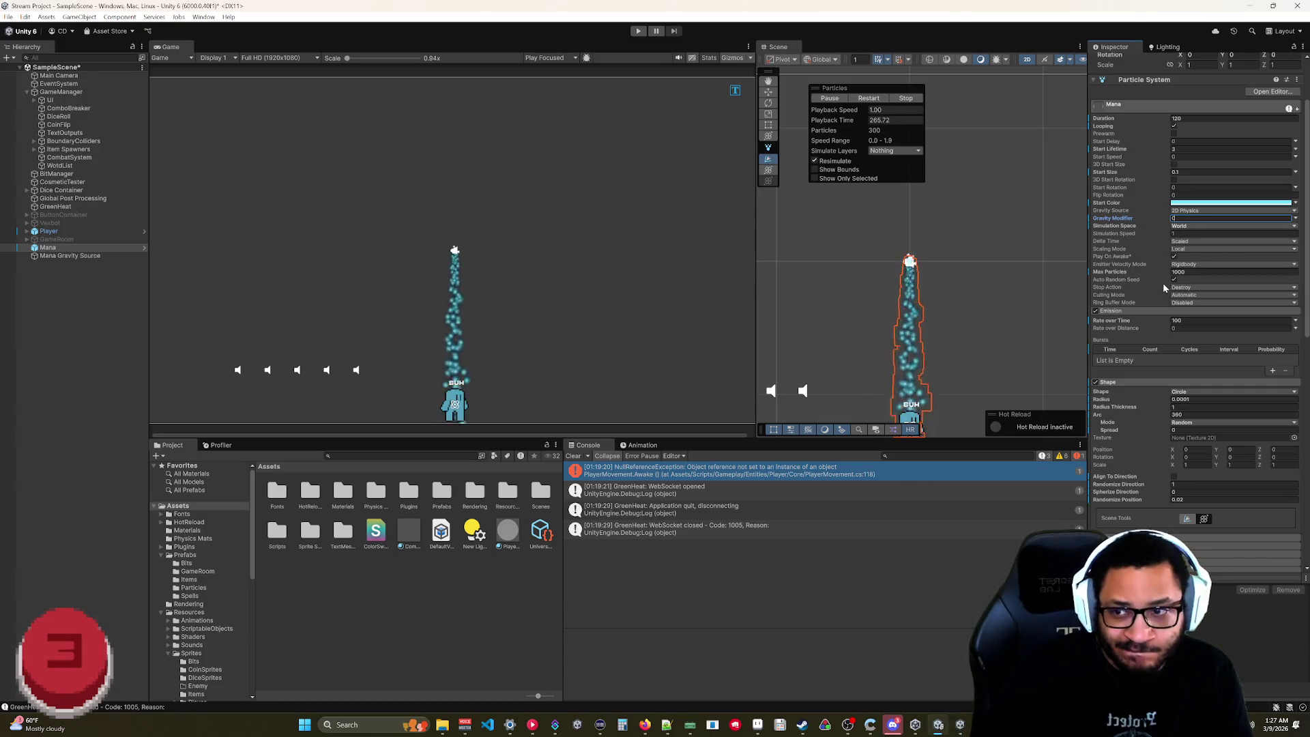
- Inspect the Mana Gravity Source force field's drag strength and compare it with the Mana particle system
click(69, 255)
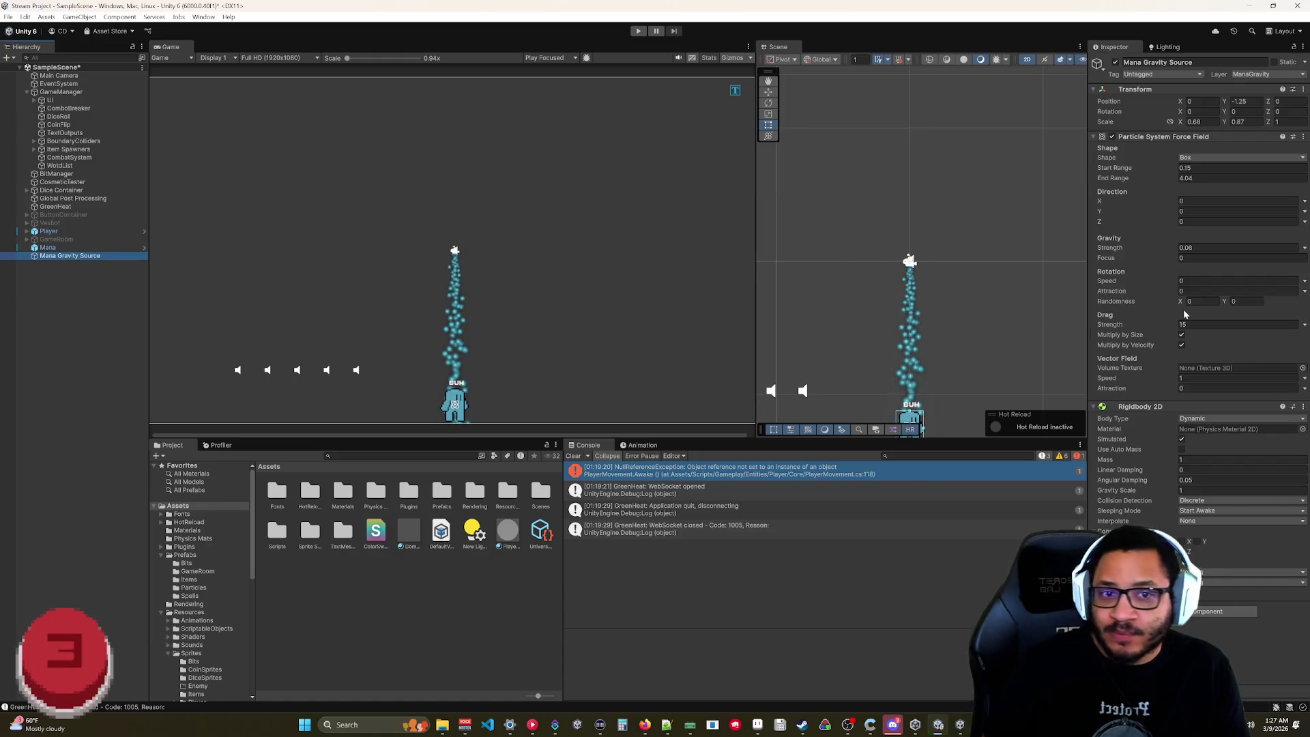
click(1160, 326)
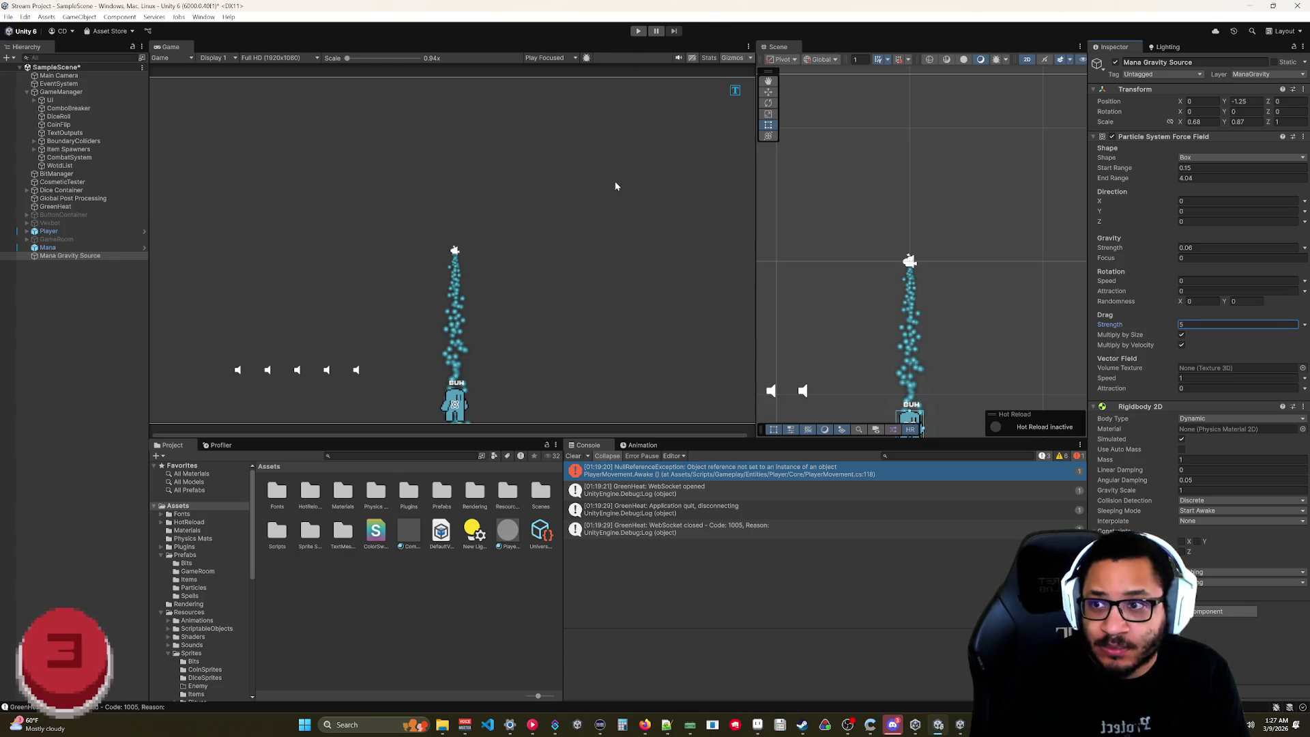
click(48, 247)
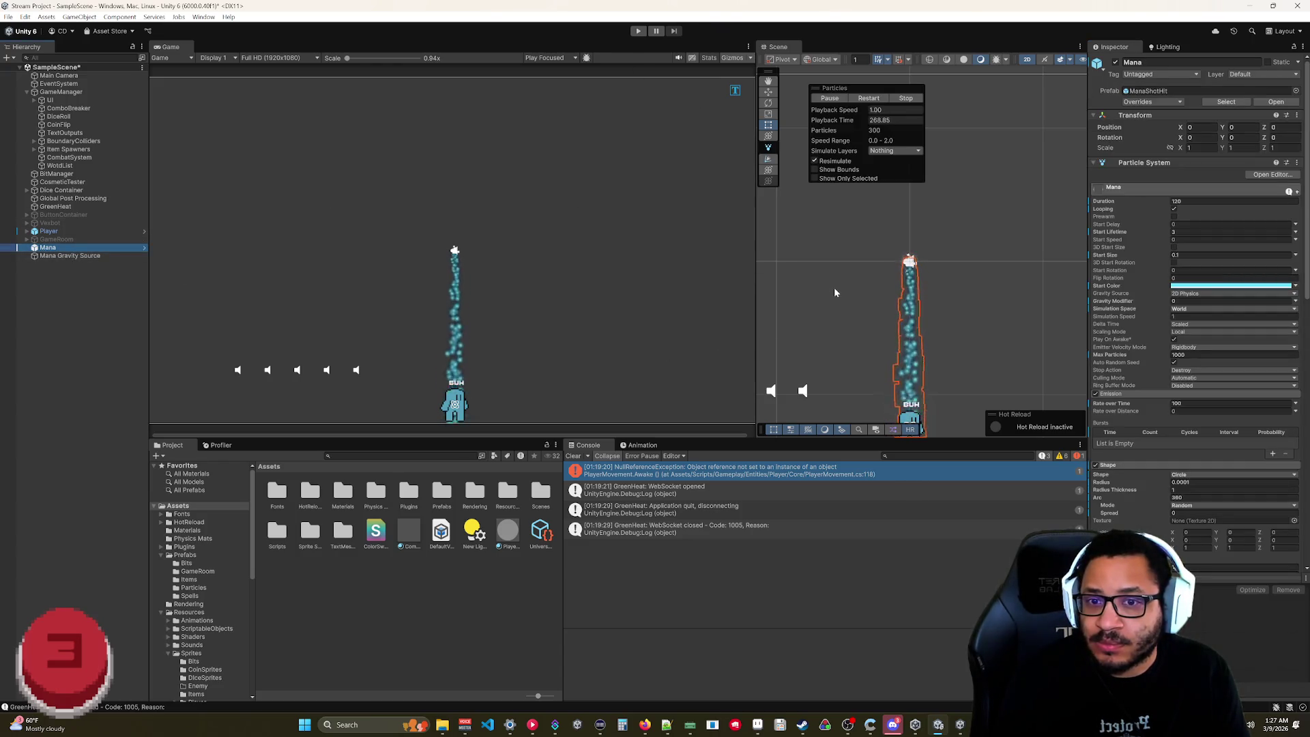
click(97, 257)
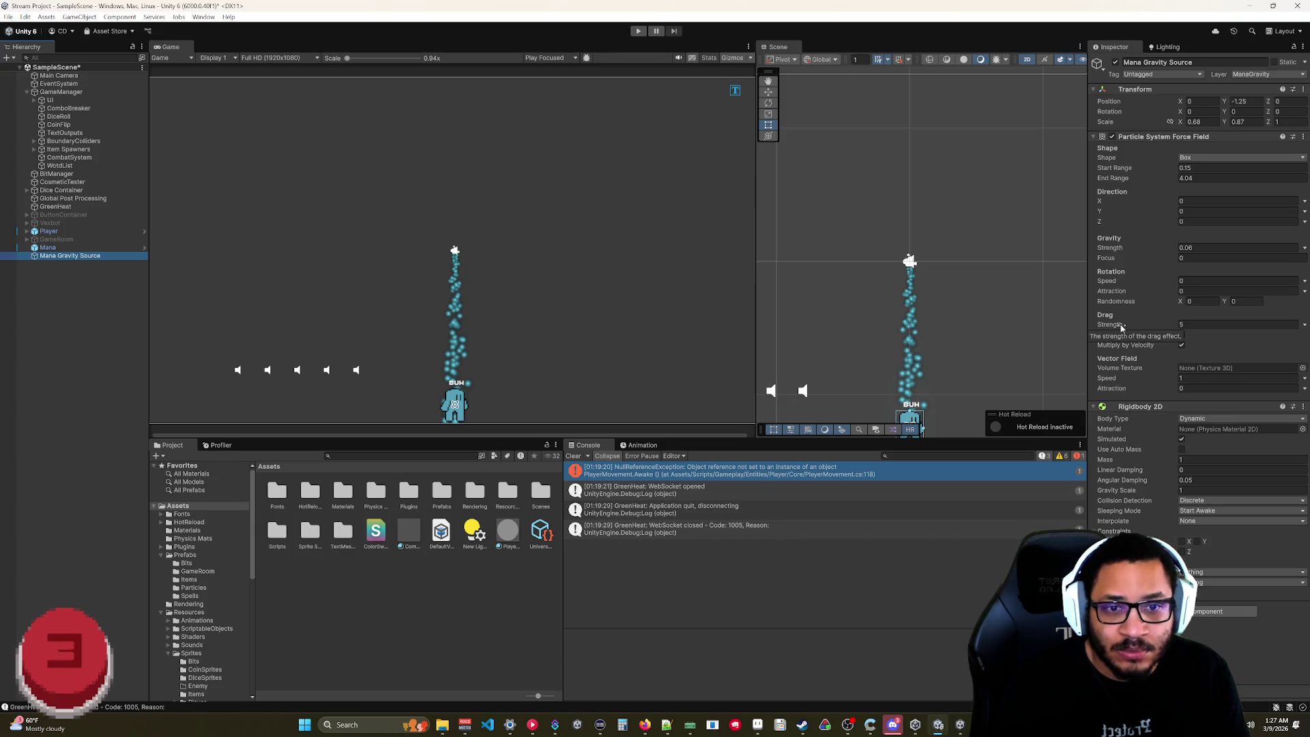
- Set the force field's gravity strength to 2 and vector-field speed to 2
click(1116, 247)
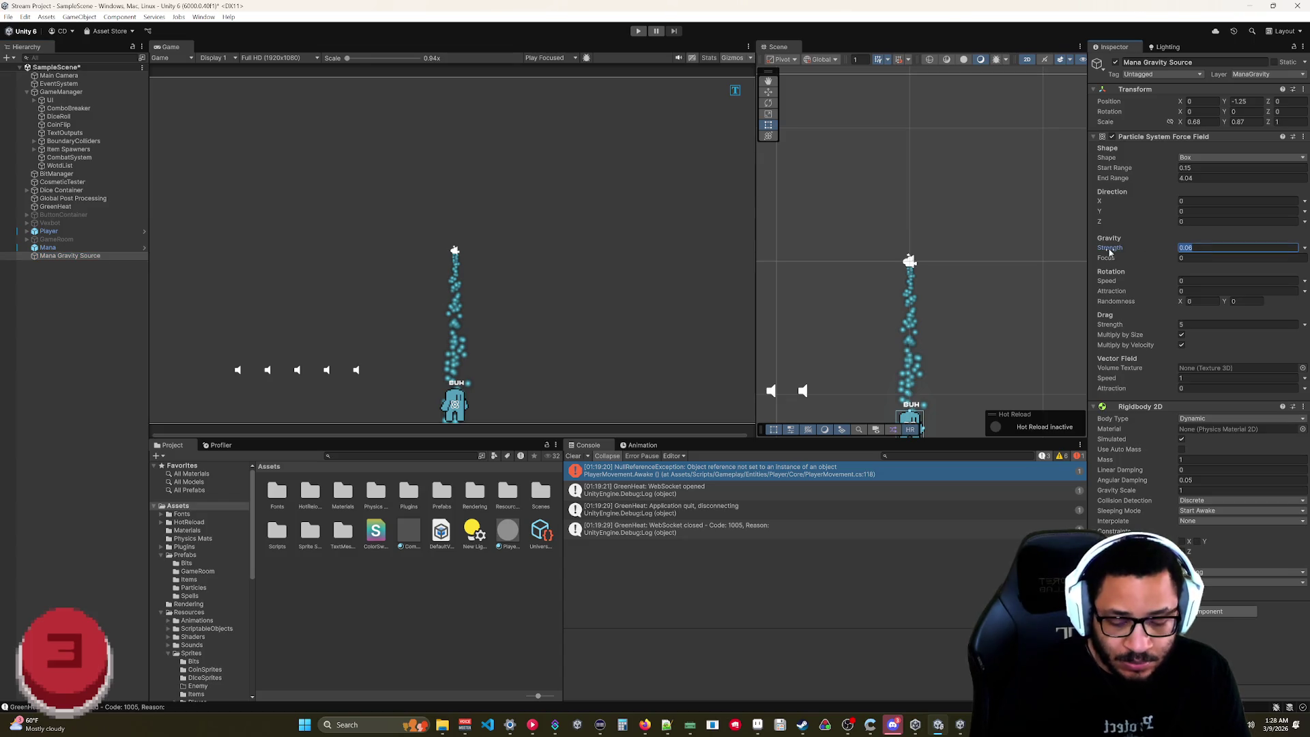
text(2)
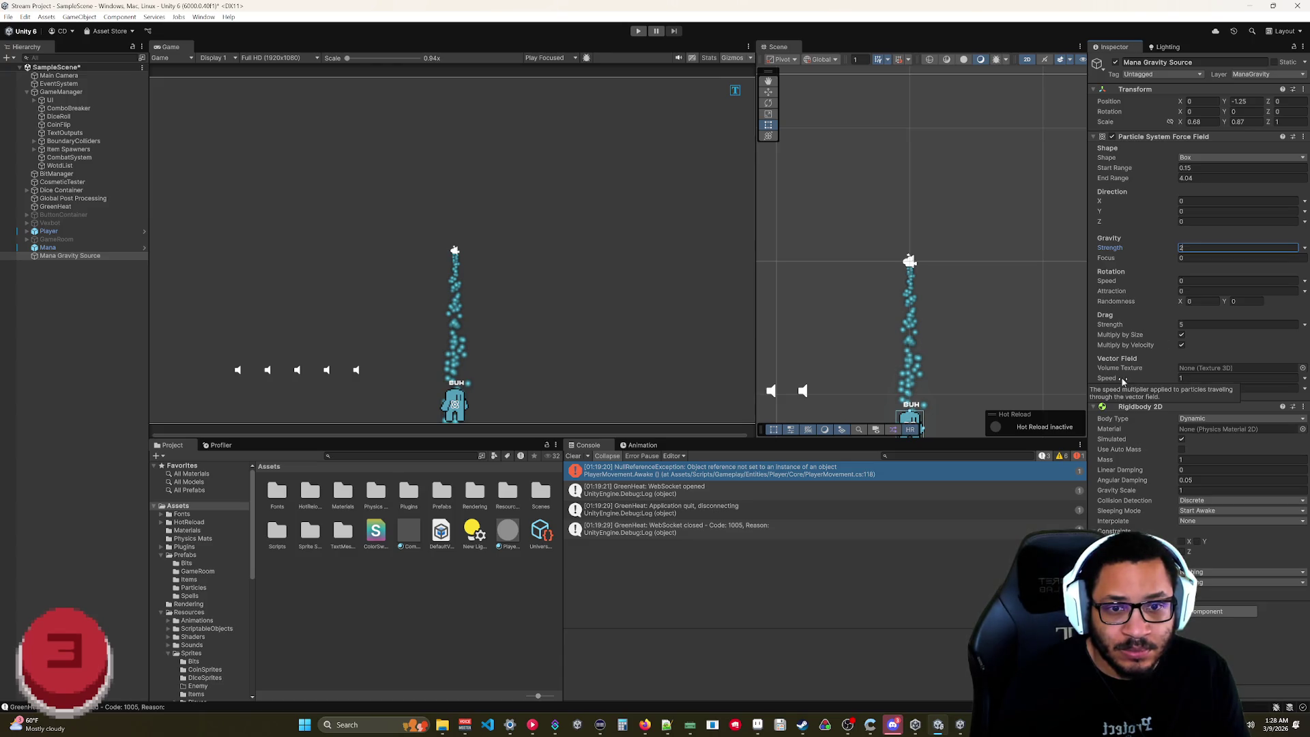
click(1174, 379)
text(2)
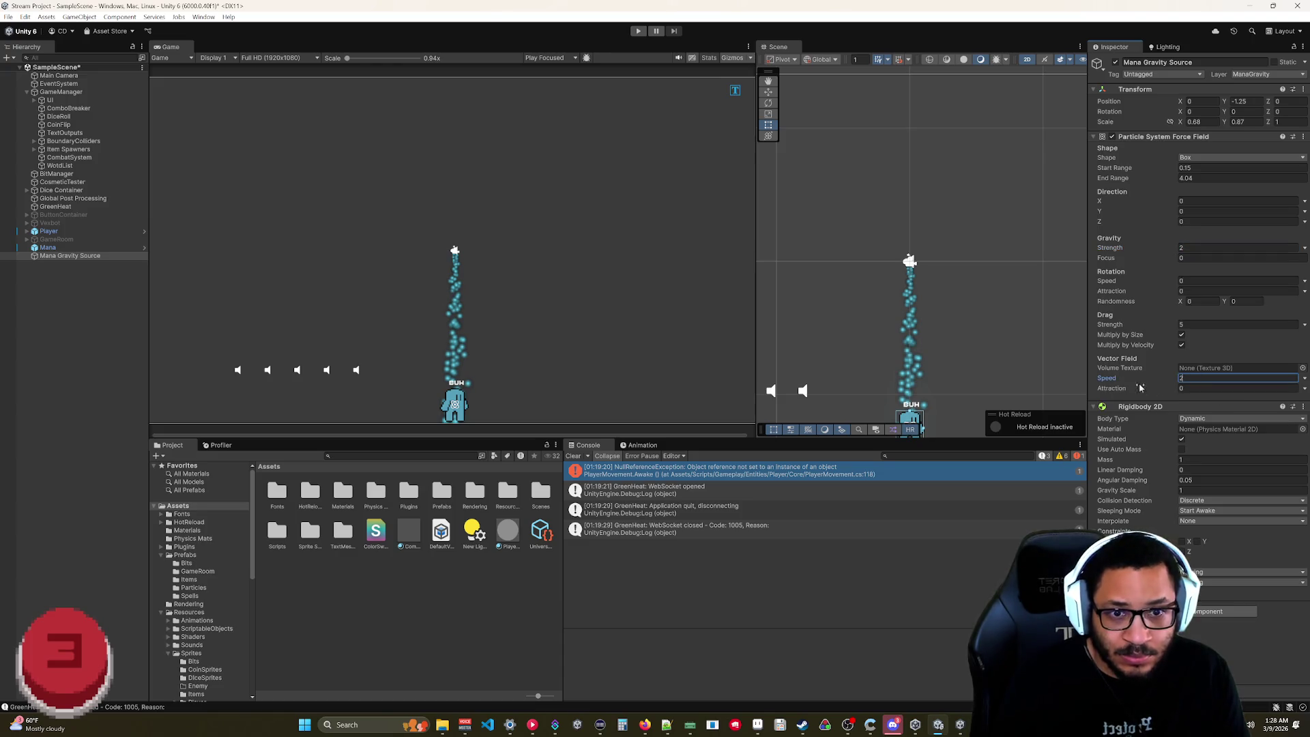
key(Return)
click(48, 247)
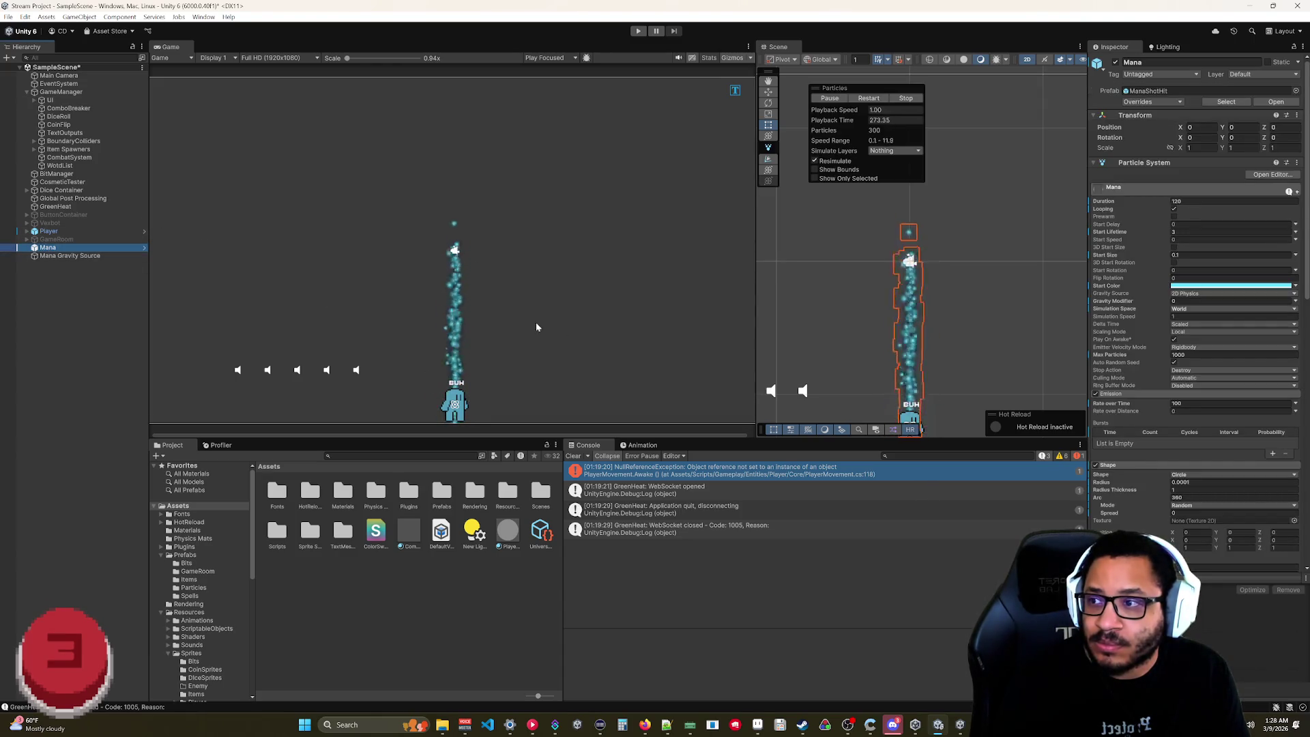
click(56, 256)
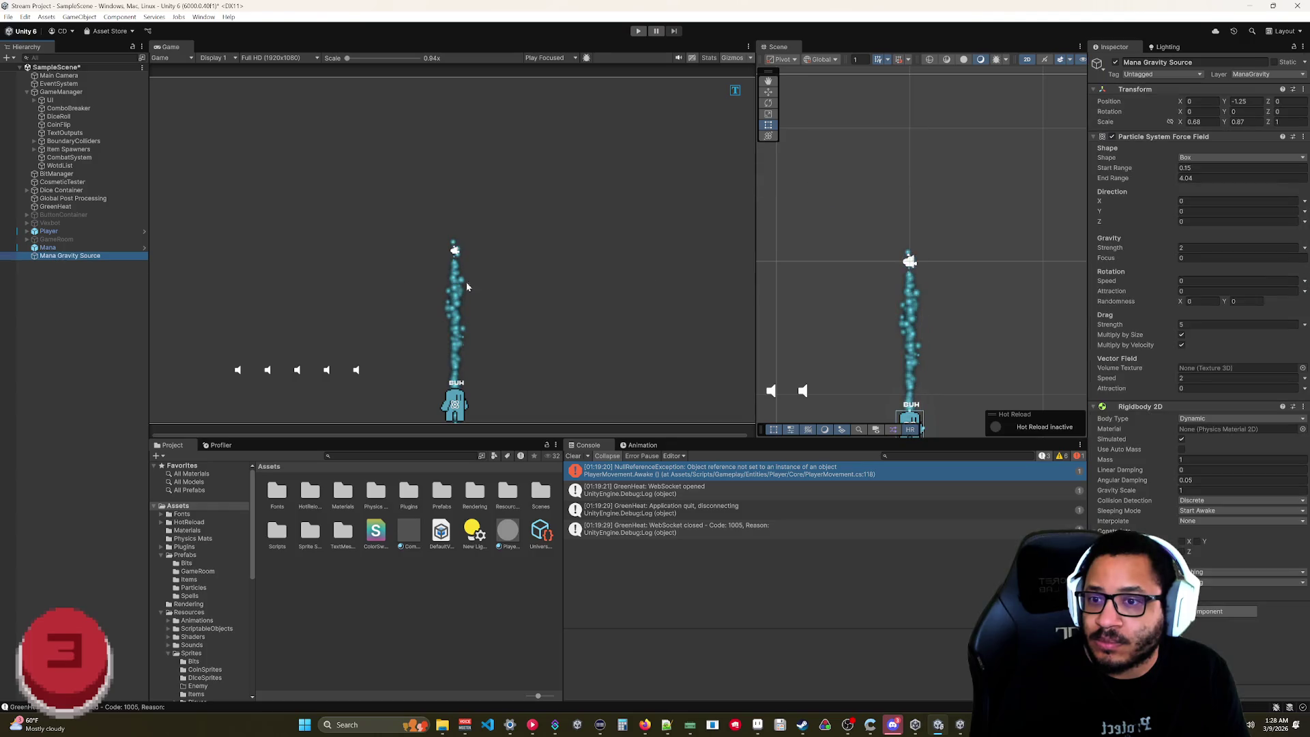
scroll(944, 255, down, 4)
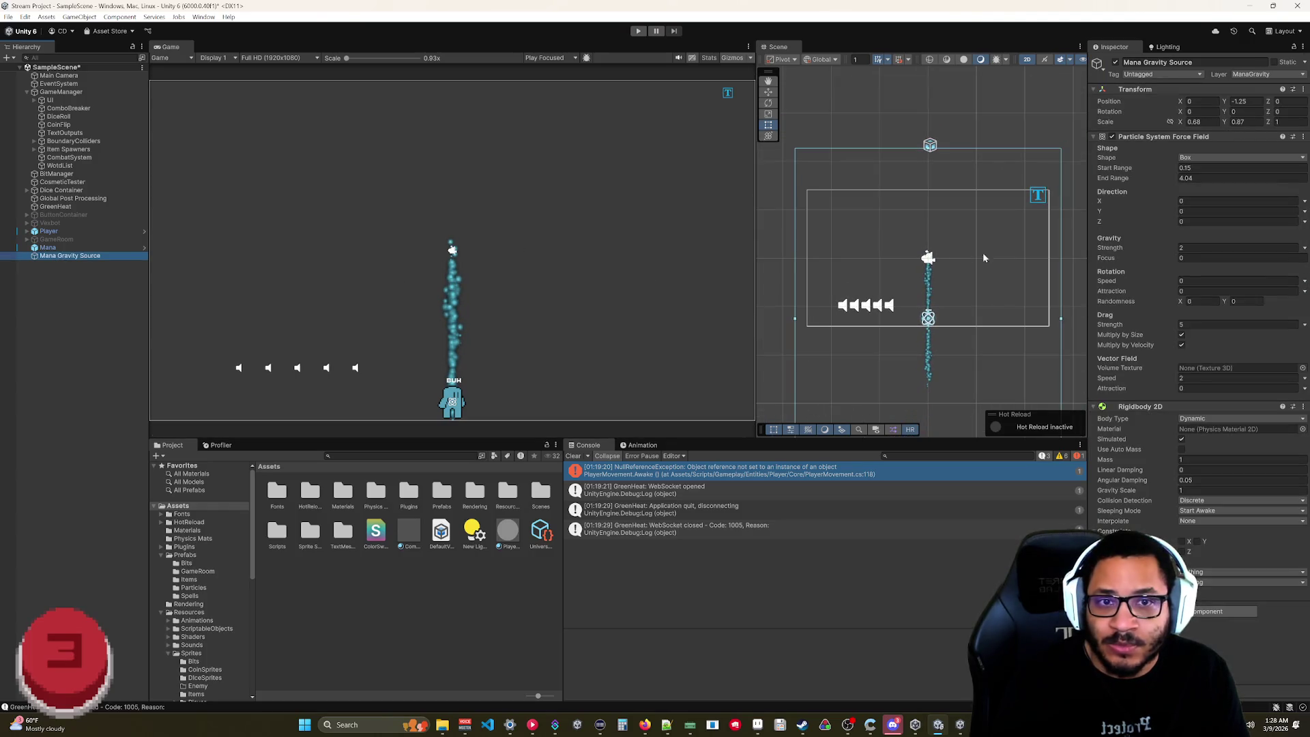
- Enlarge the force field's End Range by scrubbing it and typing 3.810, so it covers the particle column
drag(1164, 177, 1124, 193)
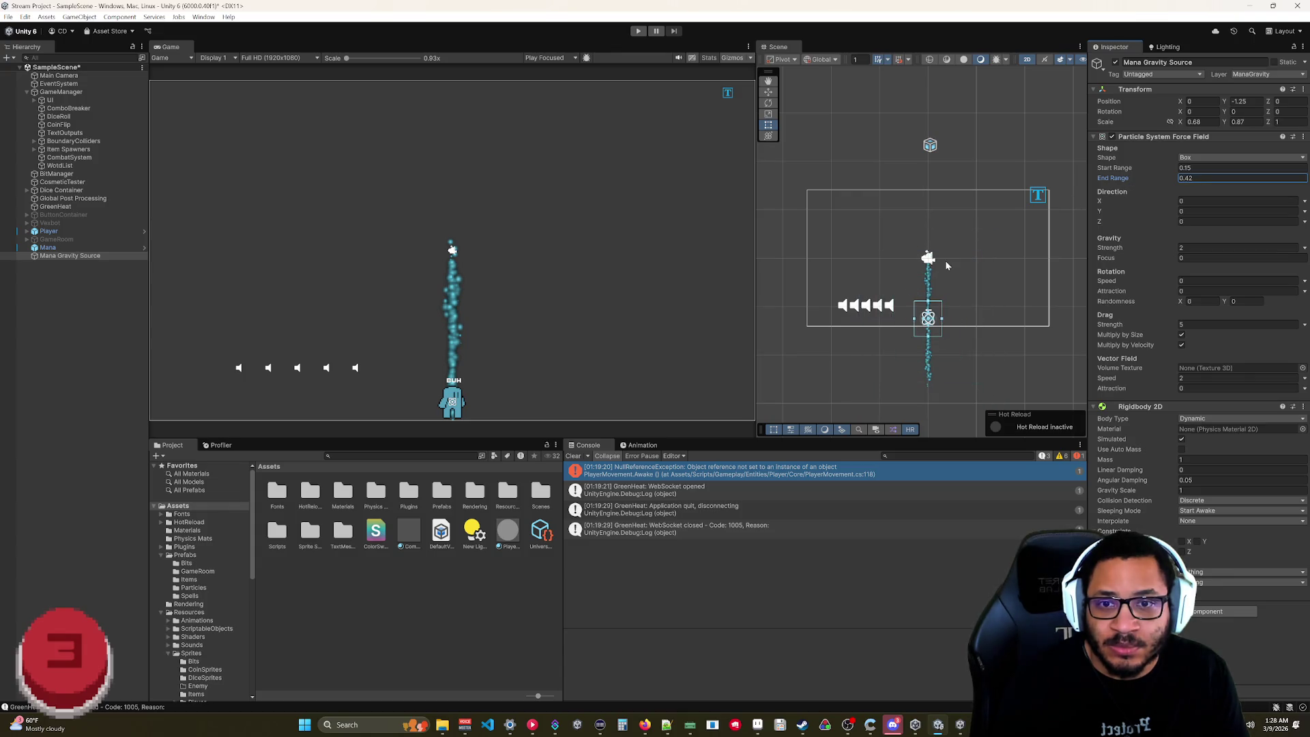
scroll(959, 292, up, 4)
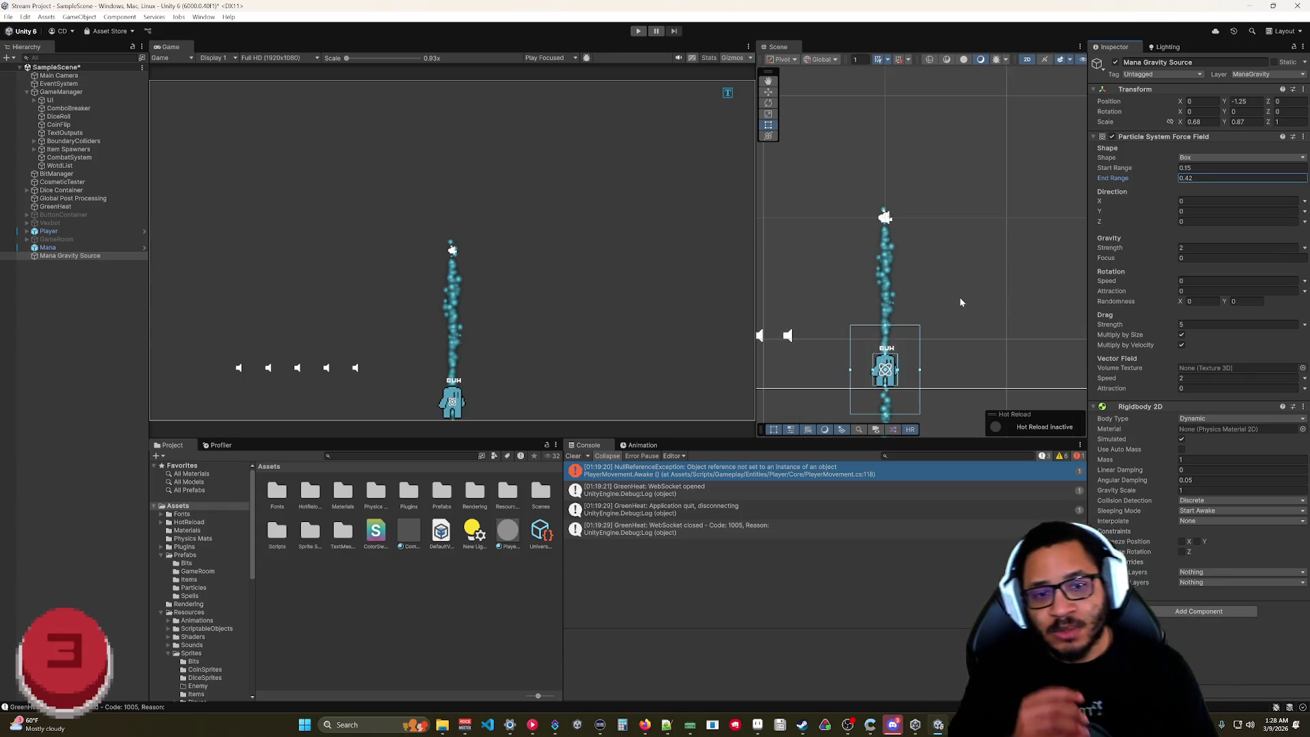
scroll(837, 208, down, 3)
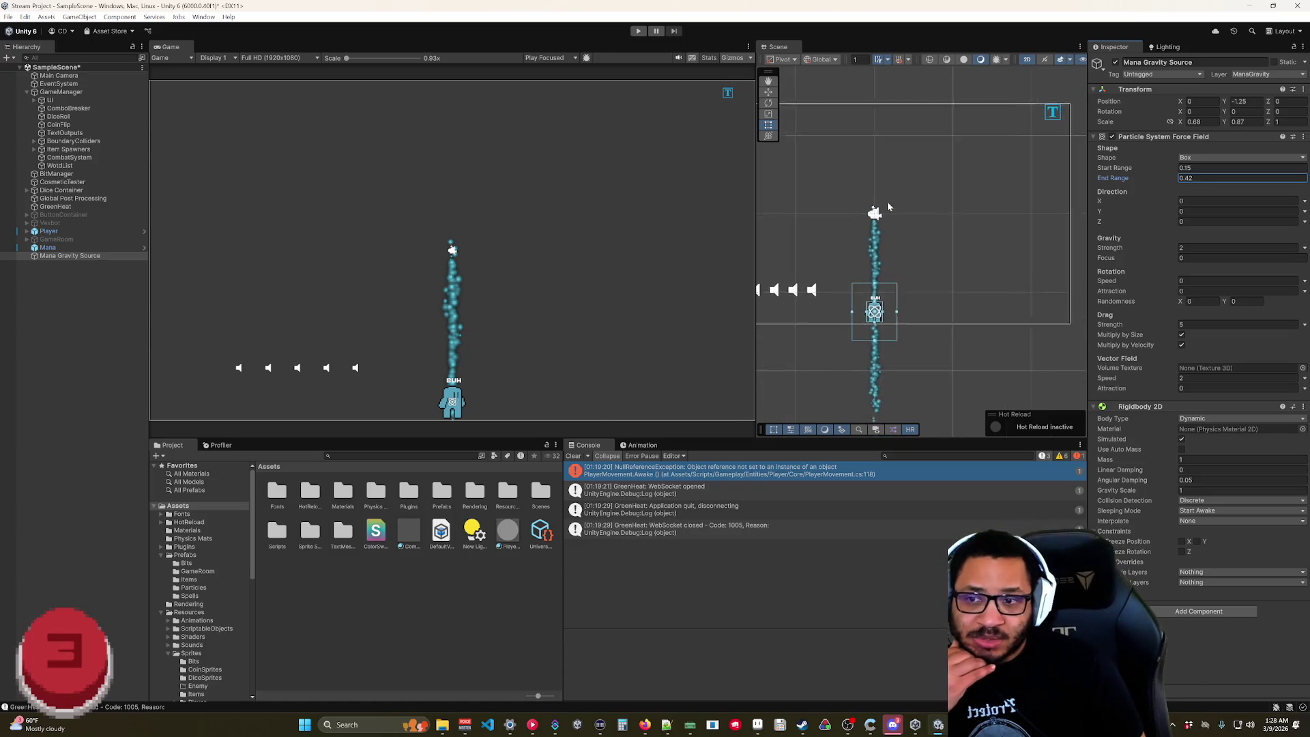
scroll(887, 206, down, 2)
drag(873, 194, 882, 248)
drag(1159, 181, 1182, 181)
text(3.8)
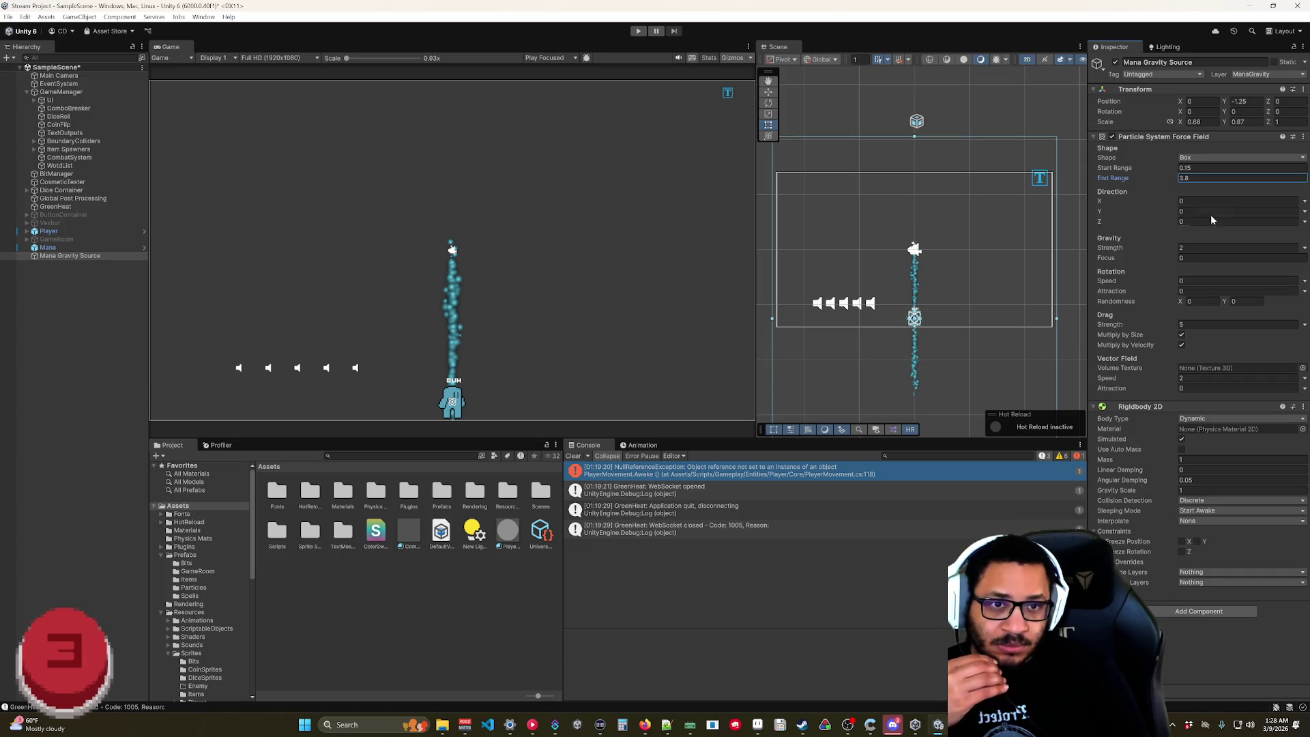
text(10)
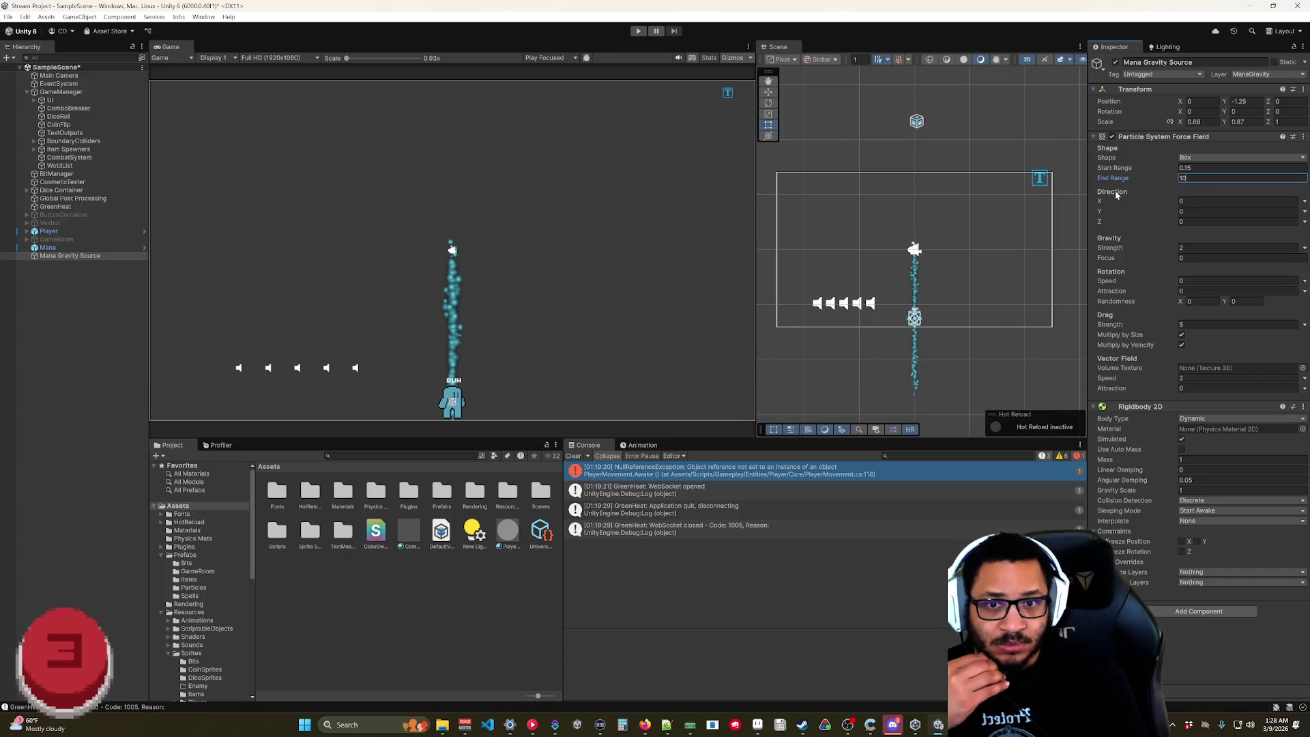
click(991, 320)
scroll(989, 334, down, 5)
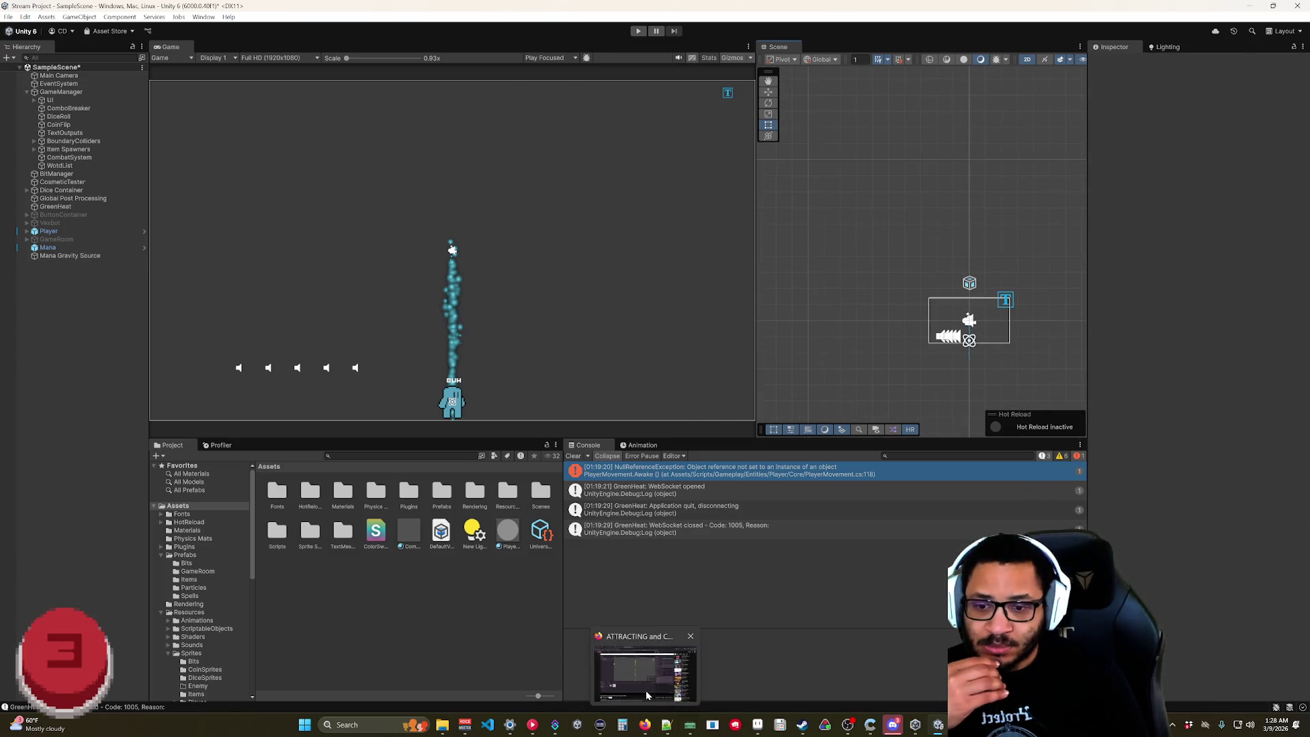
- Go back to the Google results in the browser and open the 'Creative way to attract particles' thread
click(646, 728)
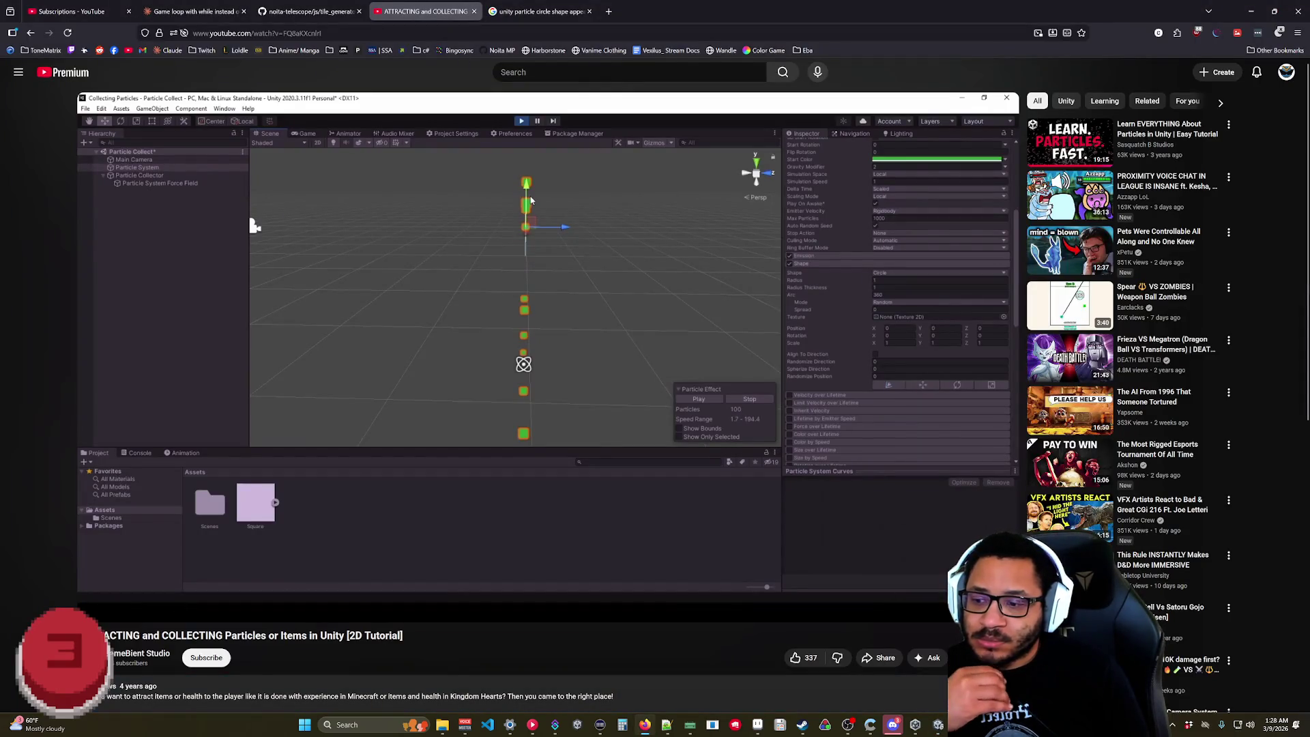
click(30, 32)
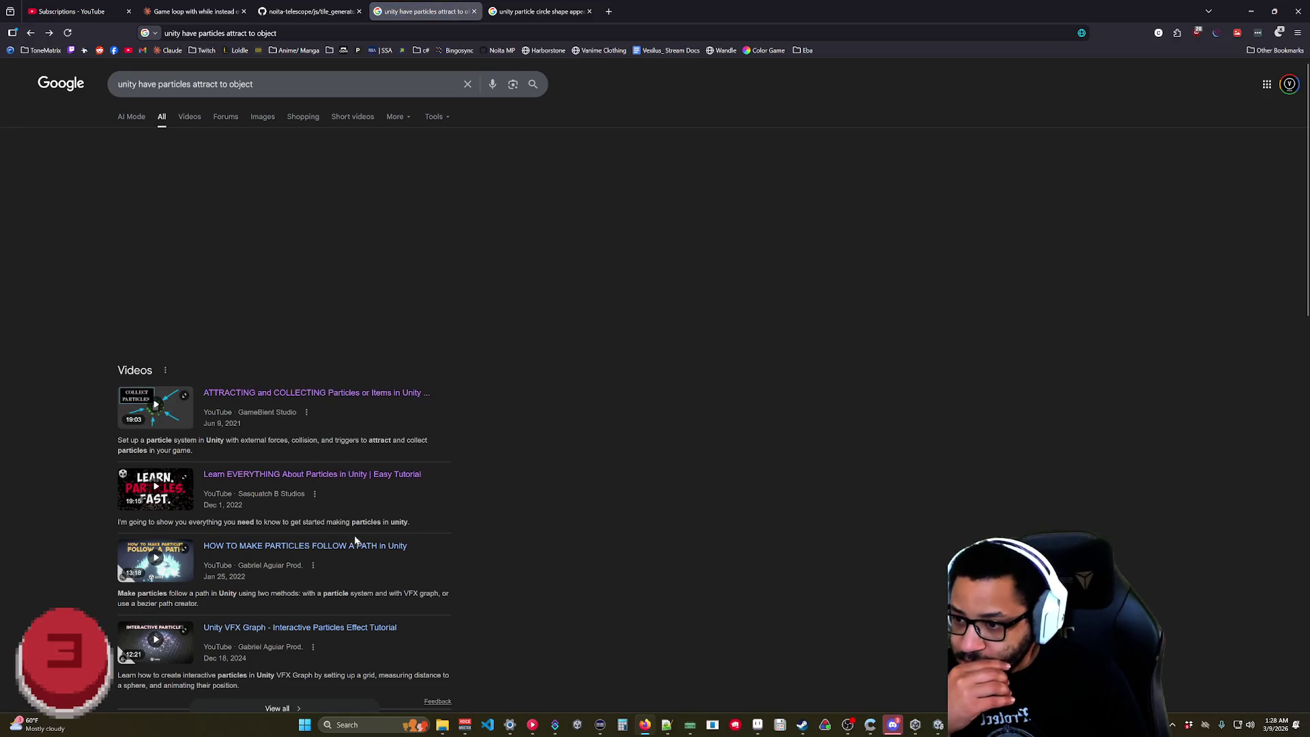
scroll(409, 616, down, 3)
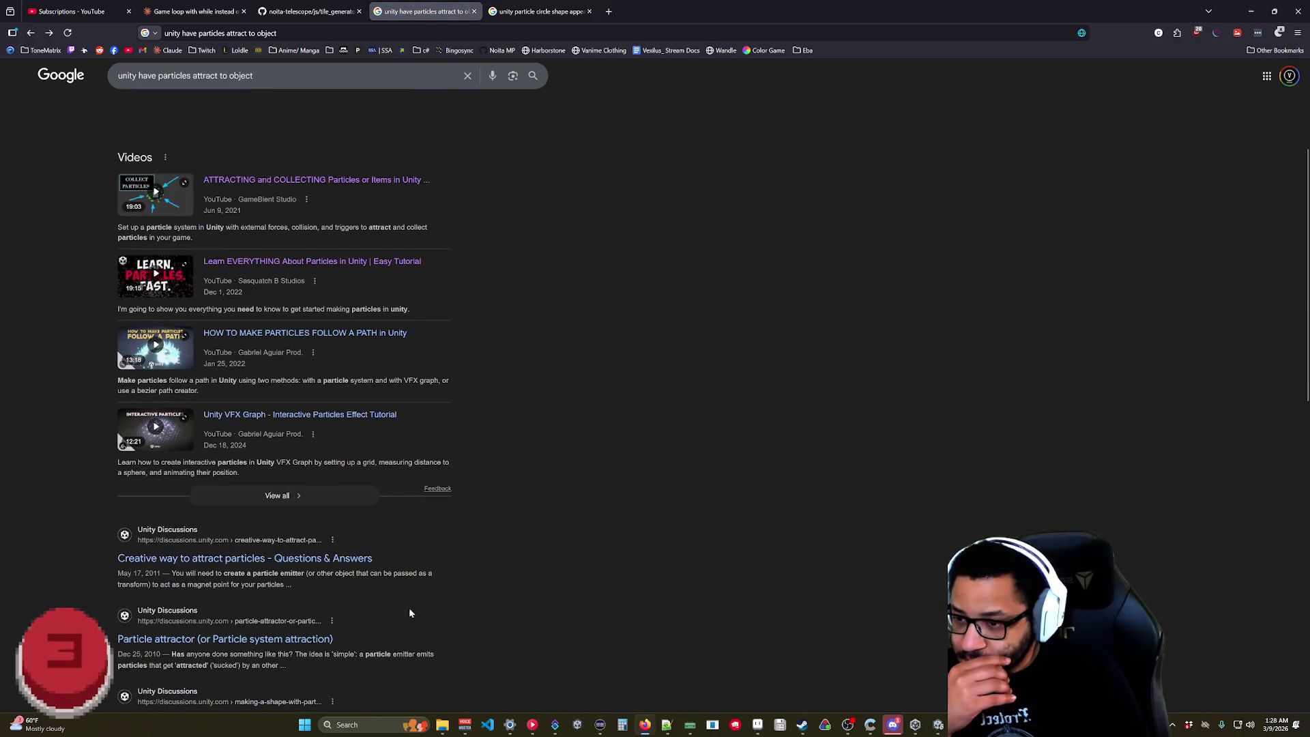
click(253, 561)
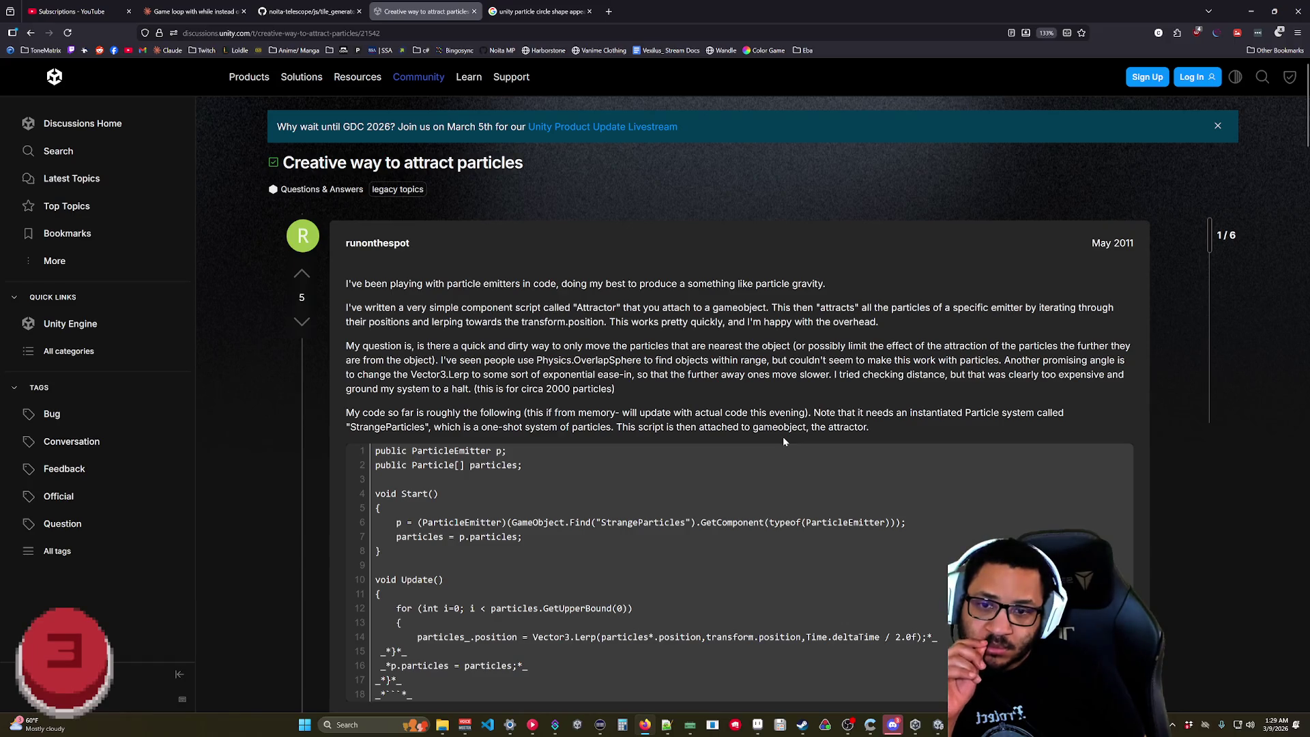
- Read down the thread's answers to the timed attractor script, then go back to Google
scroll(781, 437, down, 5)
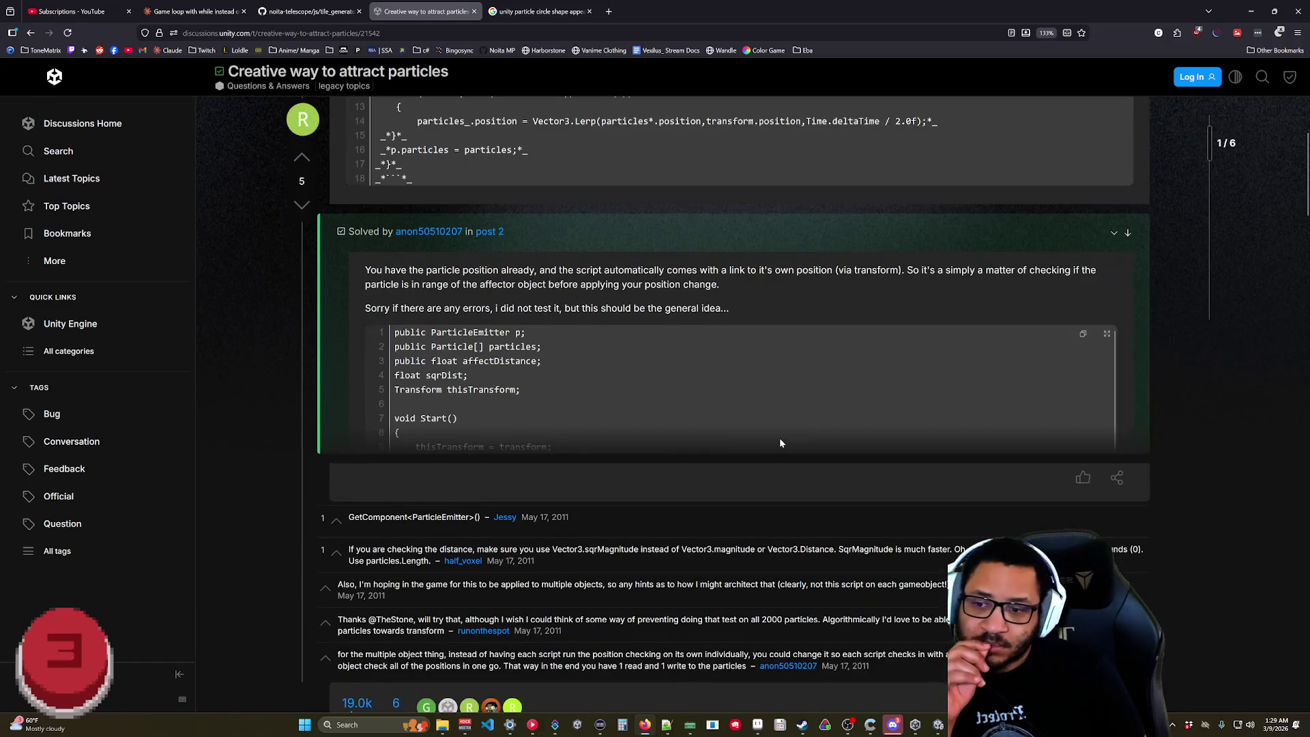
scroll(760, 452, up, 2)
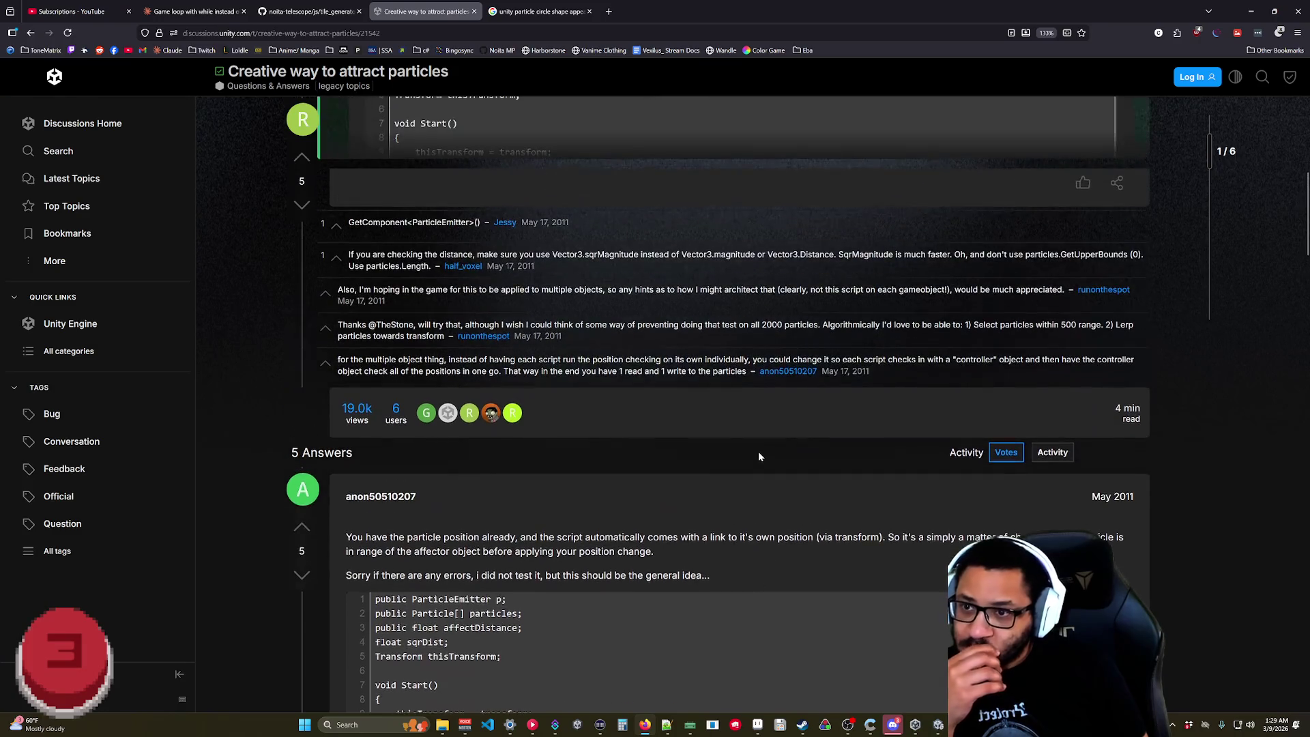
scroll(757, 453, down, 6)
scroll(757, 459, up, 3)
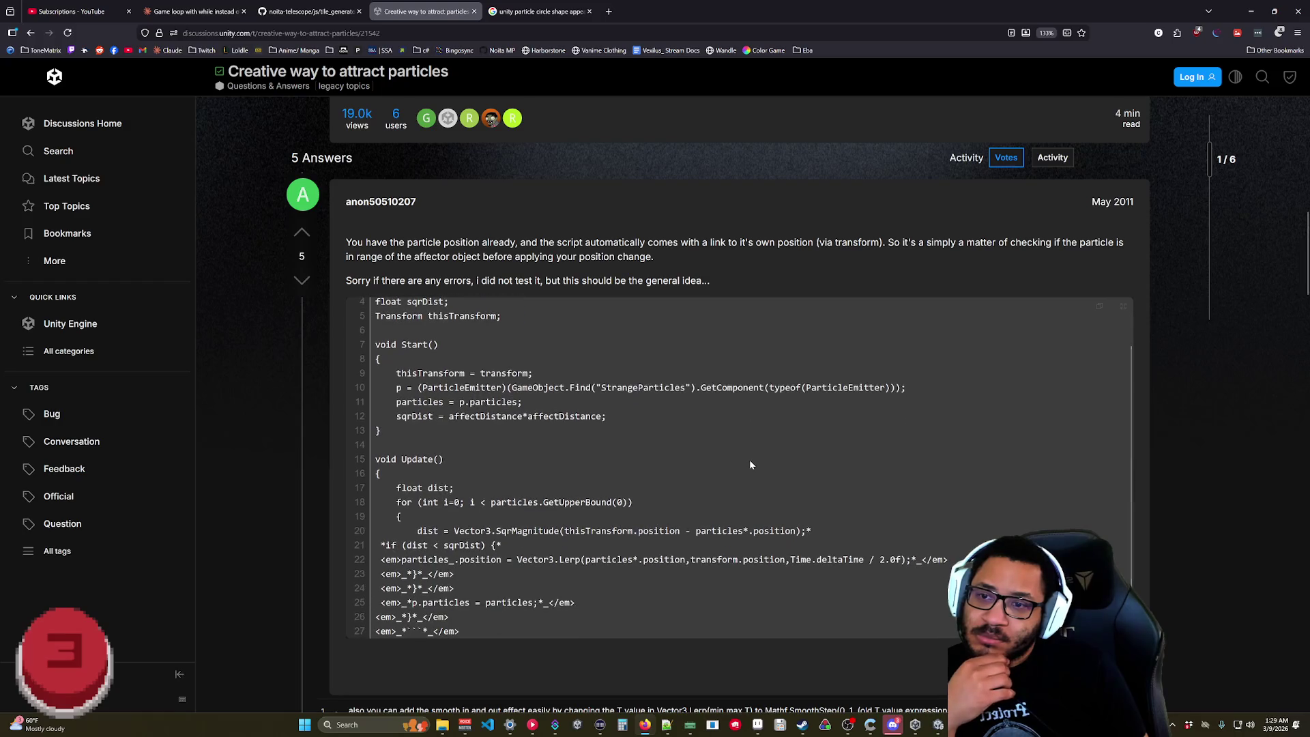
scroll(792, 460, down, 8)
scroll(682, 471, down, 7)
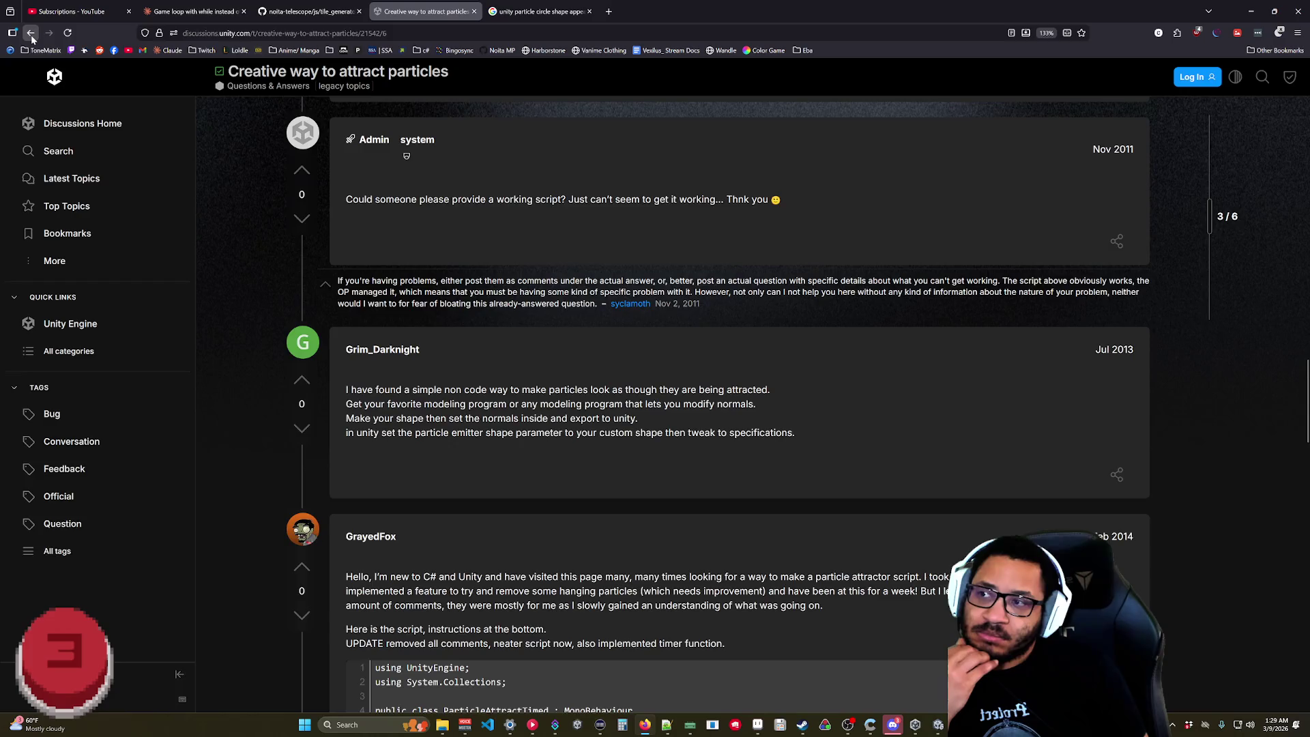
click(30, 33)
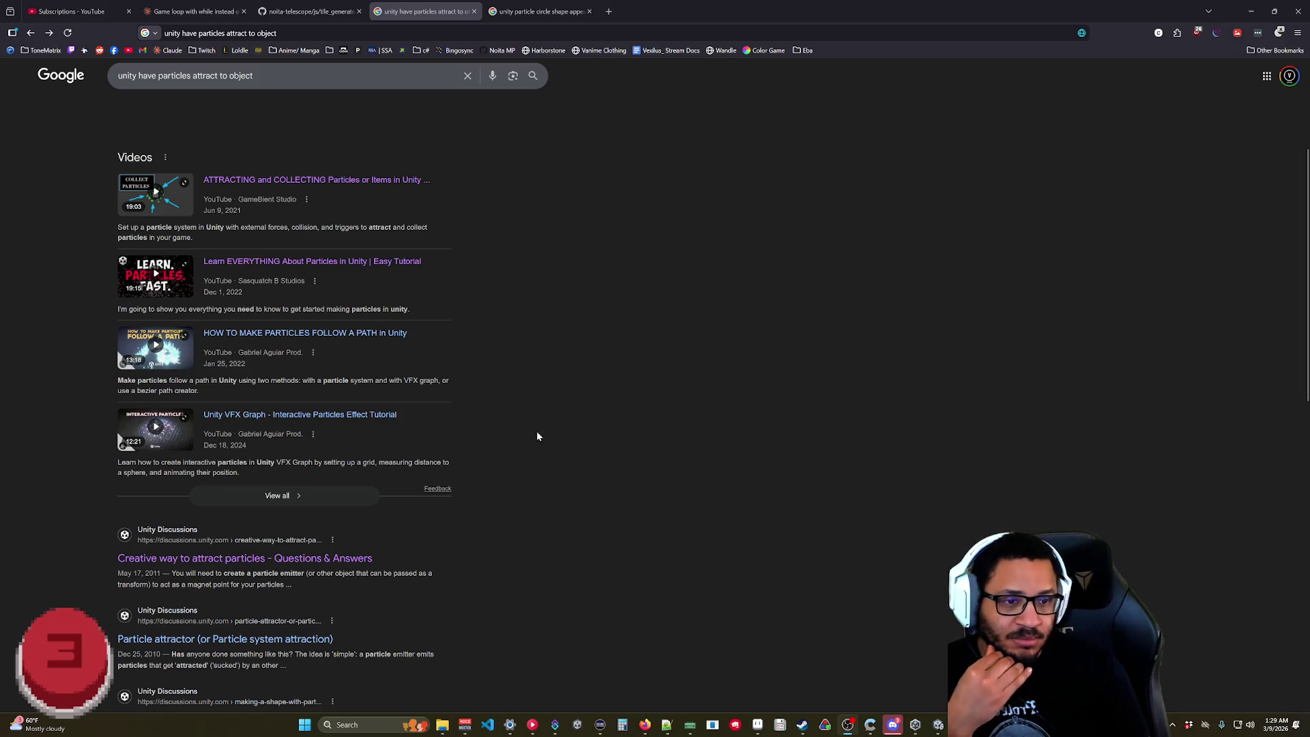
- Glance at the 'Particle Attraction' thread, then view all video results for the search
scroll(306, 416, down, 5)
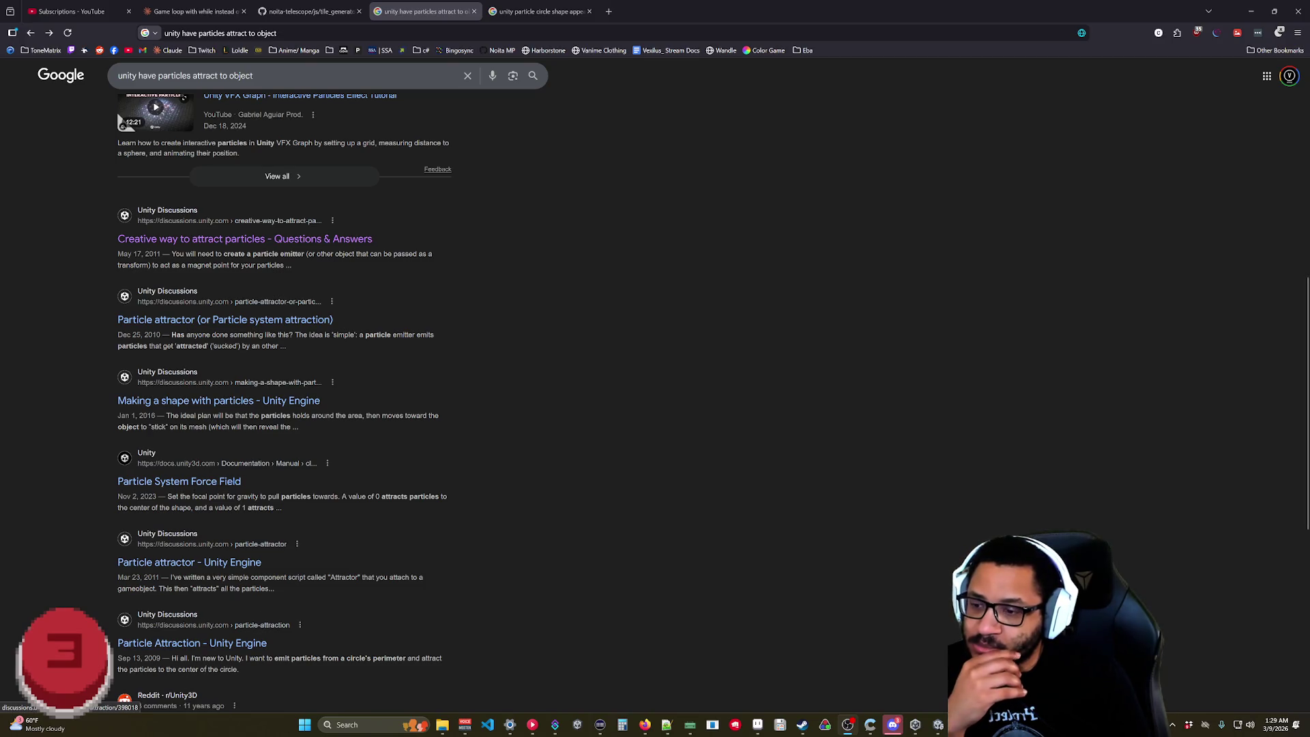
click(263, 643)
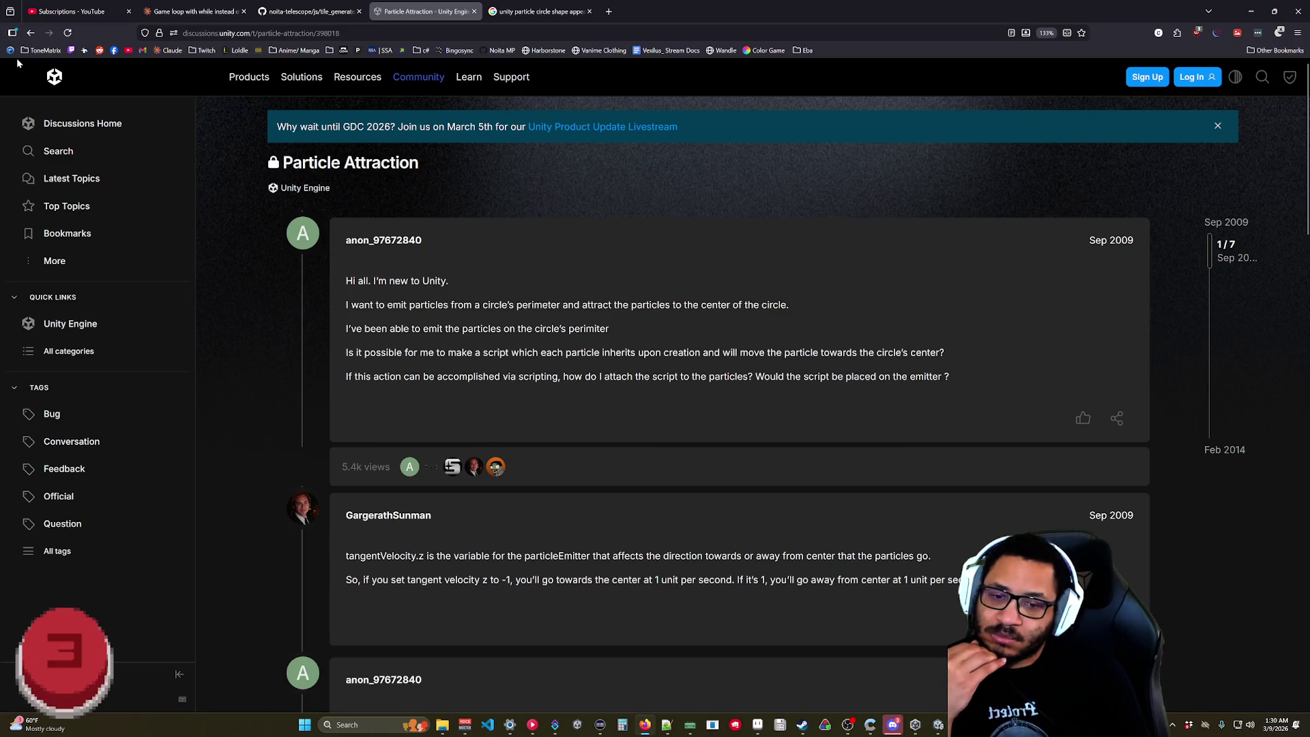
click(30, 35)
scroll(431, 412, down, 5)
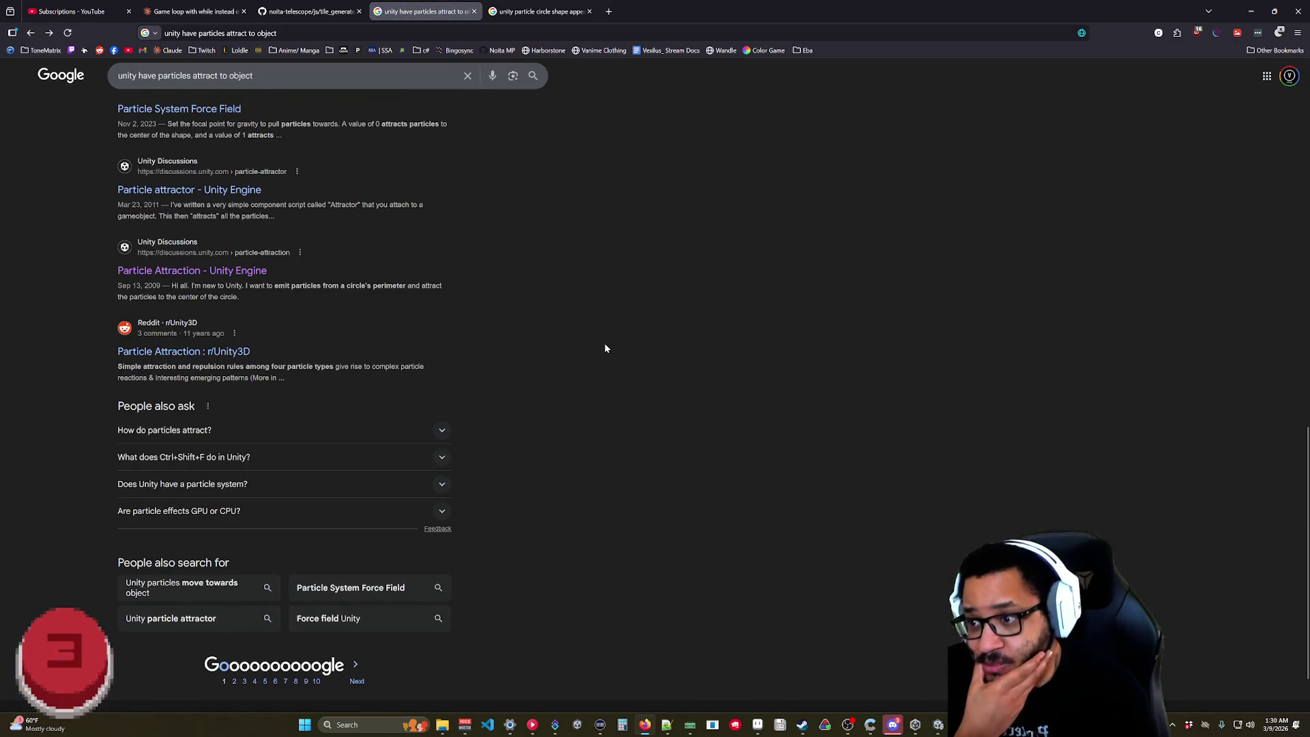
scroll(604, 348, up, 6)
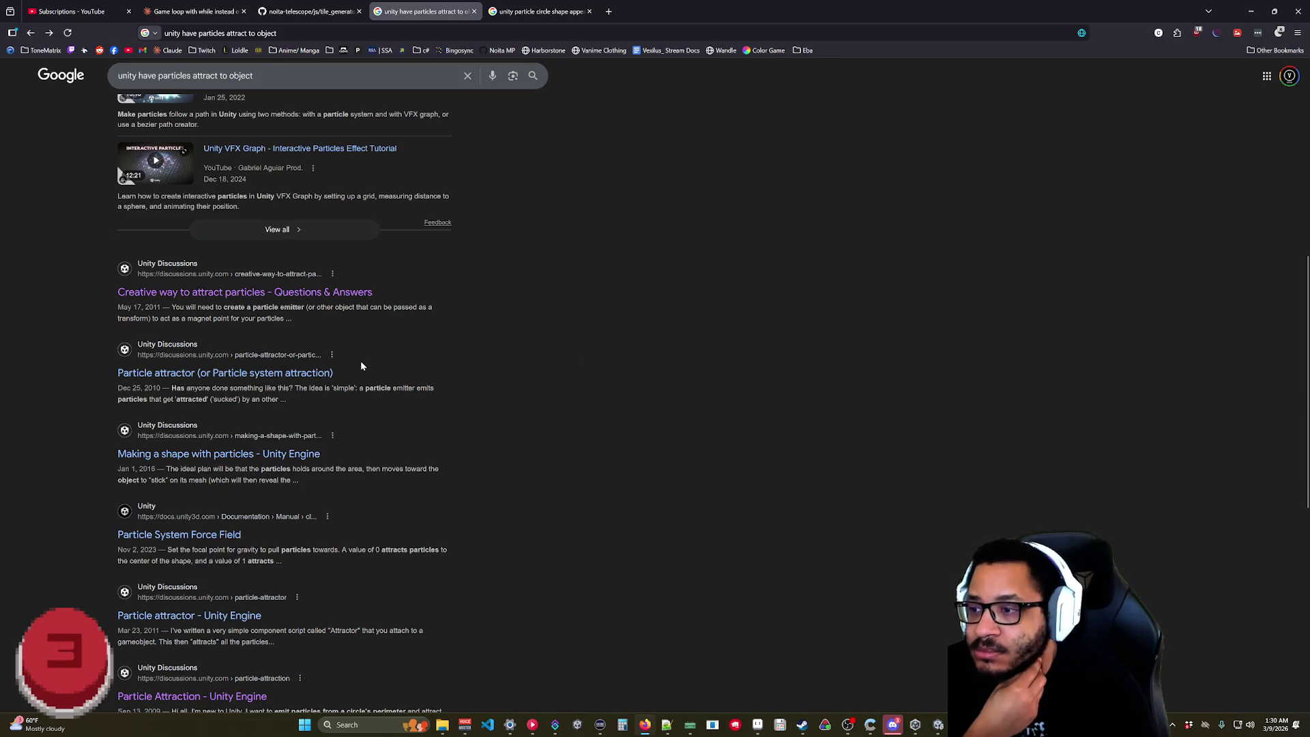
scroll(718, 425, up, 5)
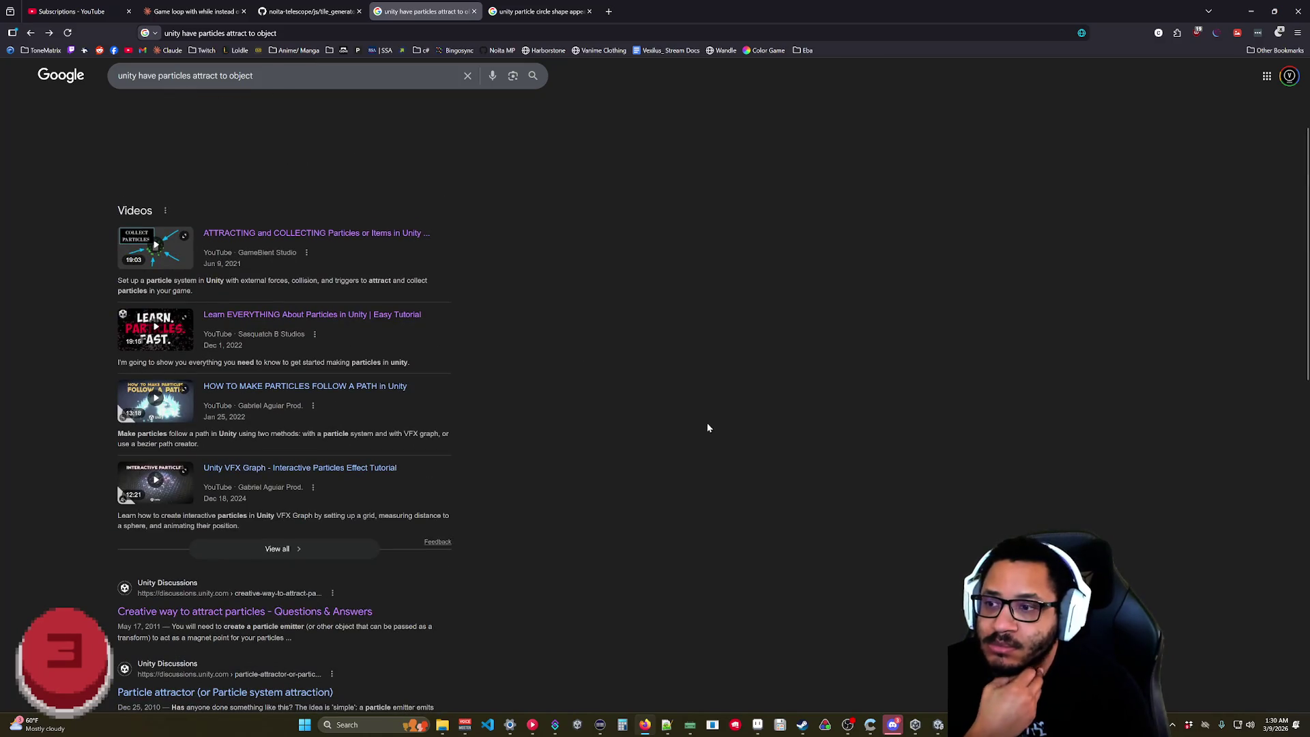
click(286, 548)
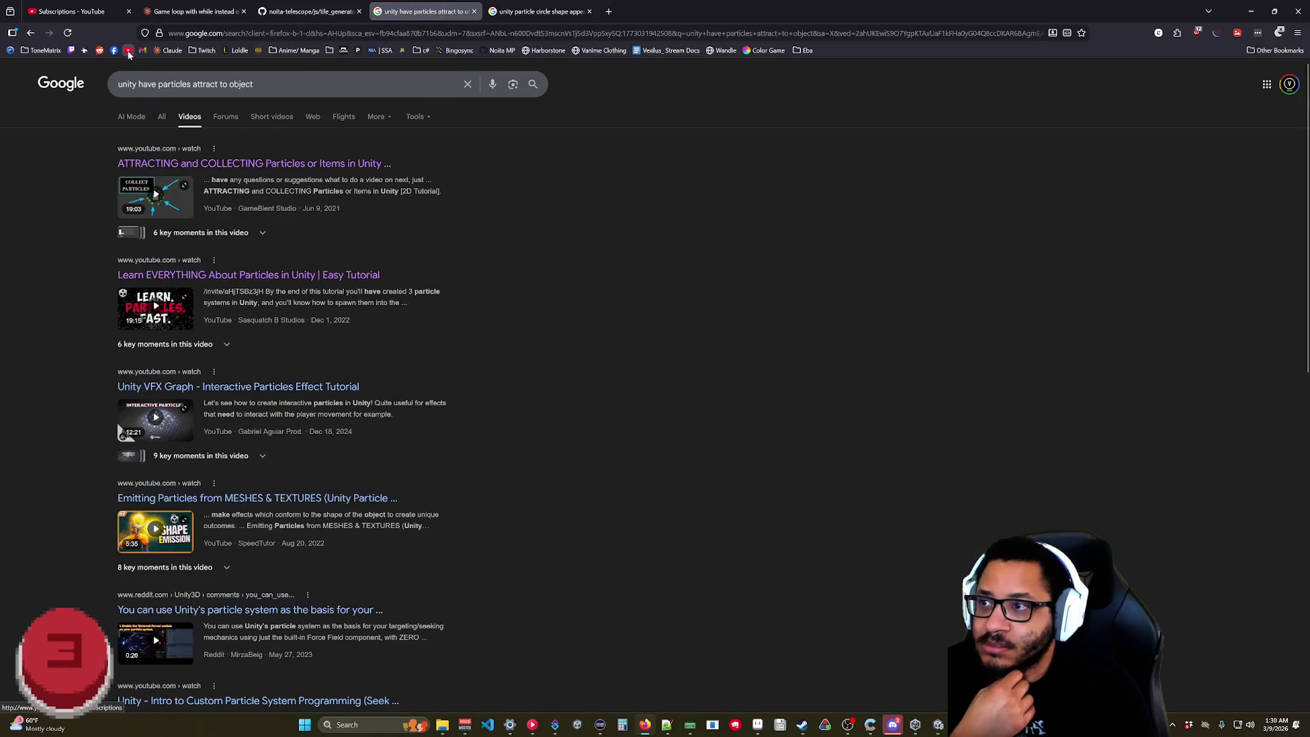
key(alt+Left)
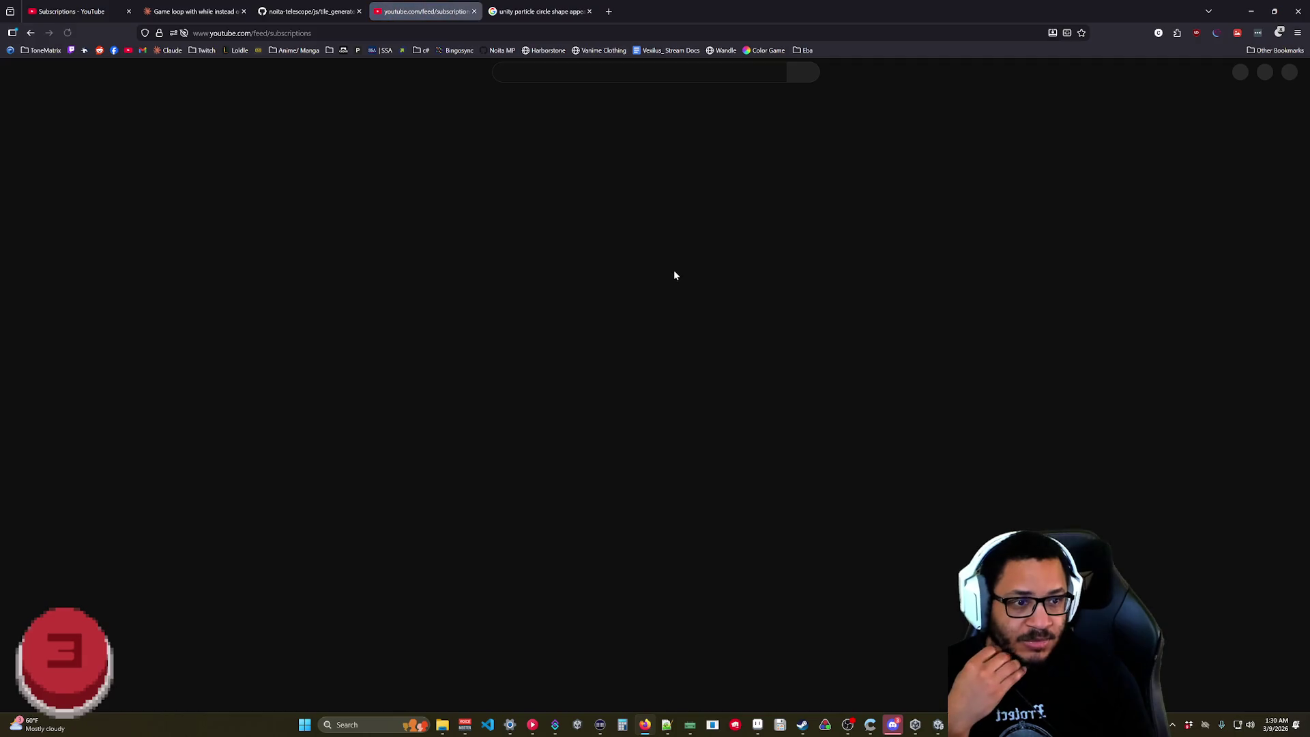
- Search YouTube for 'unity particle attraction'
click(518, 72)
text(u)
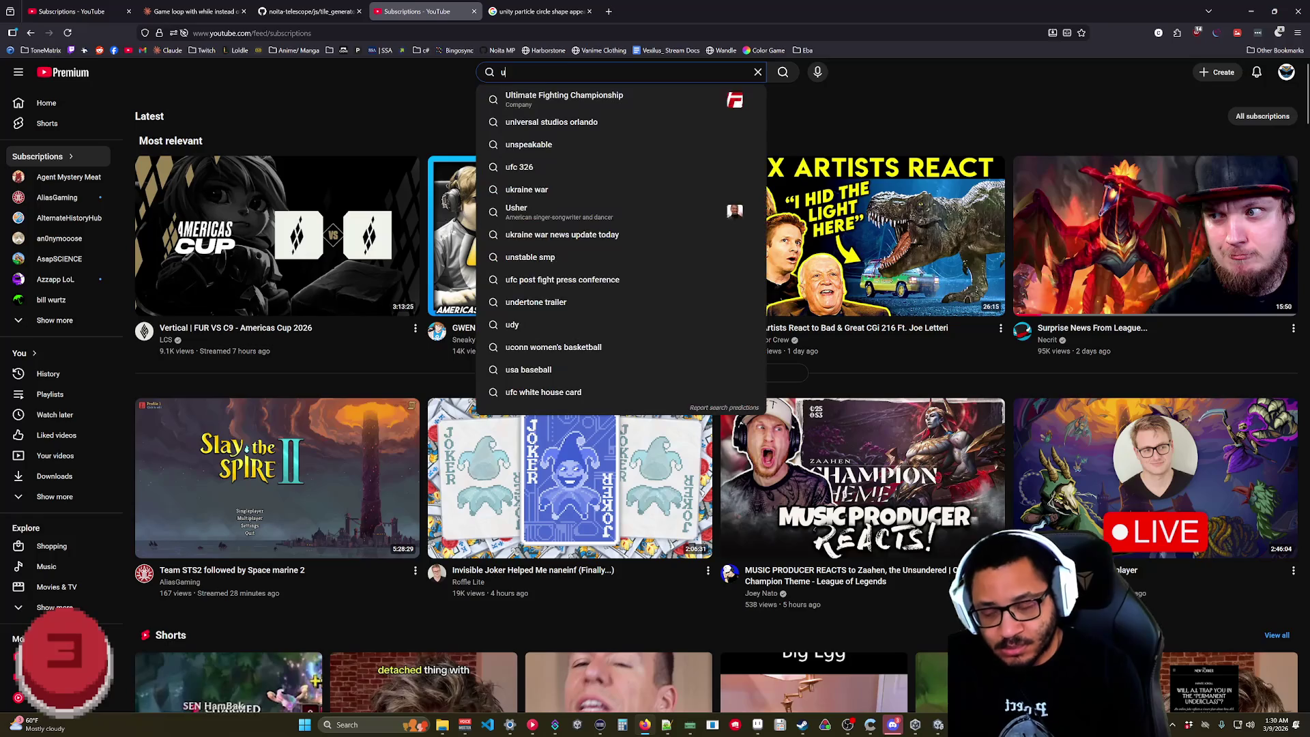
text(nity particle at)
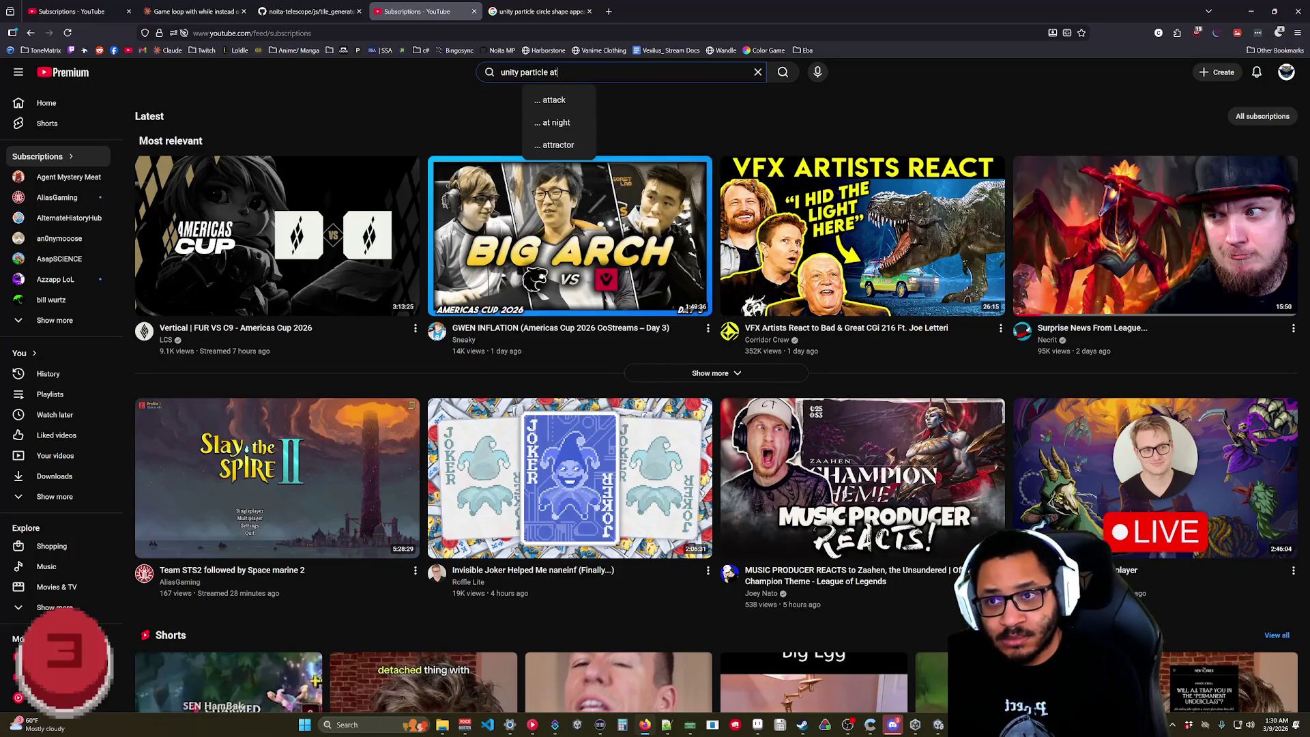
text(traction)
key(Return)
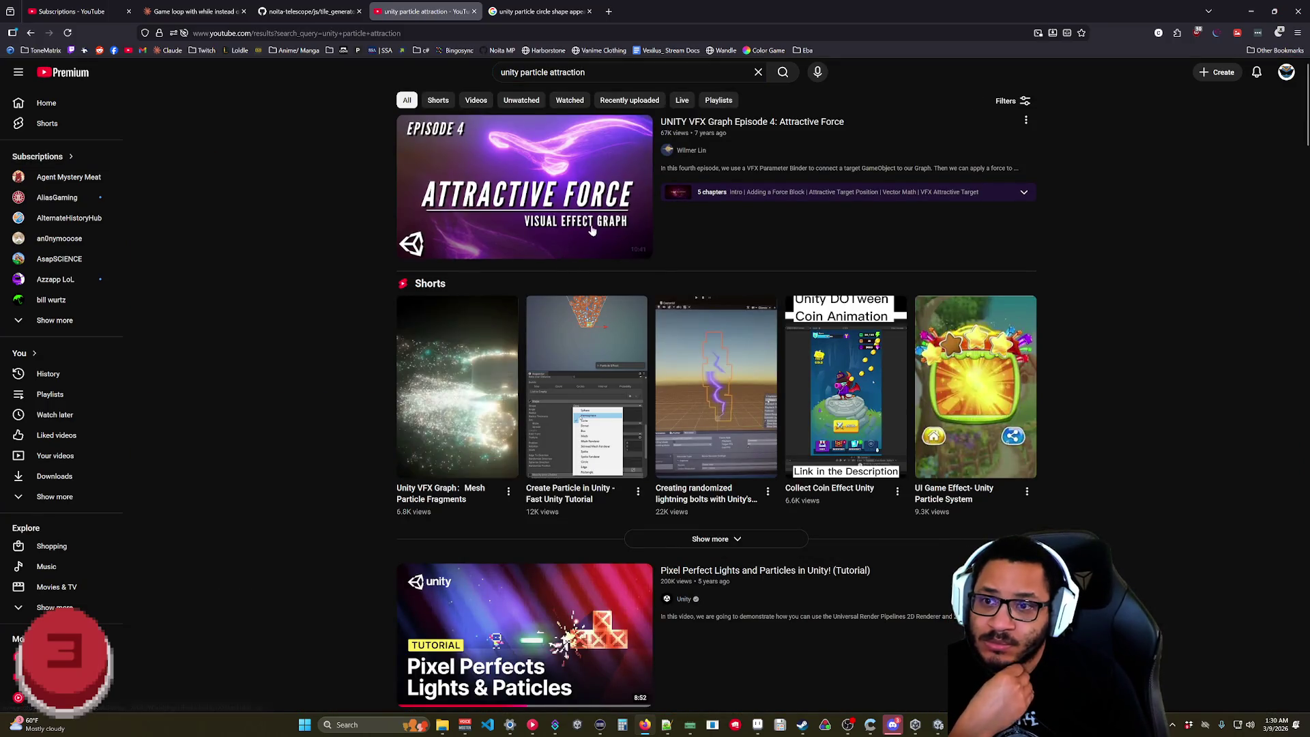
mouse_move(560, 229)
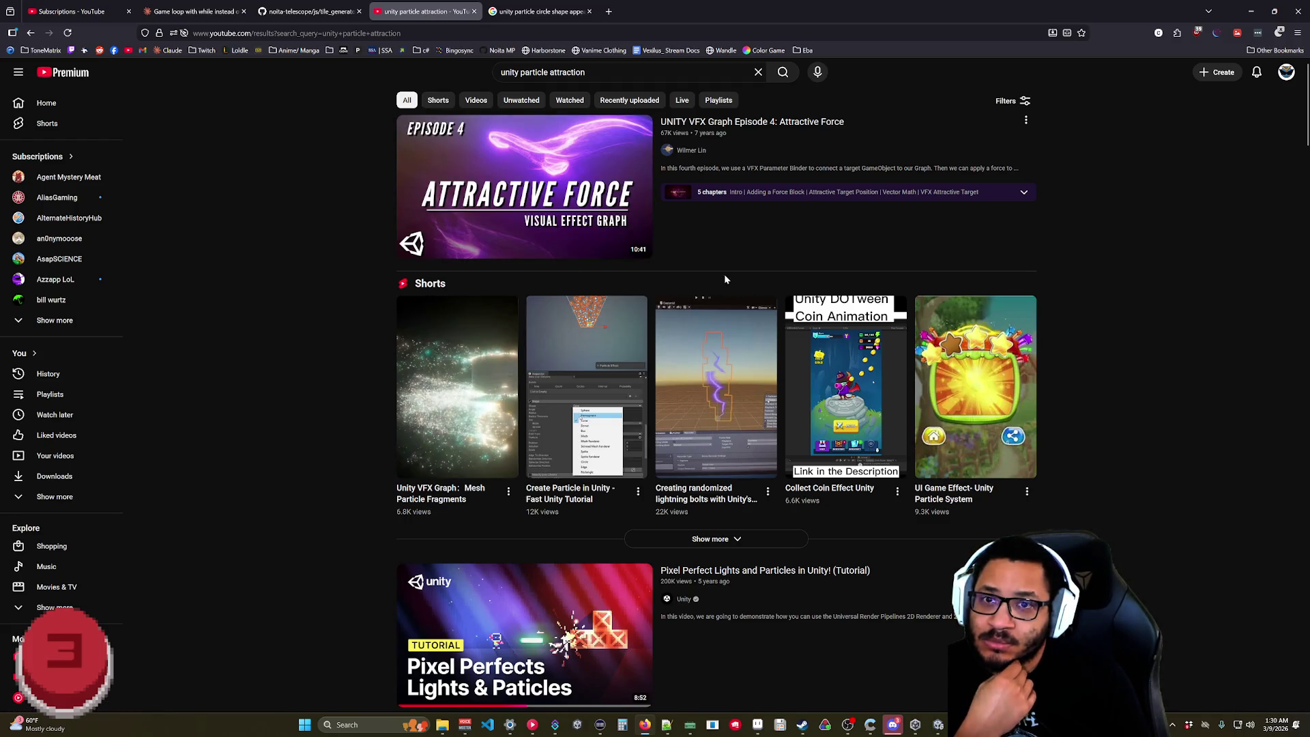
mouse_move(768, 179)
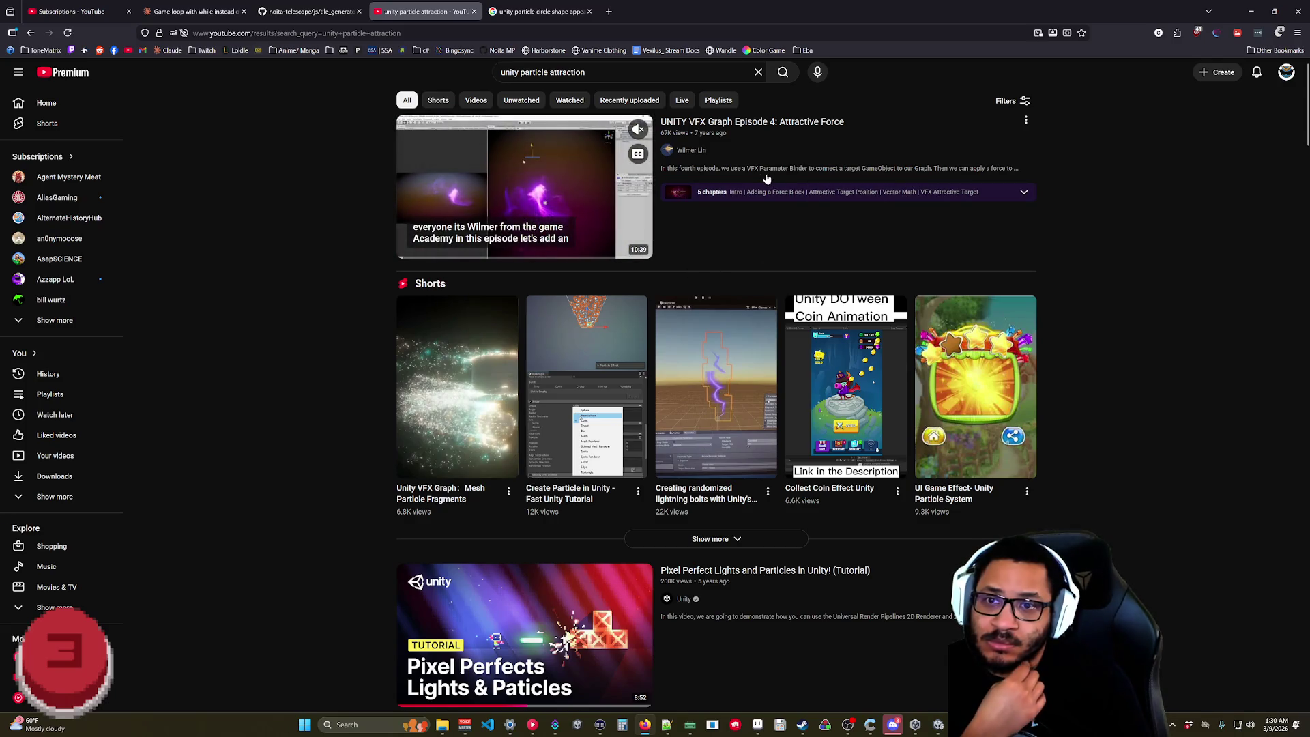
- Scroll the results and open 'How To Use The Particle System Force Field In Unity 2D'
scroll(765, 285, down, 4)
scroll(765, 285, down, 1)
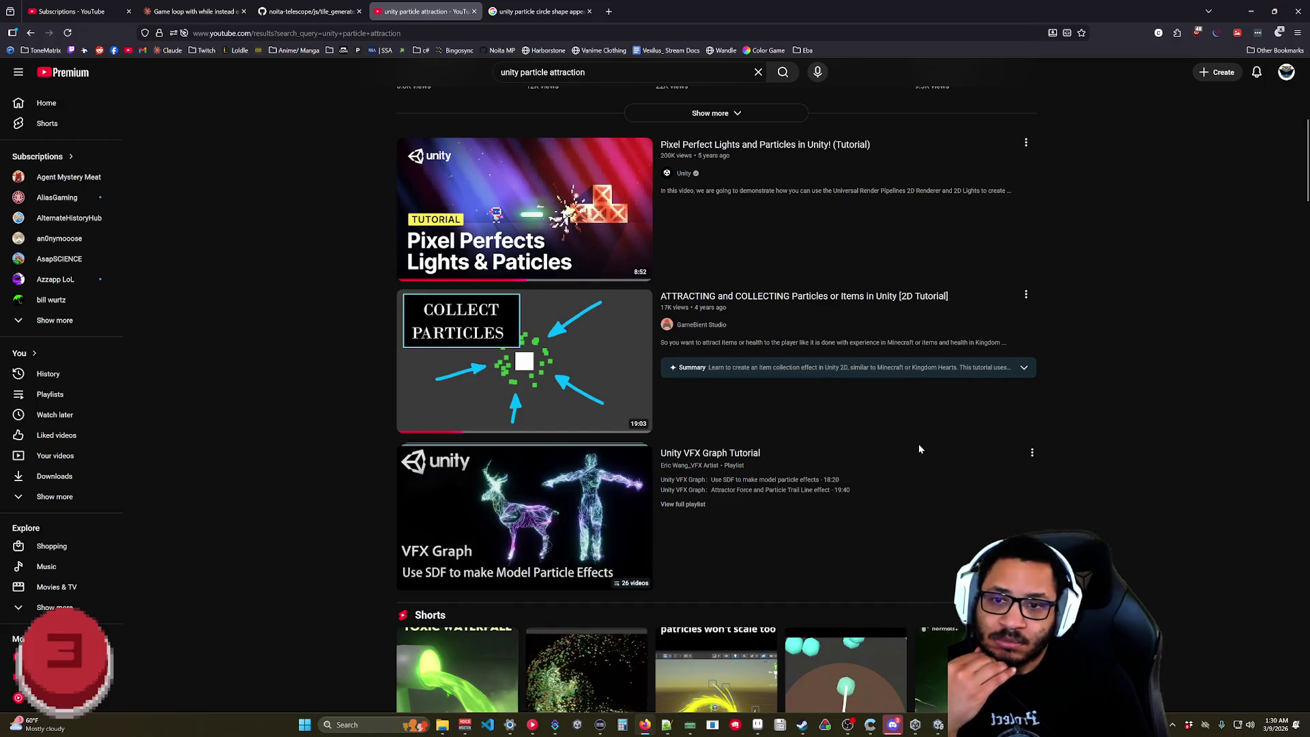
scroll(812, 405, down, 5)
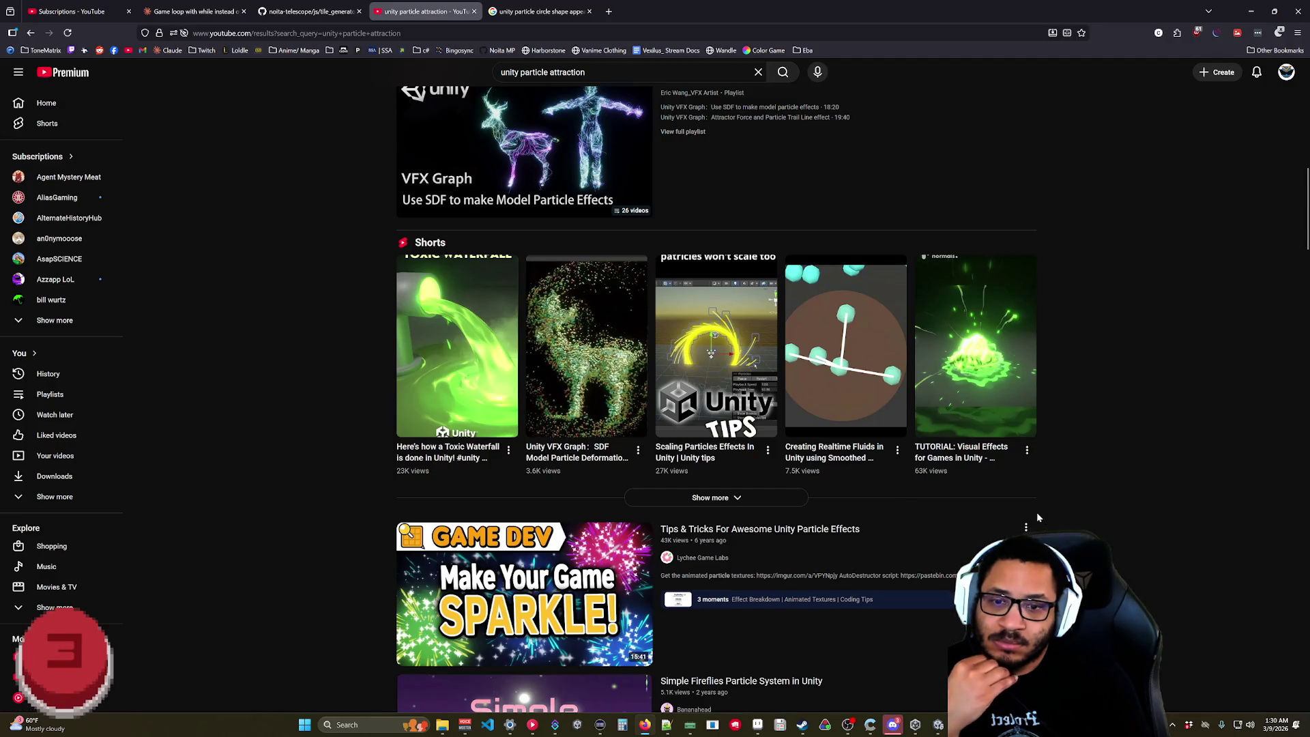
scroll(1002, 507, down, 5)
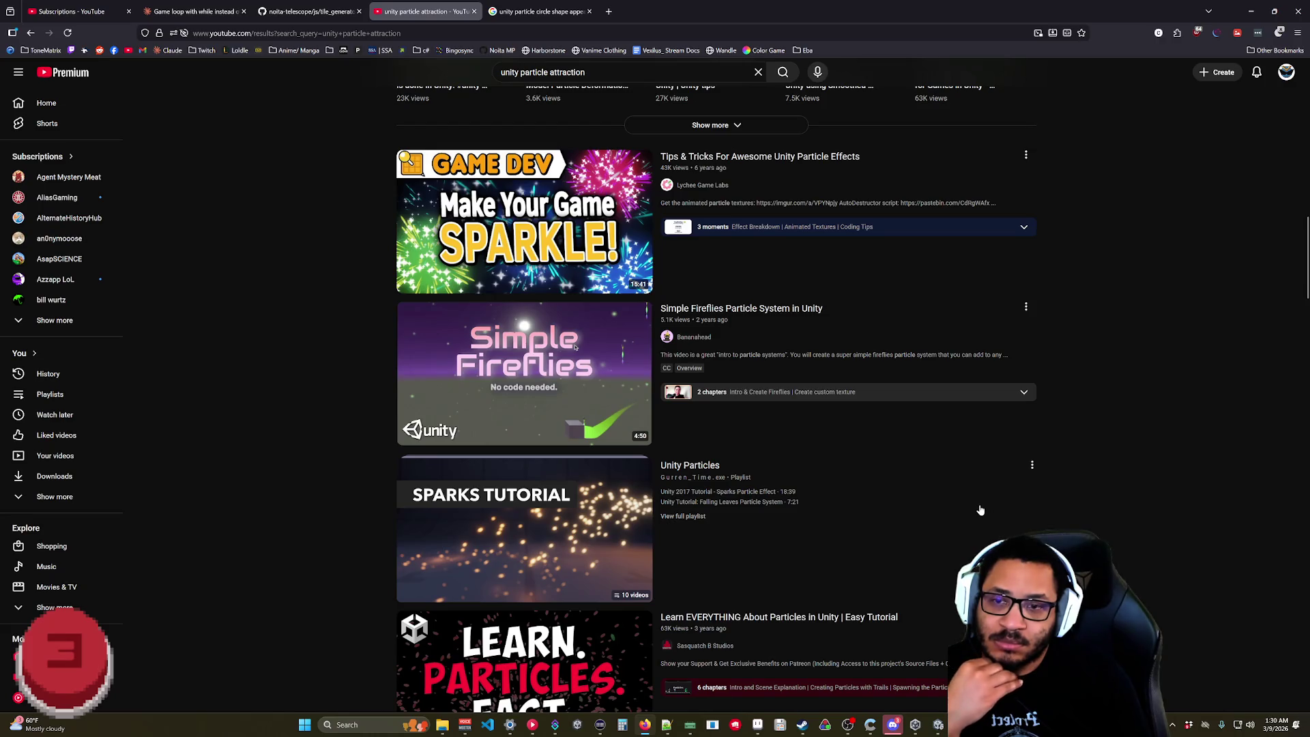
scroll(966, 514, down, 1)
scroll(966, 513, down, 4)
scroll(973, 545, down, 1)
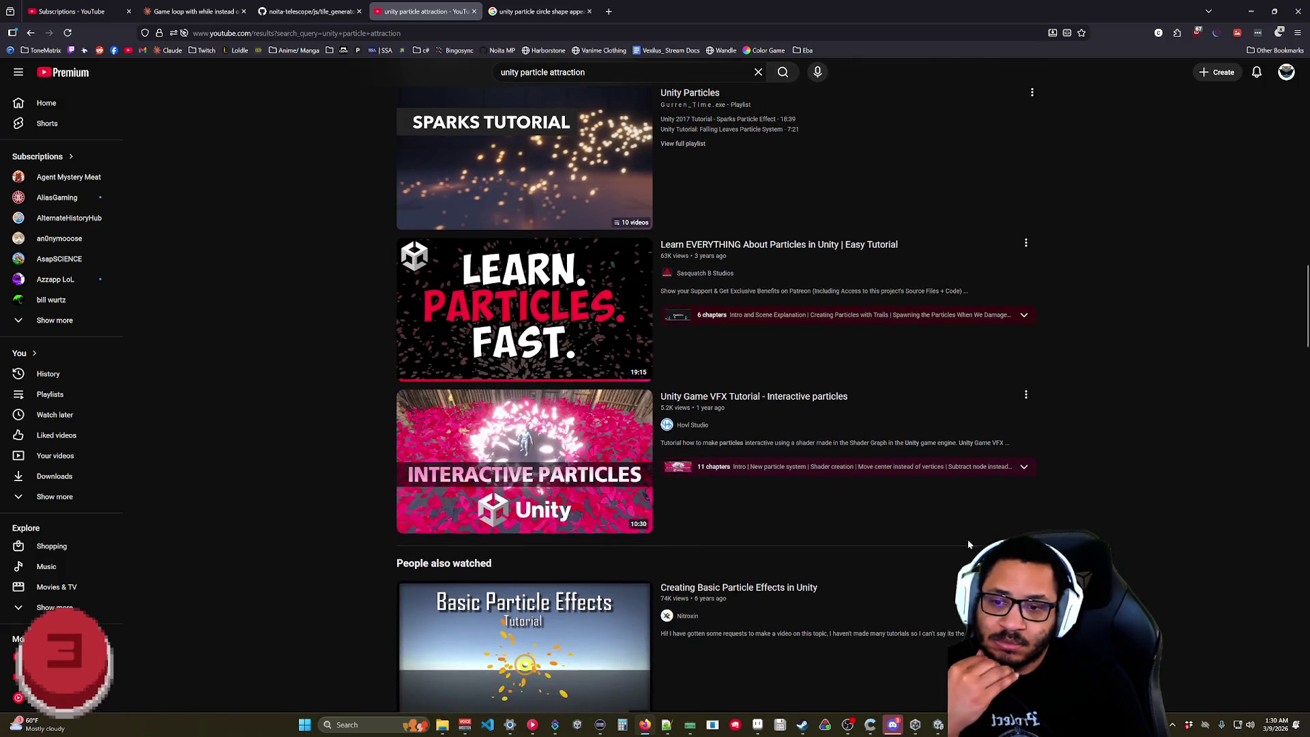
scroll(972, 542, down, 5)
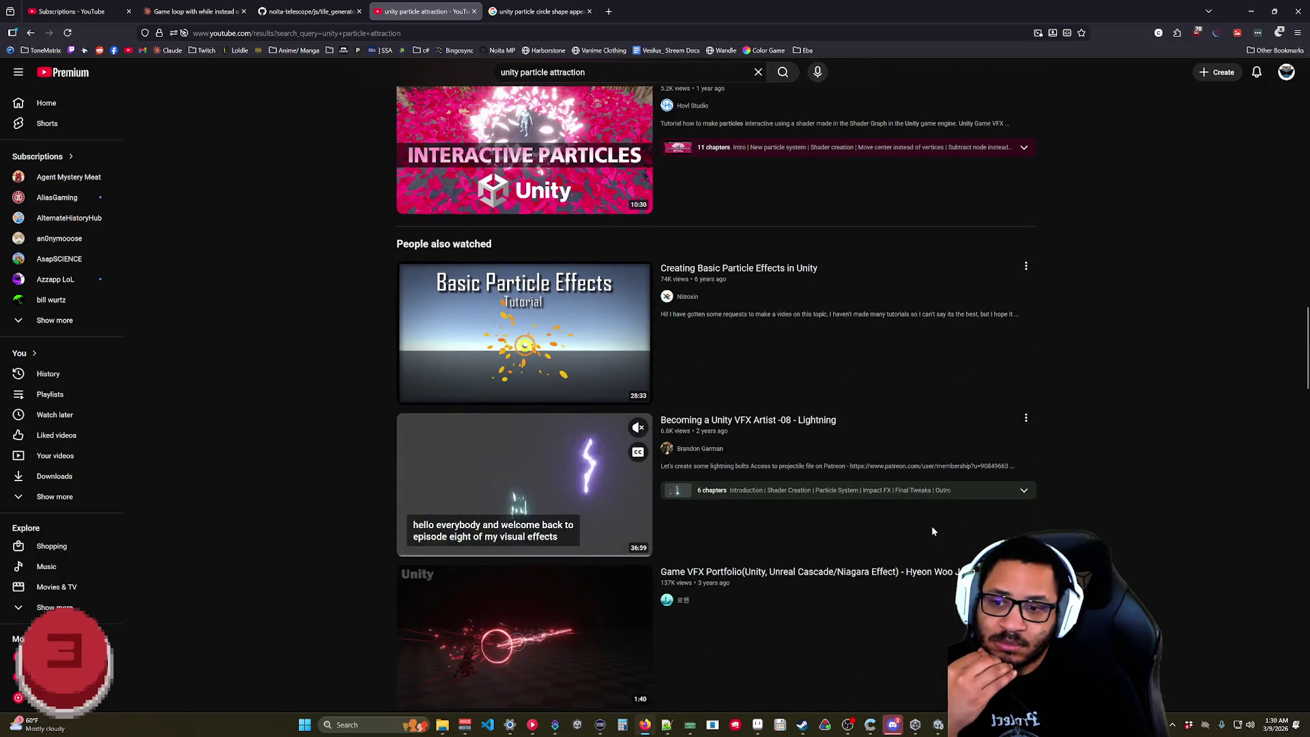
scroll(932, 530, down, 4)
scroll(927, 532, down, 5)
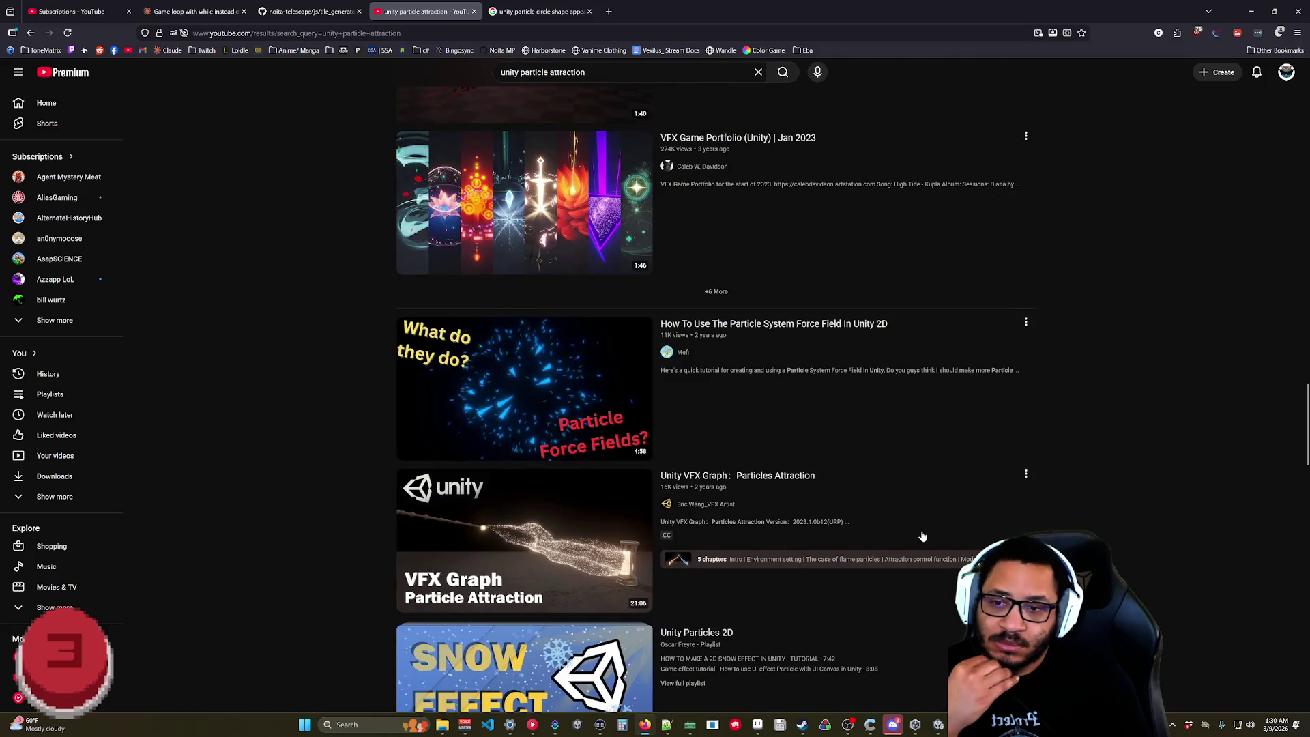
click(790, 330)
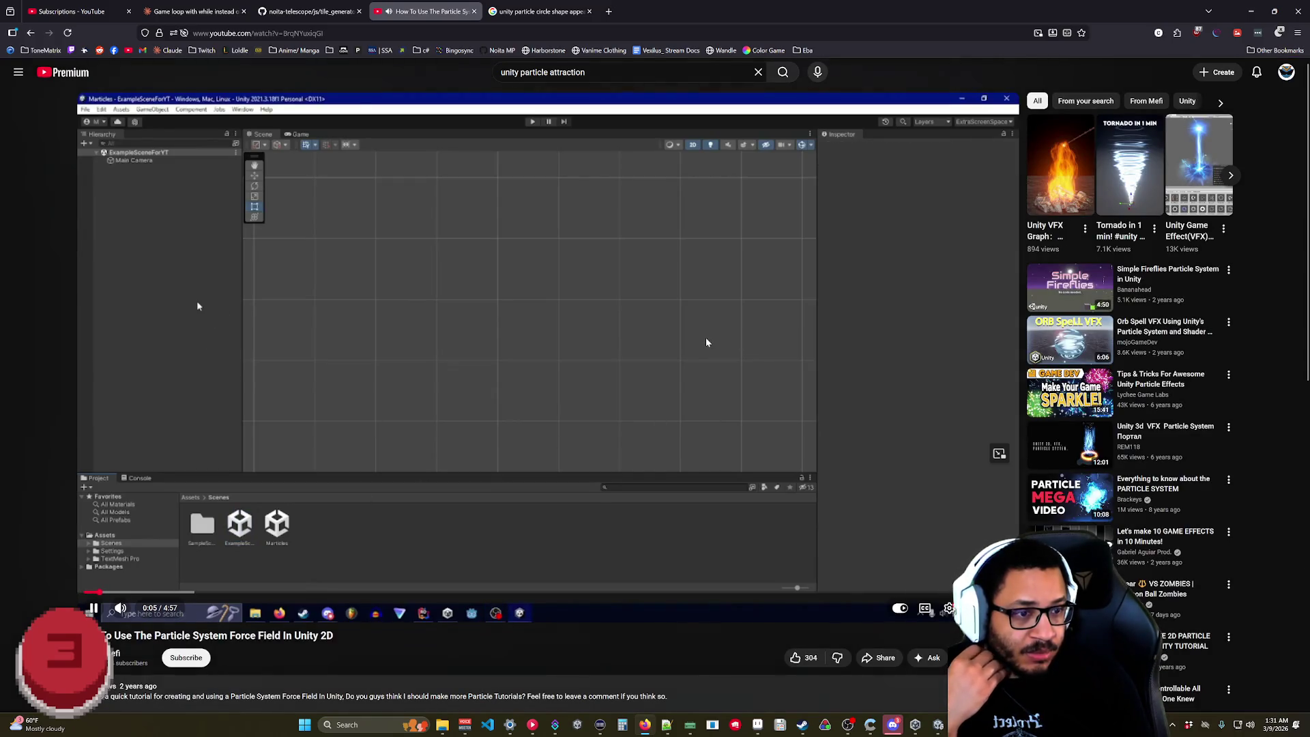
- Pause and resume the tutorial, and check its playback speed in the gear settings, which end at 1.95x
click(883, 307)
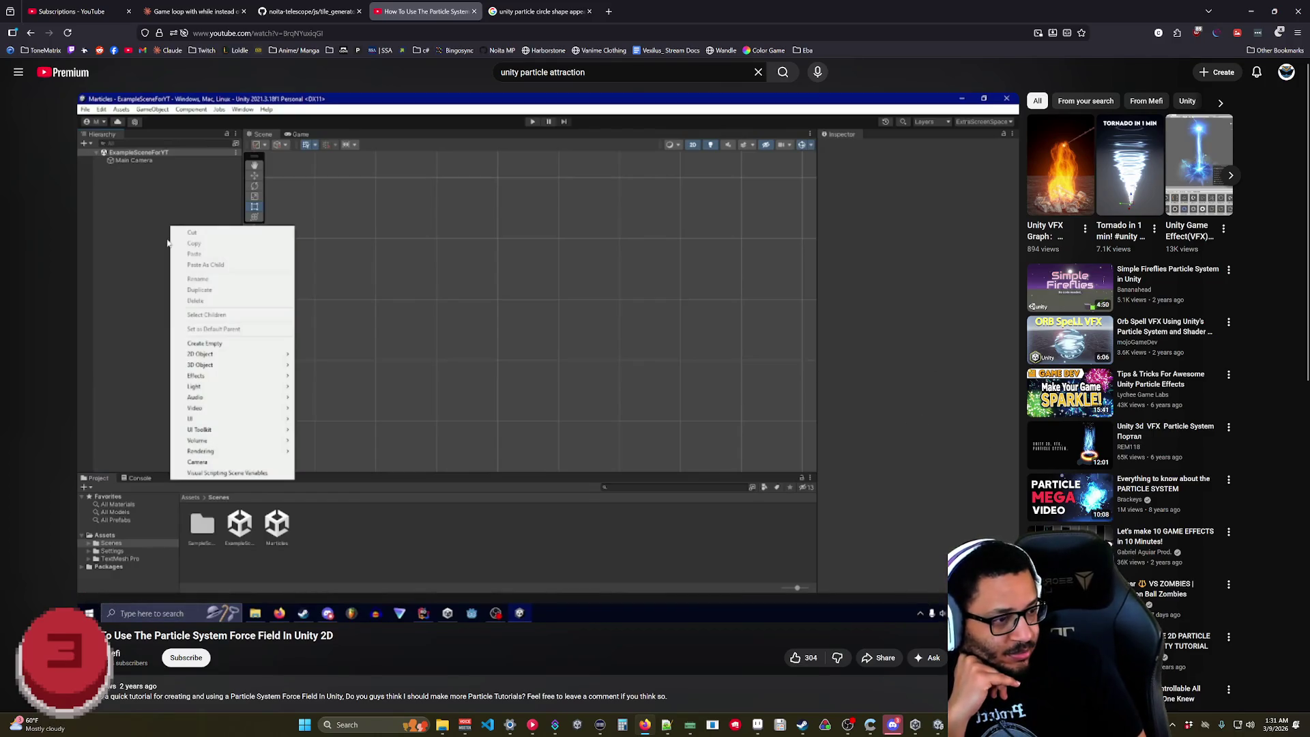
click(701, 360)
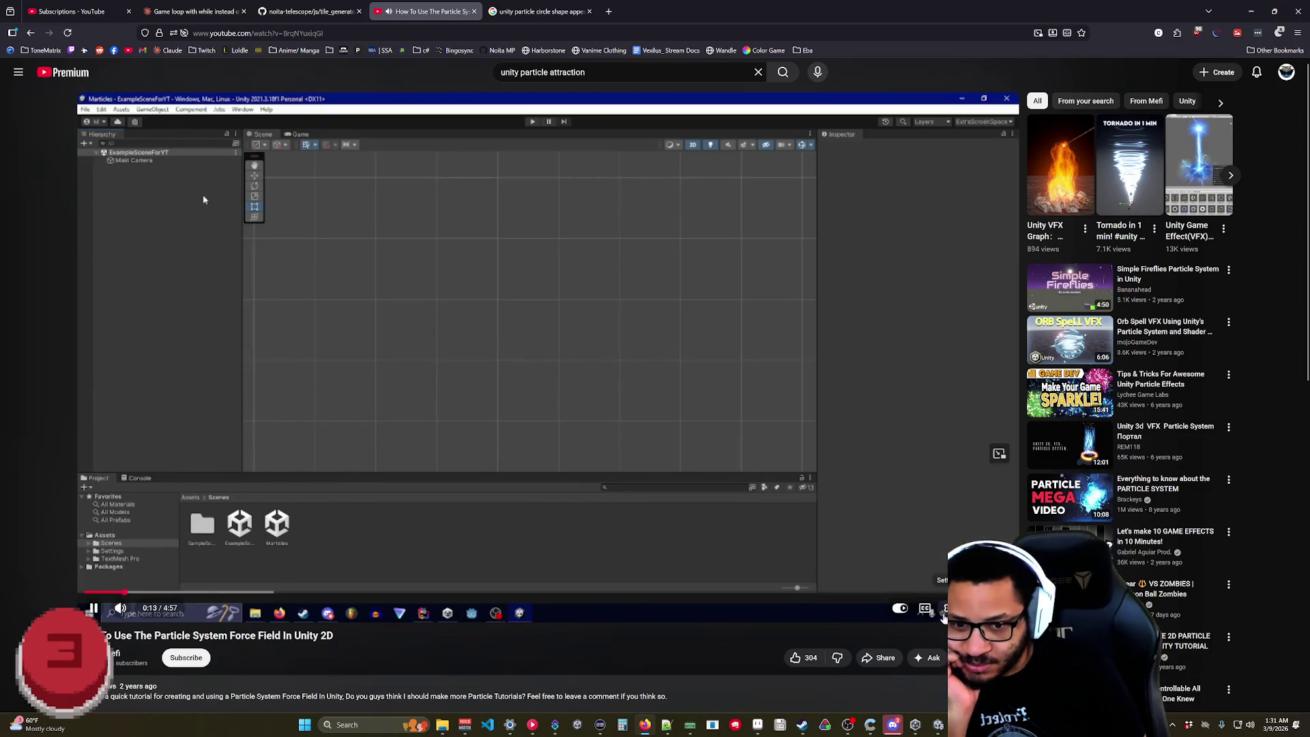
click(945, 610)
click(914, 547)
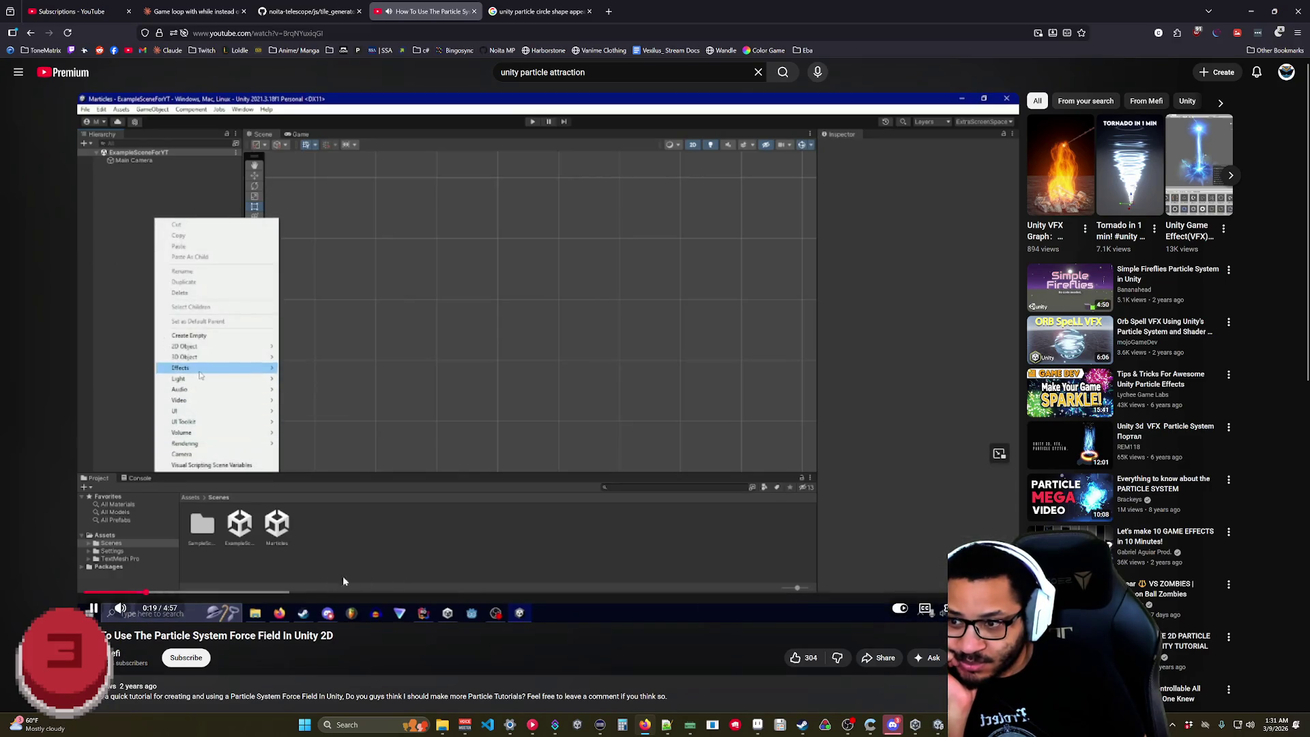
click(945, 609)
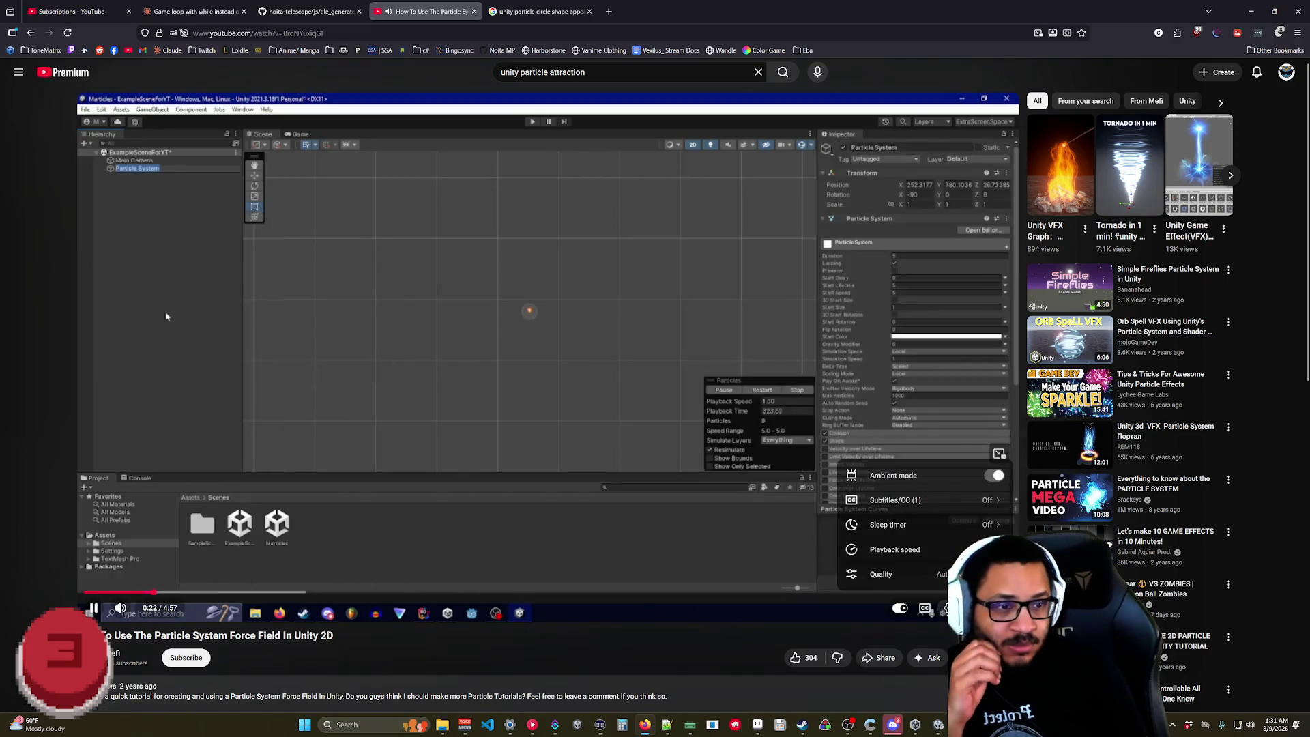
click(944, 609)
click(945, 608)
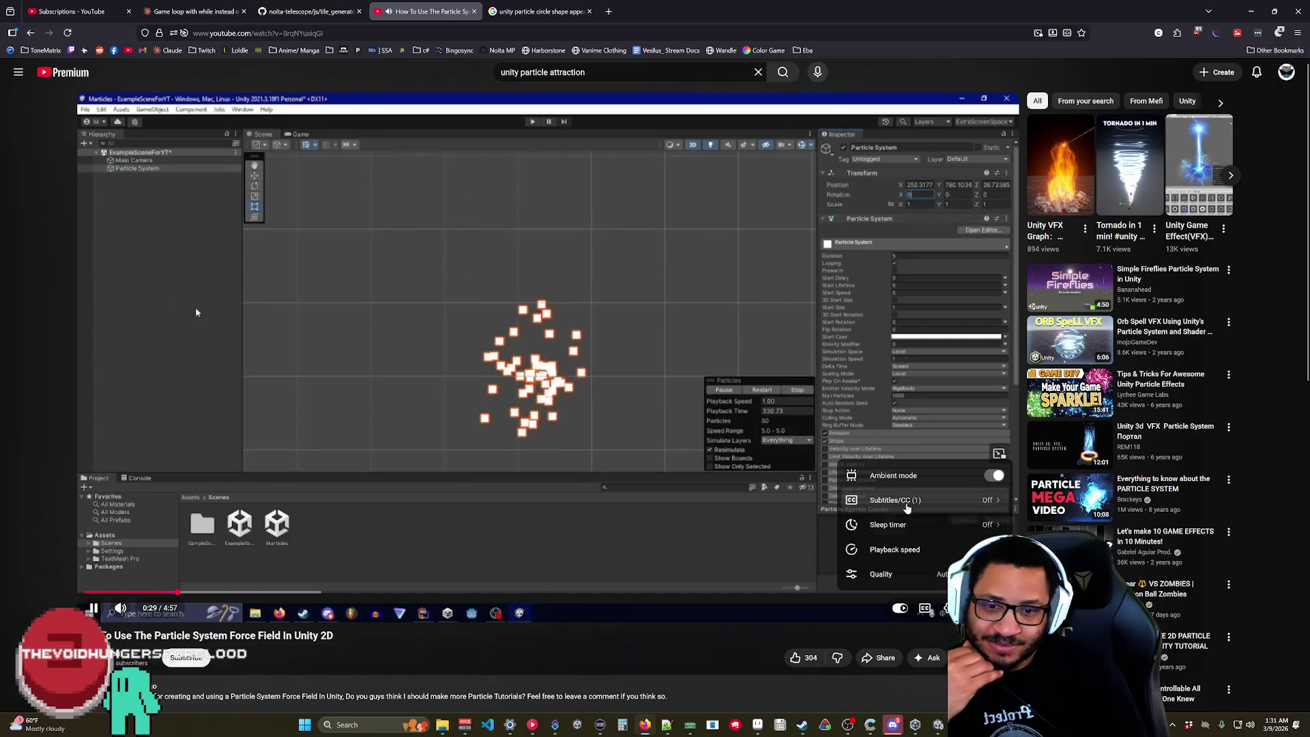
click(891, 549)
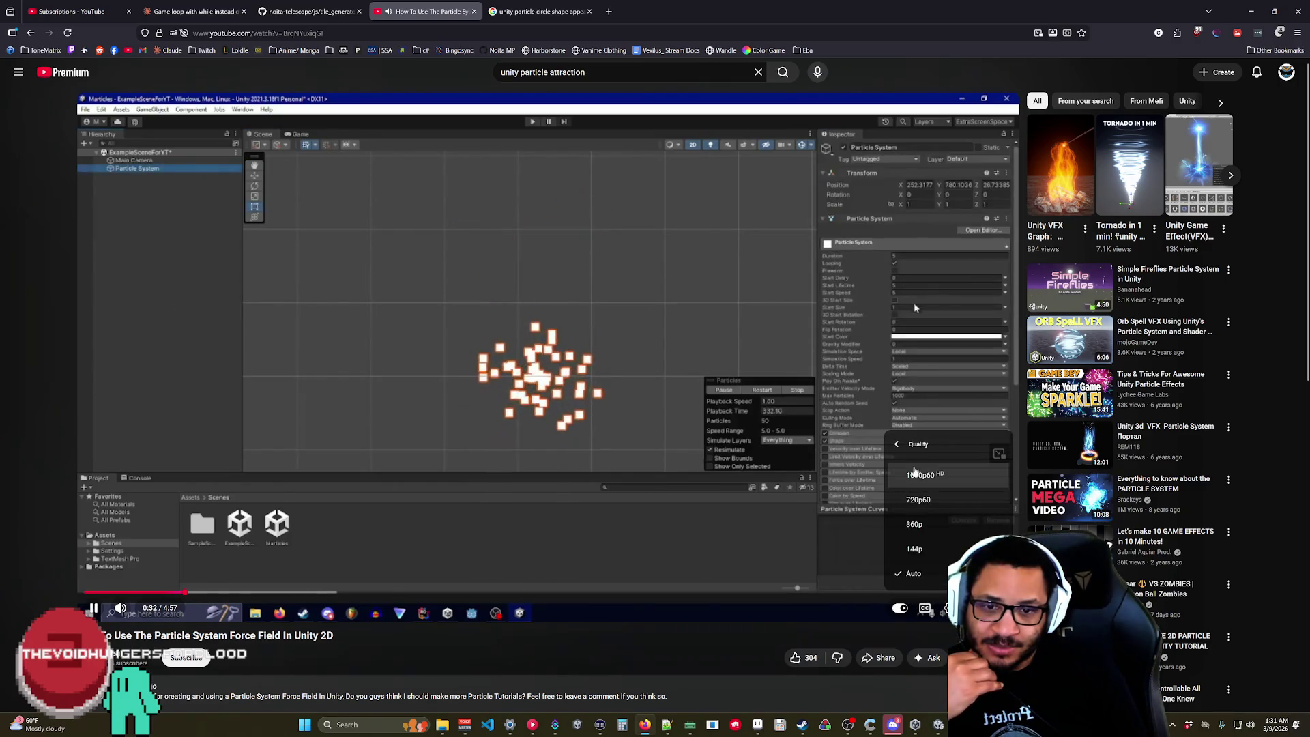
click(806, 520)
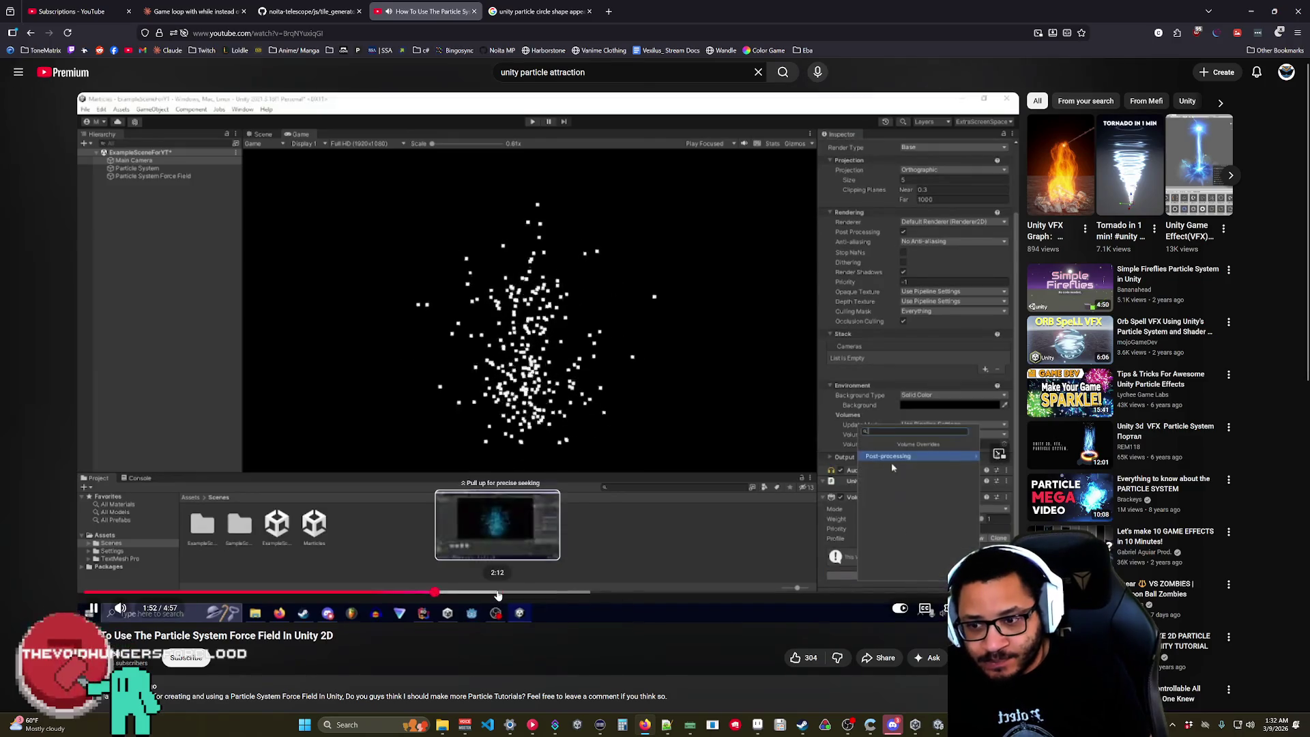
- Jump to about 2:12 and watch until the particles form a glowing cyan sphere
click(495, 594)
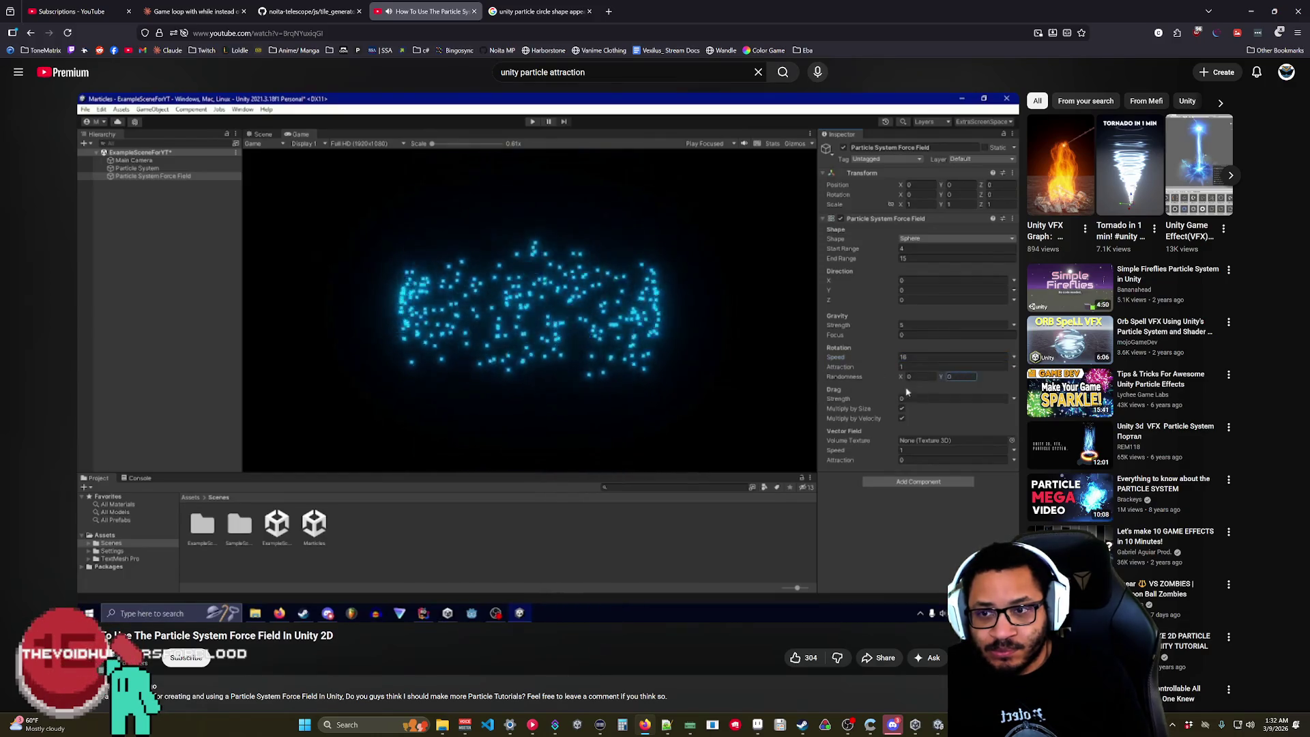
mouse_move(556, 621)
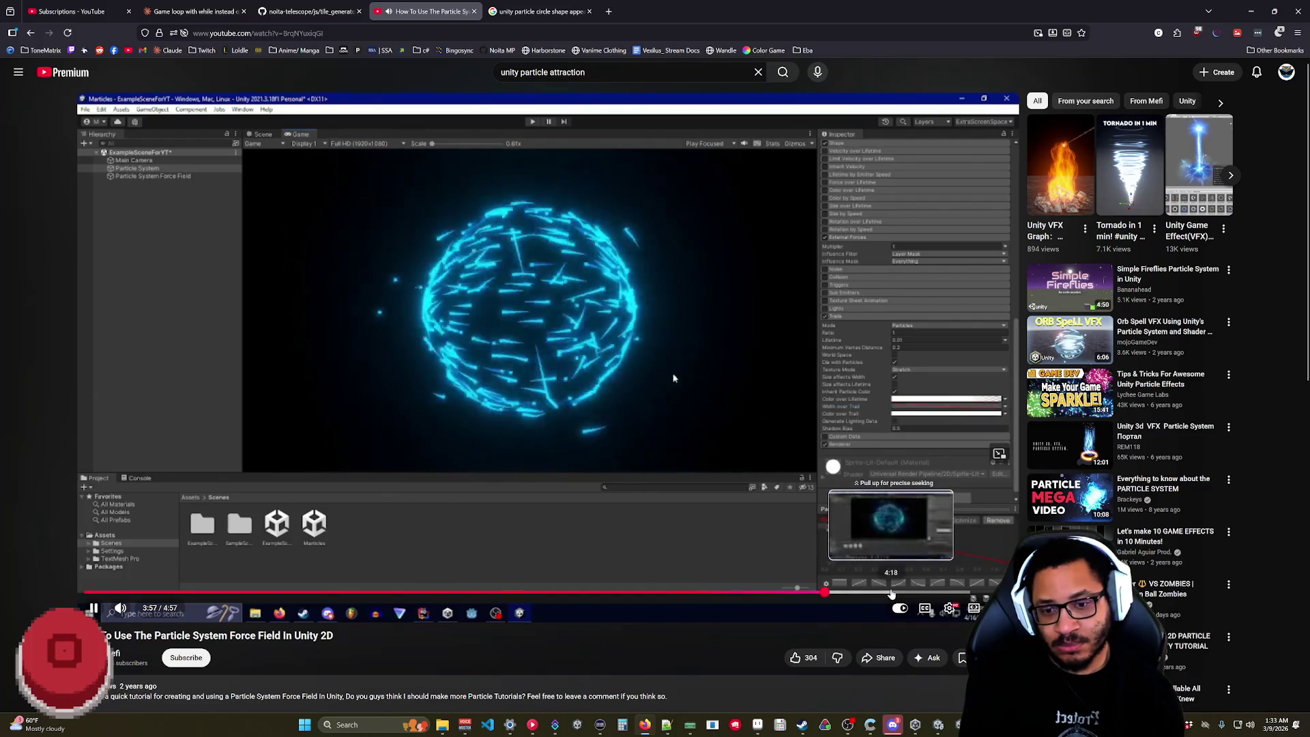
- Scrub the tutorial back to about 2:18, where the particles gather into a circle
click(891, 592)
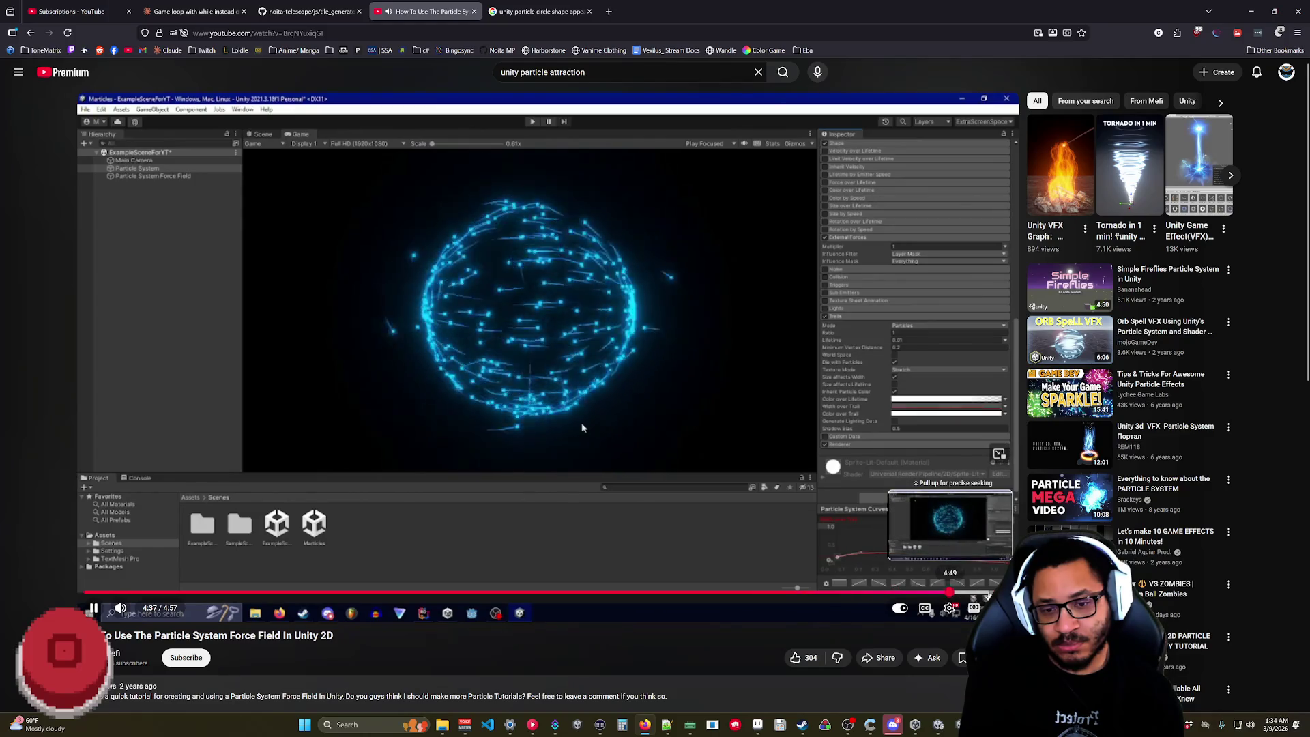
click(989, 594)
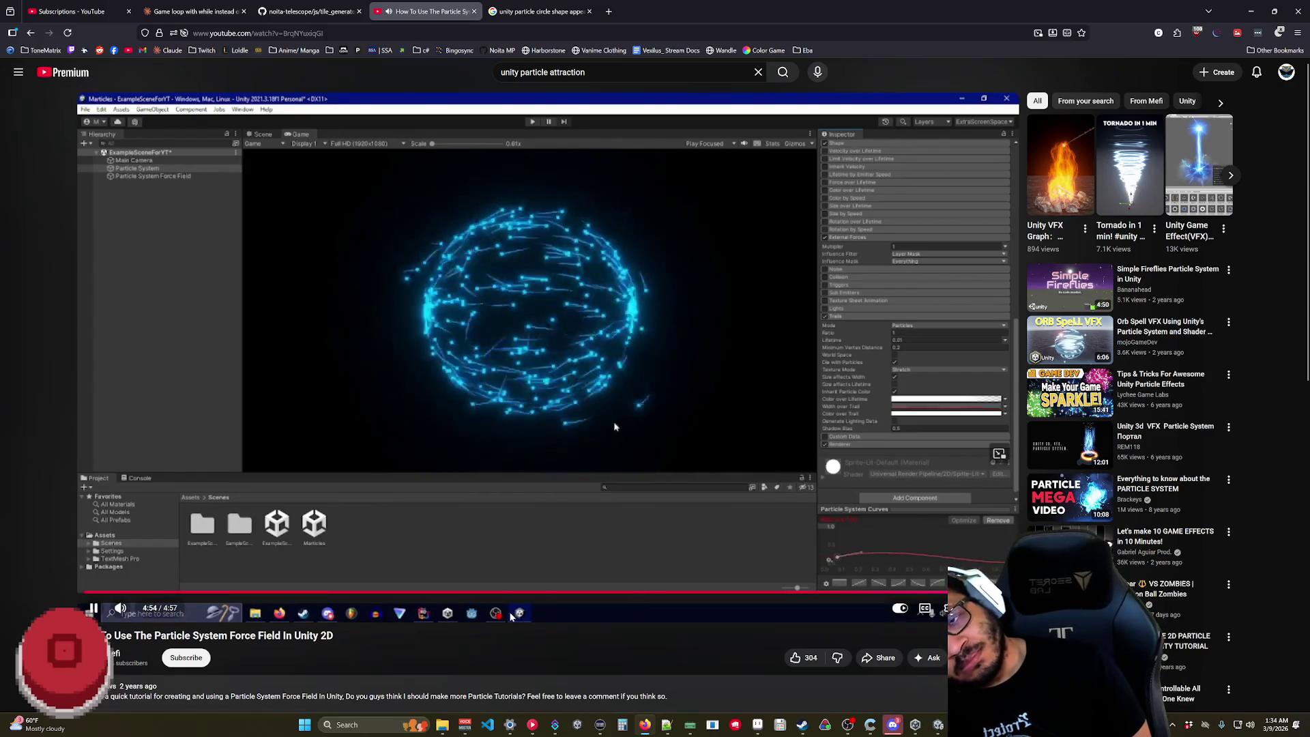
drag(382, 594, 448, 594)
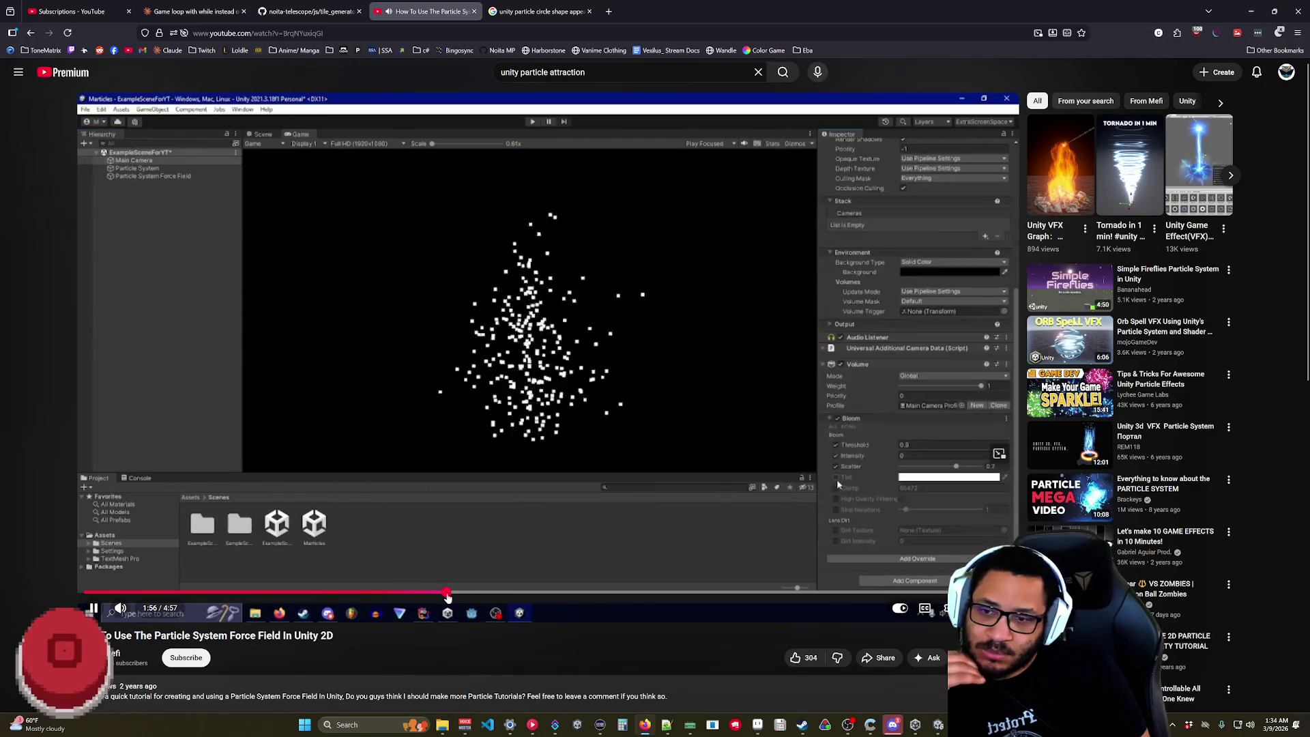
click(517, 593)
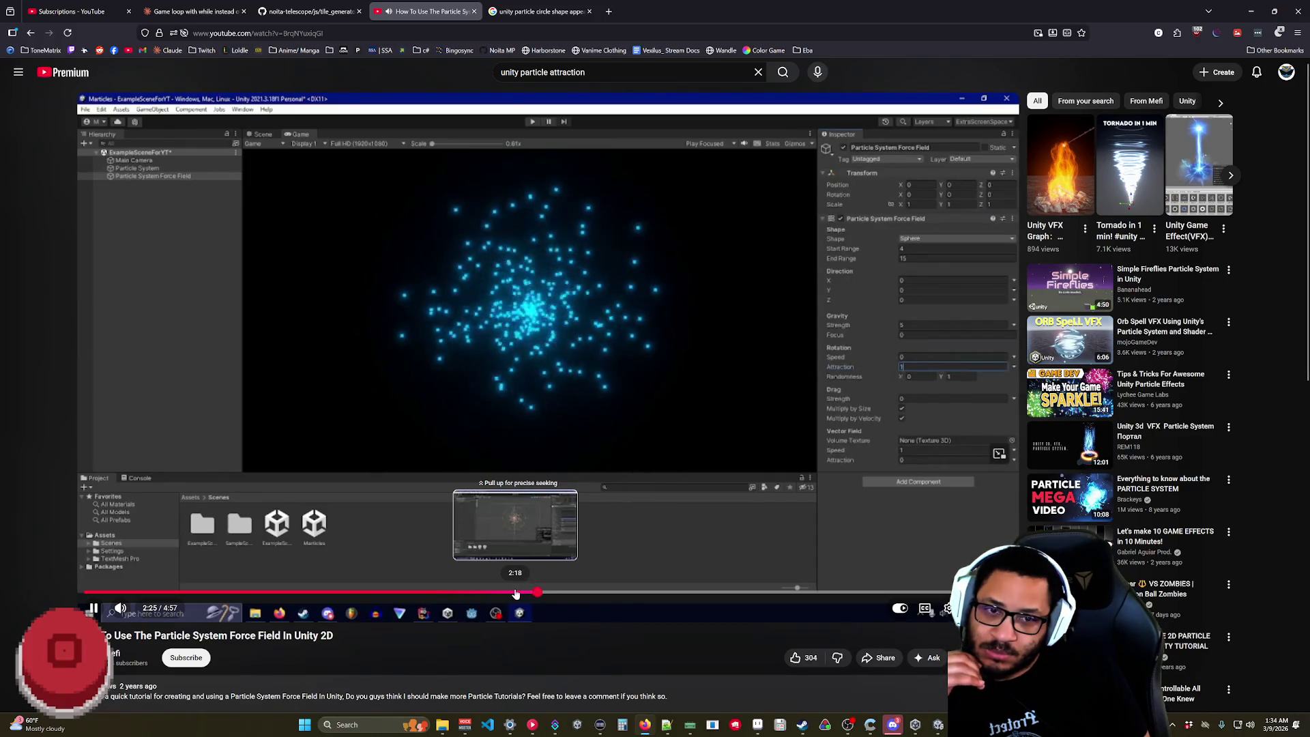
right_click(516, 593)
click(548, 408)
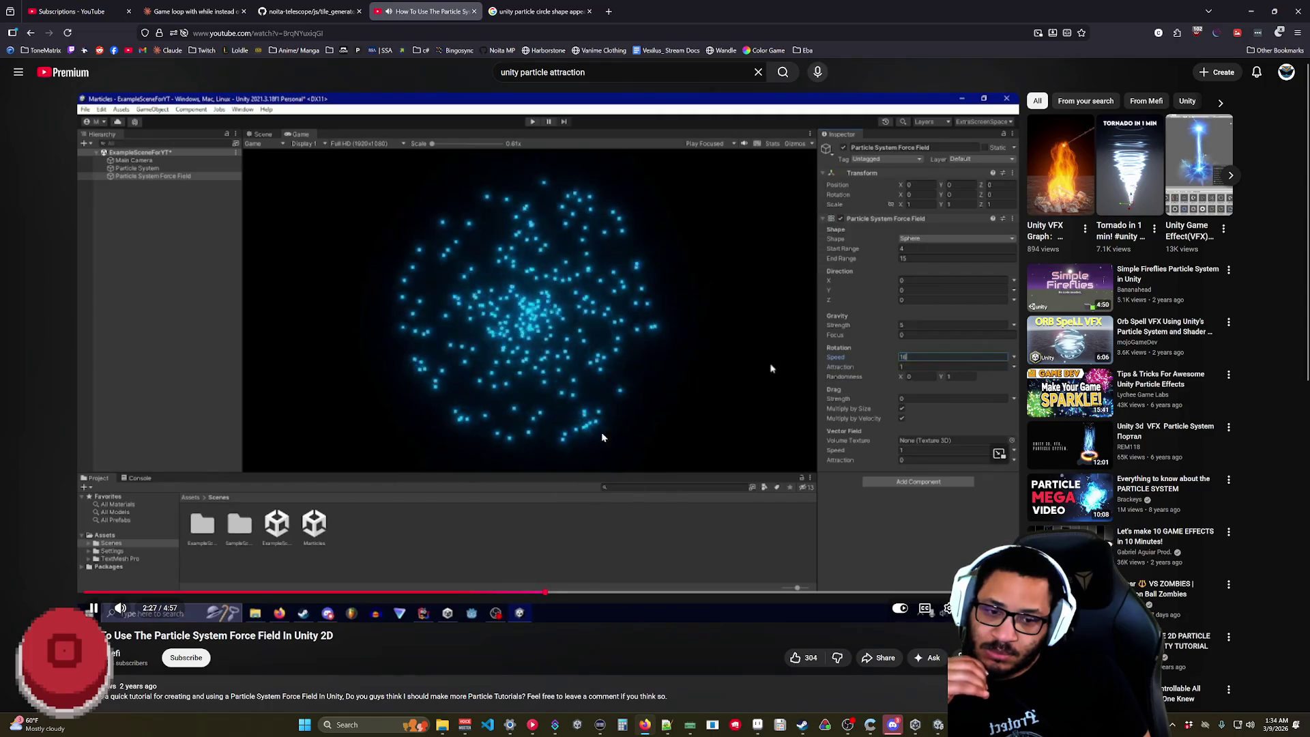
- Scroll through the comments, pause the video, and switch back to Unity
scroll(550, 408, down, 5)
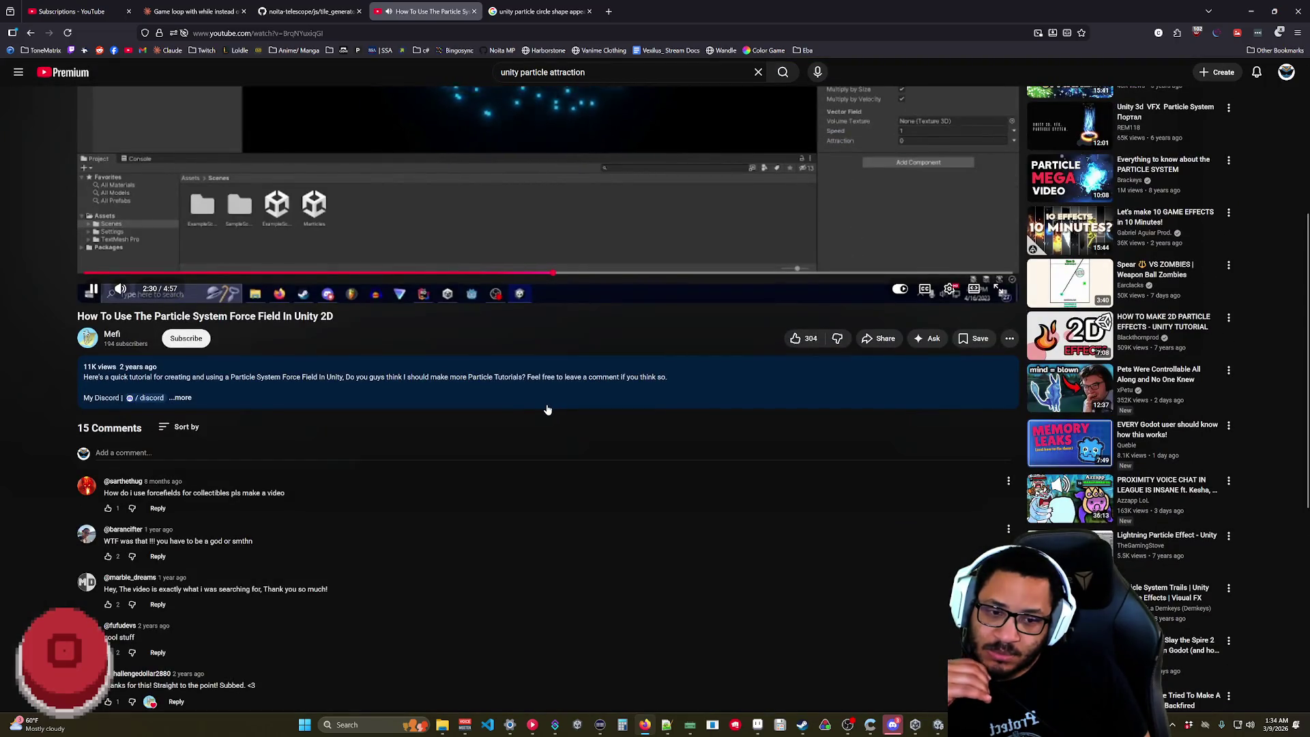
scroll(547, 409, down, 4)
scroll(586, 481, down, 2)
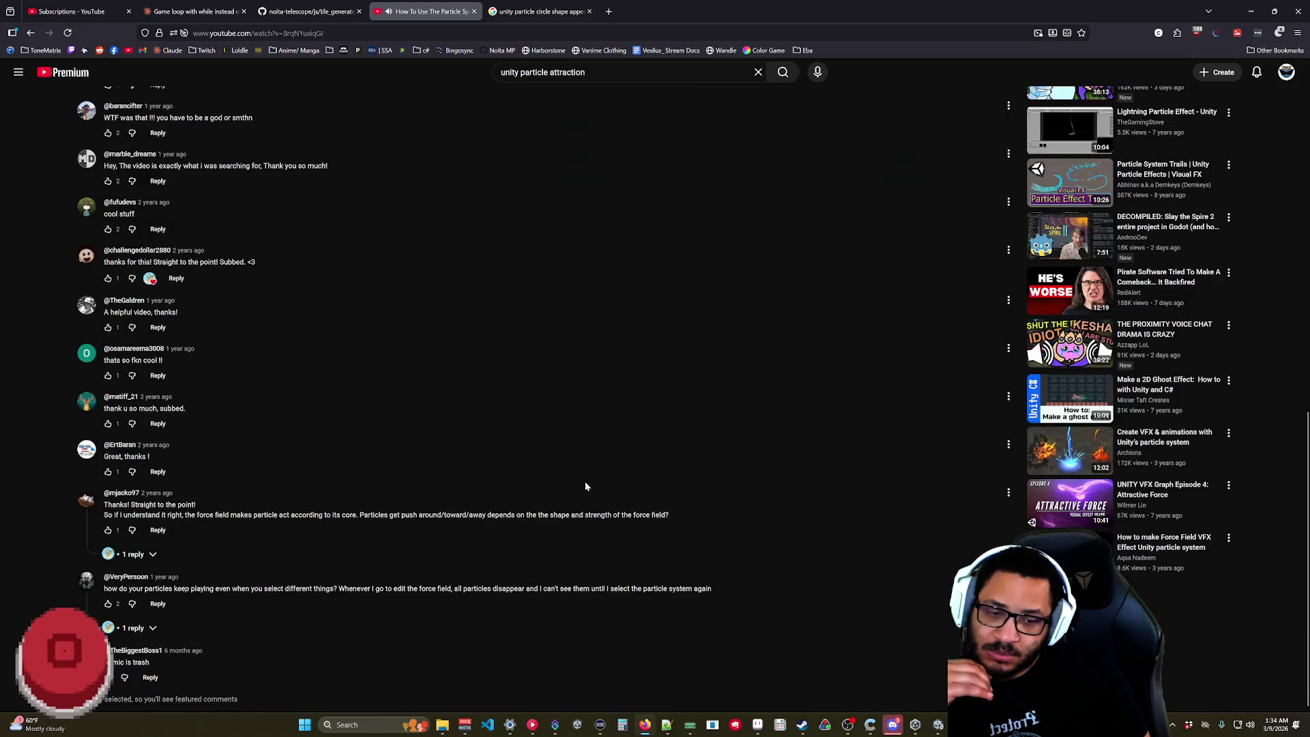
scroll(587, 484, up, 10)
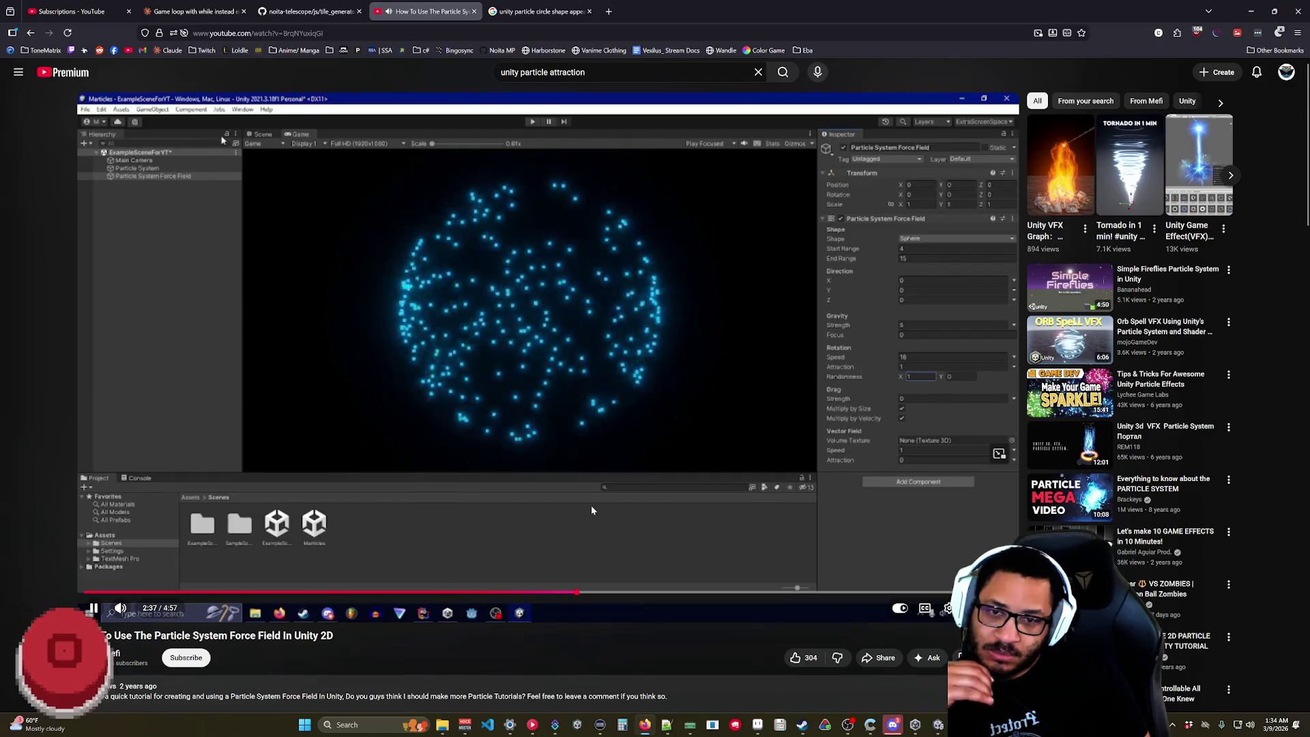
click(562, 420)
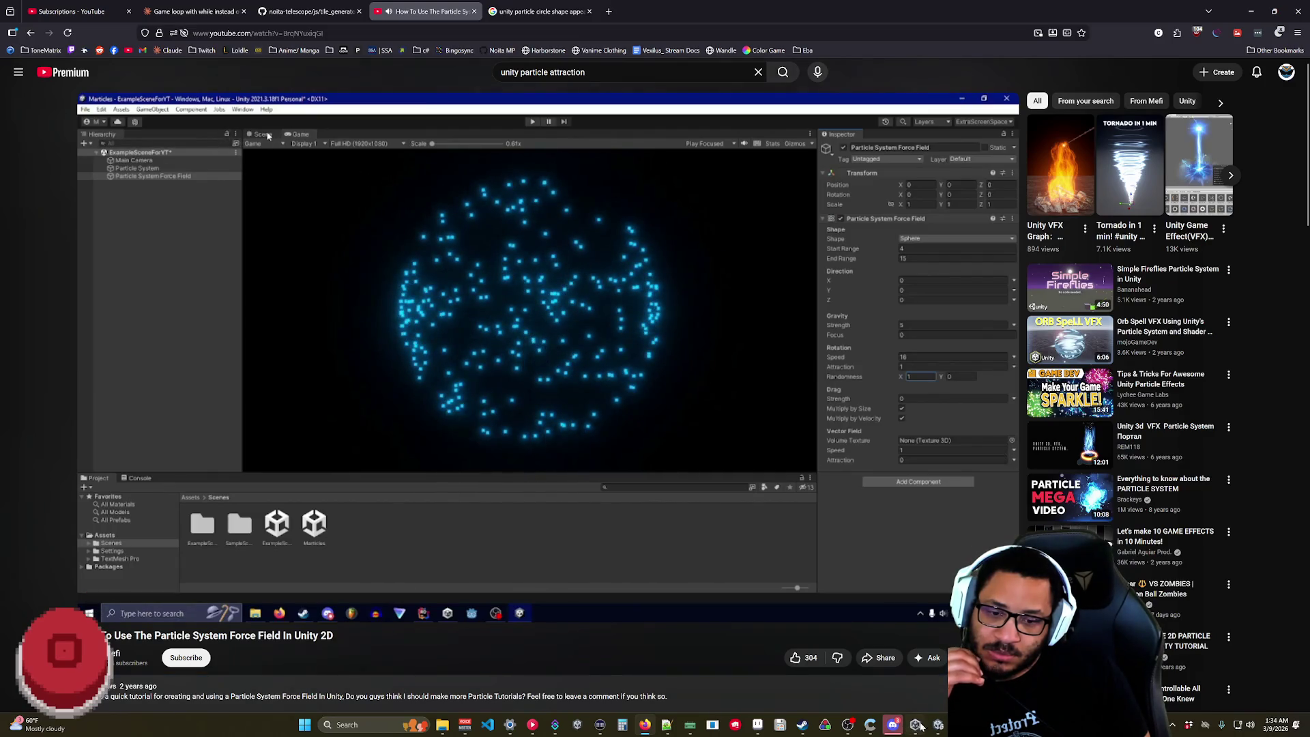
click(915, 724)
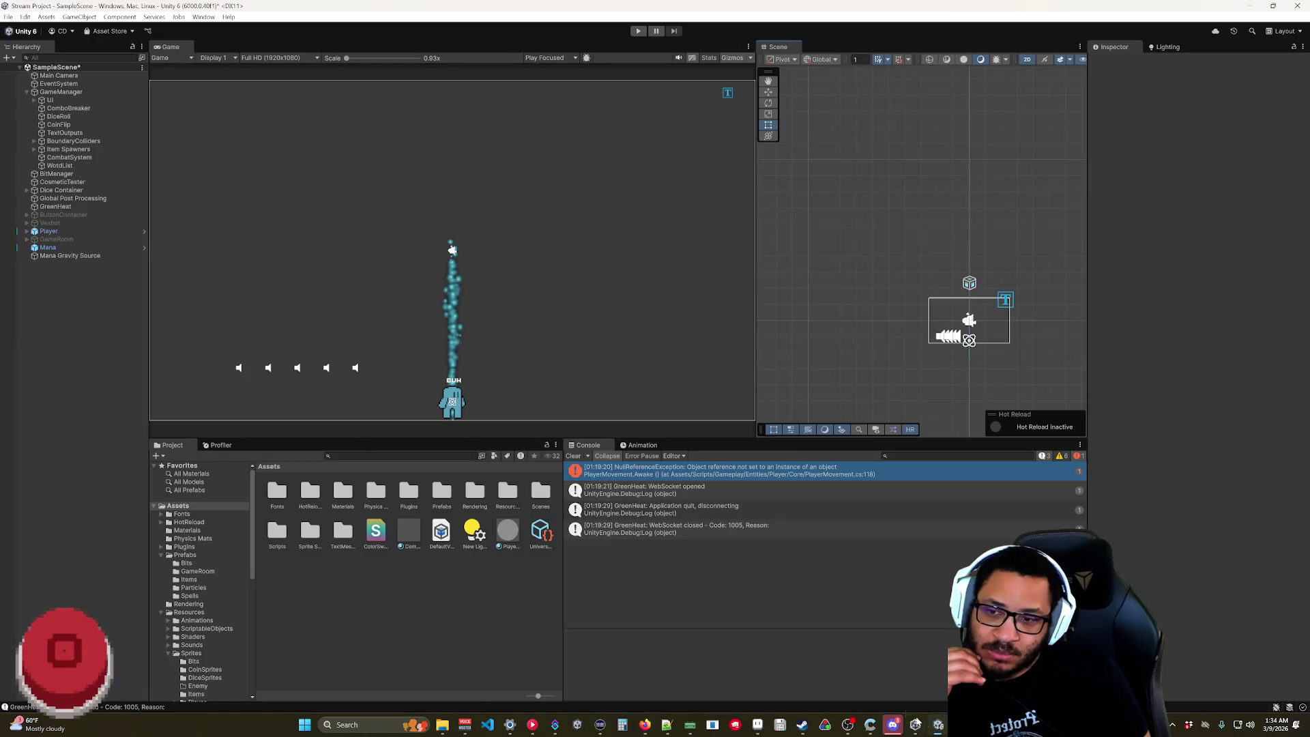
- Frame the Mana Gravity Source, reselect the Mana particle system, and enter Play mode with Ctrl+P
click(80, 257)
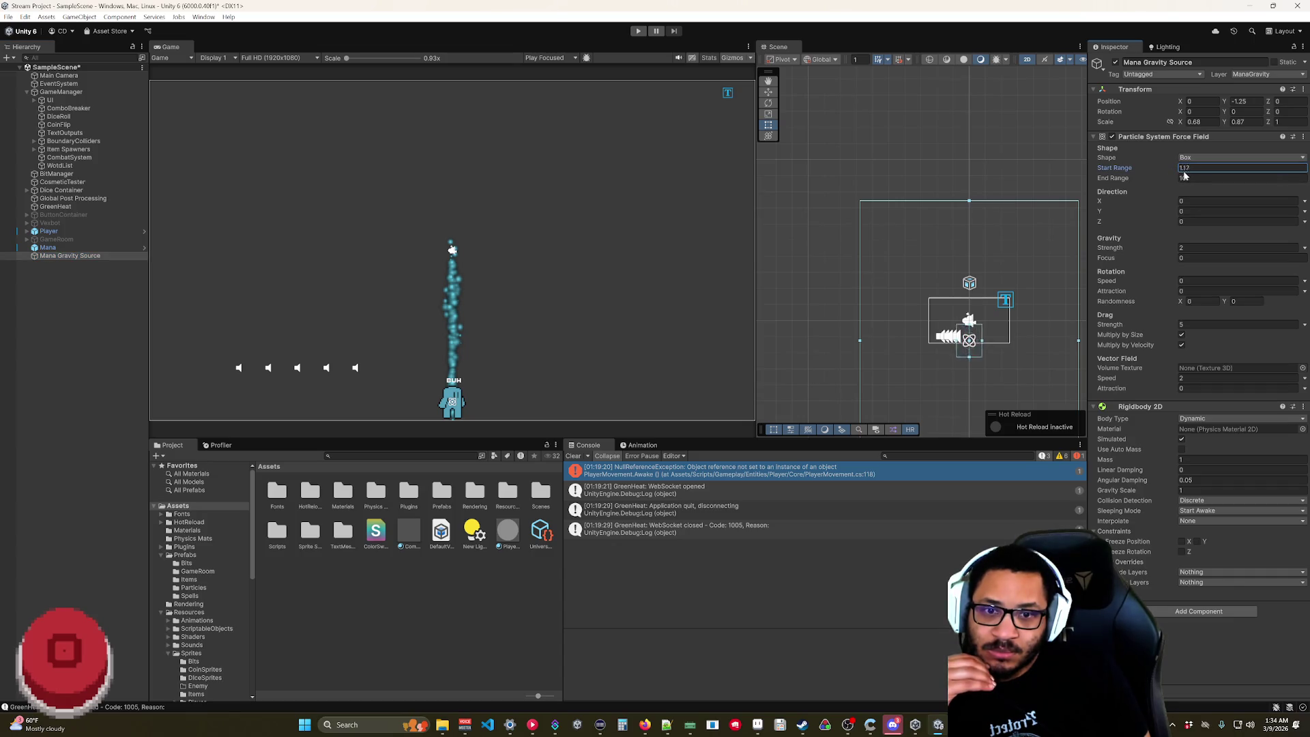
key(f)
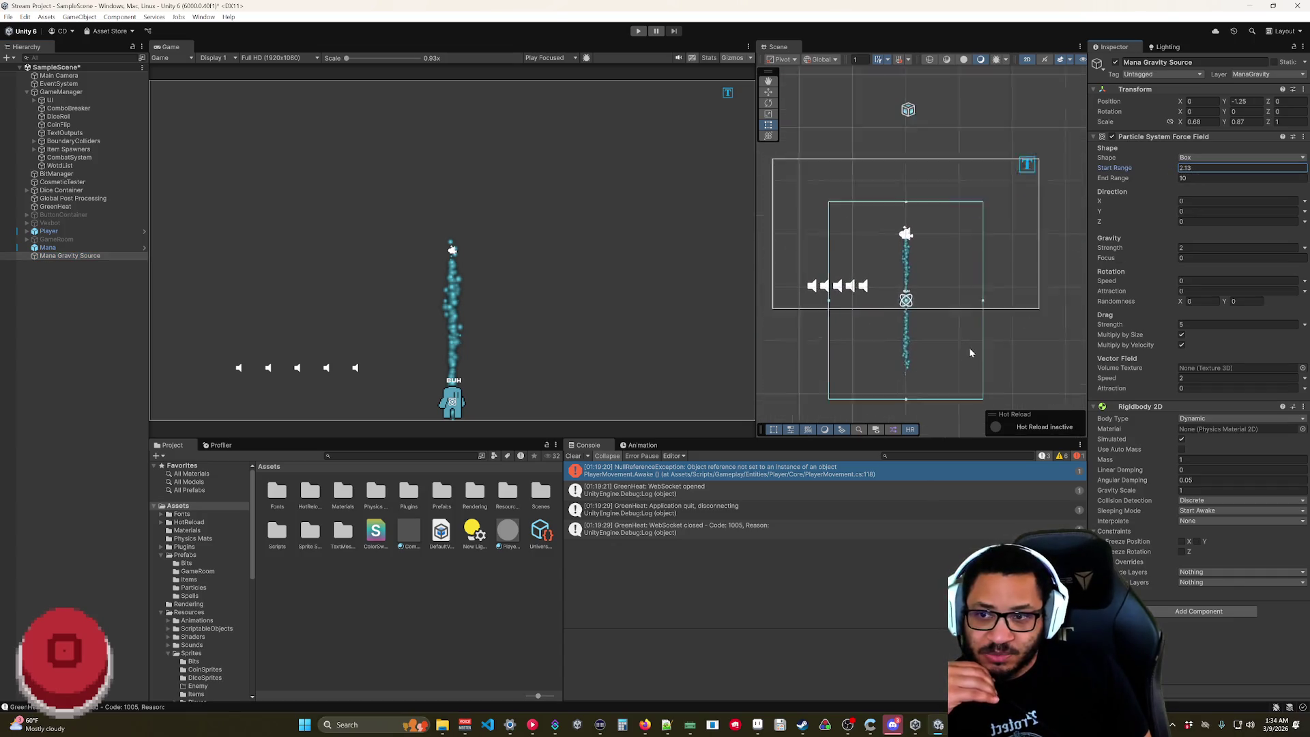
click(74, 249)
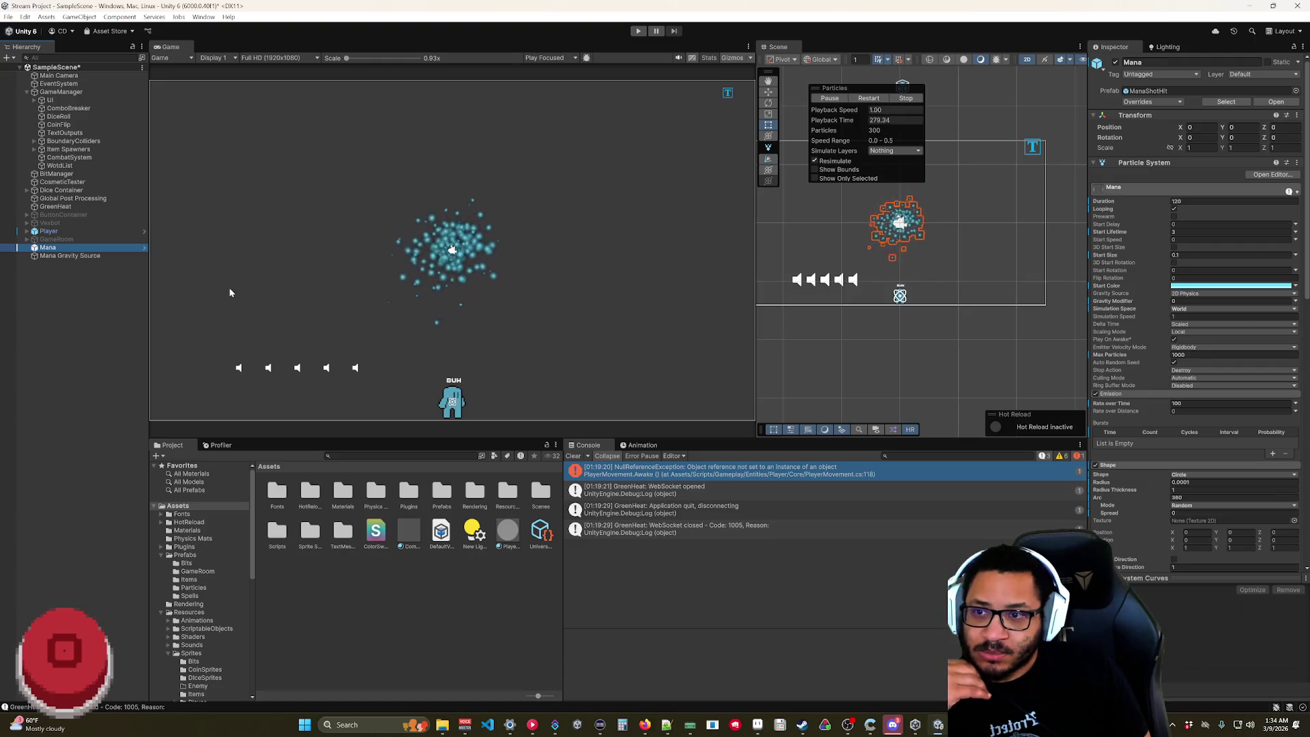
click(85, 257)
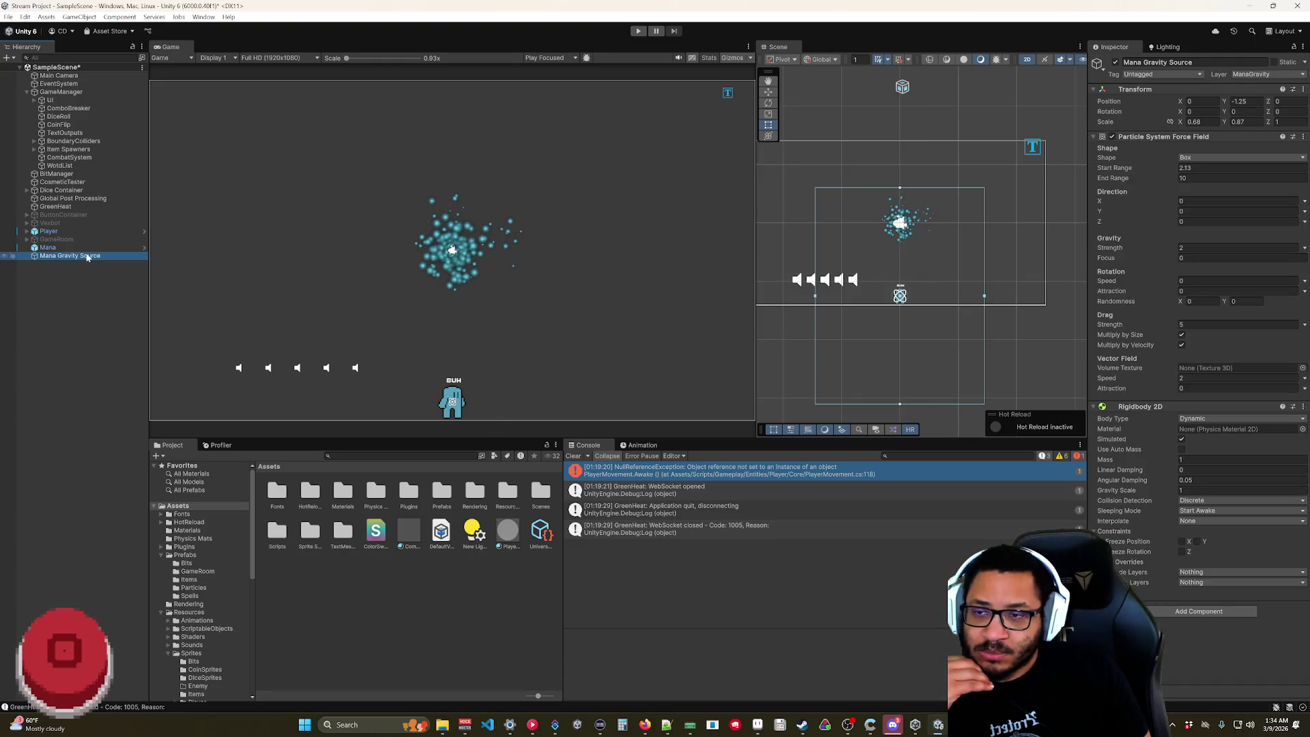
click(83, 249)
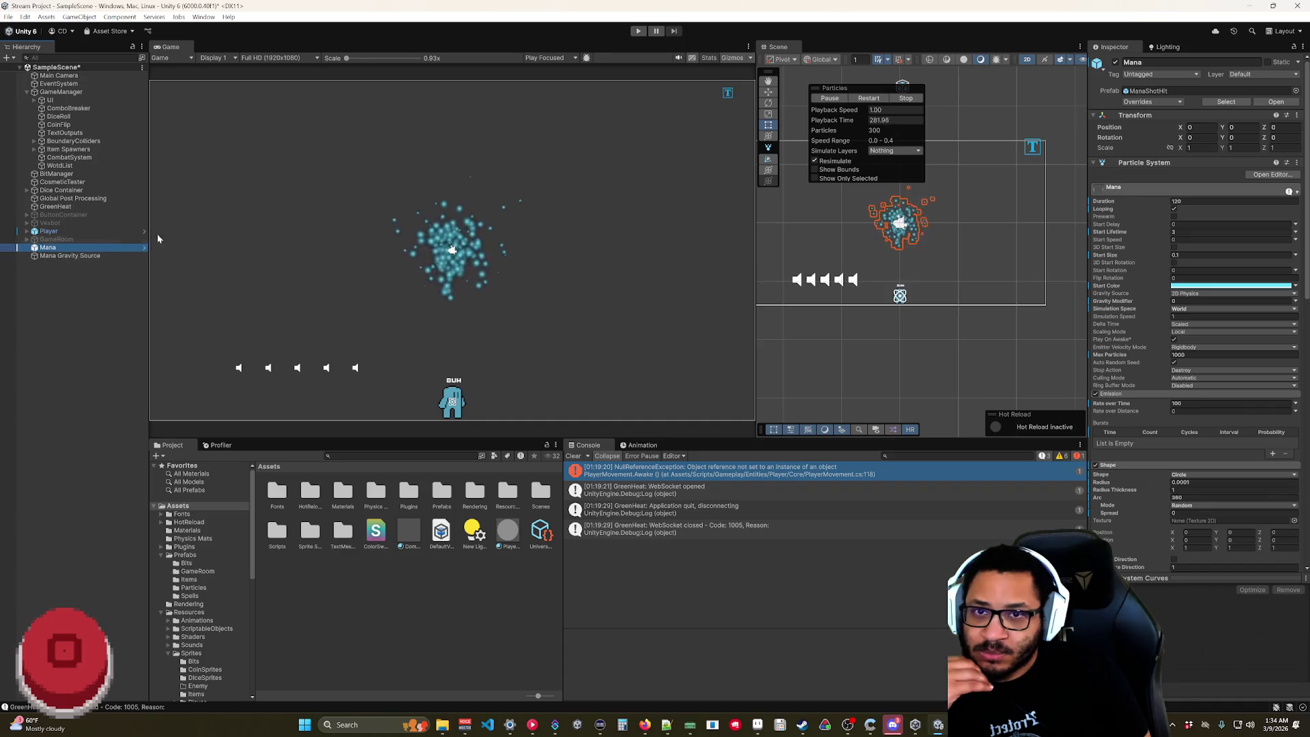
key(ctrl+p)
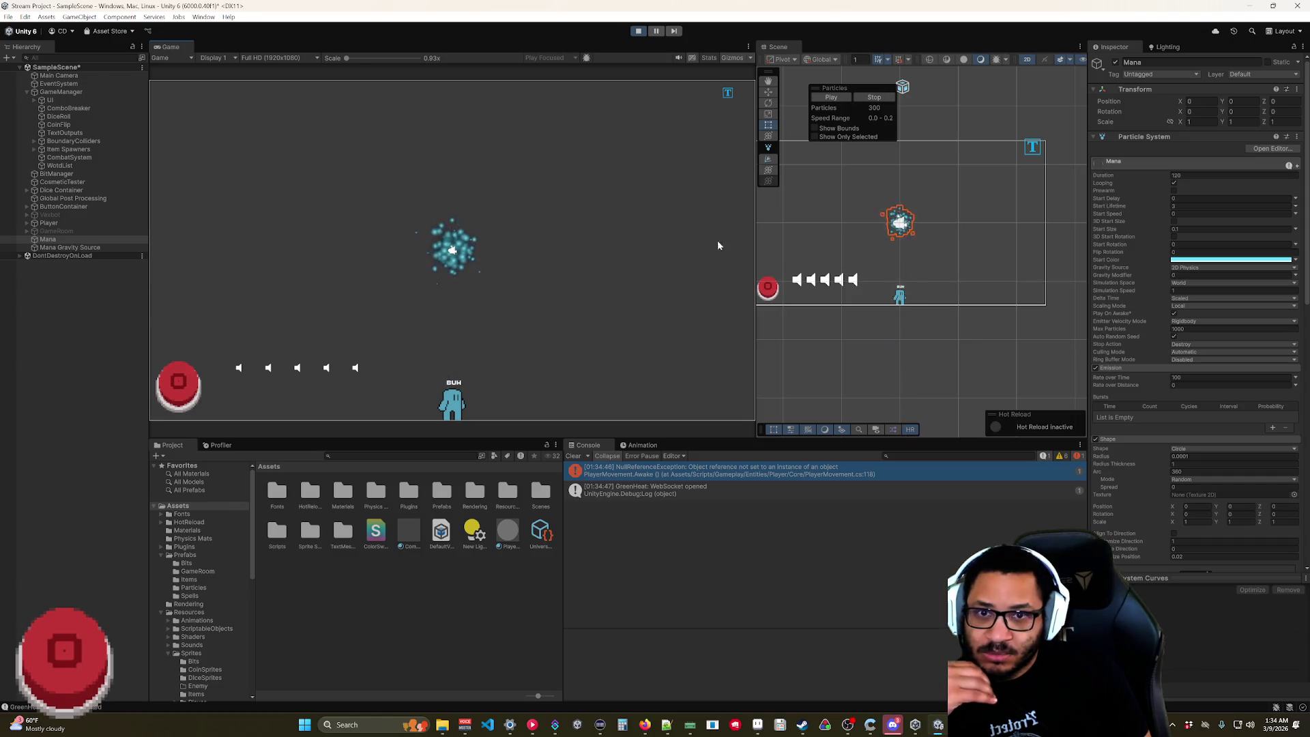
- Select the Mana Gravity Source and restart Play mode
click(62, 249)
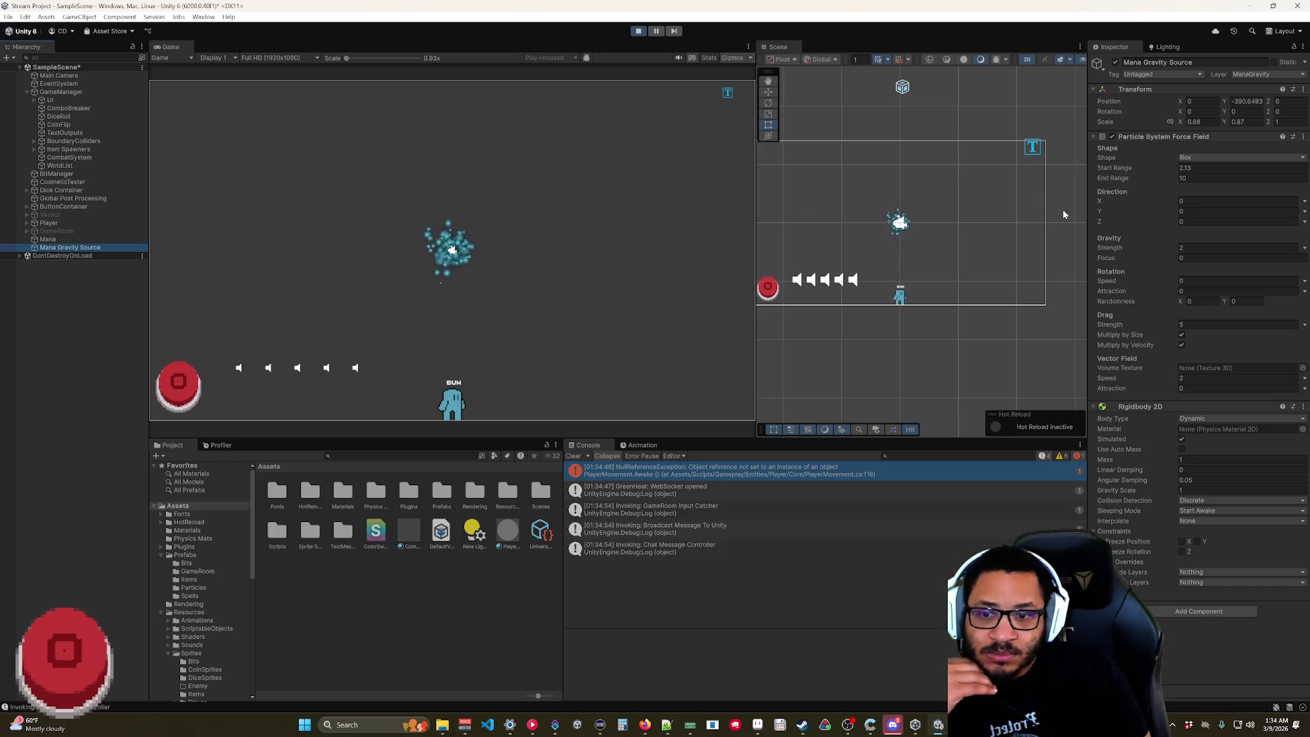
scroll(1076, 210, up, 2)
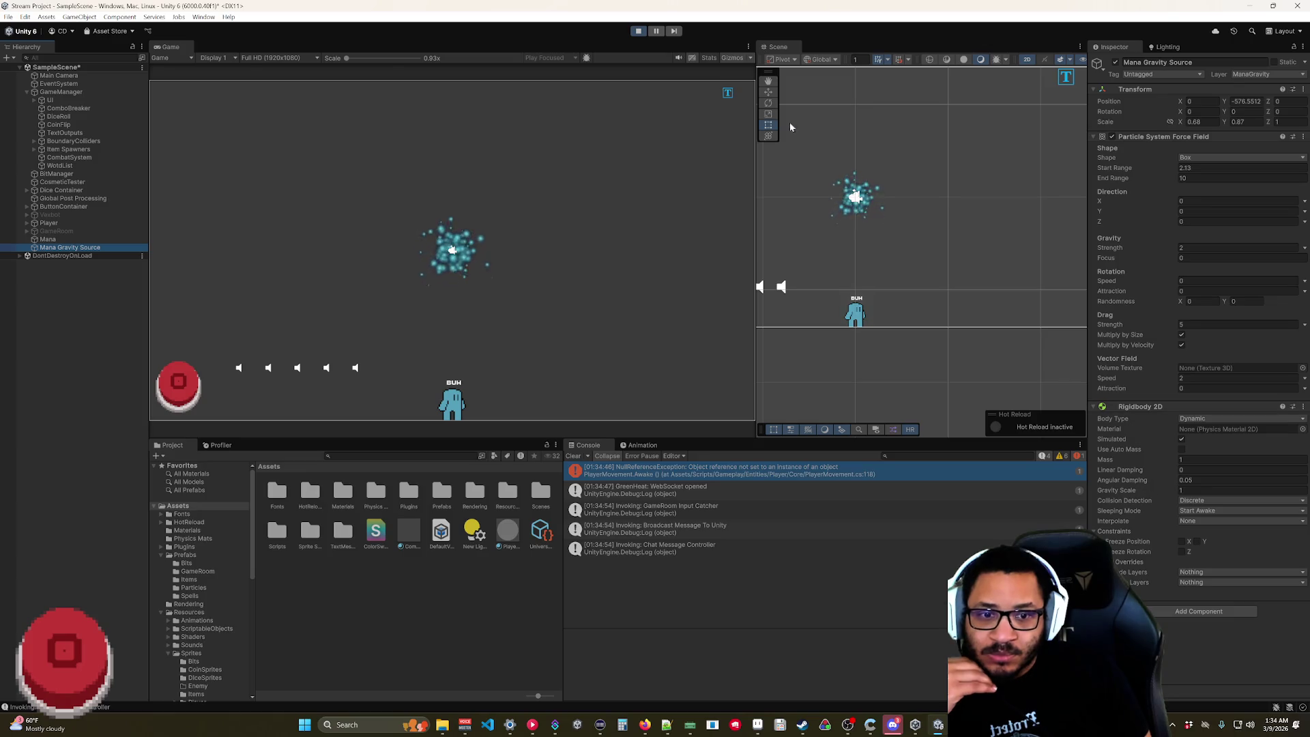
click(639, 31)
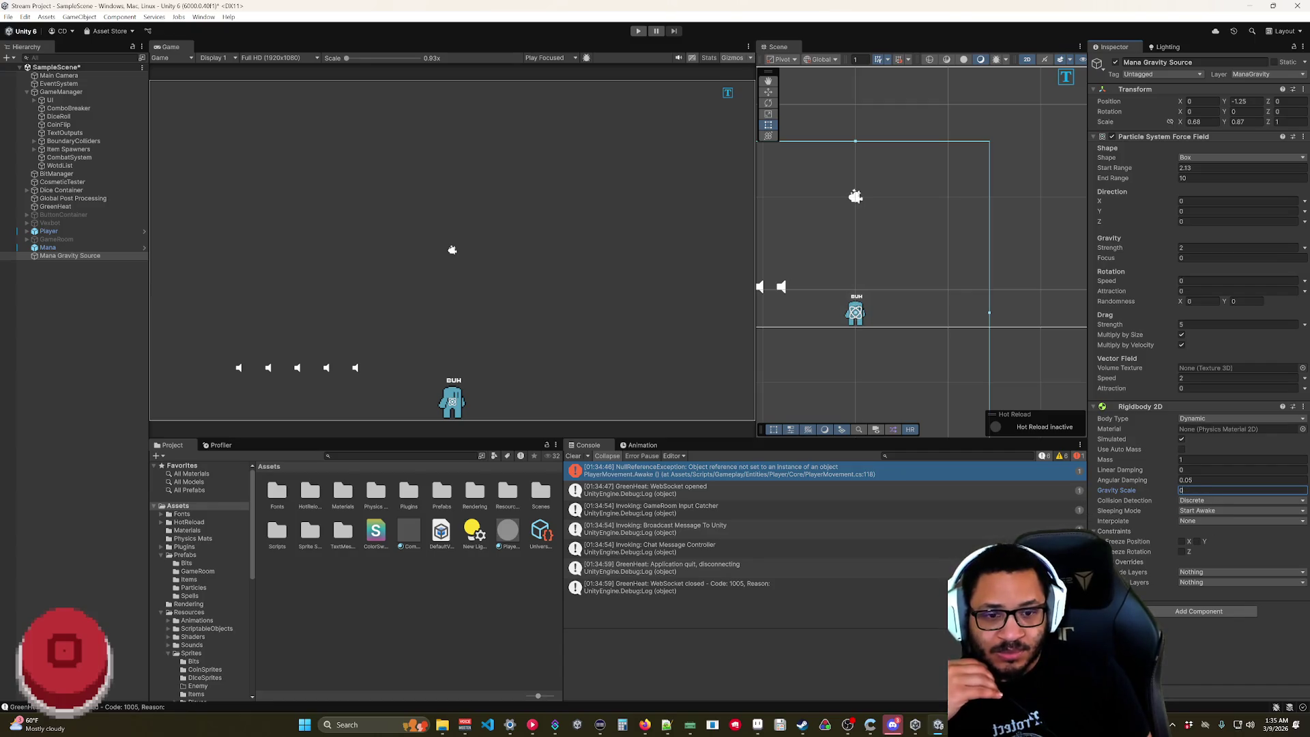
click(639, 32)
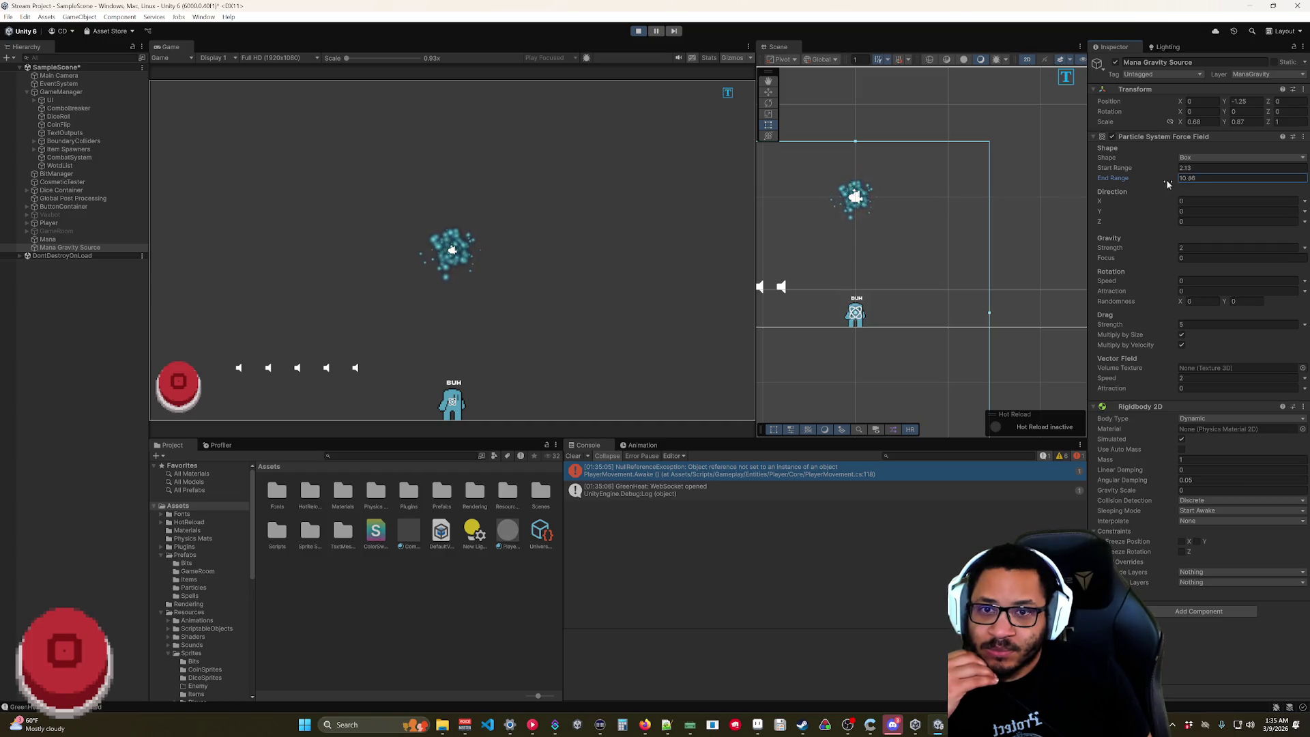
- Adjust the force field ranges, scrubbing Start Range to about 1.57 with End Range 11.57
text(7.9)
scroll(936, 225, down, 3)
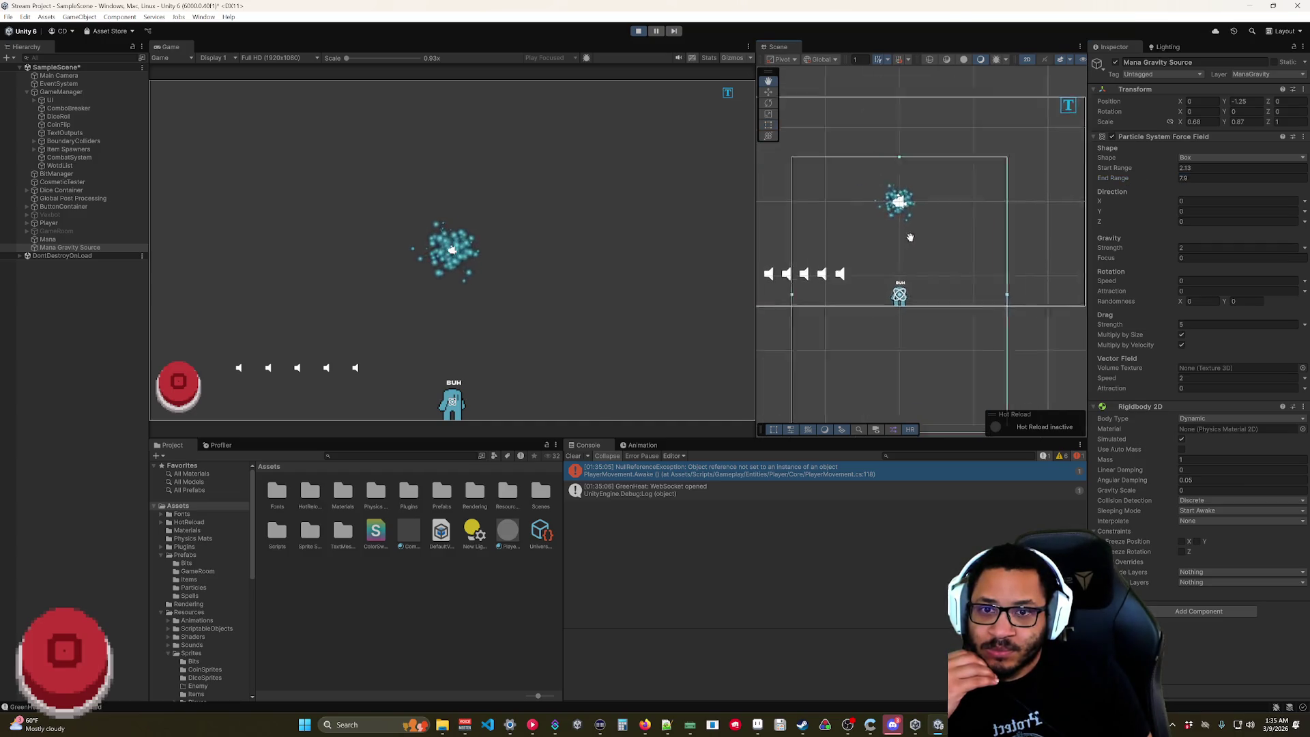
scroll(935, 225, up, 2)
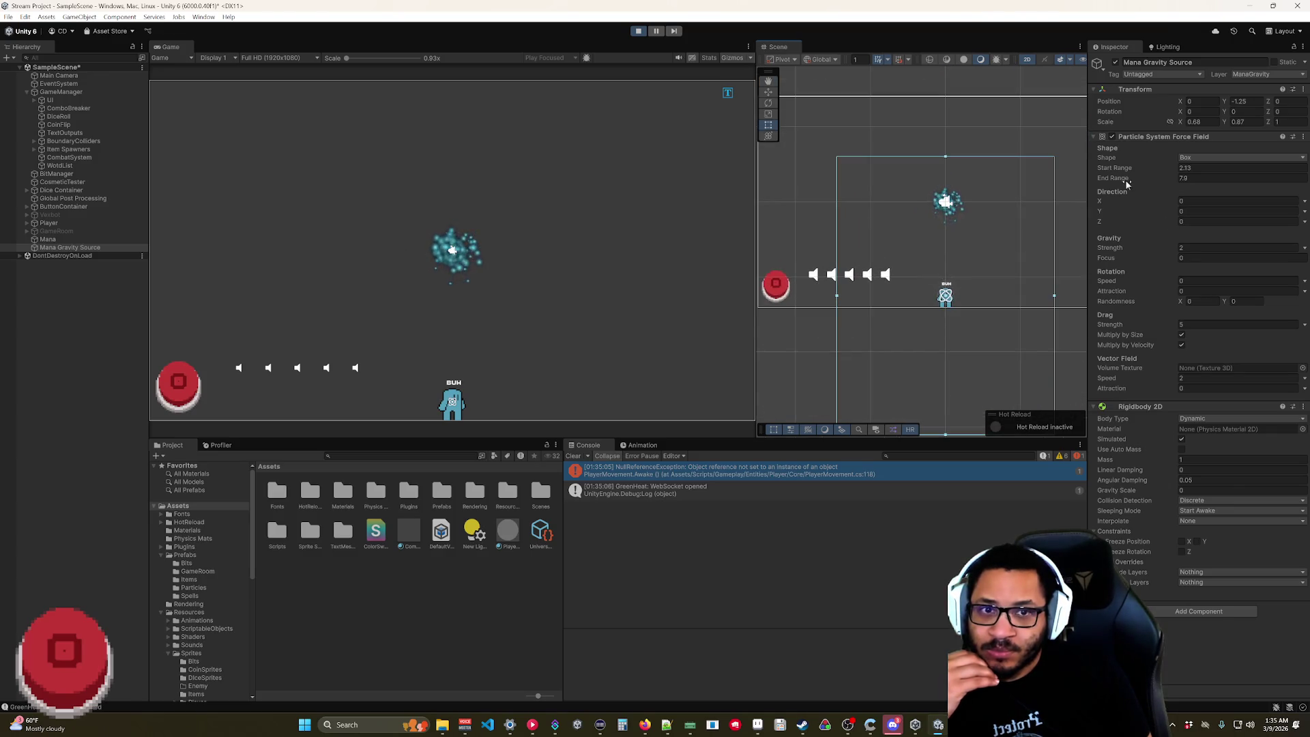
drag(1134, 172, 1078, 192)
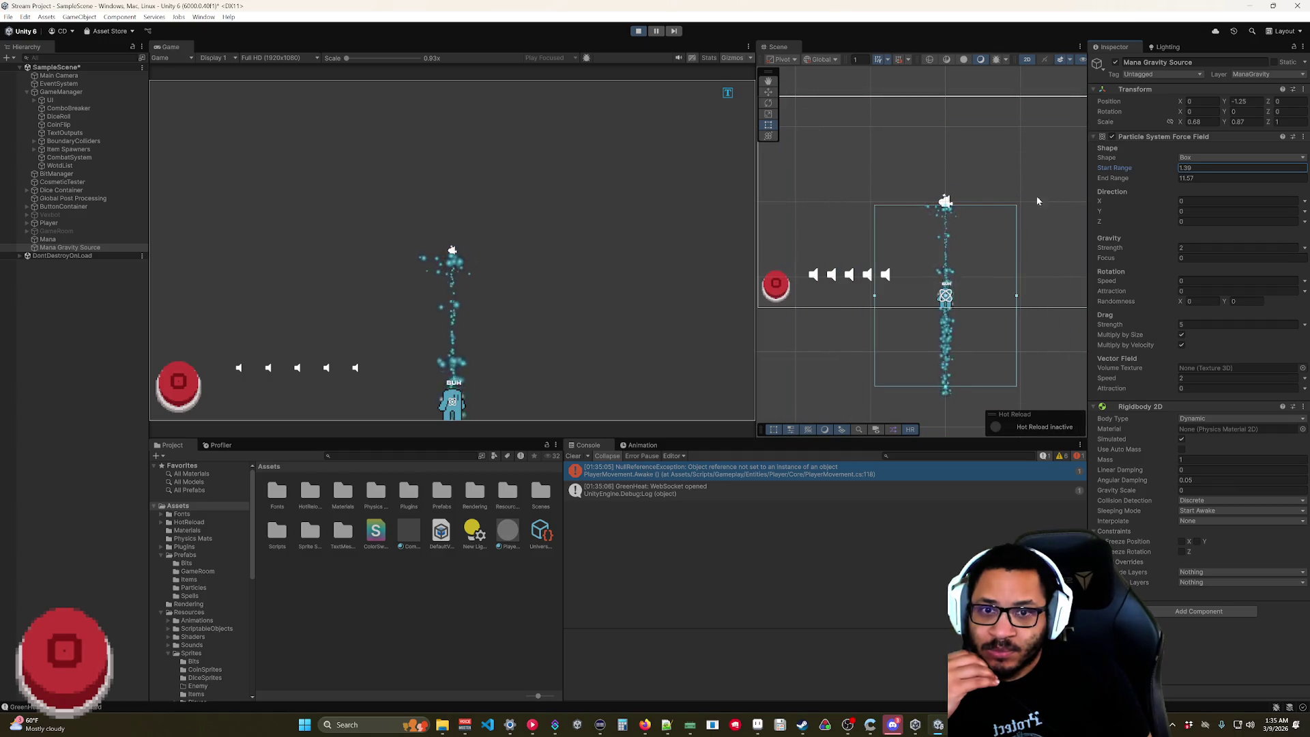
drag(972, 241, 962, 184)
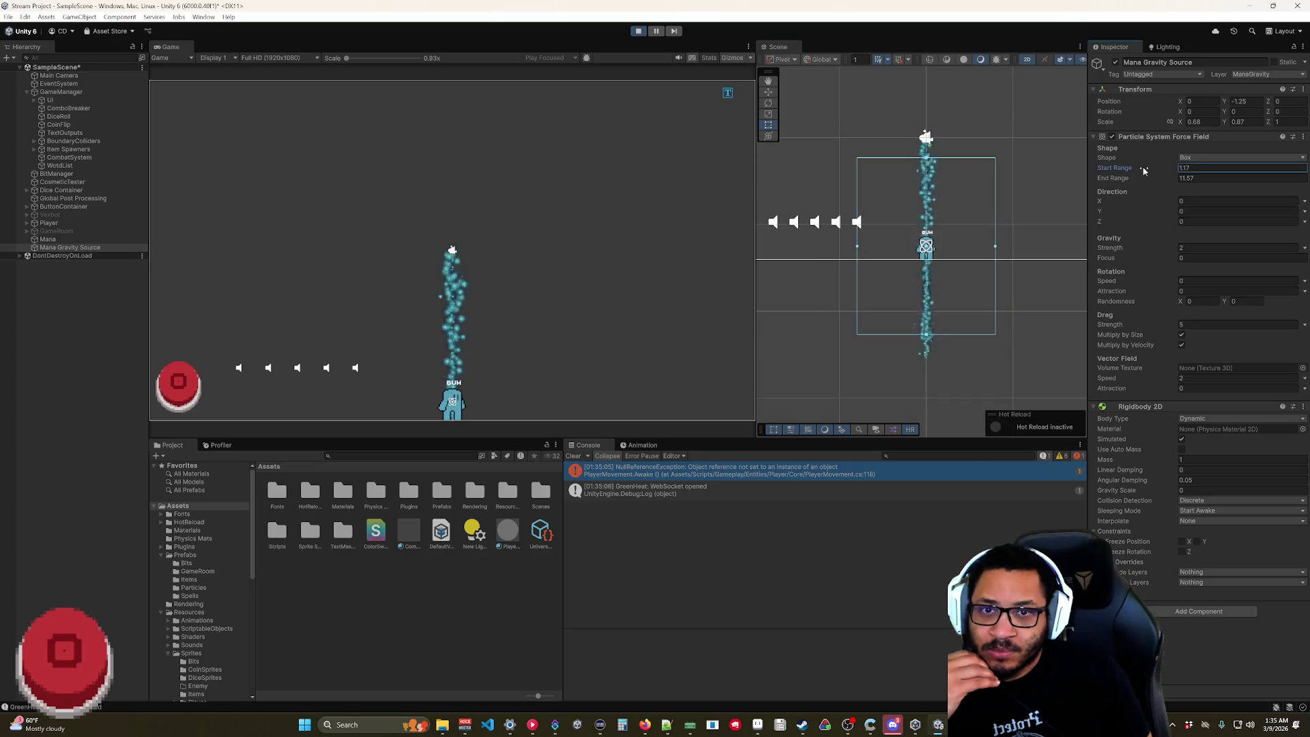
drag(1142, 168, 1140, 171)
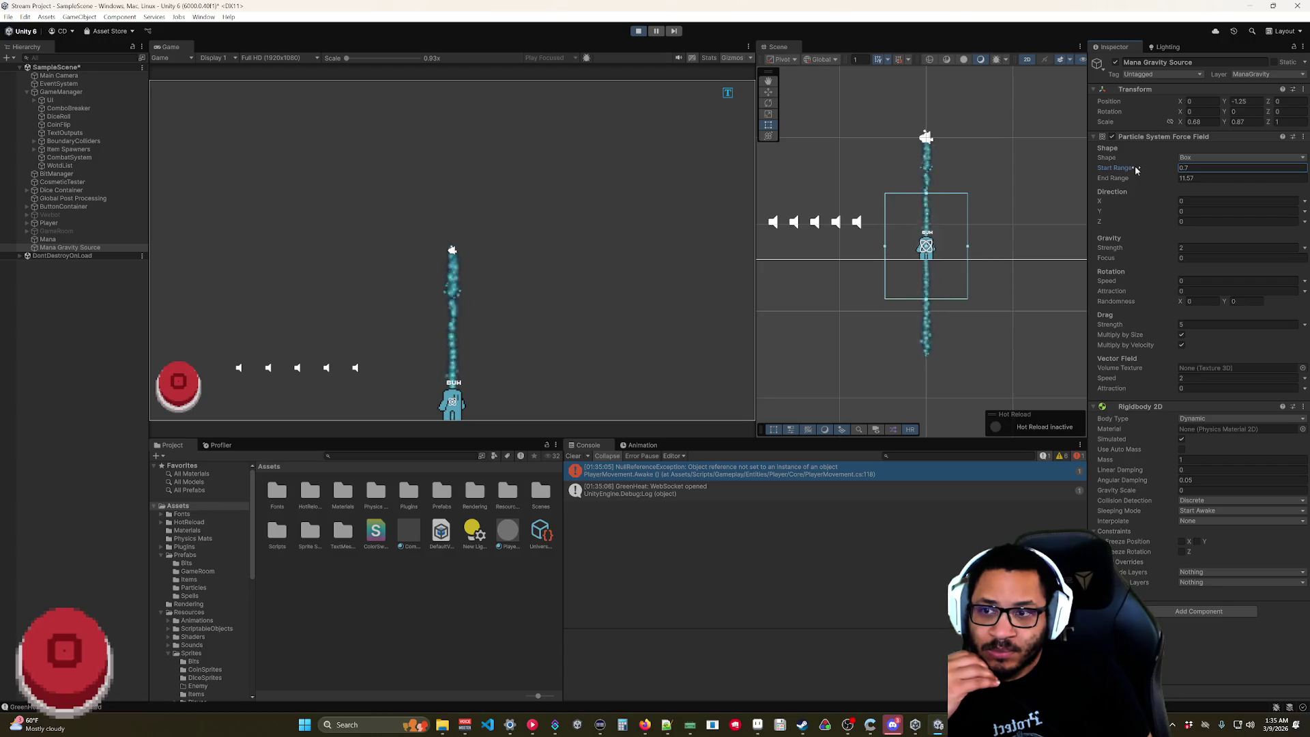
drag(1134, 168, 1174, 174)
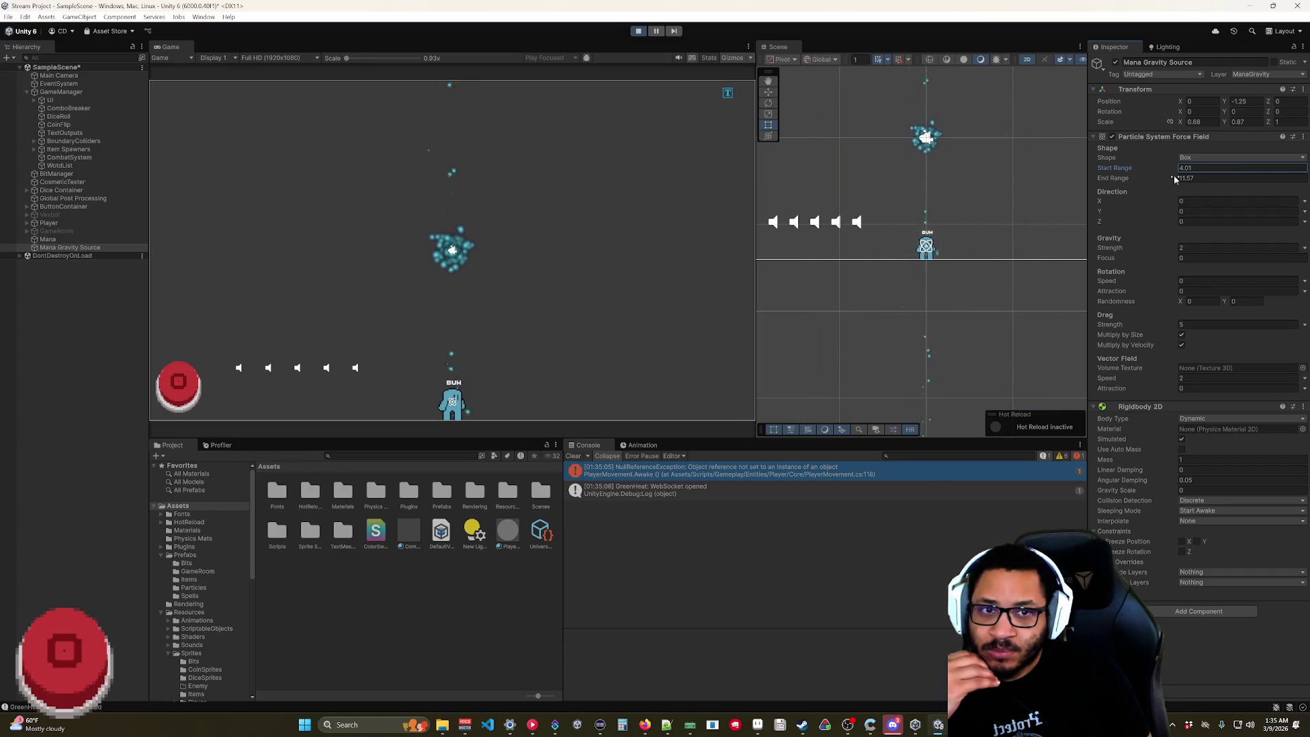
drag(1174, 175, 1145, 174)
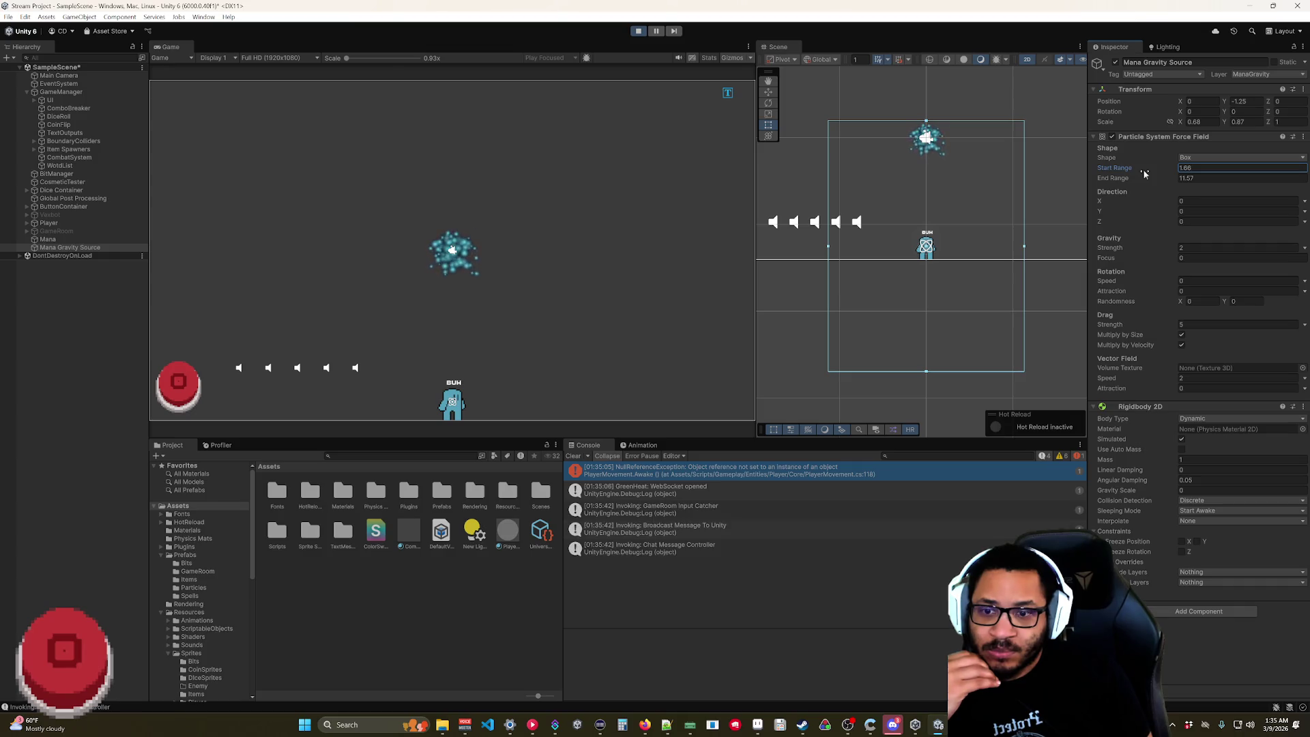
drag(1144, 174, 1144, 174)
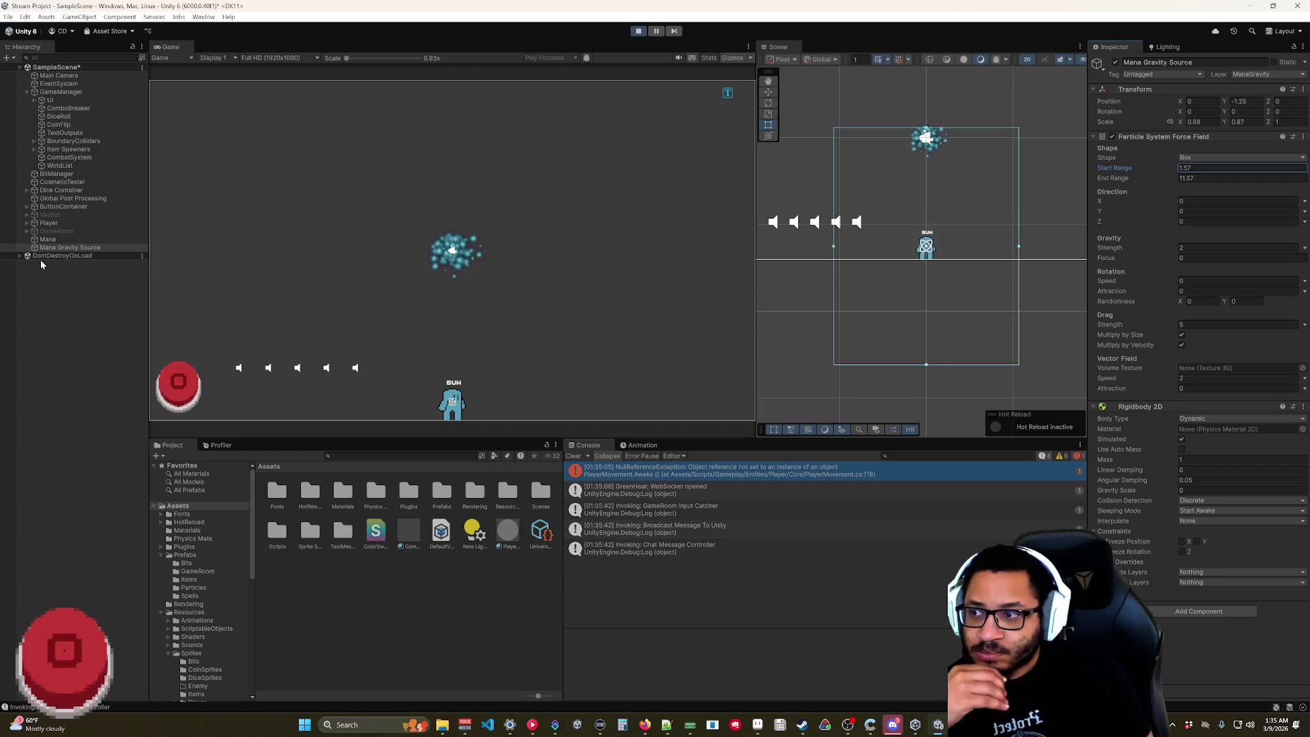
- Set the Mana particle system's Triggers Inside action to Kill
click(49, 240)
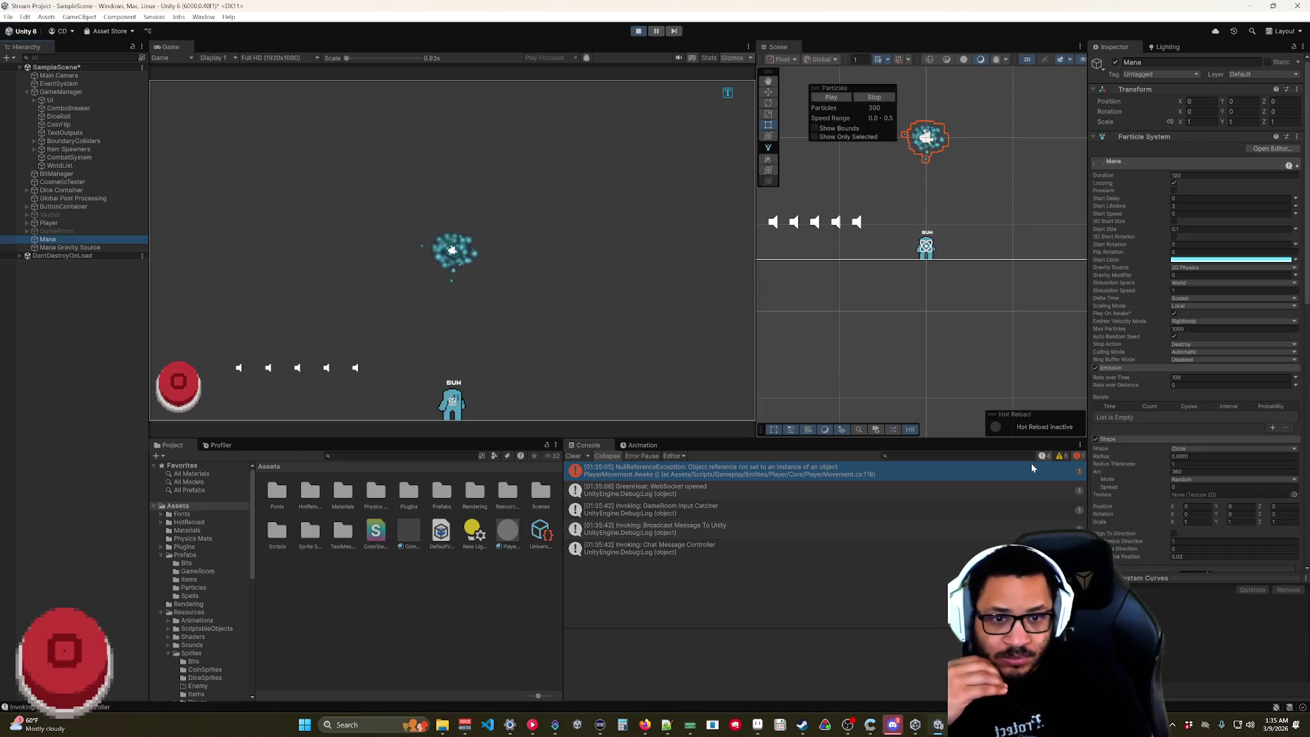
scroll(1155, 459, down, 5)
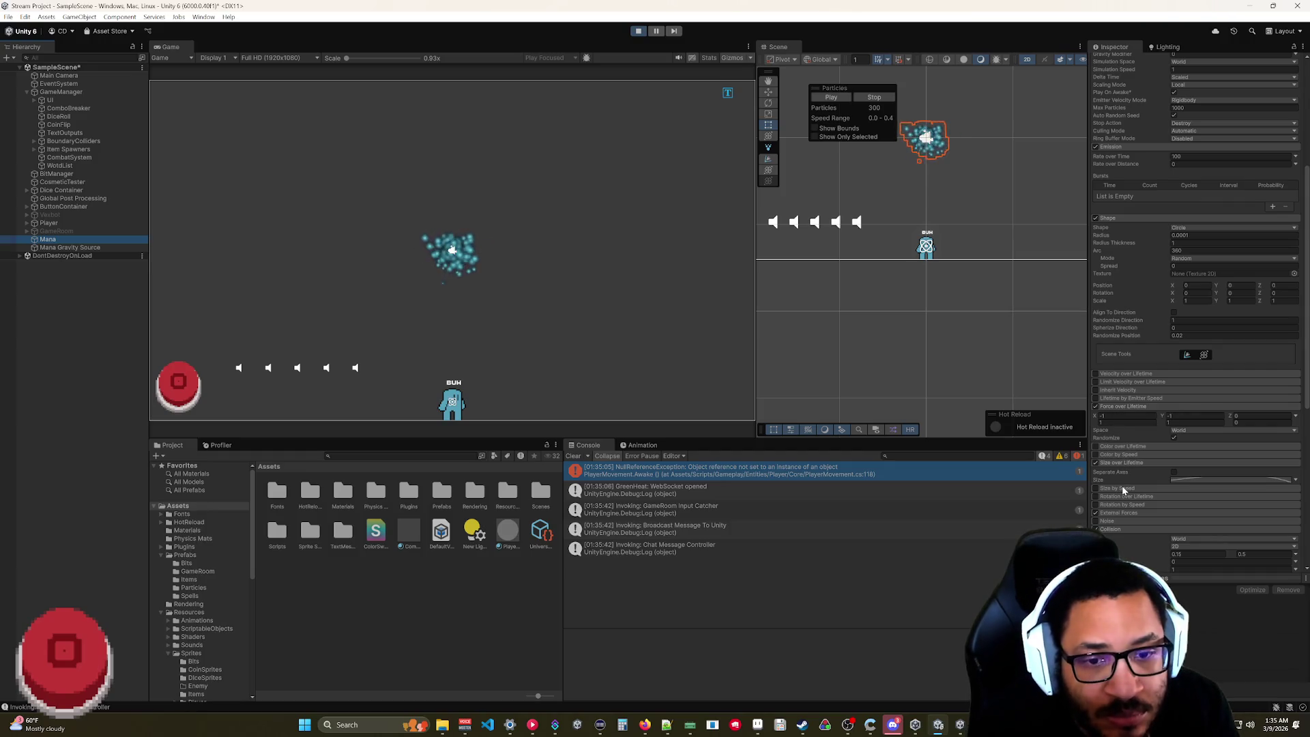
scroll(1116, 502, down, 4)
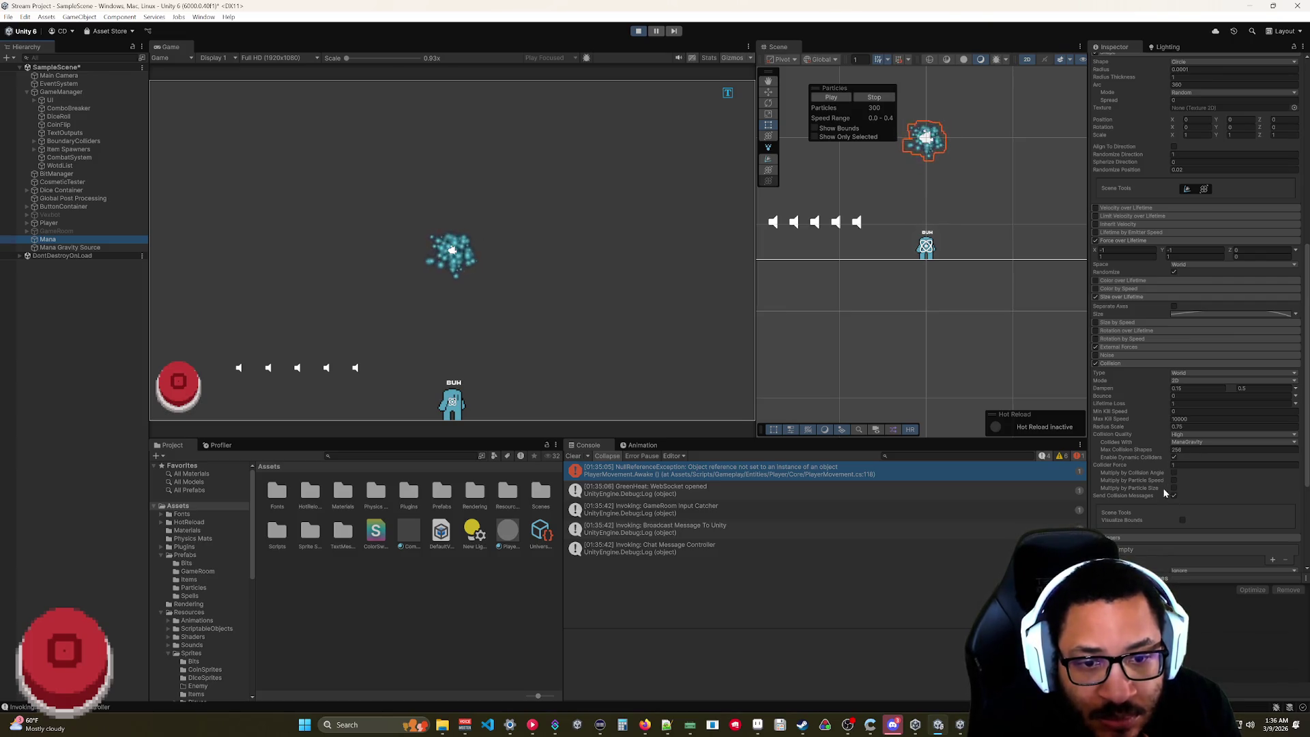
scroll(1123, 526, down, 5)
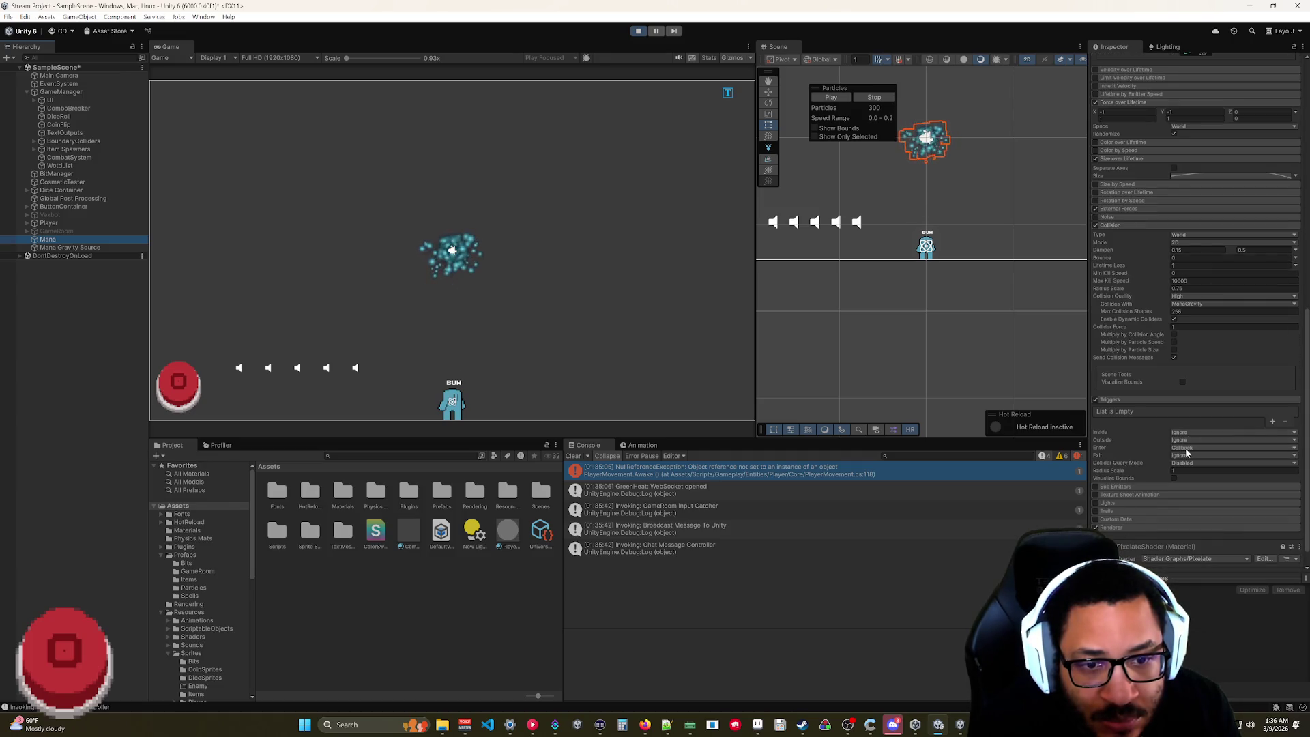
click(1182, 432)
click(1187, 441)
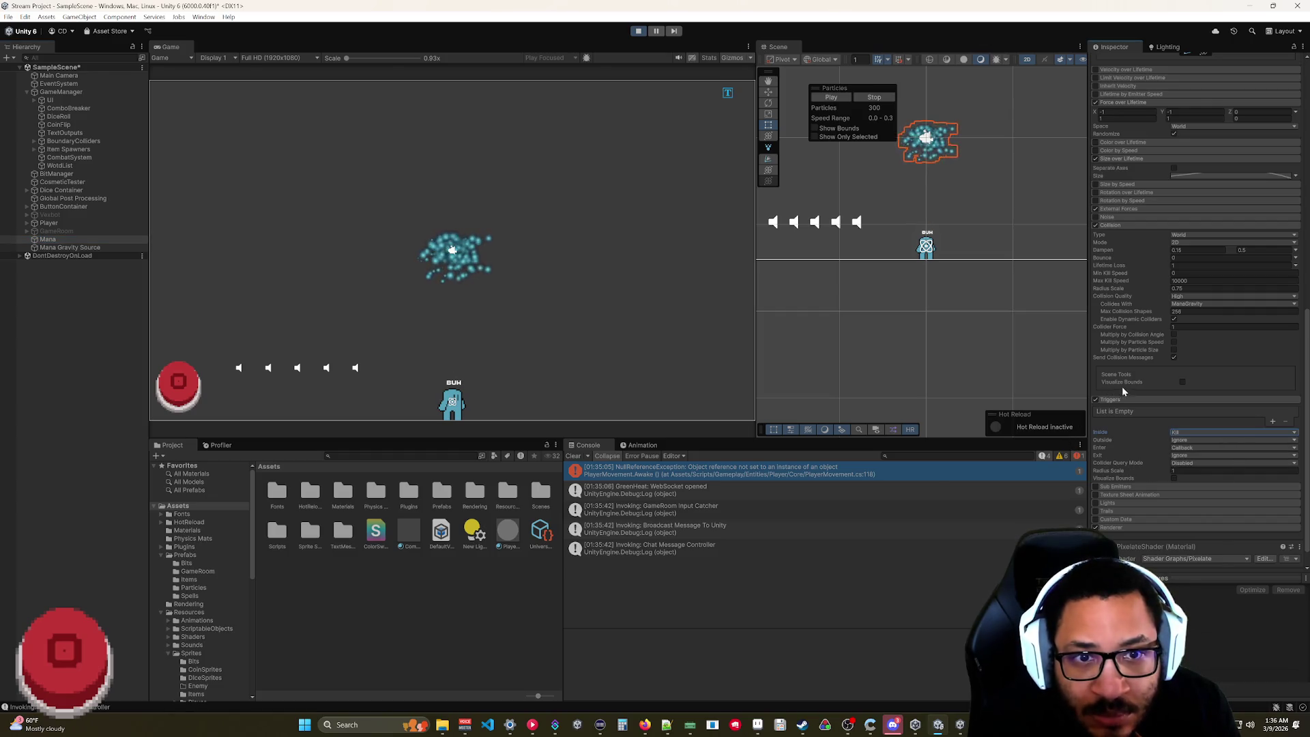
- Toggle Visualize Bounds on and off, then reselect Mana Gravity Source
click(1173, 478)
click(1173, 479)
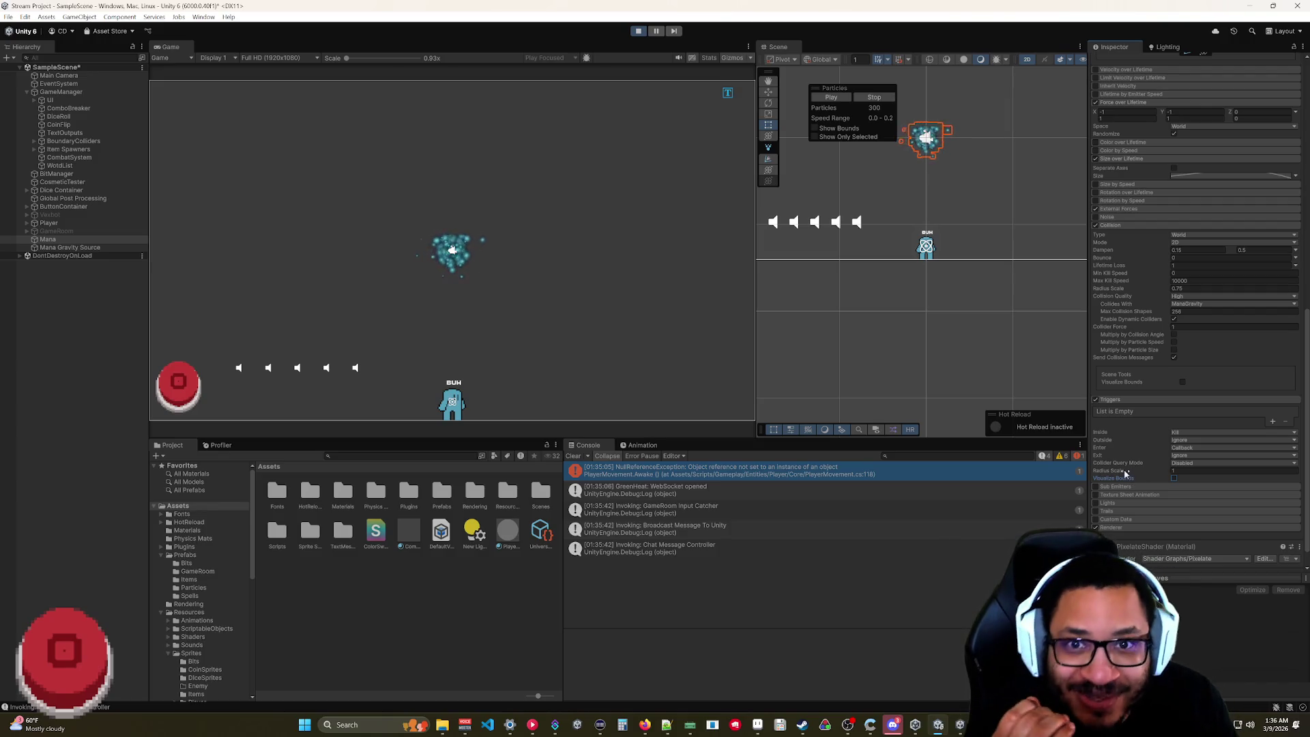
click(89, 247)
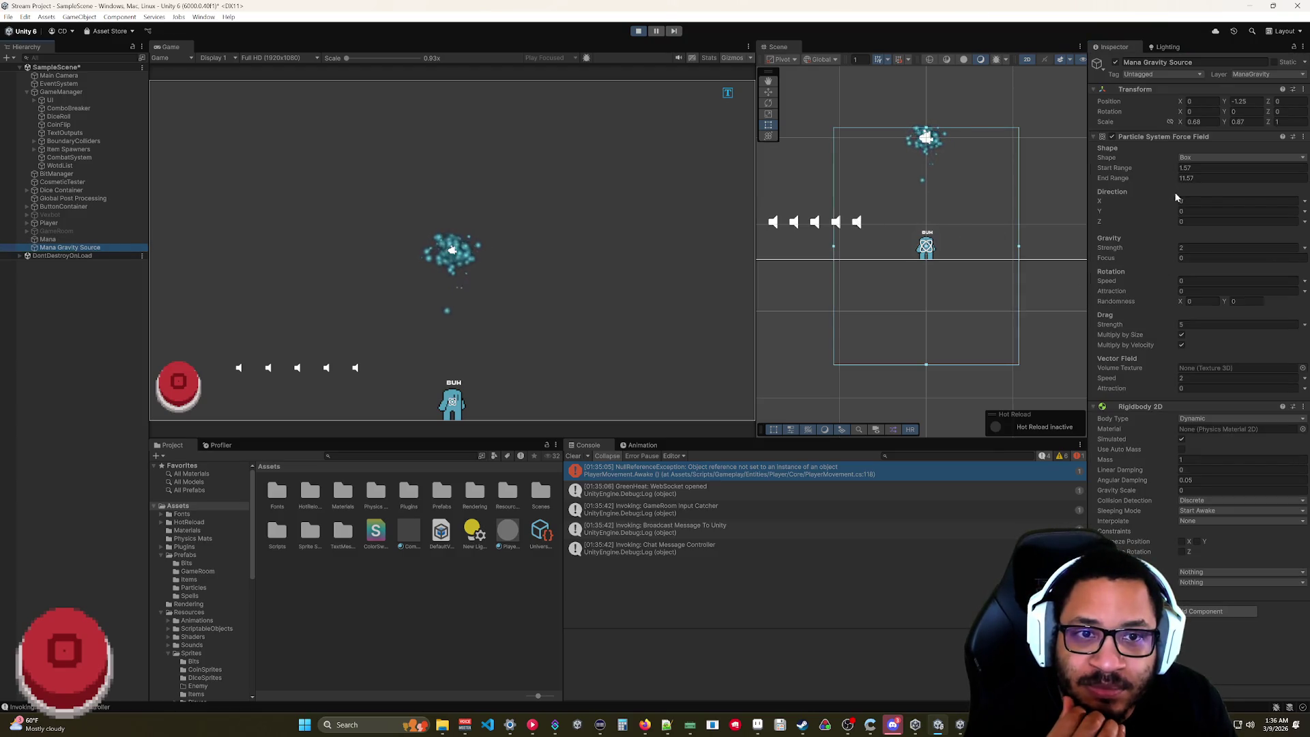
- Shrink Start Range to 1.34 and shift the gravity source left, then back near centre
click(1137, 169)
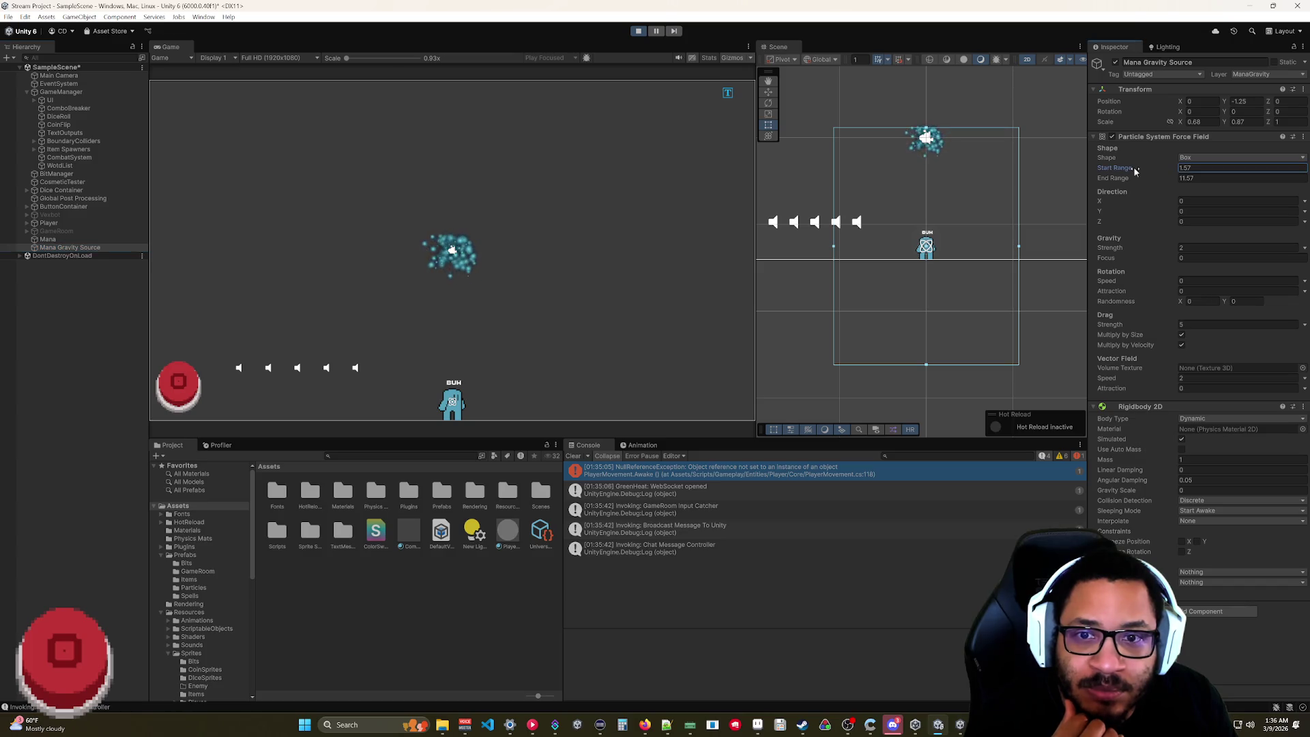
drag(1136, 170, 1134, 168)
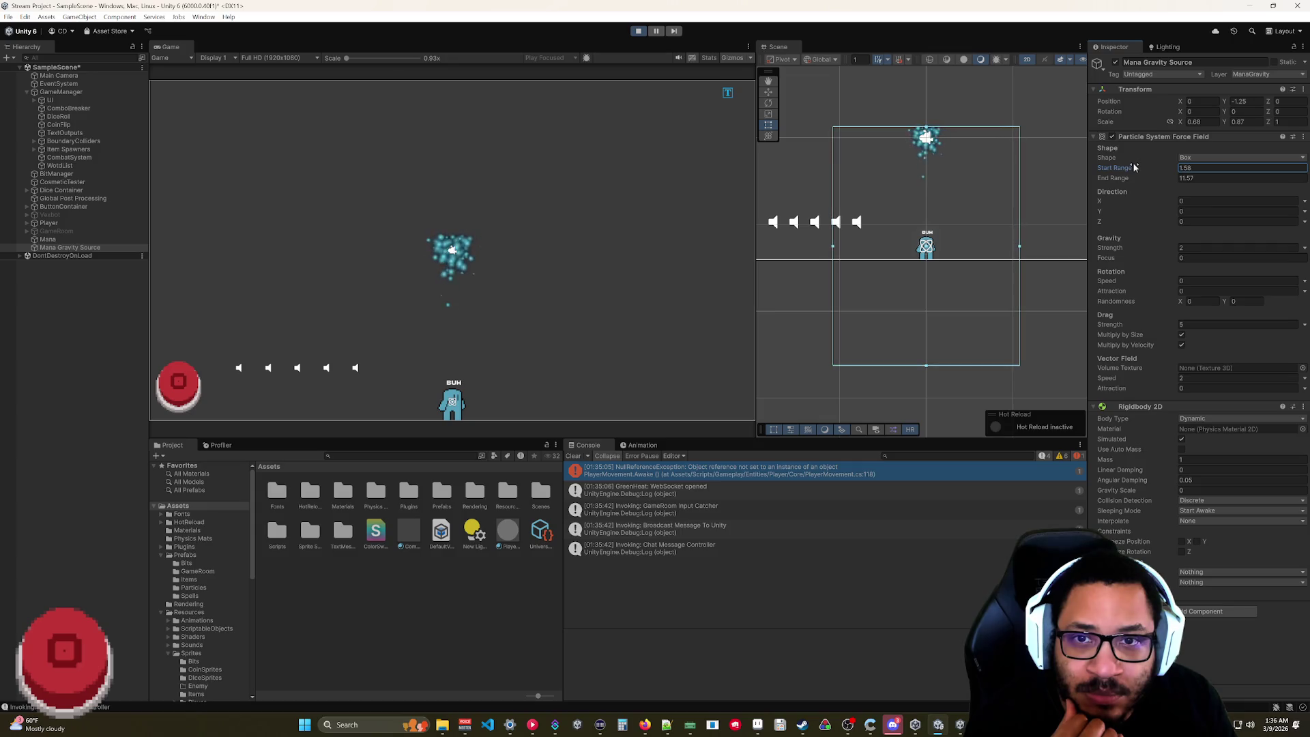
scroll(879, 214, down, 3)
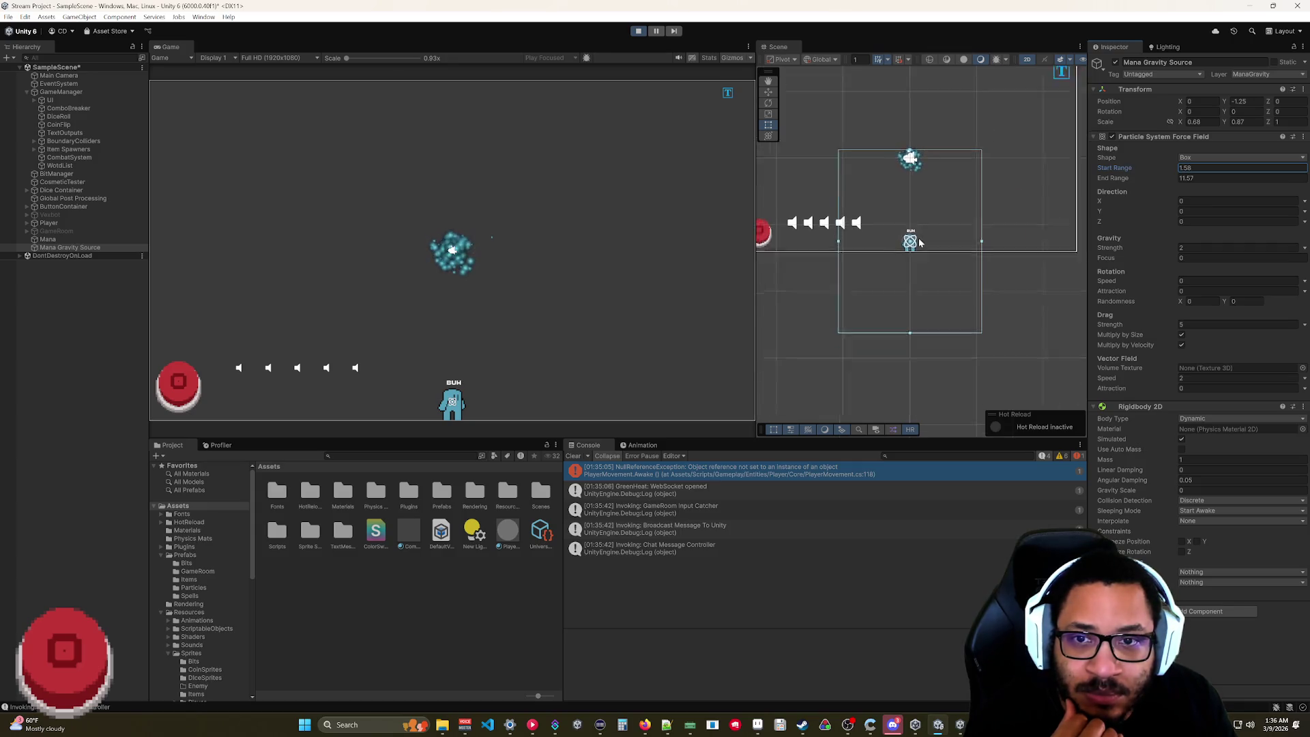
drag(1181, 104, 1164, 103)
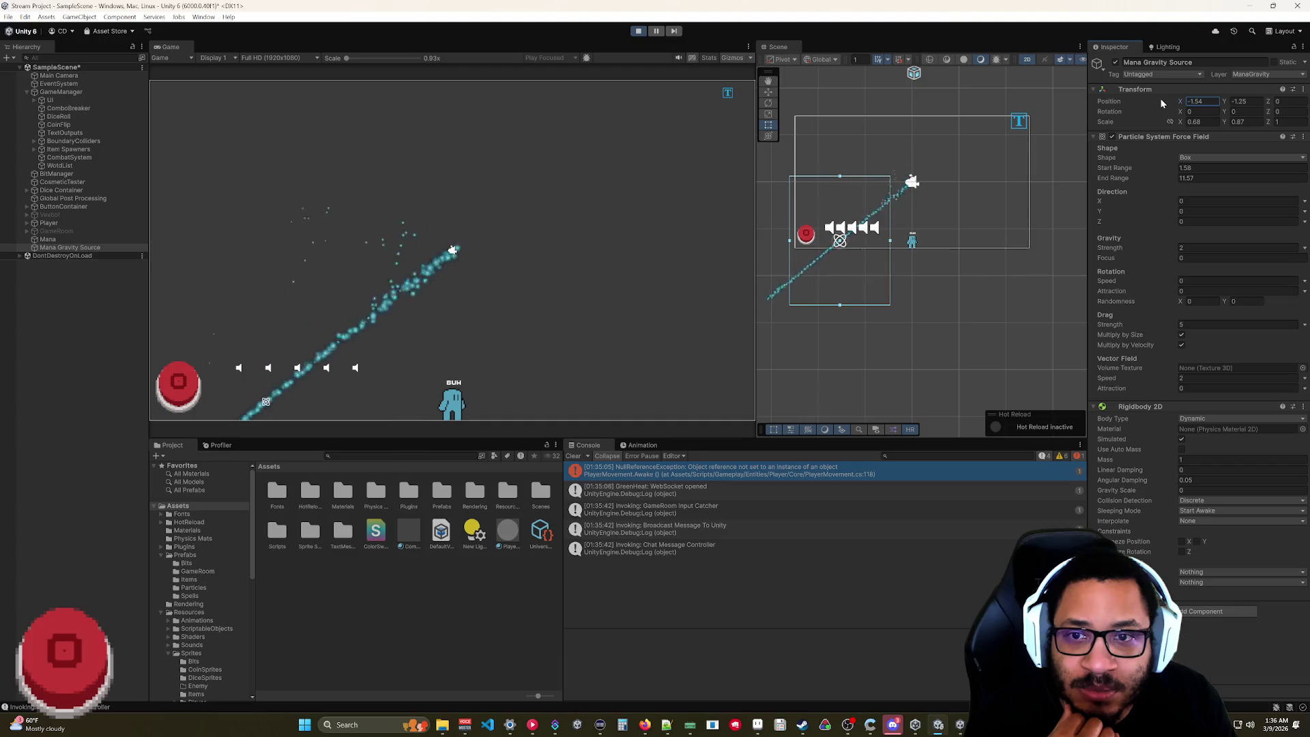
mouse_move(1162, 102)
mouse_down()
mouse_move(1190, 100)
mouse_move(1180, 106)
mouse_up()
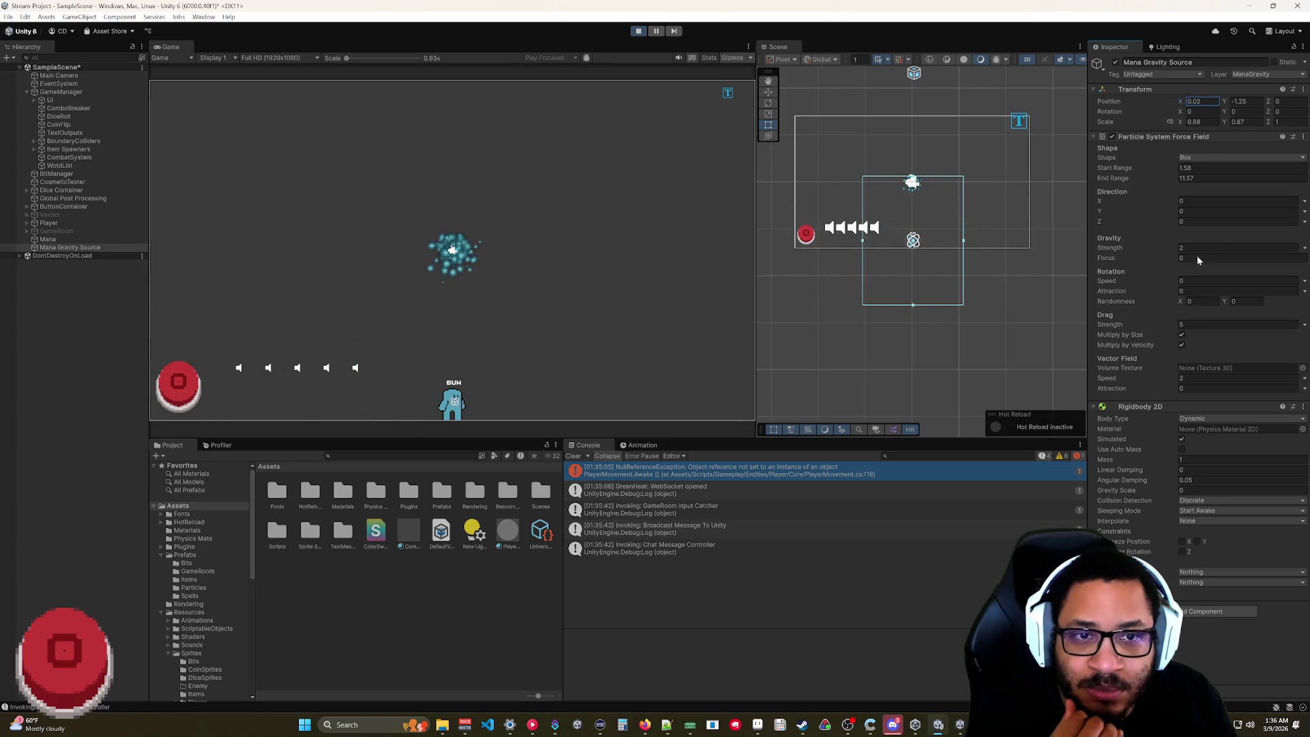
- Set Start Range to 0 and End Range to 1.2, and clear the Gravity Strength value
text(0)
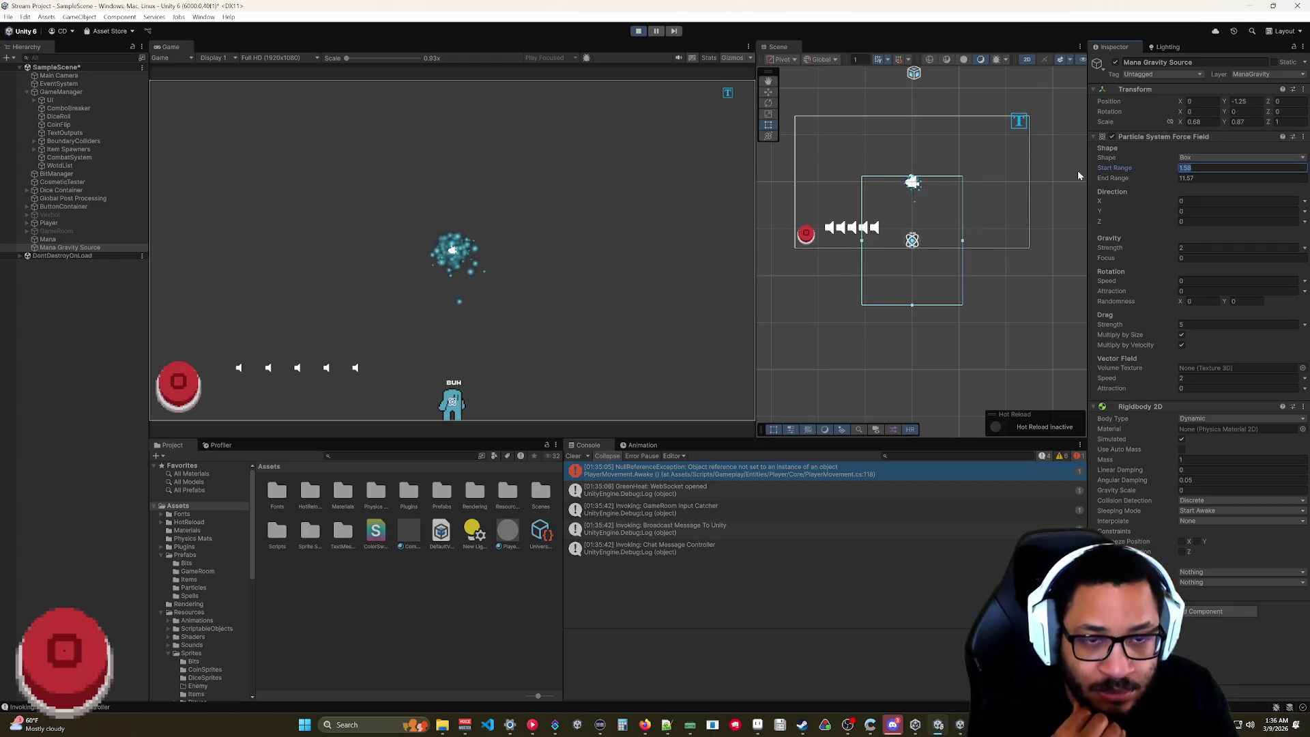
text(0)
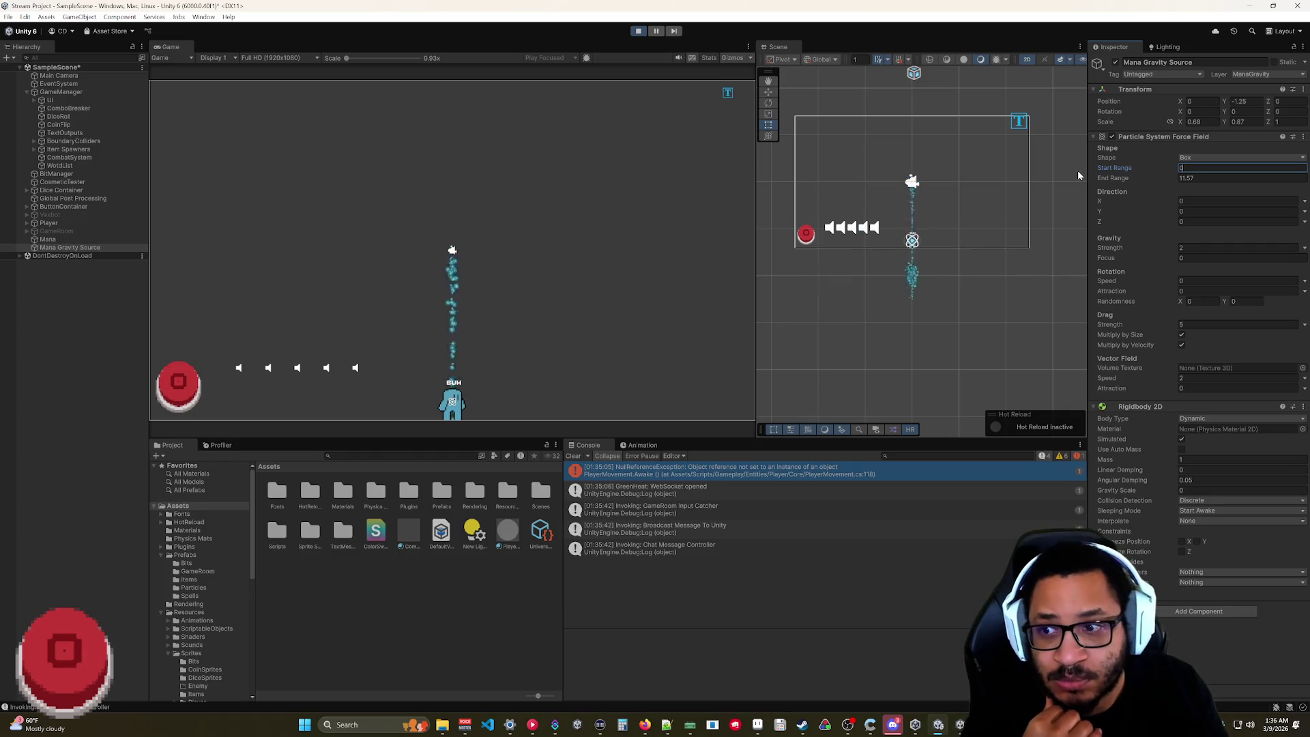
drag(1165, 176, 978, 182)
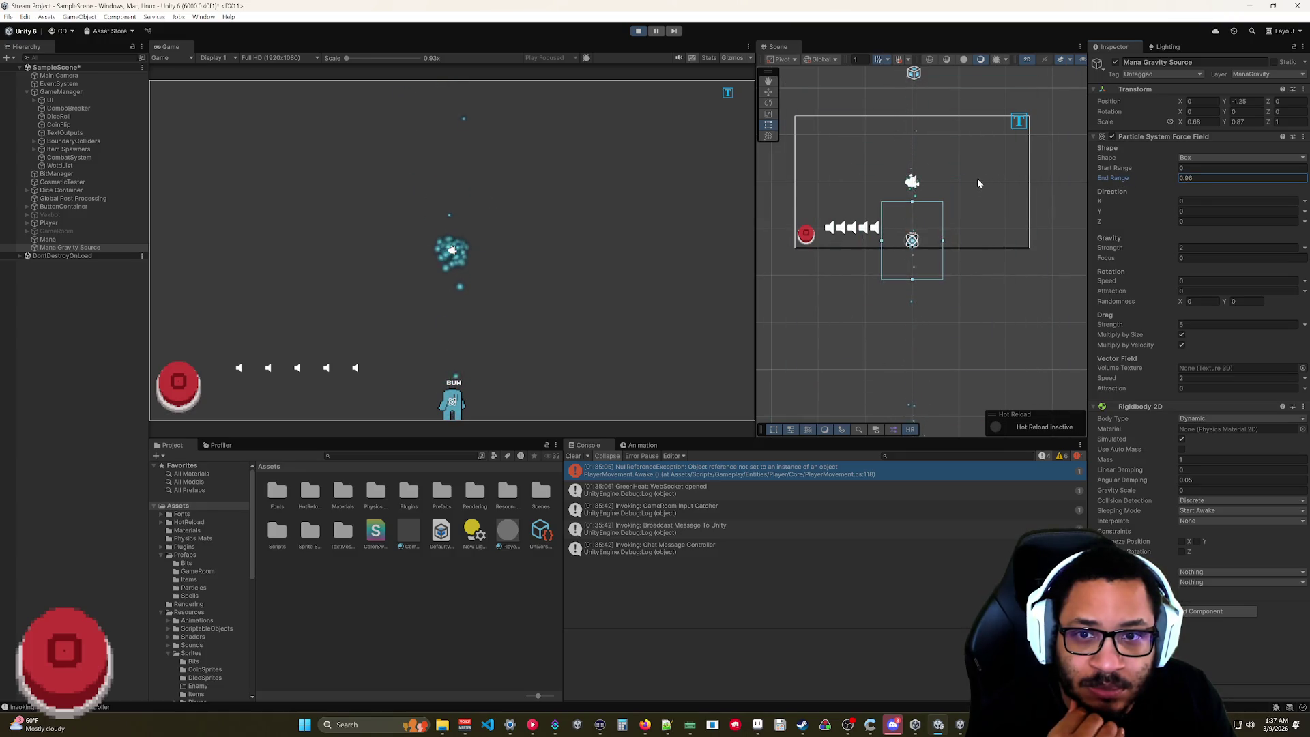
scroll(921, 225, up, 4)
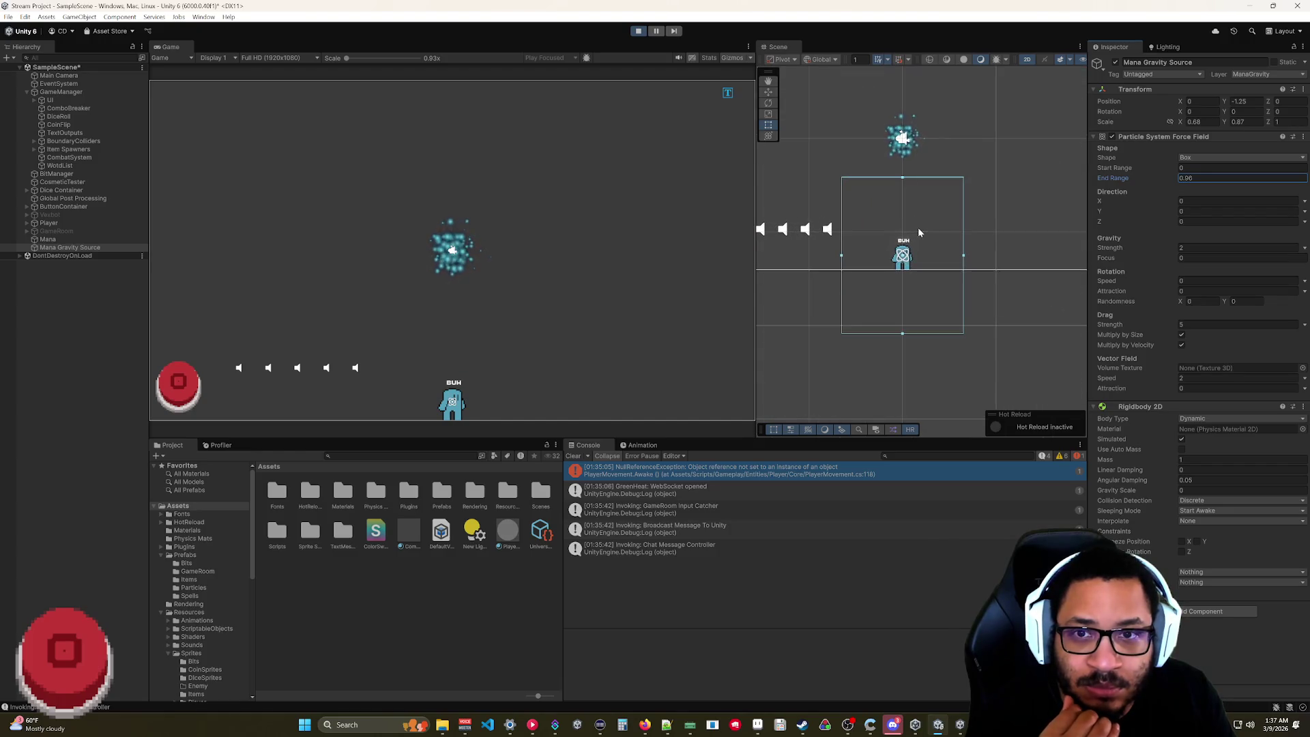
drag(1129, 182, 1127, 181)
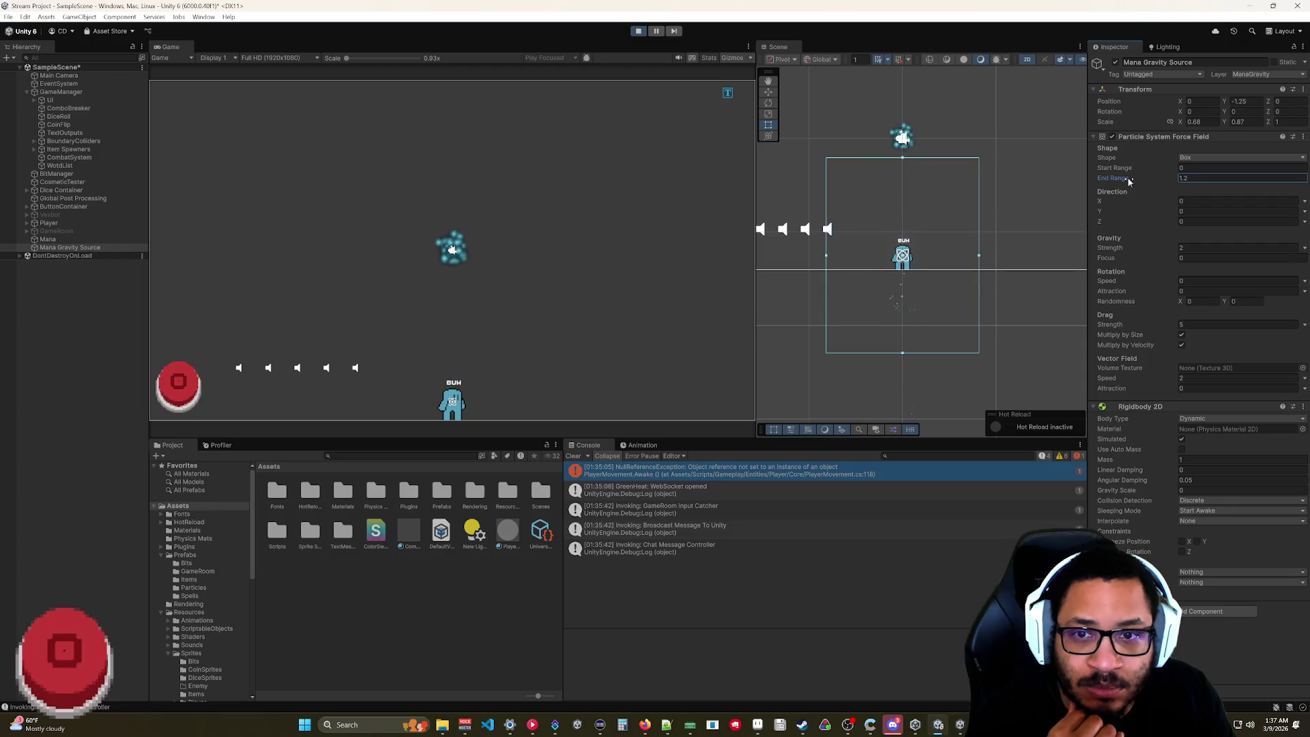
click(1098, 250)
key(BackSpace)
text(0.1)
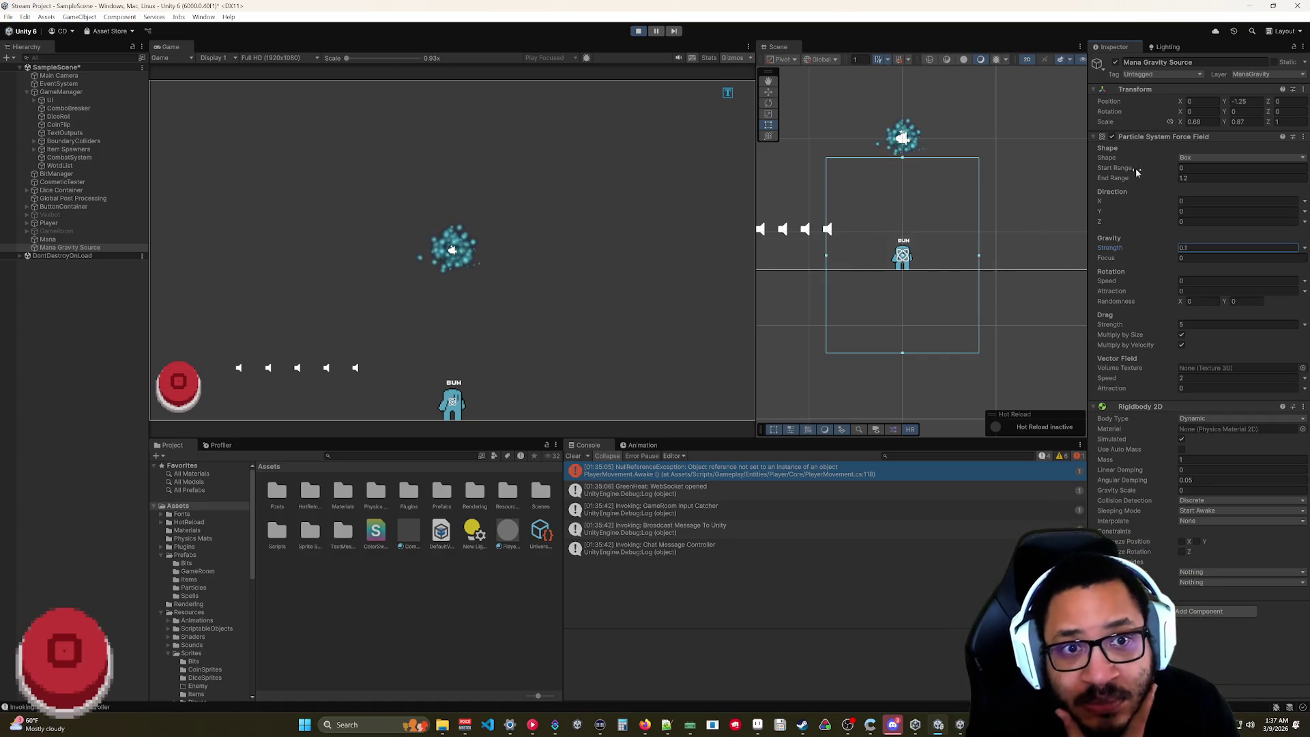
- Enlarge End Range, raise Drag Strength to 15, and try Rotation Speed and Attraction values
drag(1125, 180, 1140, 184)
drag(1145, 322, 1094, 322)
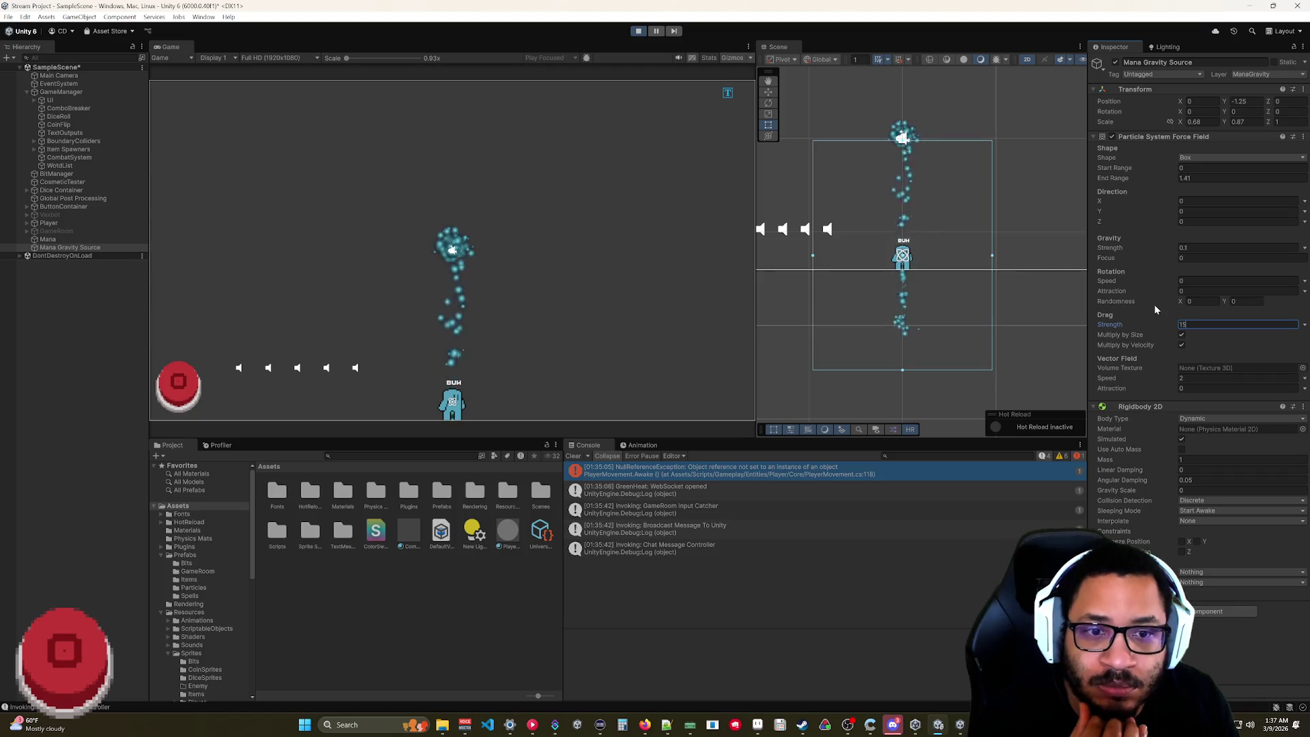
drag(1138, 282, 1189, 285)
click(1173, 293)
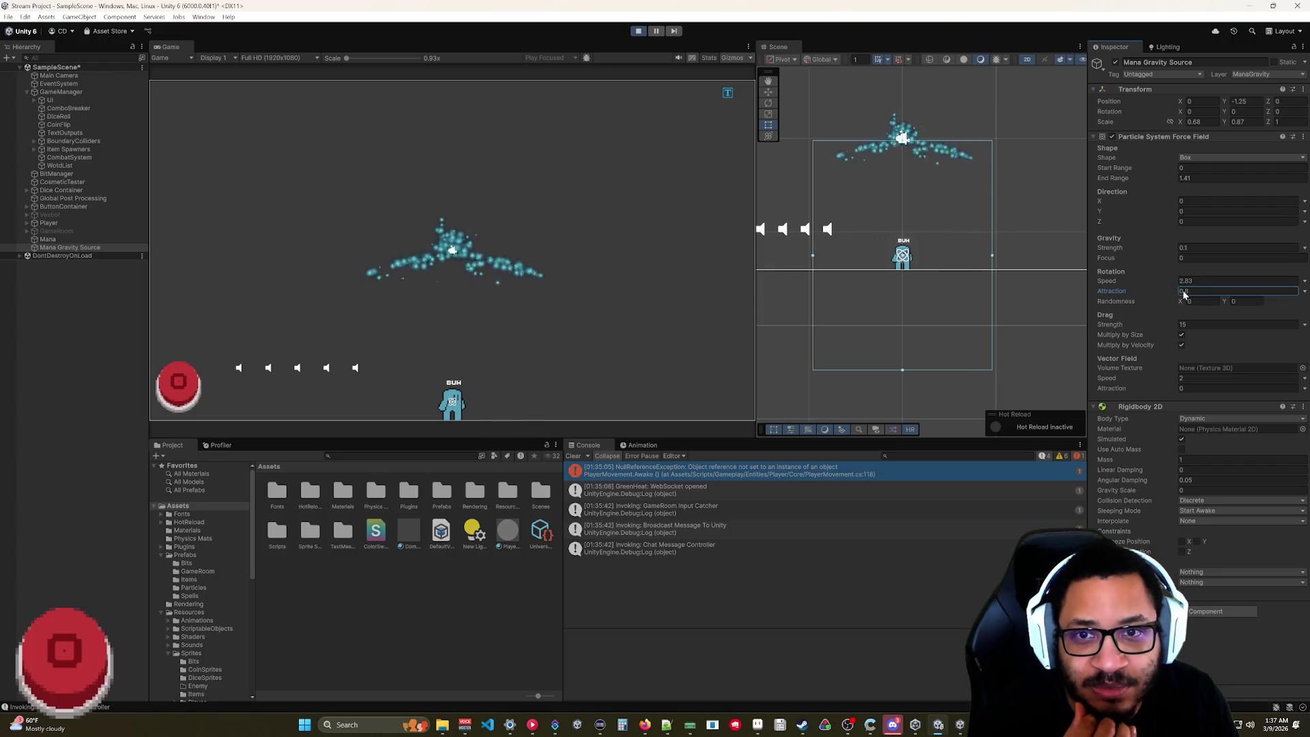
text(.83)
click(1167, 283)
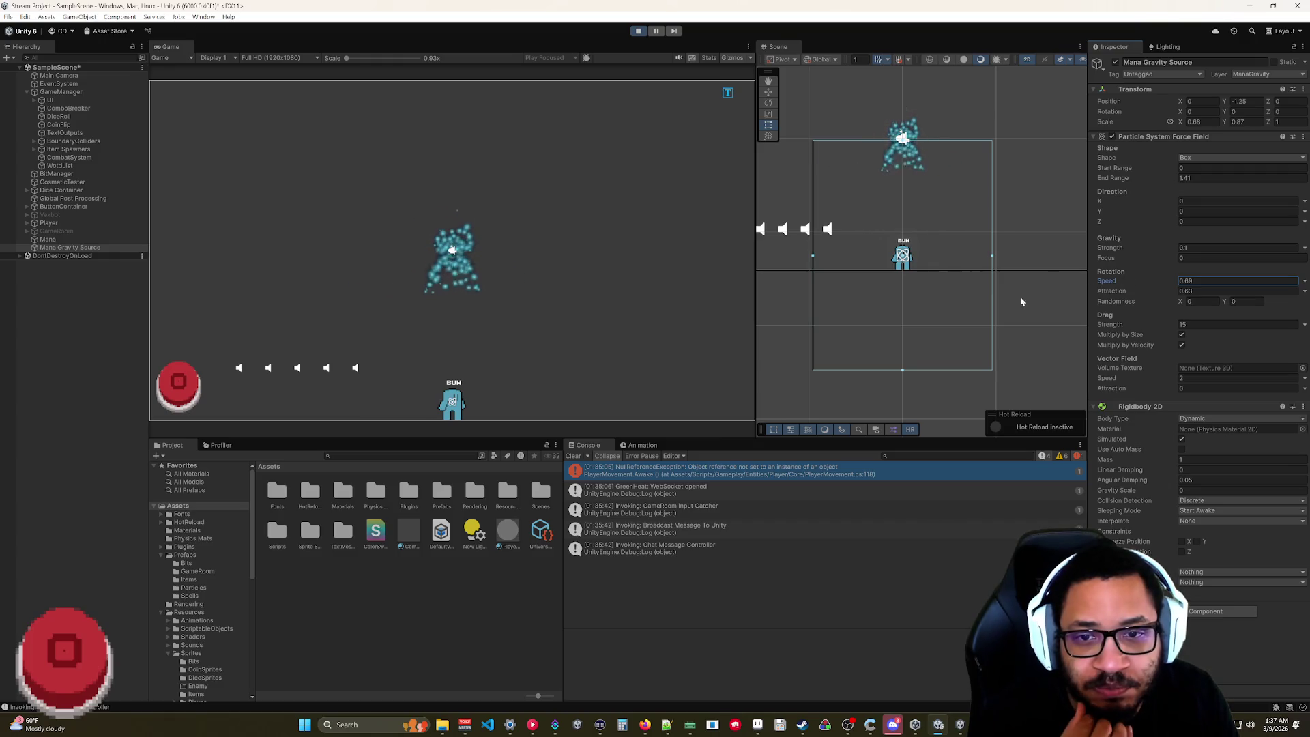
- Widen End Range to 2.01, experiment with Rotation Speed, then enter 0 for it
drag(1123, 182, 1134, 184)
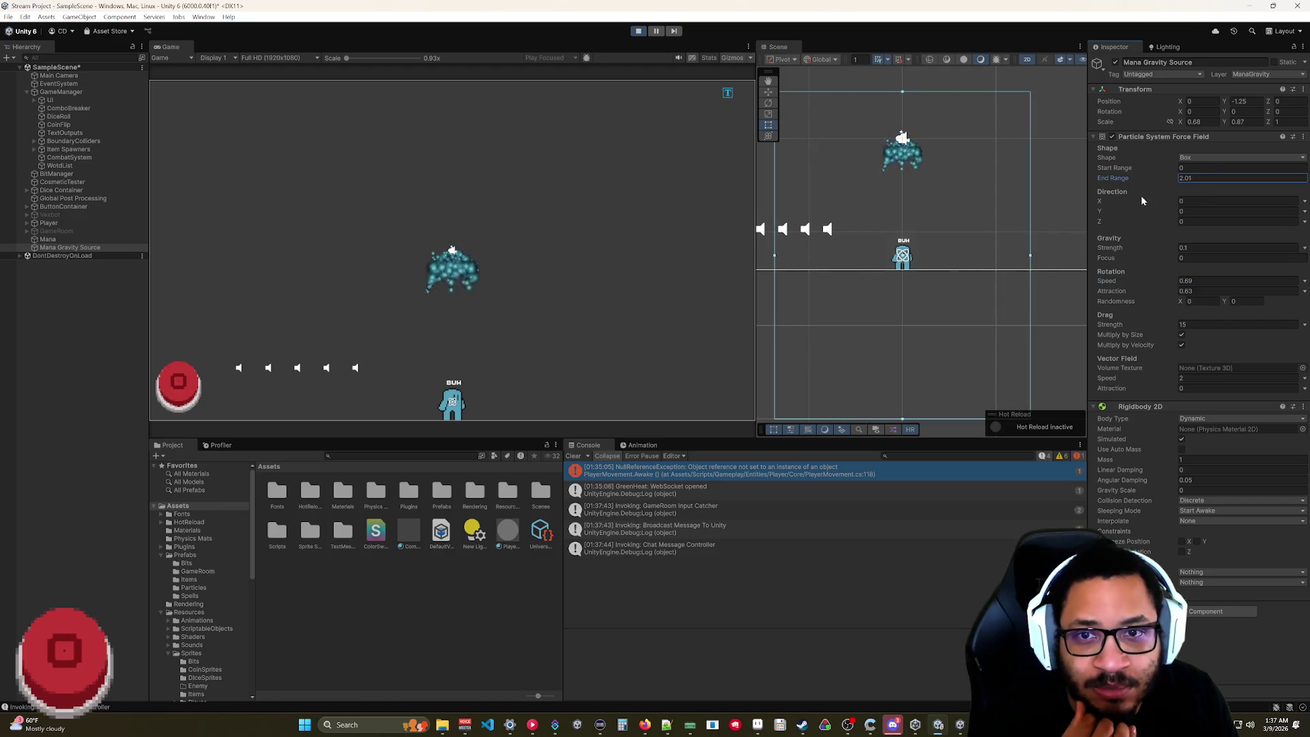
mouse_move(1140, 280)
mouse_down()
mouse_move(1239, 281)
mouse_move(1152, 283)
mouse_move(1145, 295)
mouse_move(1215, 295)
mouse_up()
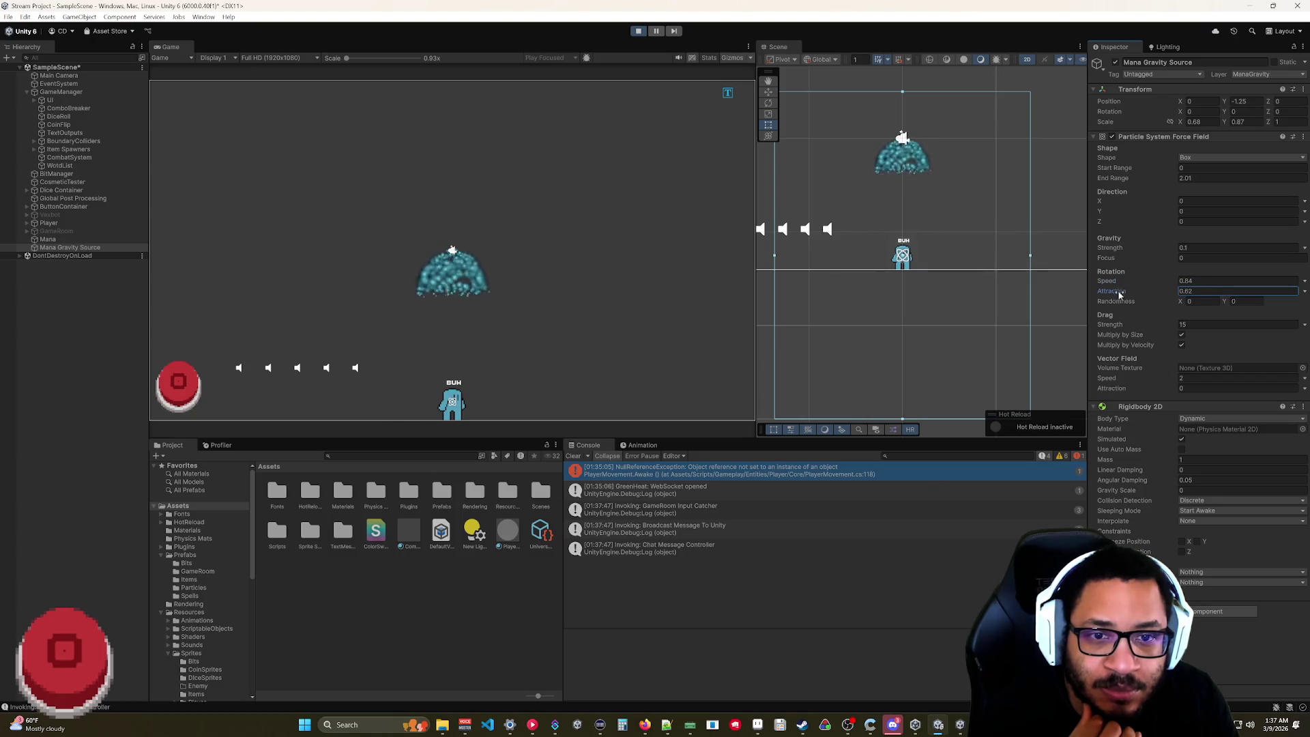
drag(1131, 283, 1151, 277)
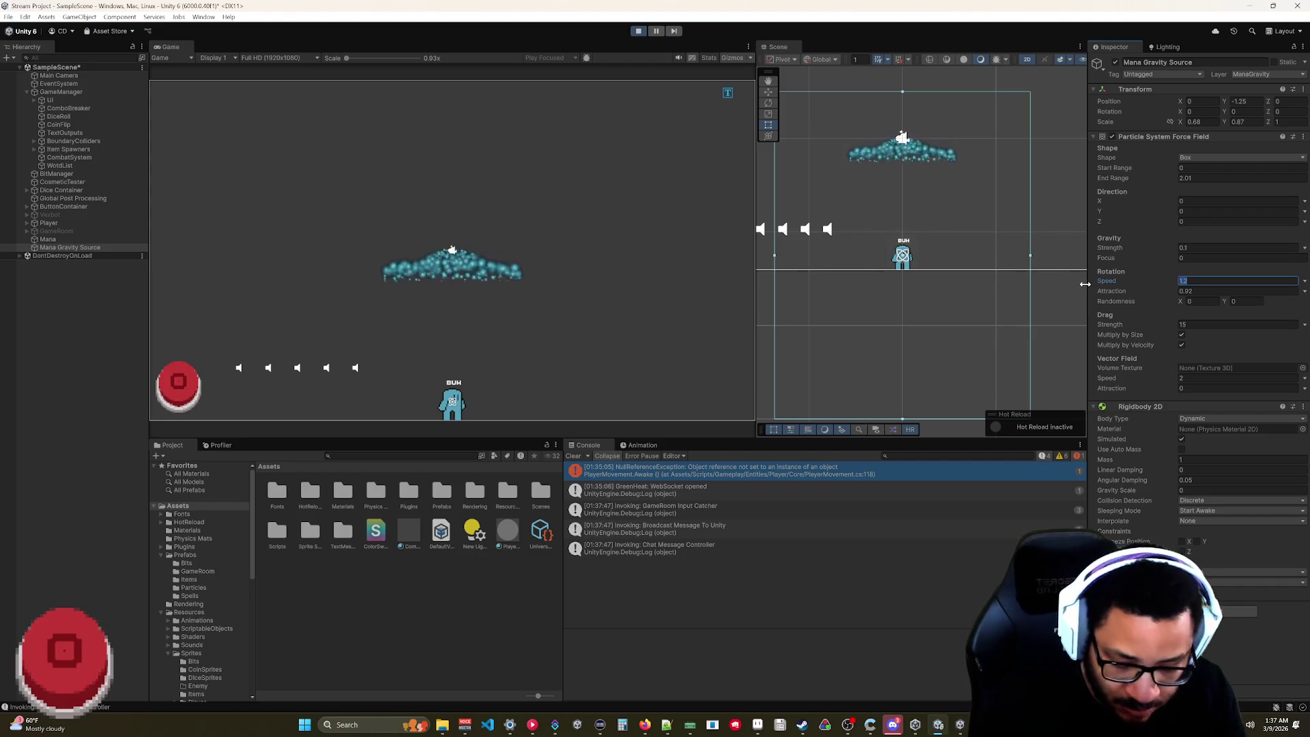
text(0)
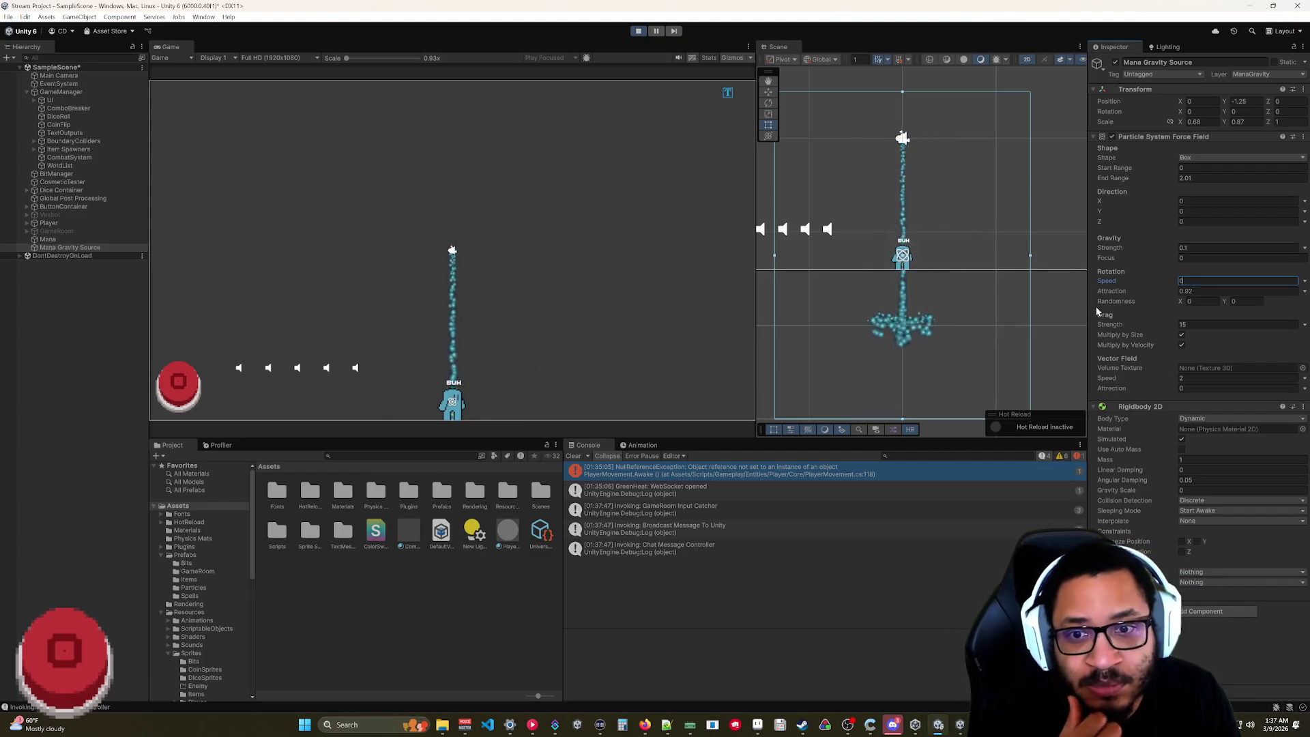
- Experiment with Rotation Speed, Attraction and Gravity Focus, leaving them at 0
drag(1119, 280, 1146, 279)
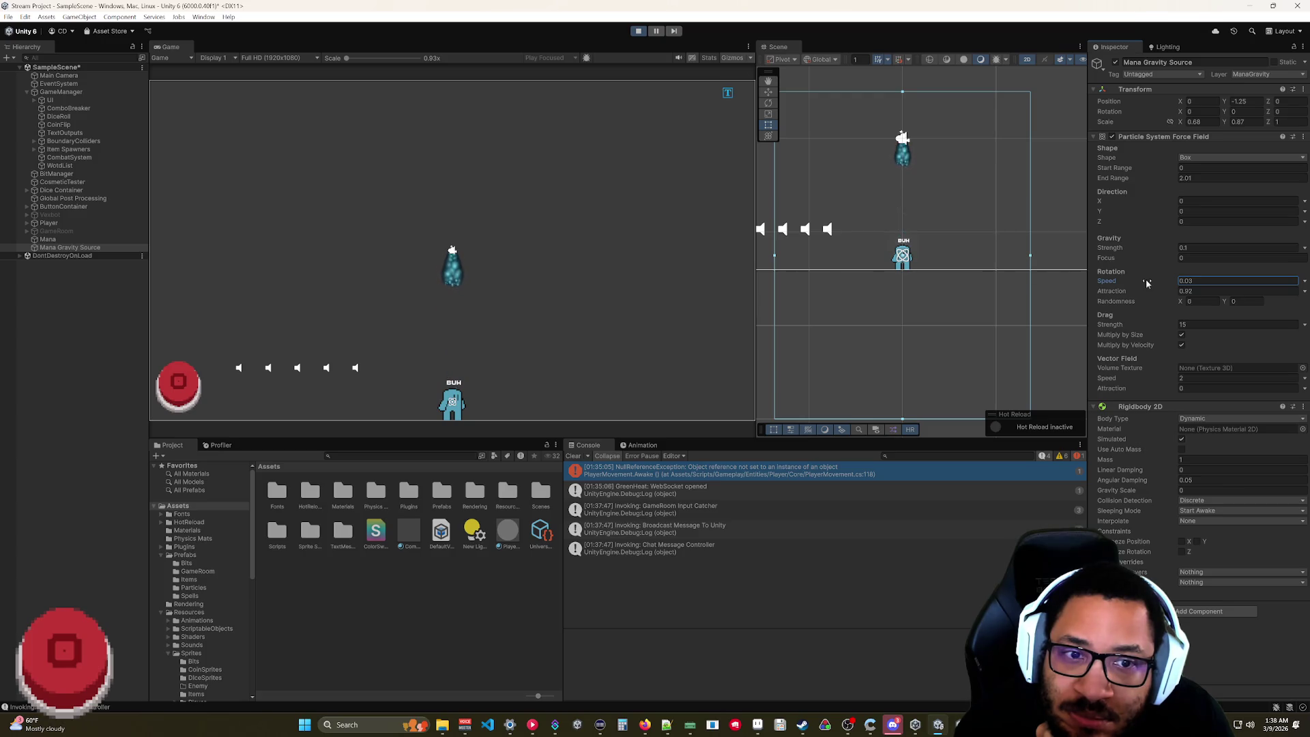
click(1183, 290)
text(1)
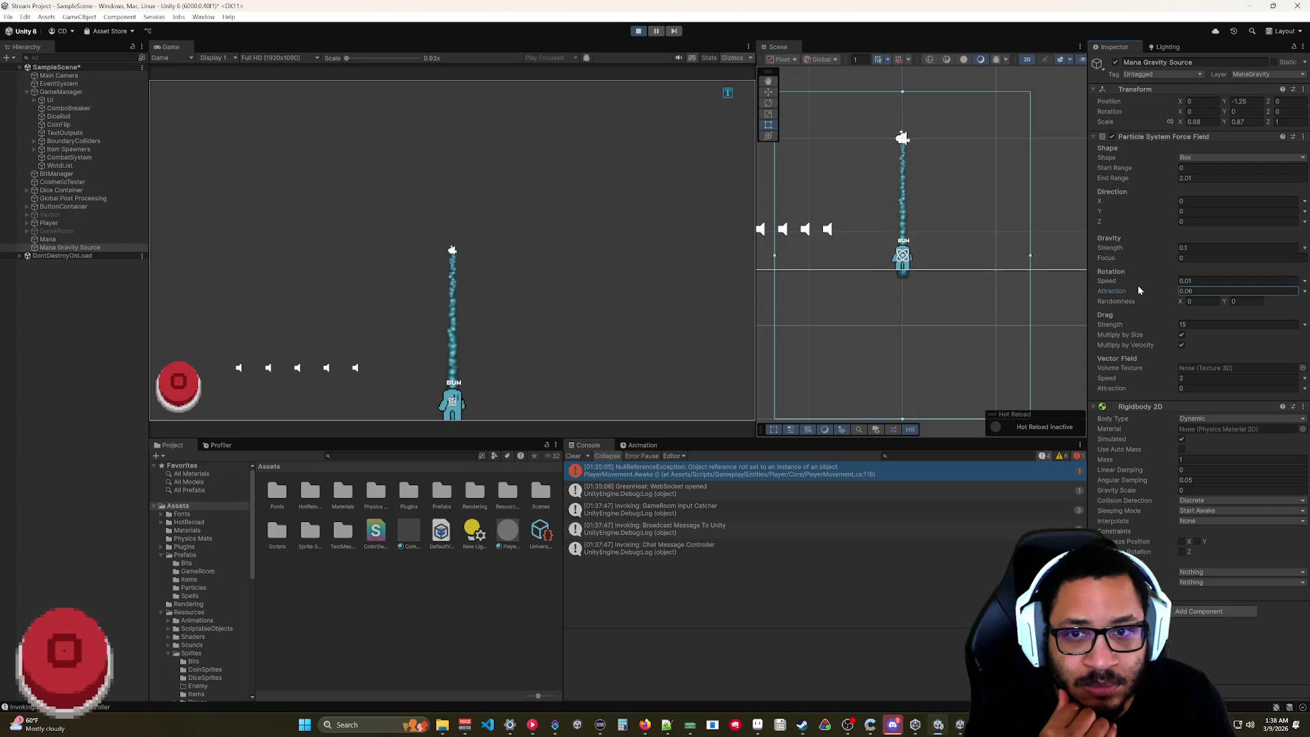
click(1136, 281)
mouse_move(1164, 282)
mouse_down()
mouse_move(1179, 283)
mouse_move(1136, 283)
mouse_up()
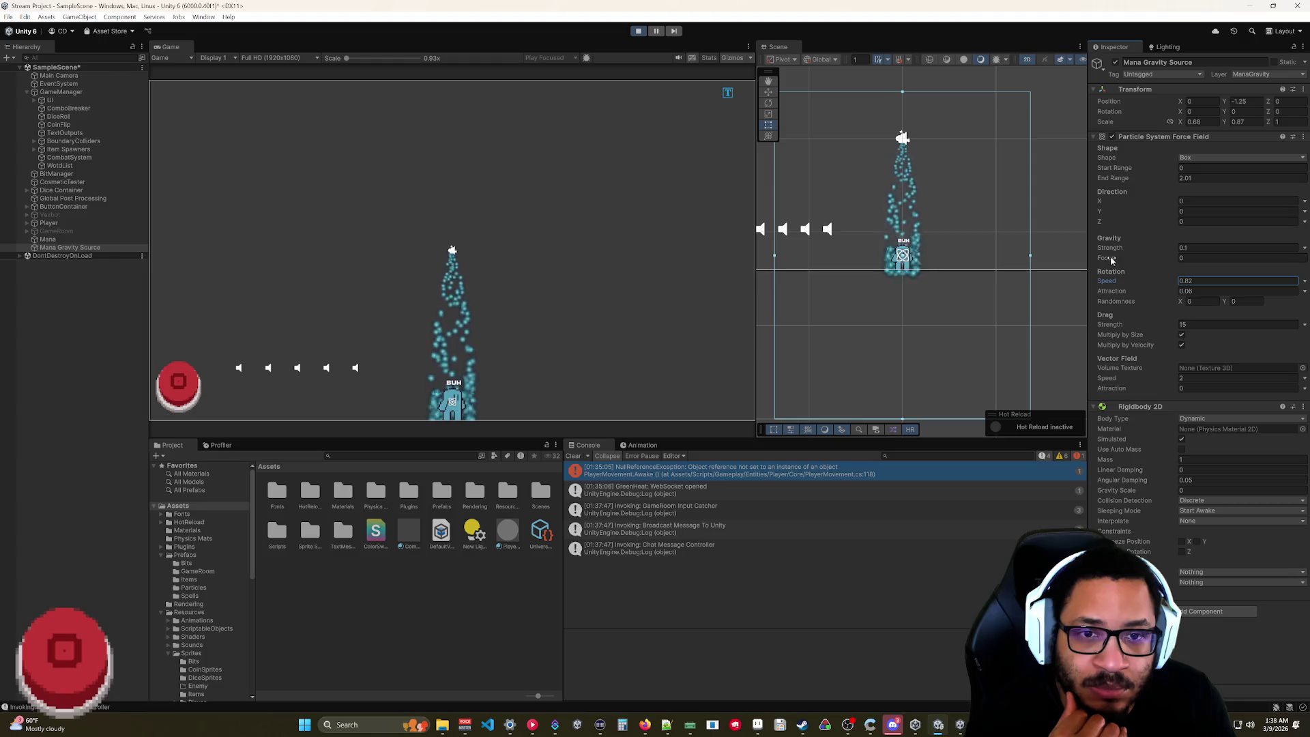
mouse_move(1112, 256)
mouse_down()
mouse_move(1123, 256)
mouse_move(1085, 257)
mouse_up()
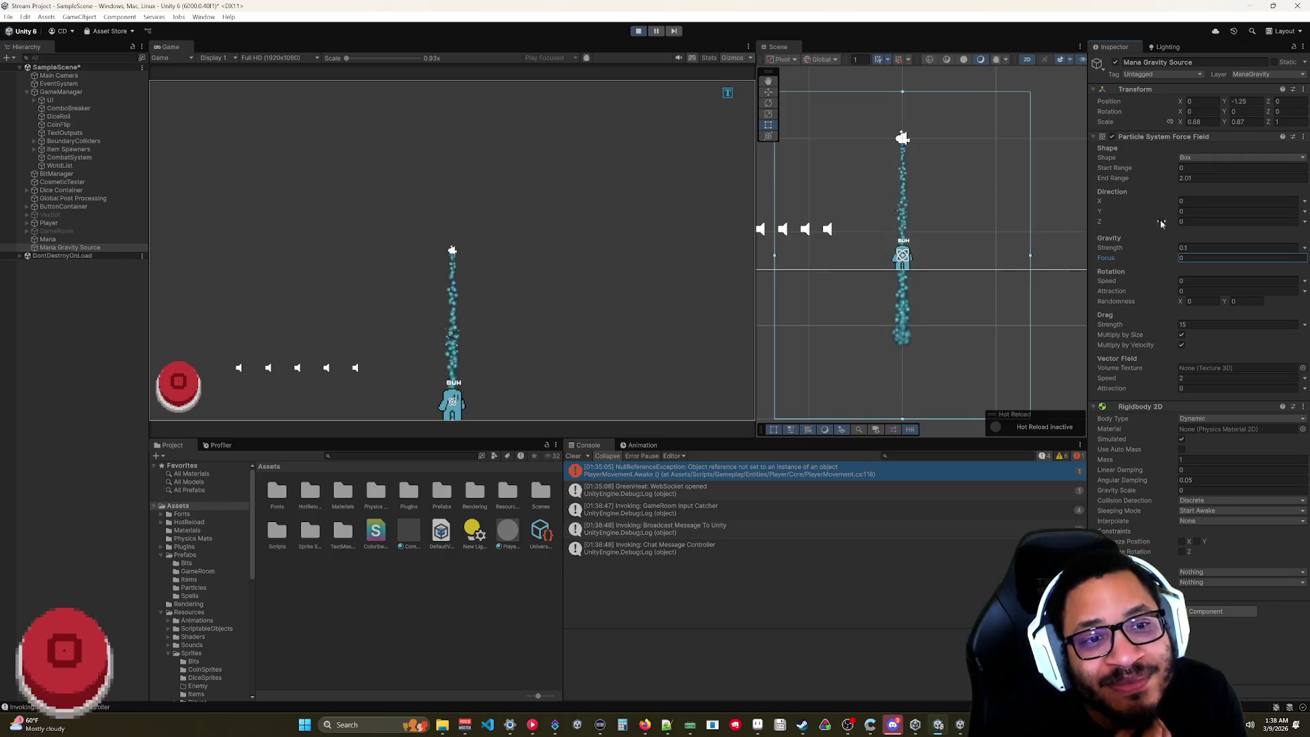
- Inspect the Direction X curve mode and scrub Drag Strength to 21.42
click(1305, 201)
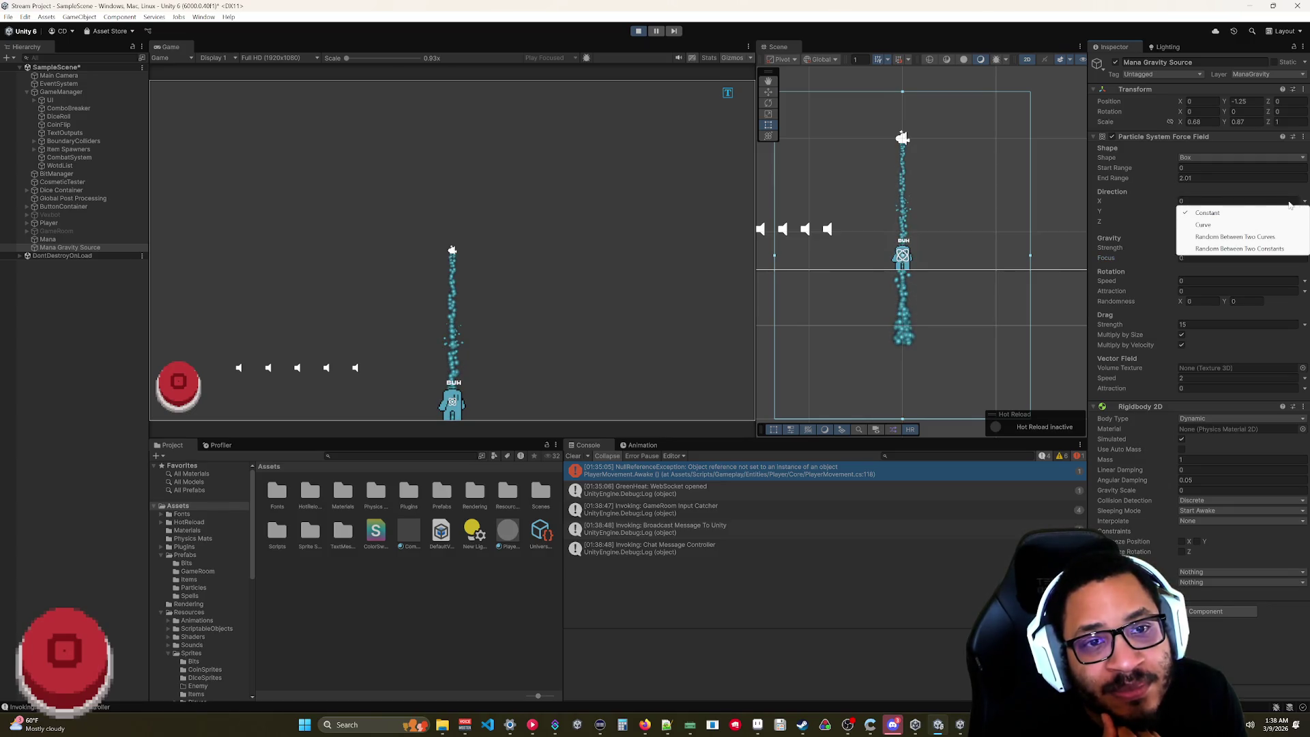
click(1177, 187)
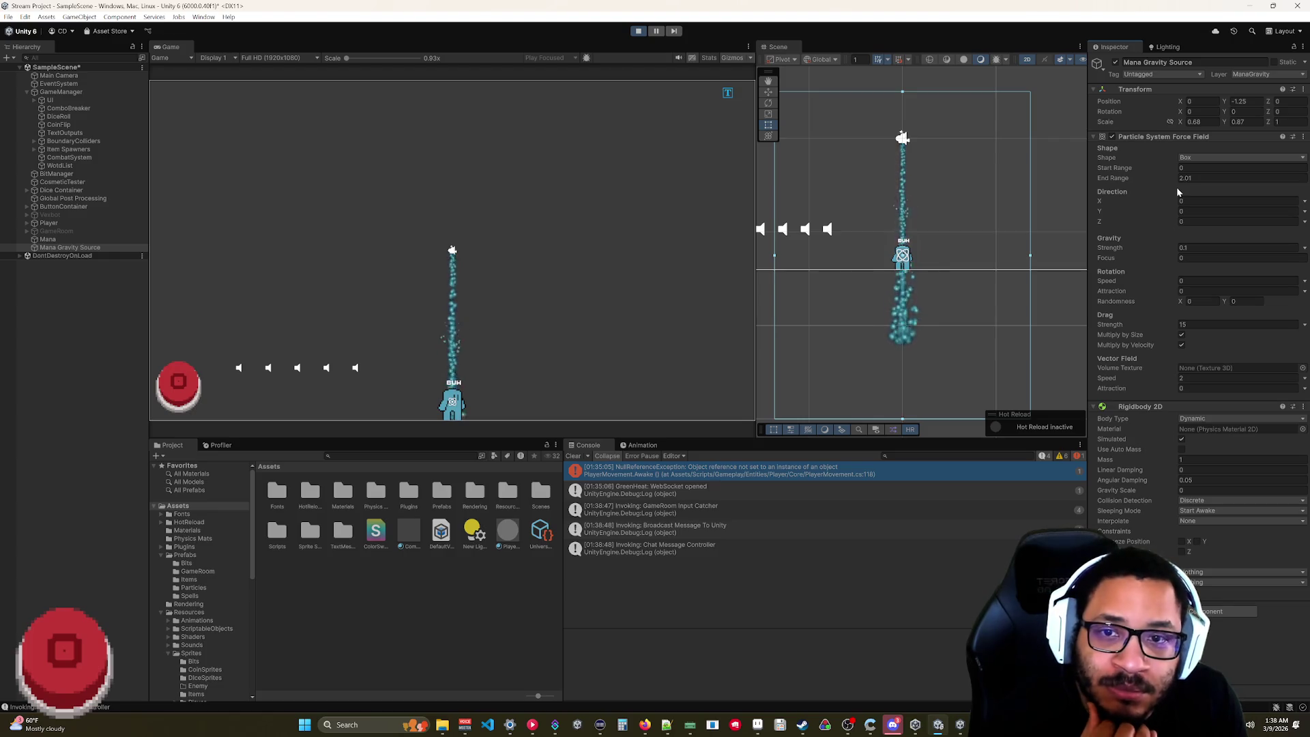
scroll(1024, 222, down, 3)
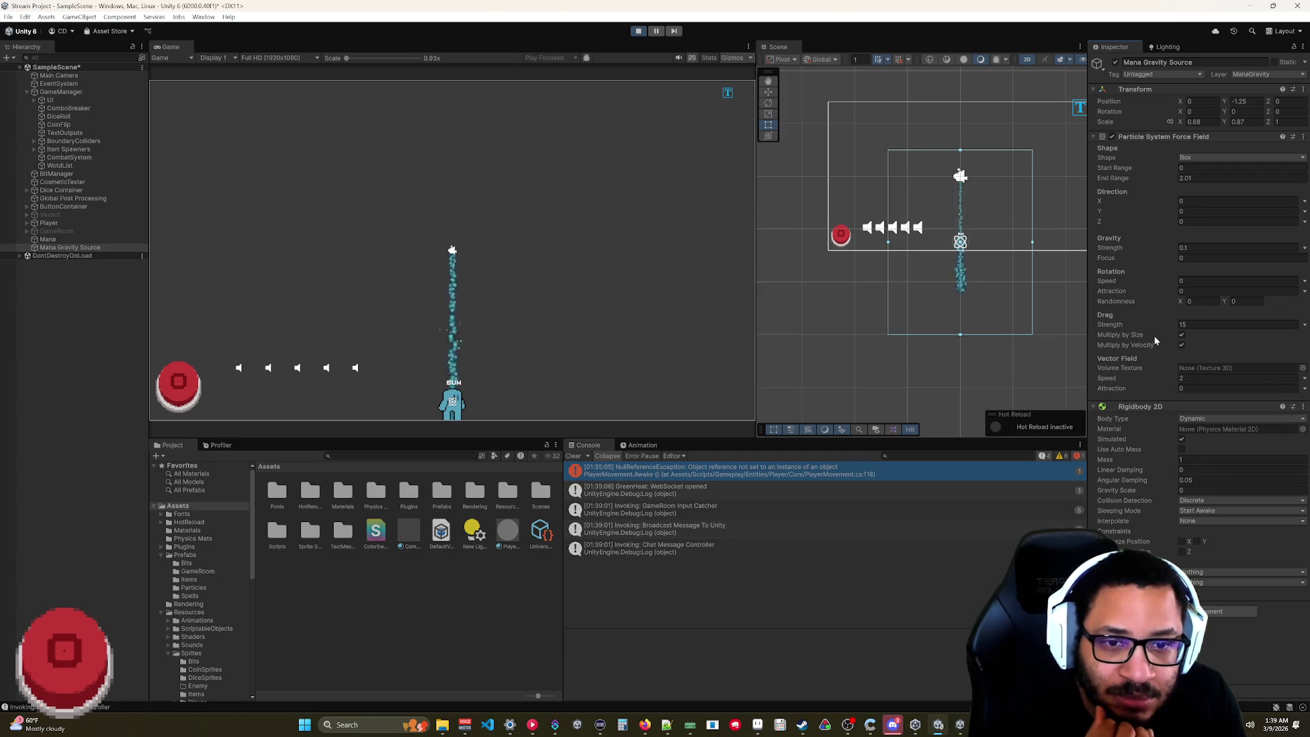
drag(1236, 325, 1268, 321)
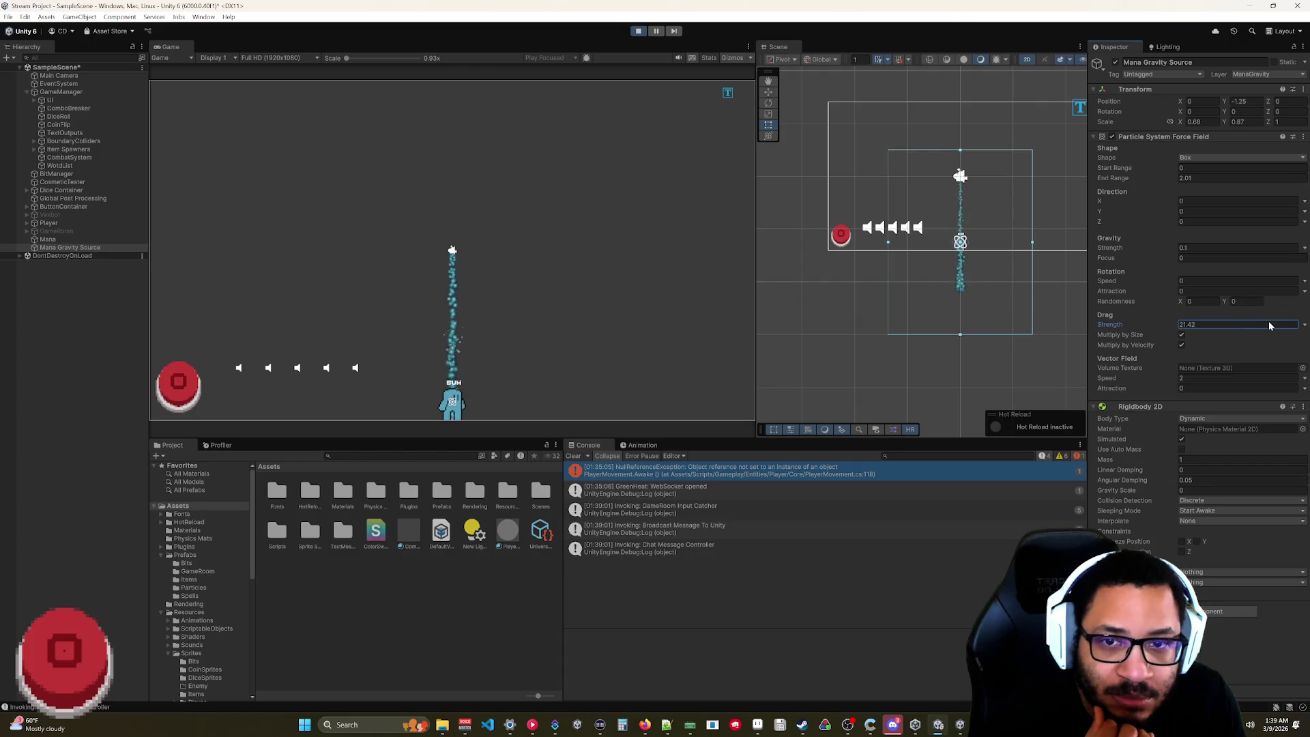
scroll(985, 308, up, 5)
drag(952, 270, 935, 299)
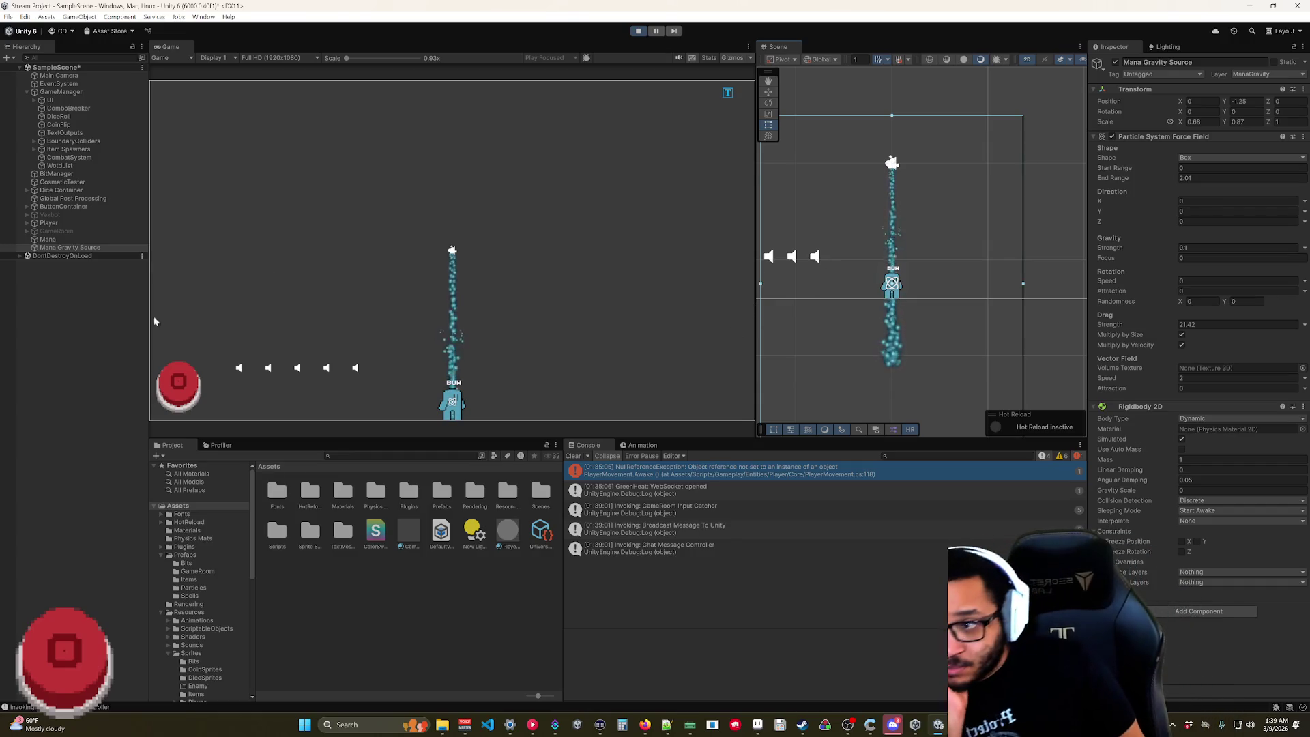
click(48, 239)
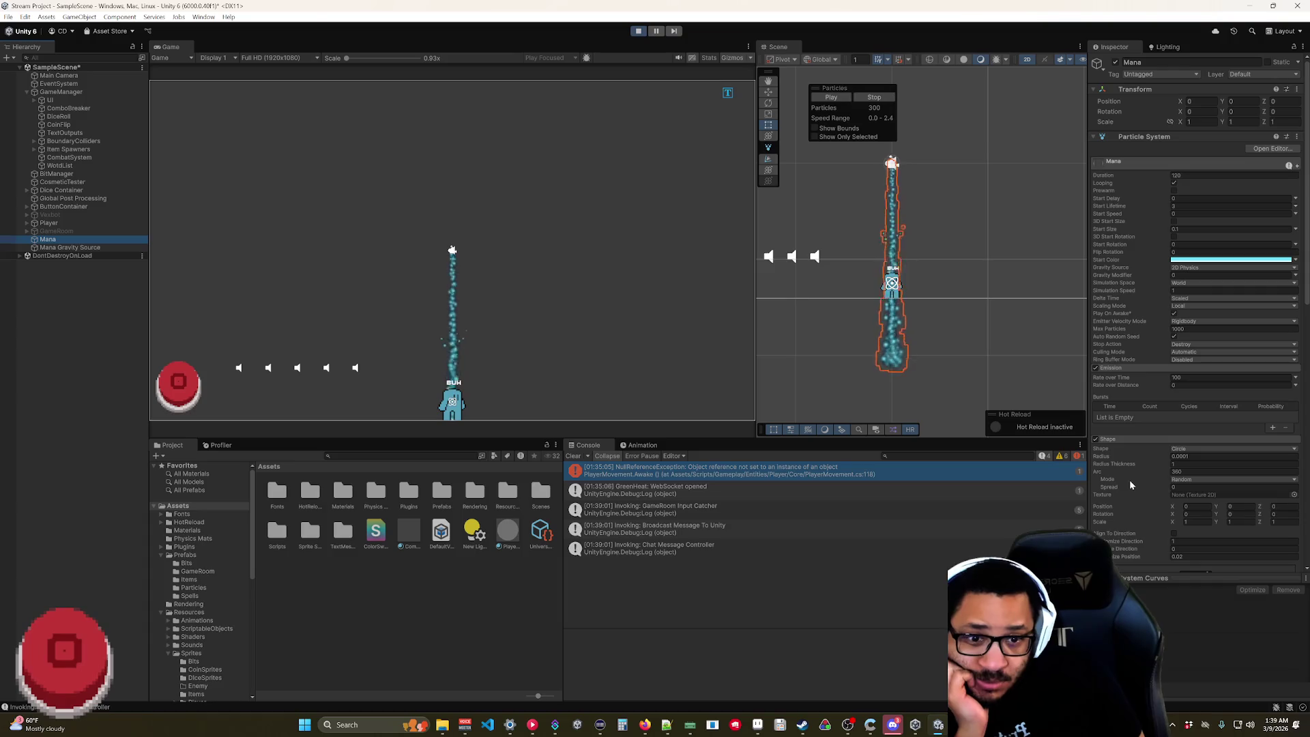
- Collapse Shape and set Force over Lifetime X to about -4.1
click(1116, 438)
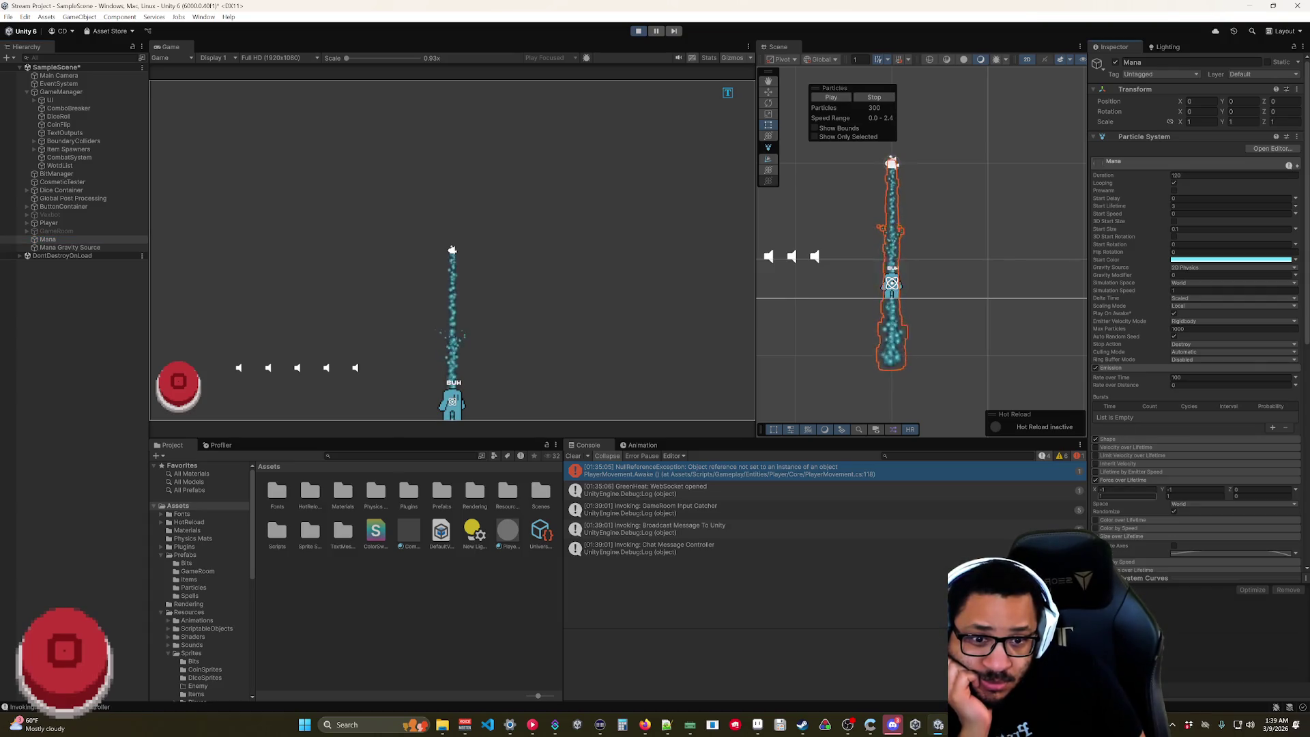
click(1110, 490)
text(1.5)
mouse_move(1096, 489)
mouse_down()
mouse_move(1186, 496)
mouse_move(1159, 497)
mouse_up()
click(1102, 498)
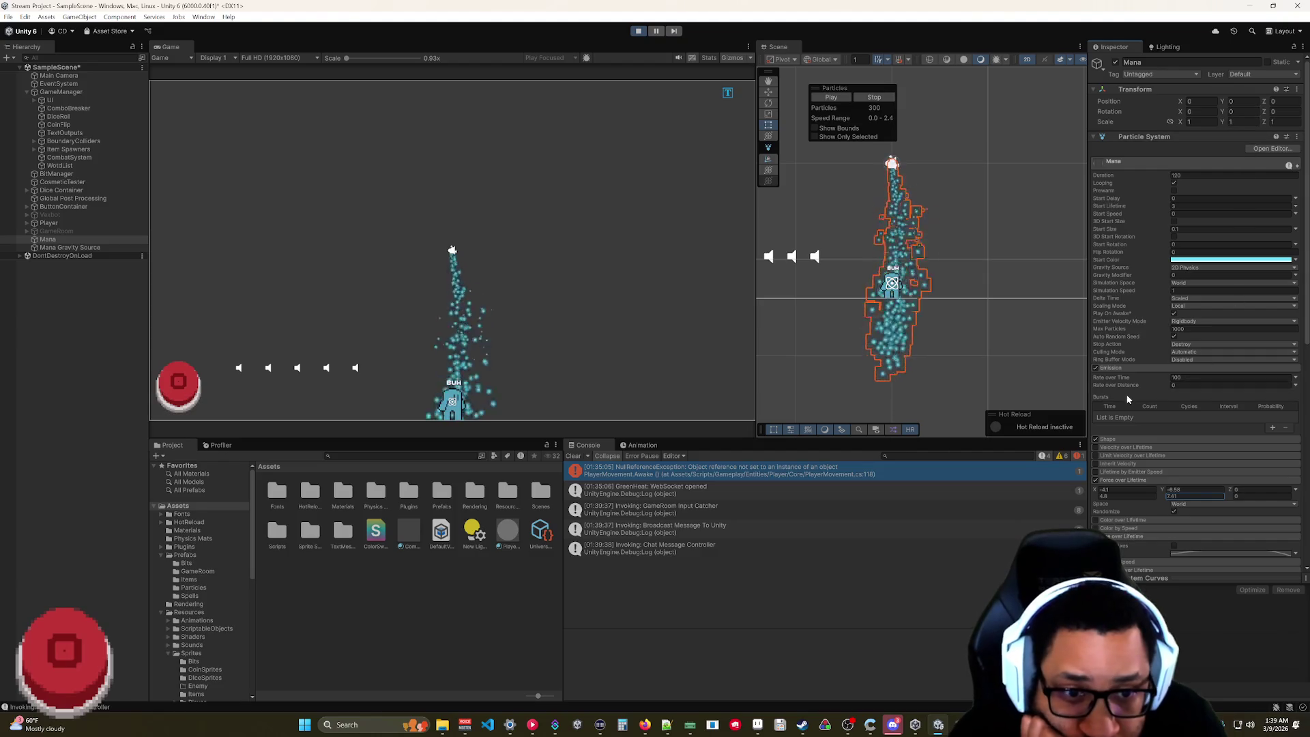
- Inspect the Collision and Triggers modules, then toggle Force over Lifetime Randomize
scroll(1115, 450, down, 6)
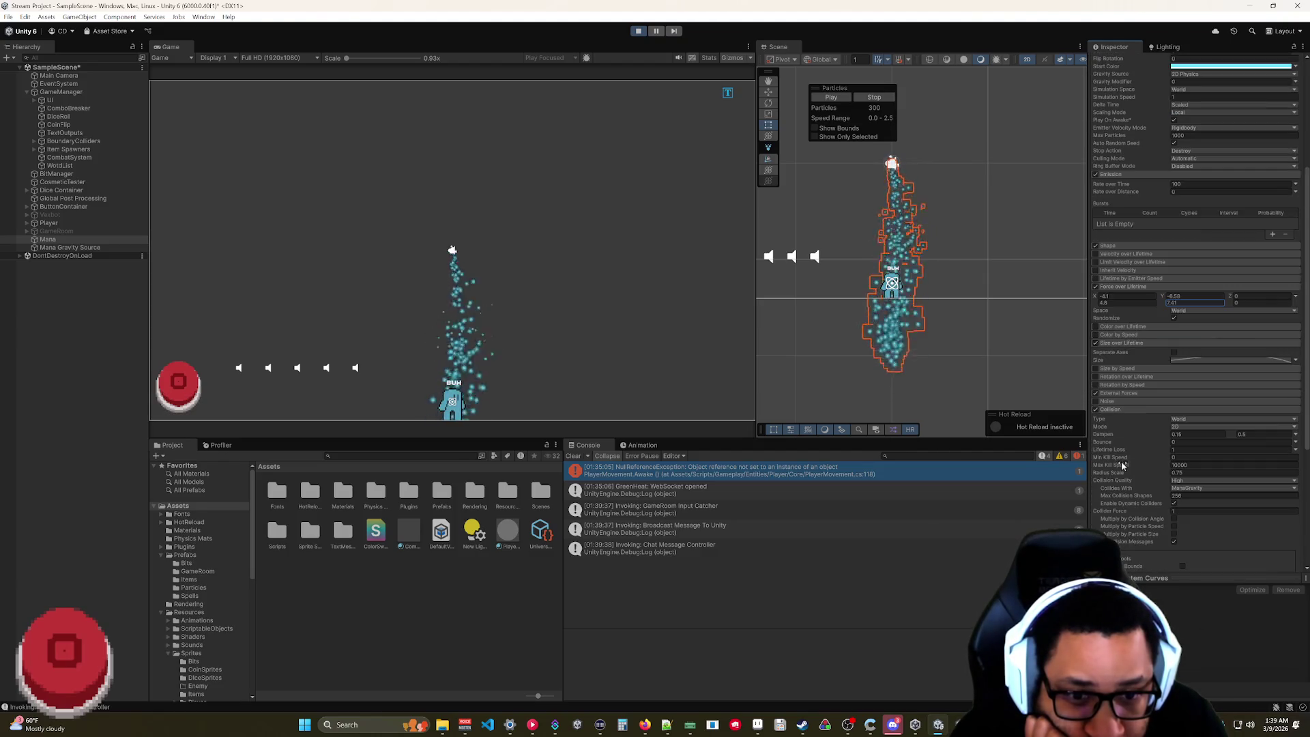
click(1116, 408)
scroll(1124, 472, down, 2)
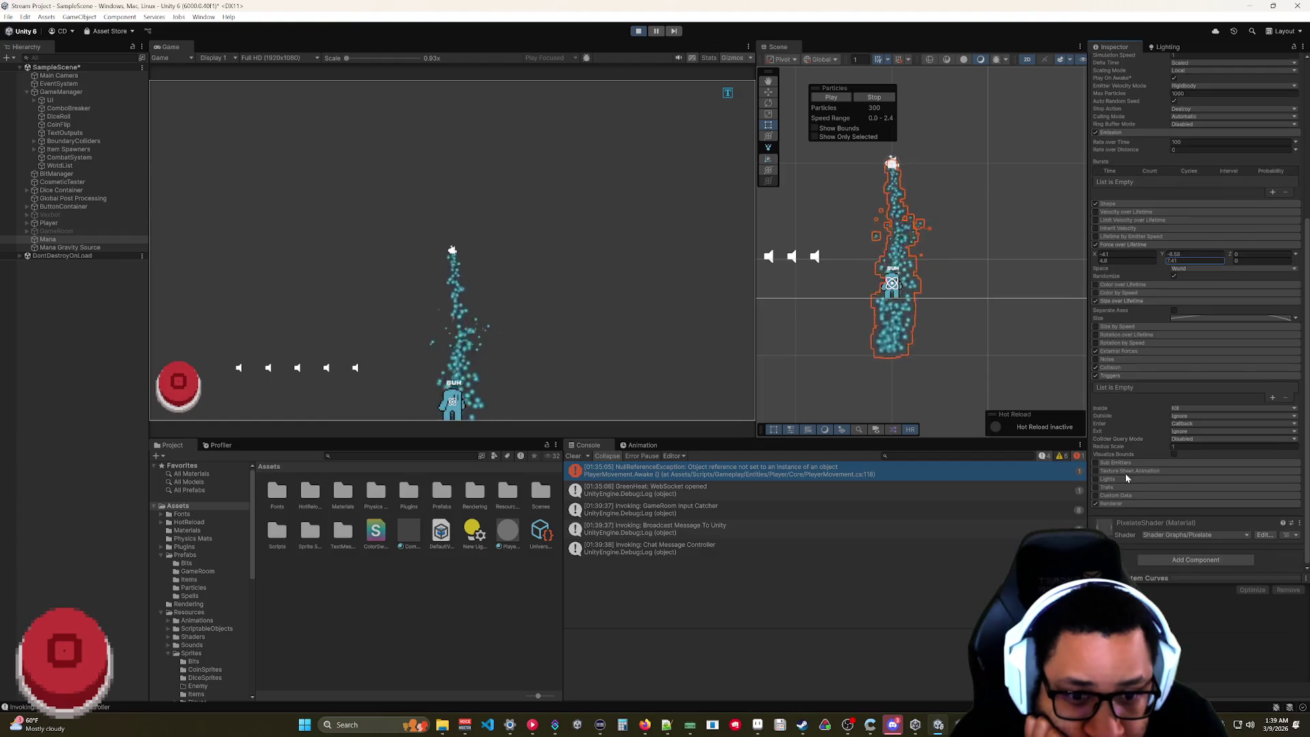
click(1270, 397)
click(1289, 399)
click(1111, 367)
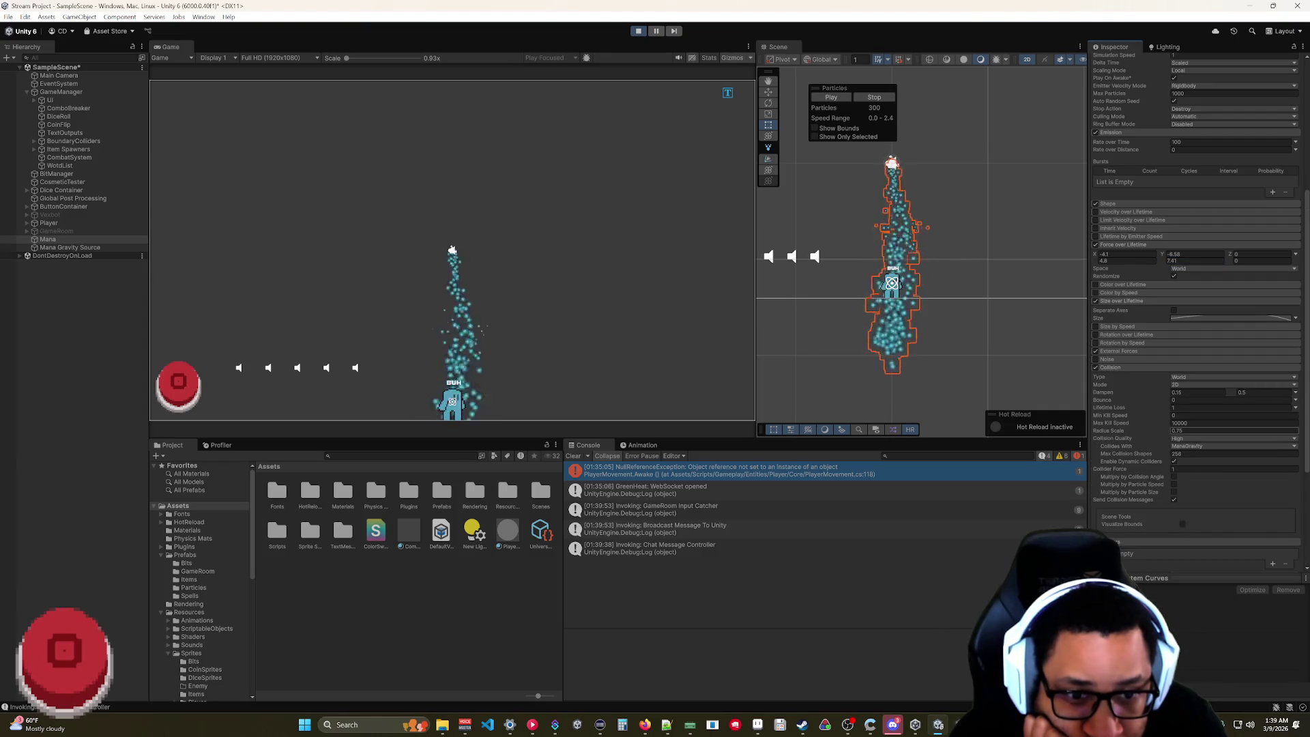
click(1186, 447)
click(1186, 448)
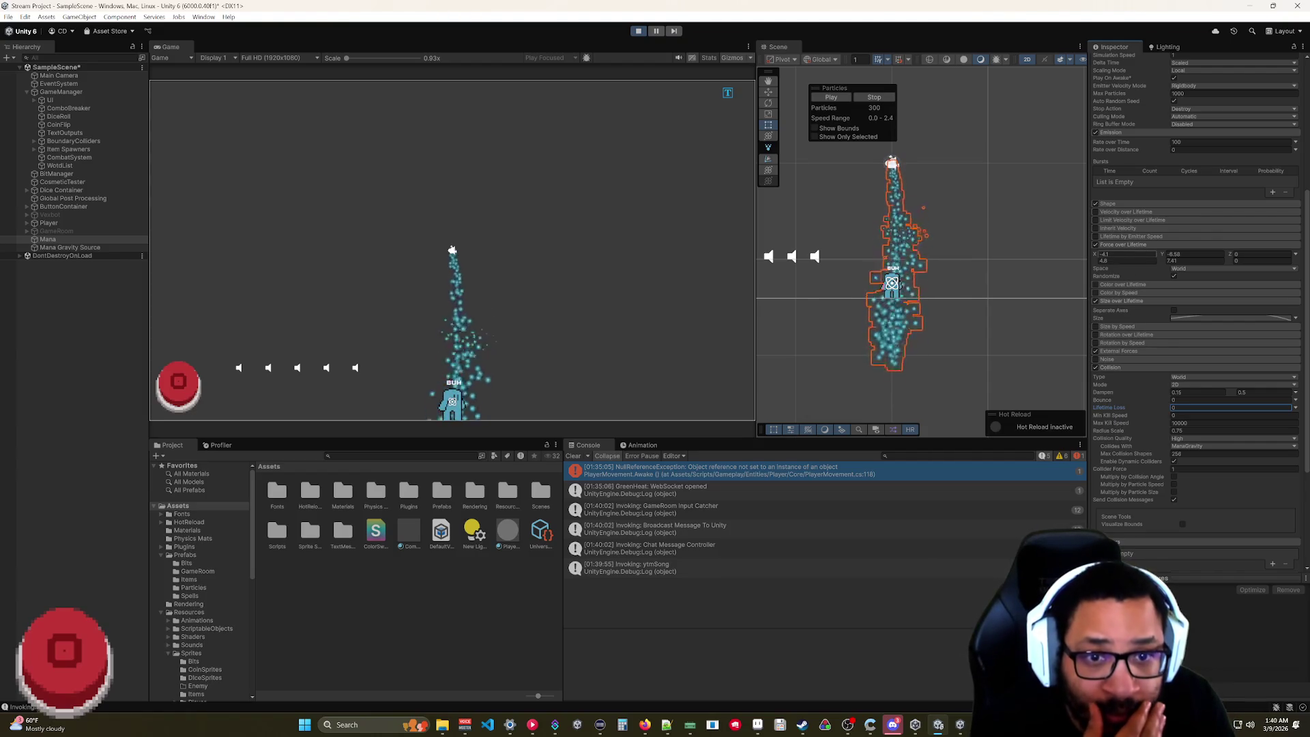
click(1174, 276)
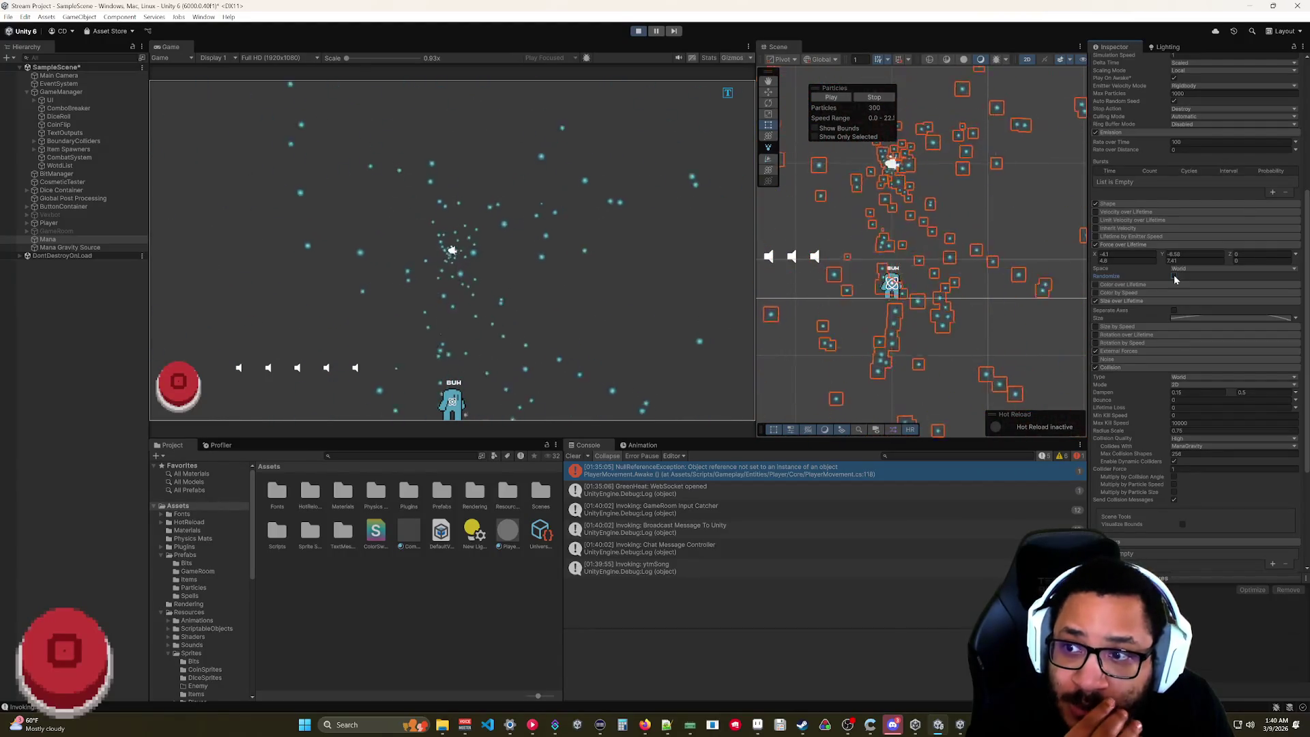
- Enter -2 for Force over Lifetime X and Y, enable Randomize, and reselect Mana Gravity Source
click(1127, 254)
text(-2)
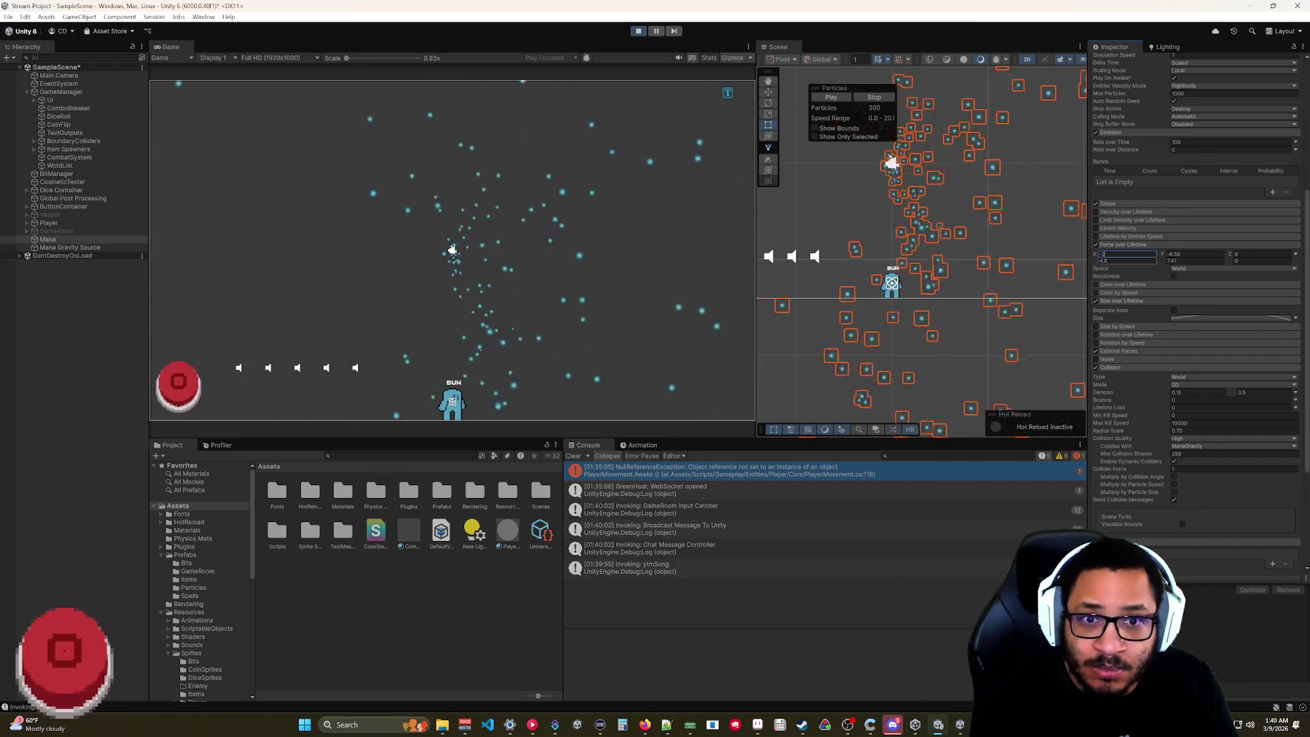
click(1171, 256)
text(-2)
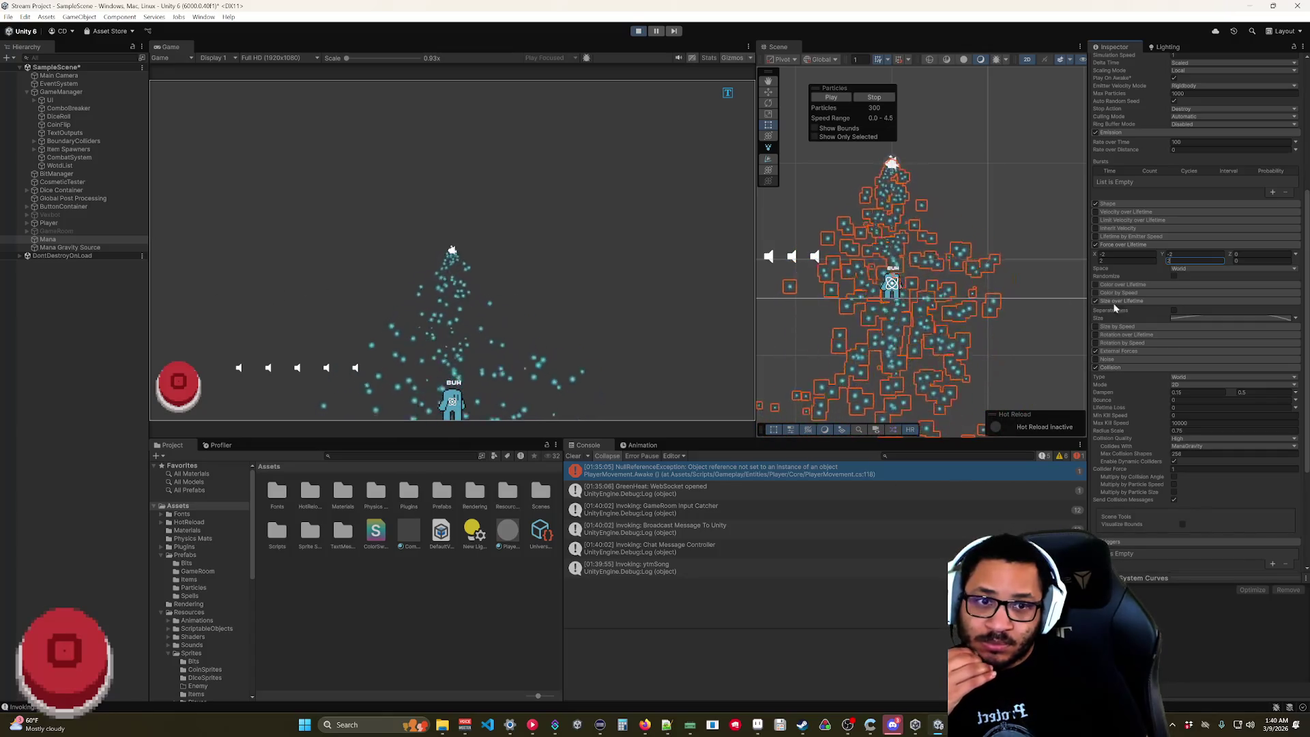
click(1173, 276)
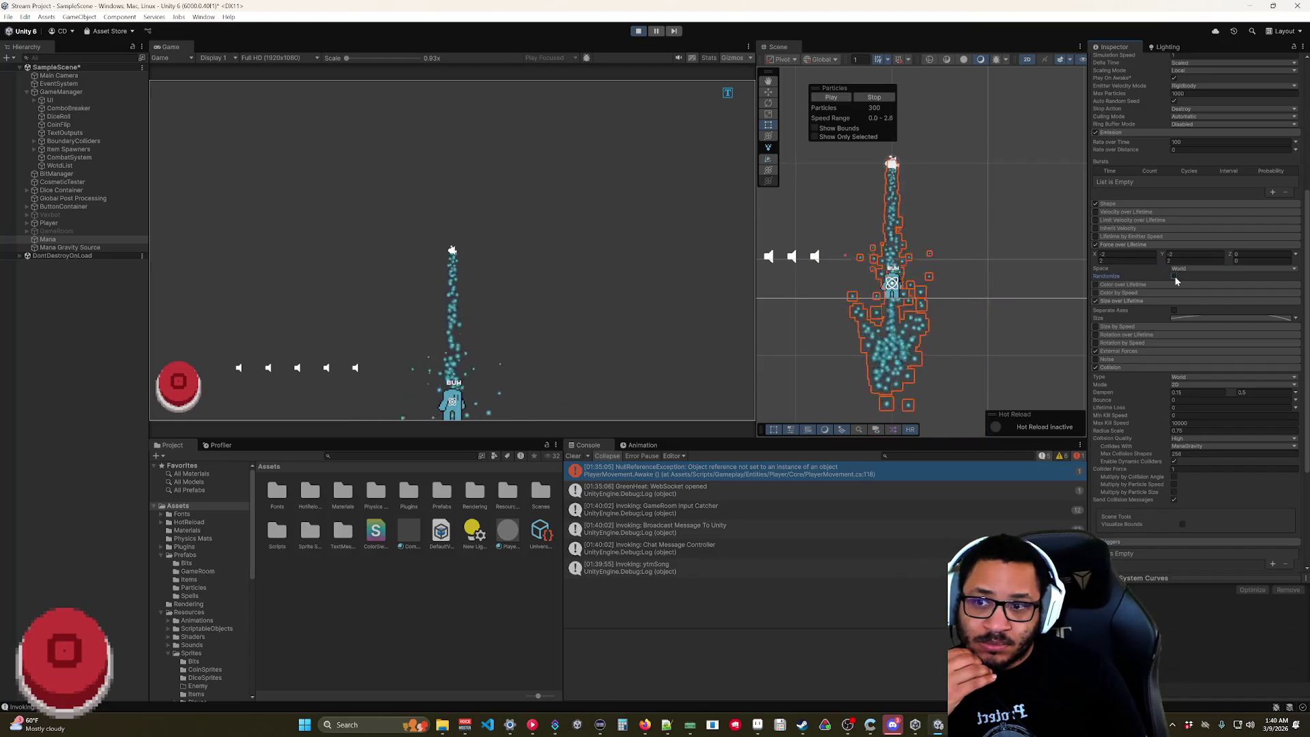
click(68, 247)
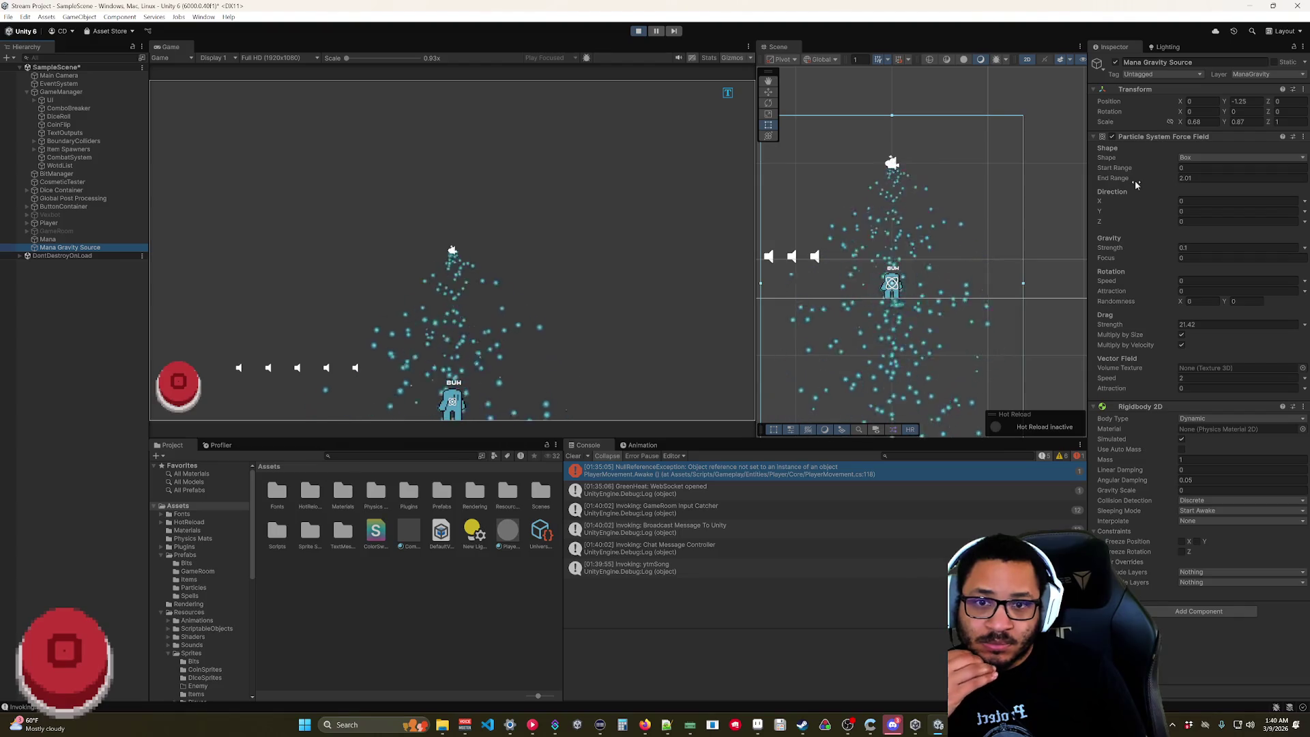
- Lower Rotation Speed to 0.63 and reset Vector Field Speed and Attraction to 0
drag(1135, 251, 1116, 284)
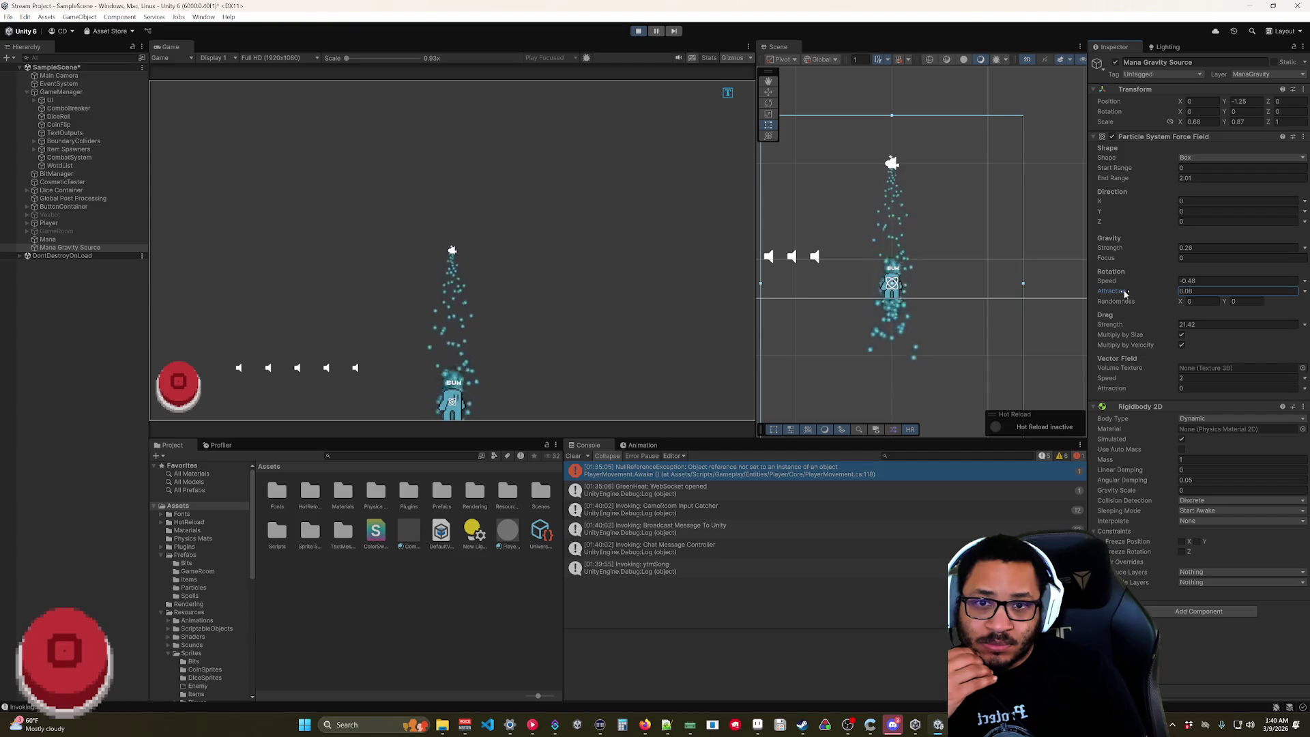
drag(1231, 280, 1182, 284)
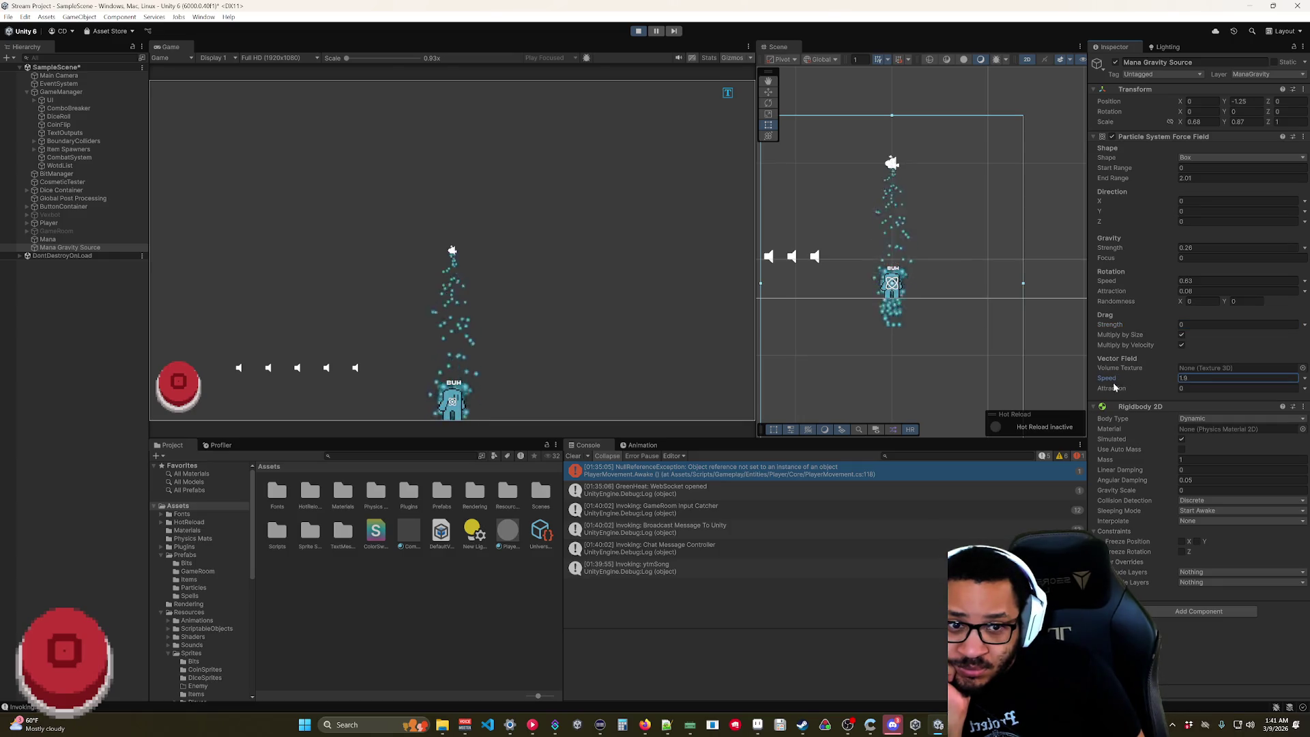
drag(1123, 389, 1166, 387)
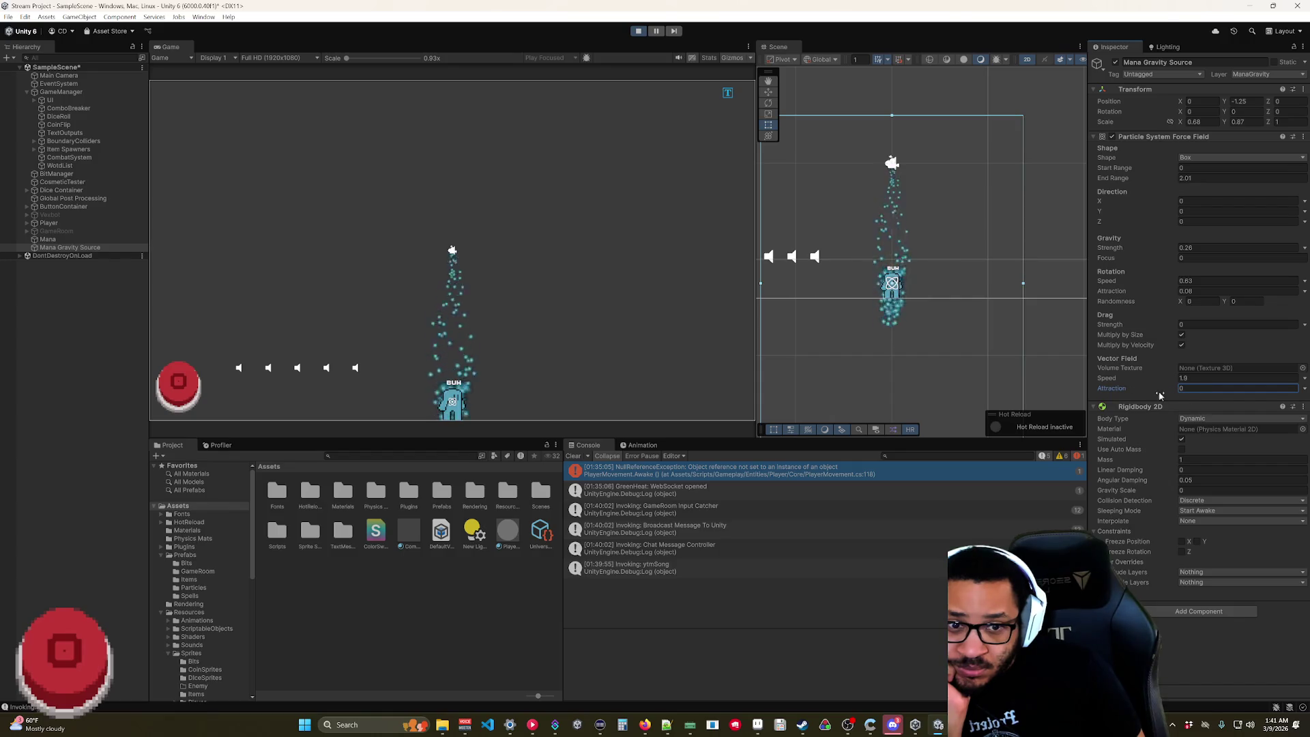
click(1133, 380)
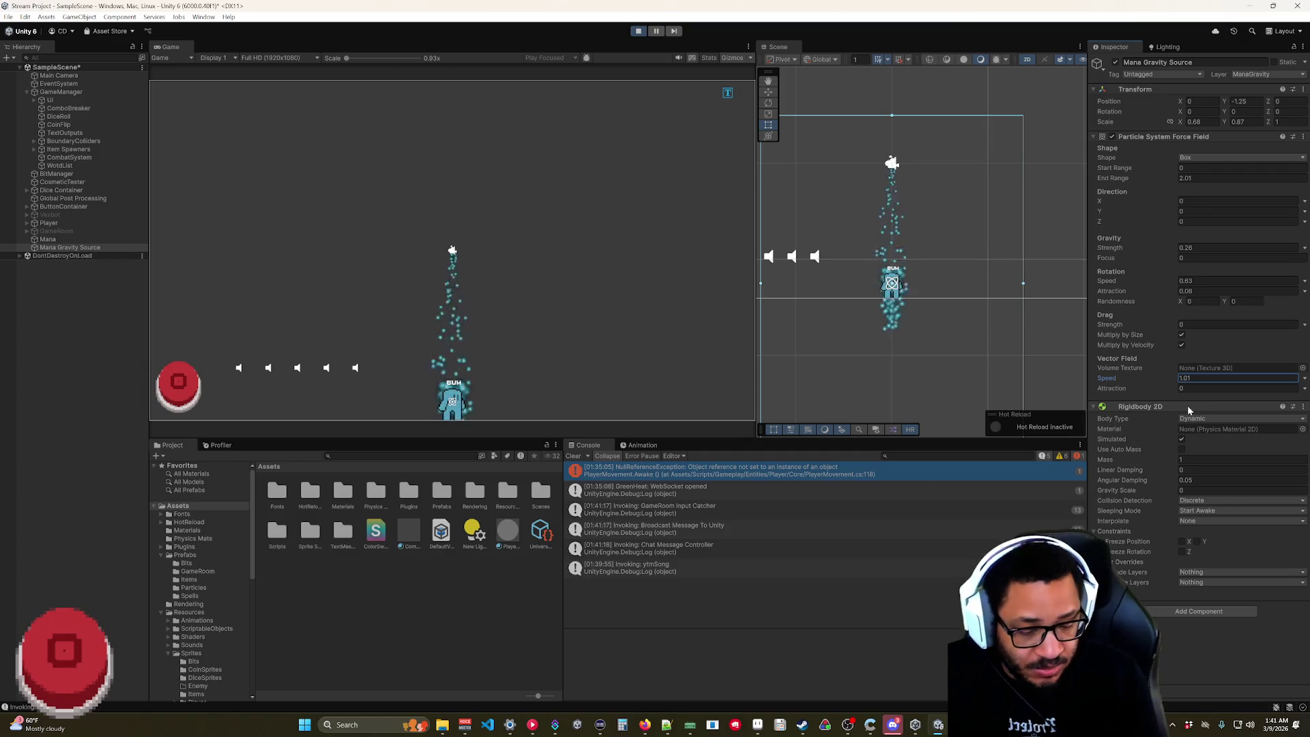
text(0)
click(1121, 391)
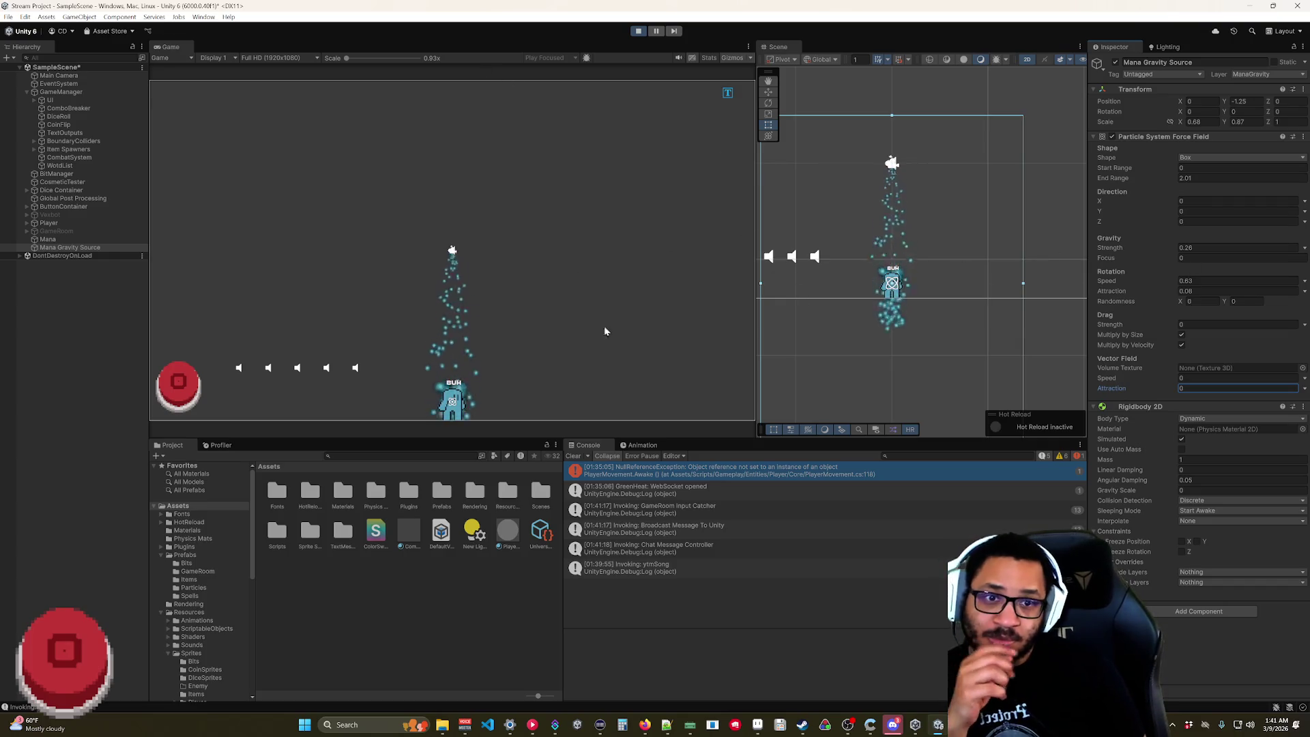
click(1132, 250)
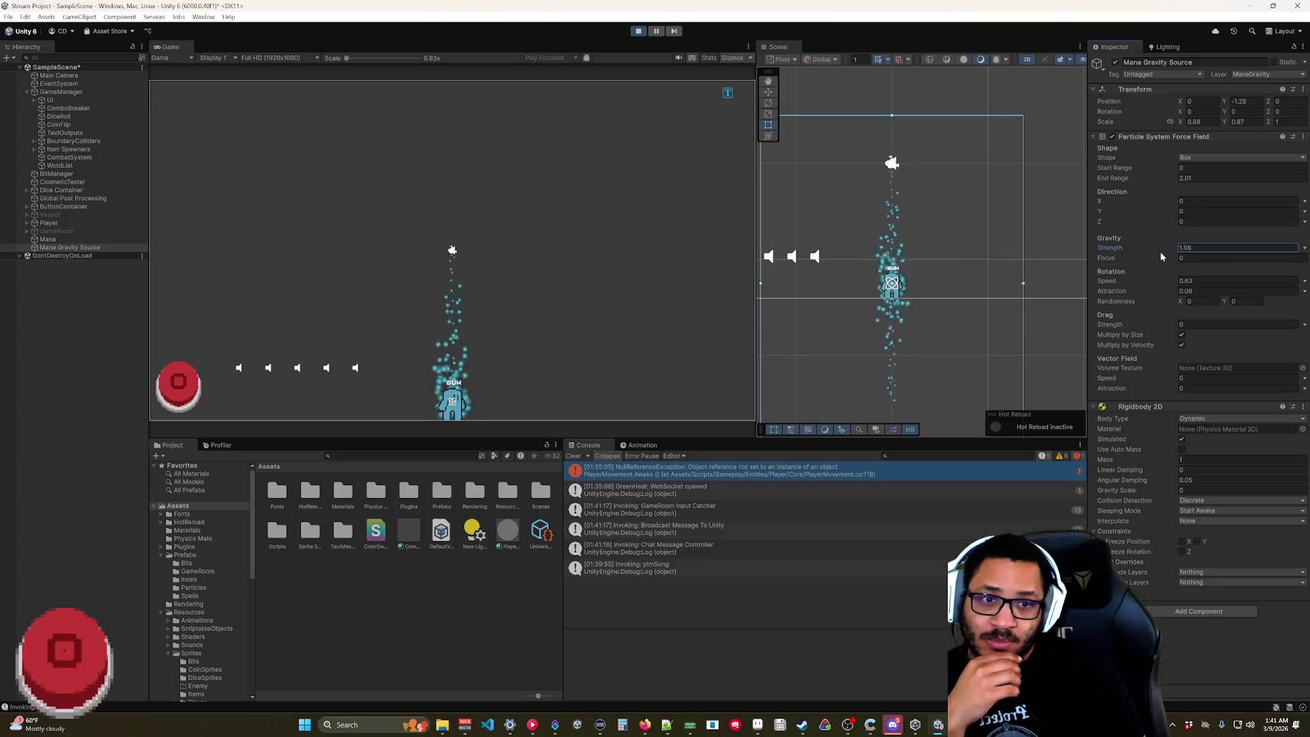
- Type 1 into Gravity Strength, scrub it down to 0.12, and select the Mana particle system
text(1)
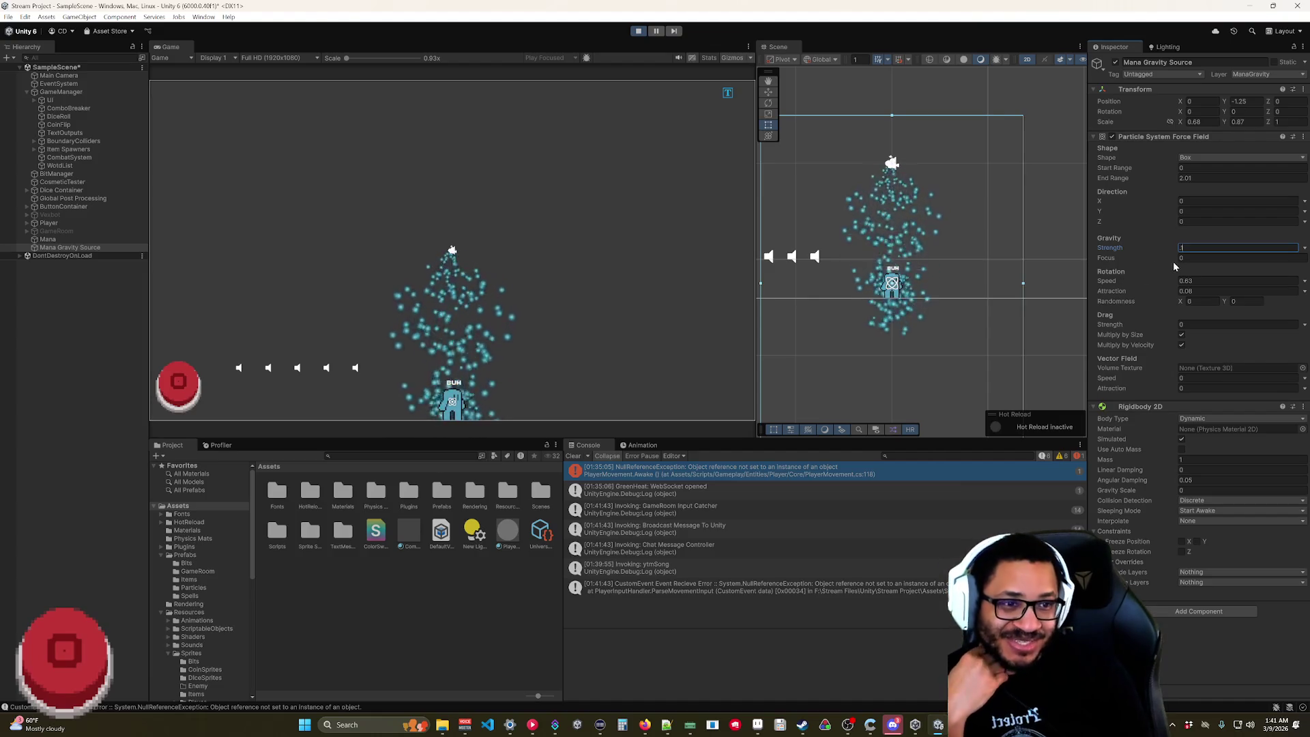
text(0.12)
drag(1144, 247, 1147, 249)
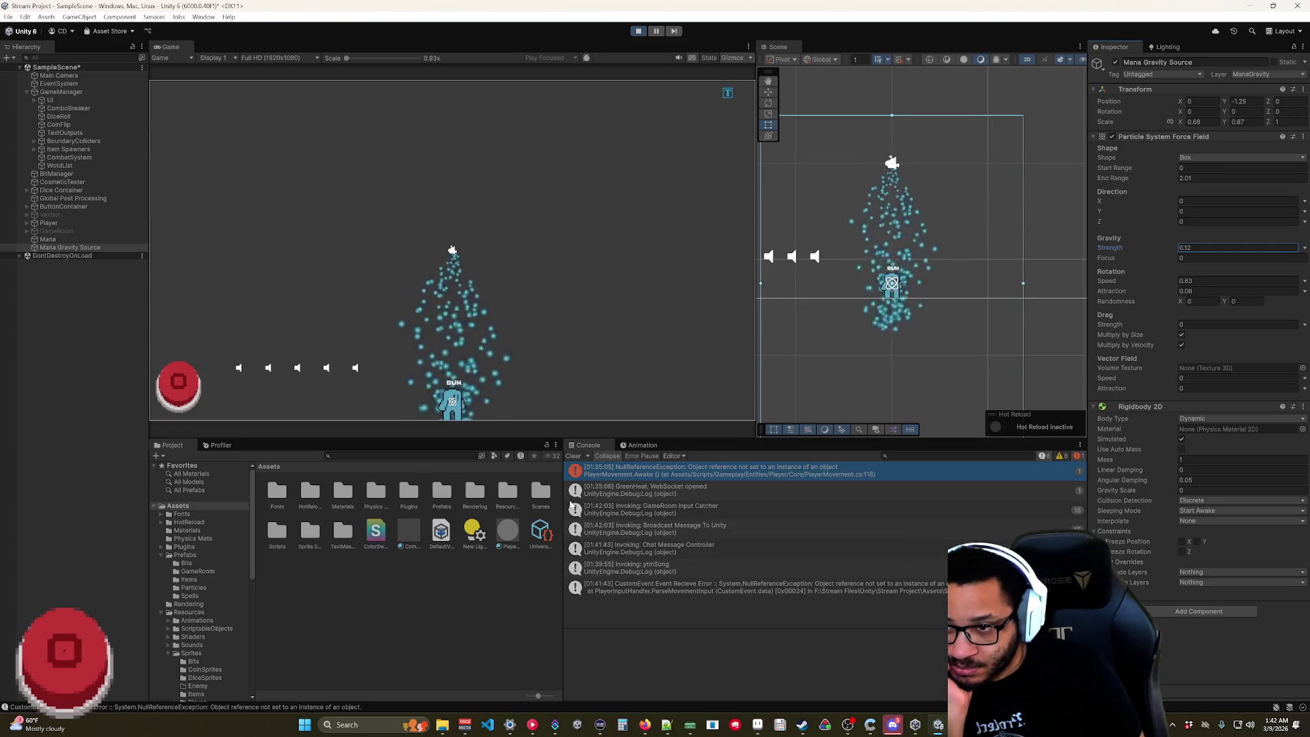
click(47, 239)
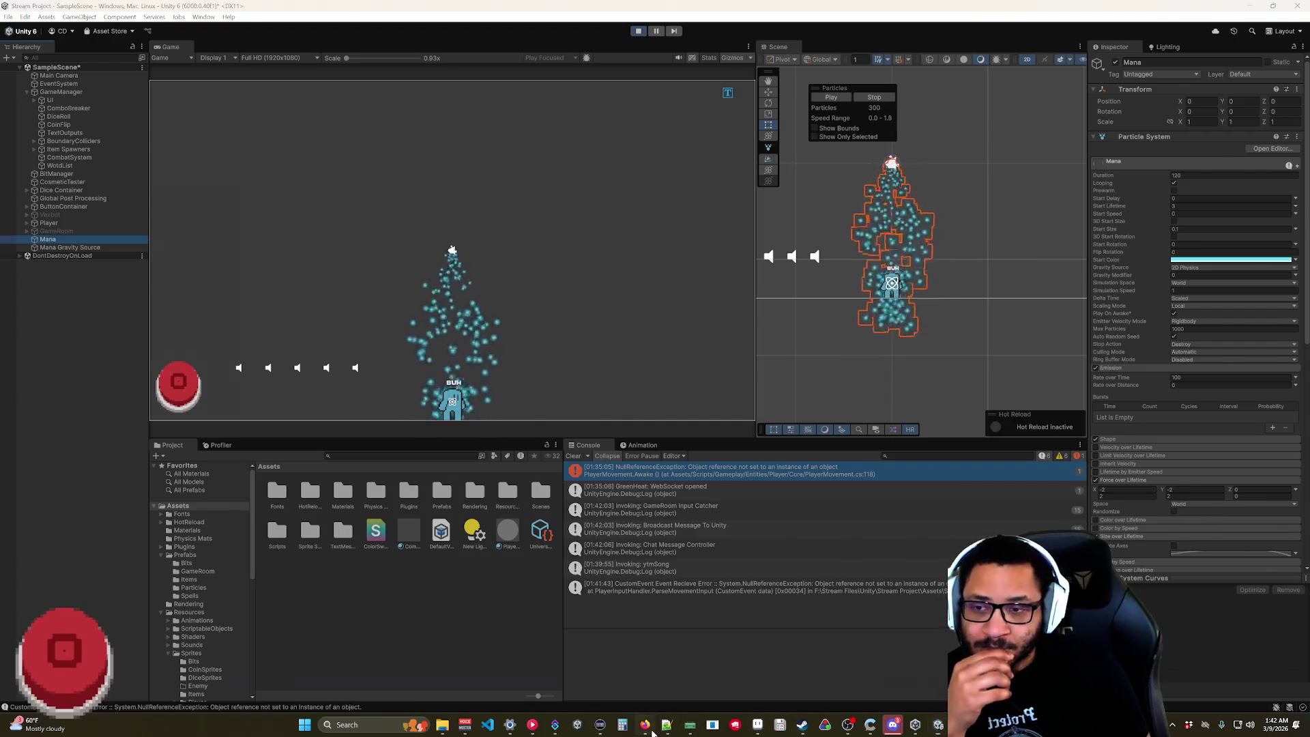
- Search Google for 'unity particle delayed attraction' in Firefox and scroll the results
key(alt+Tab)
click(279, 84)
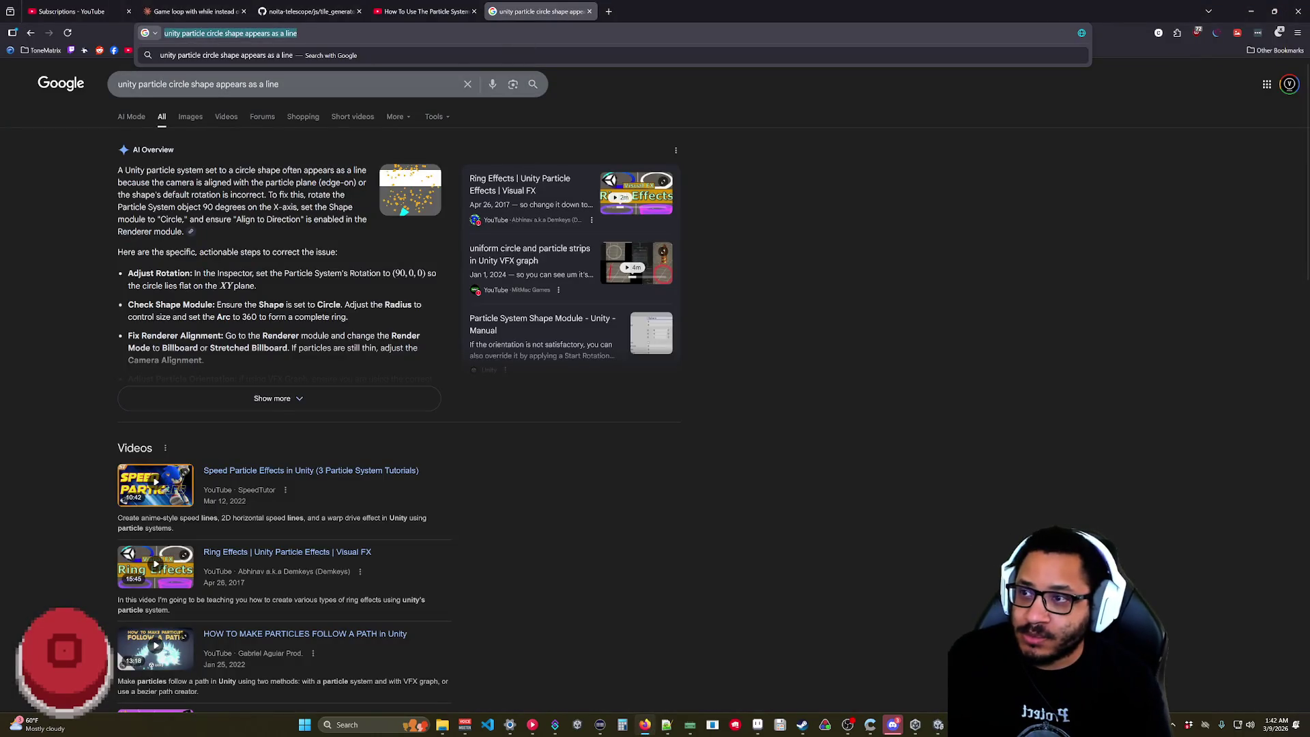
key(ctrl+shift+Left)
key(ctrl+shift+Left)
key(ctrl+shift+Left)
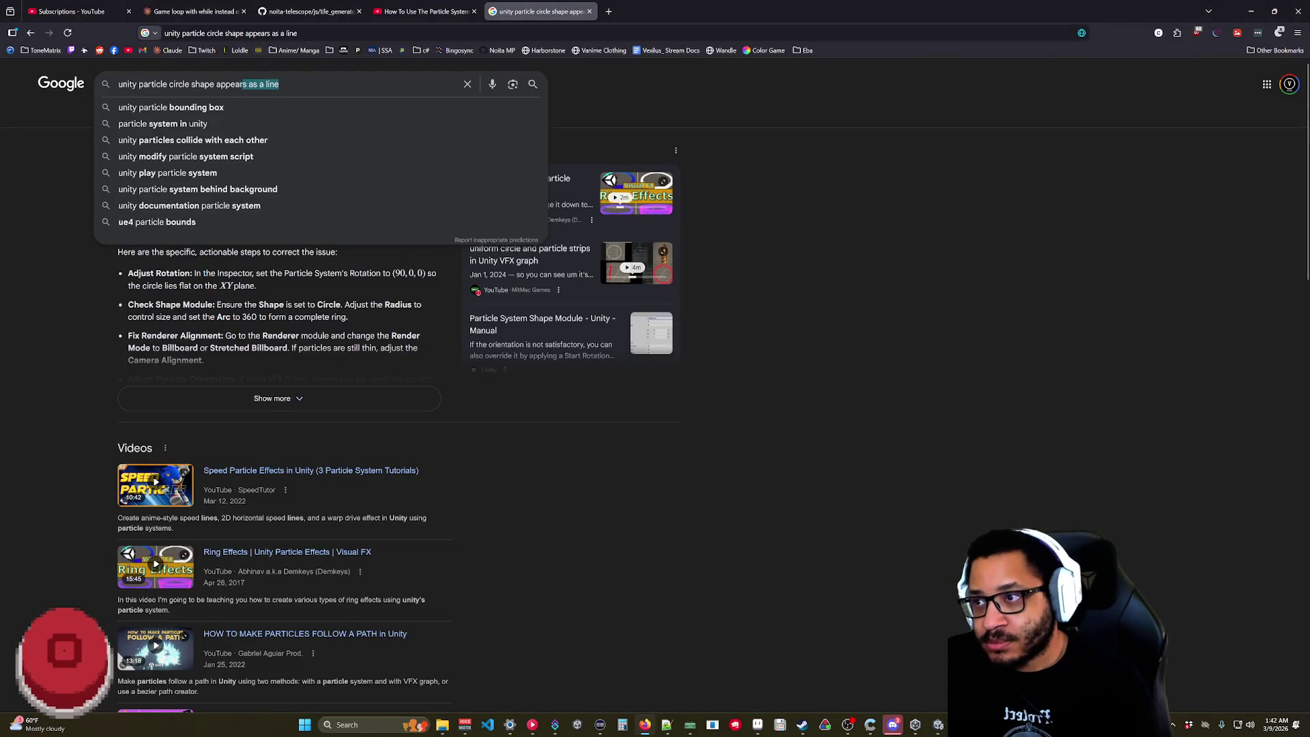
text(delayed)
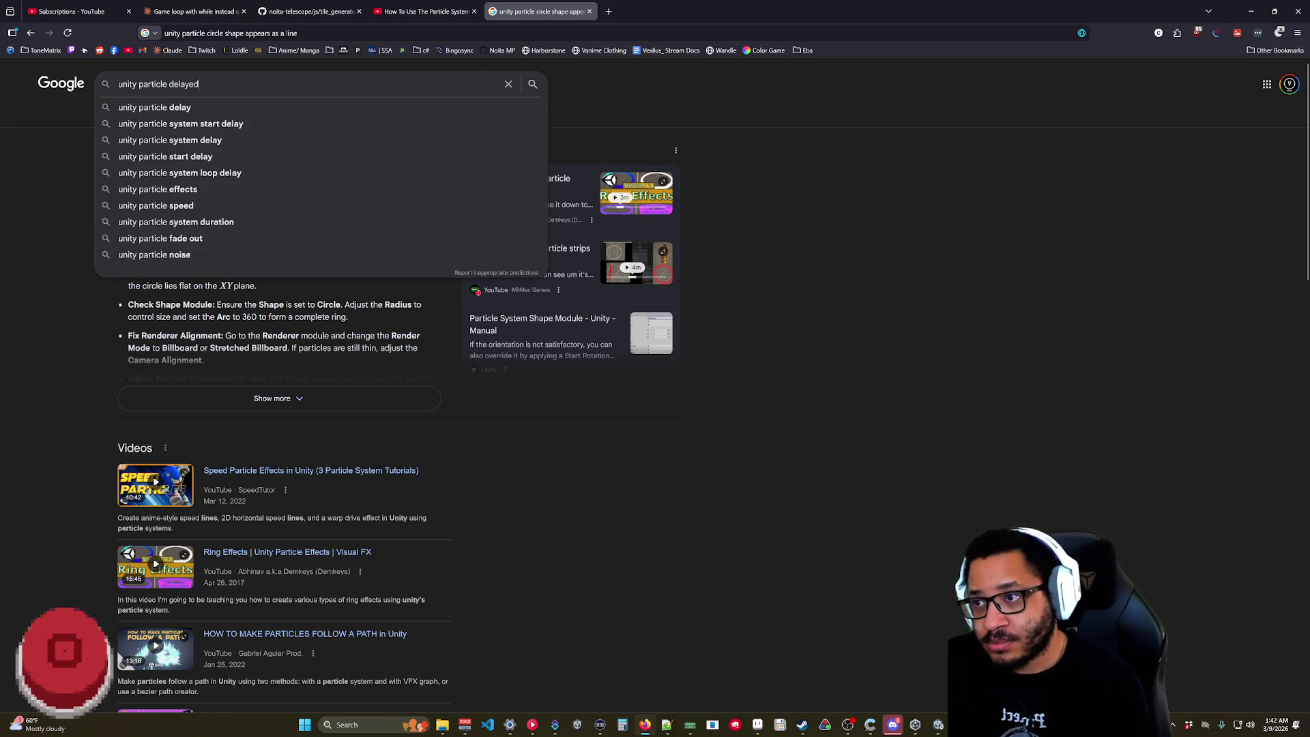
text( attraction)
key(Return)
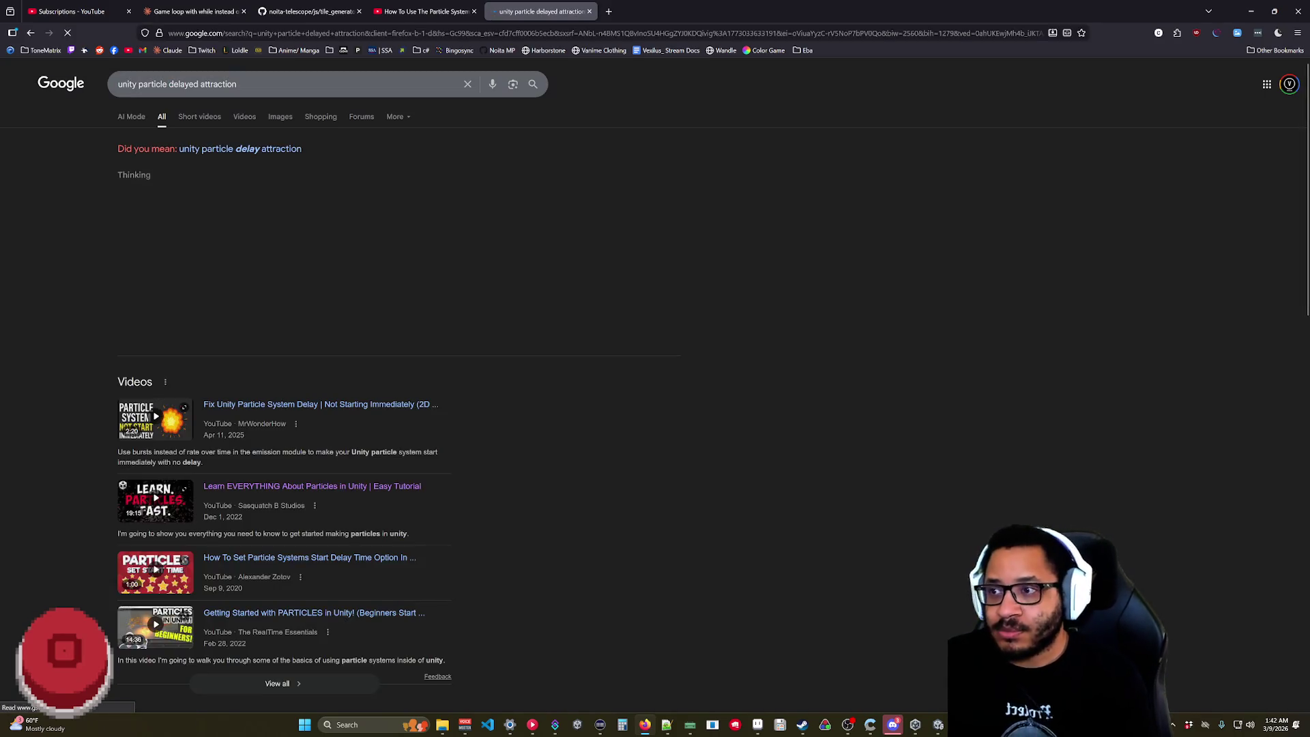
scroll(456, 232, down, 5)
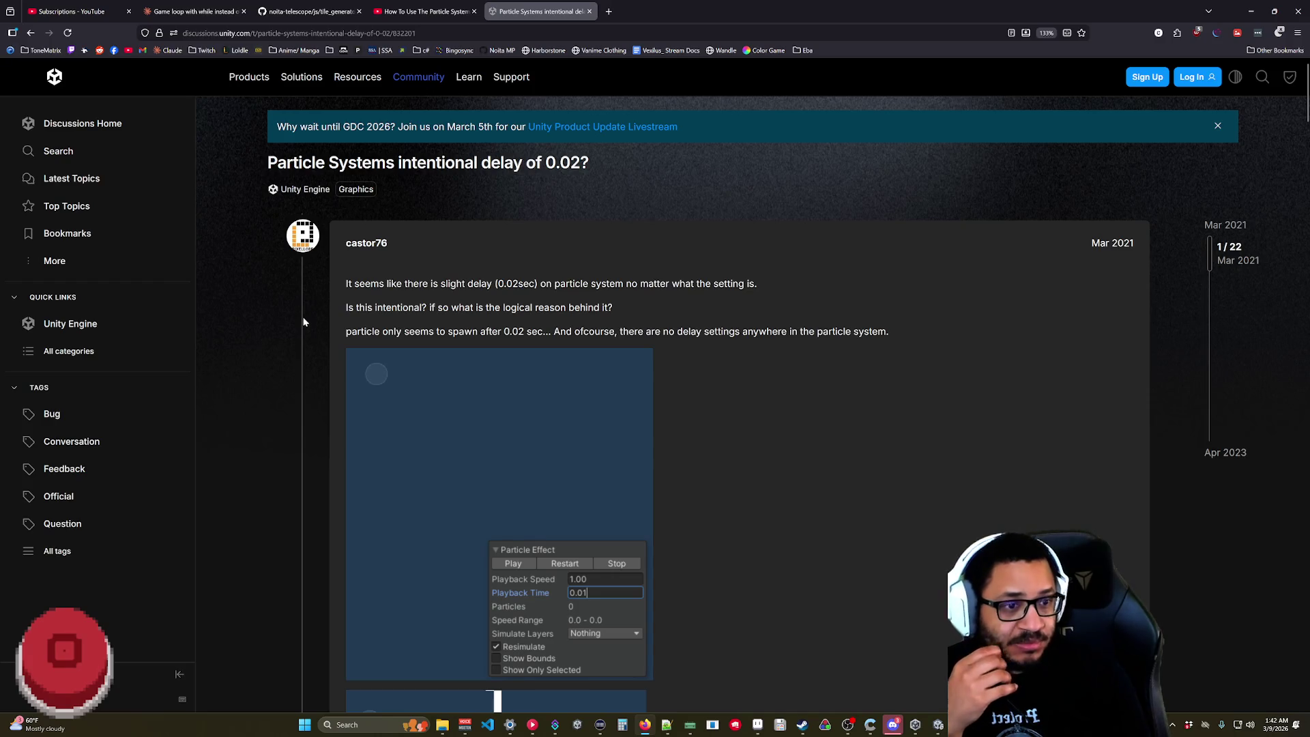
- Read the intentional-delay thread's staff explanation, then return to the 'unity particle delayed attraction' results
scroll(491, 328, down, 5)
scroll(662, 308, up, 5)
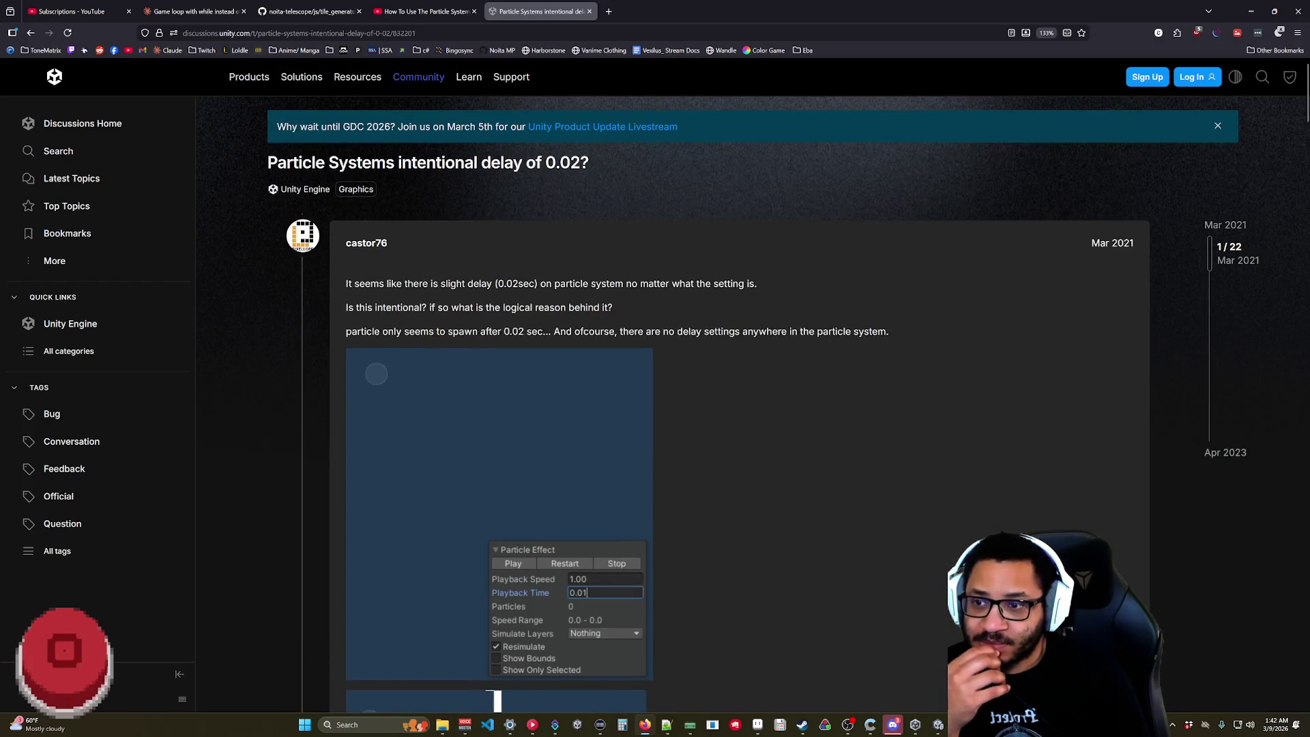
scroll(723, 341, down, 5)
scroll(721, 341, up, 3)
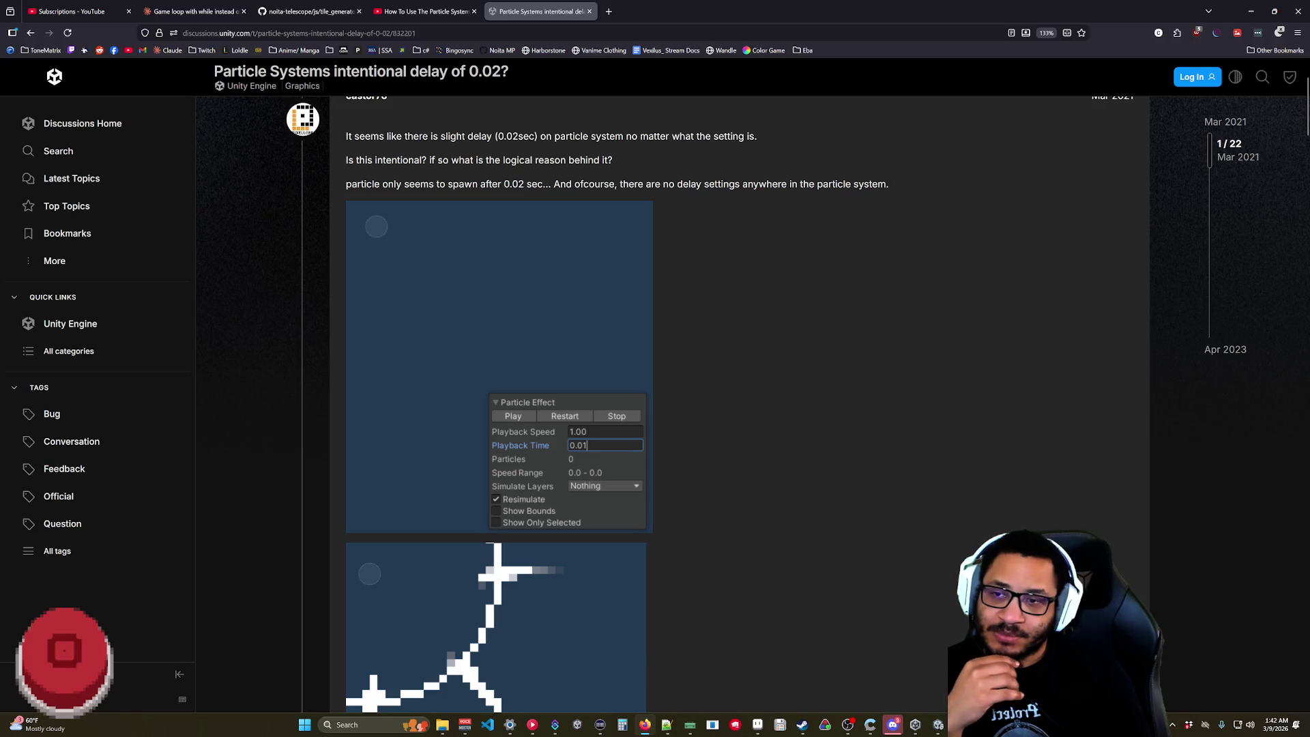
scroll(594, 223, down, 5)
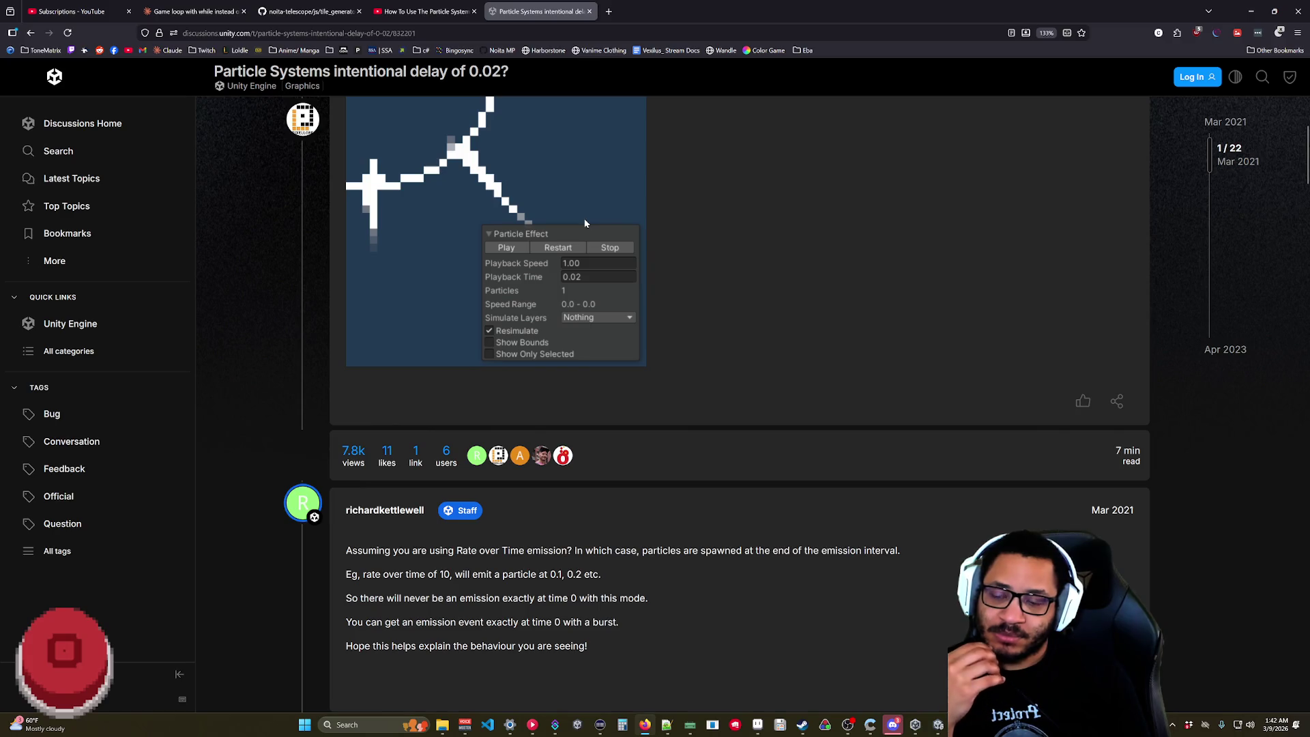
scroll(583, 218, down, 6)
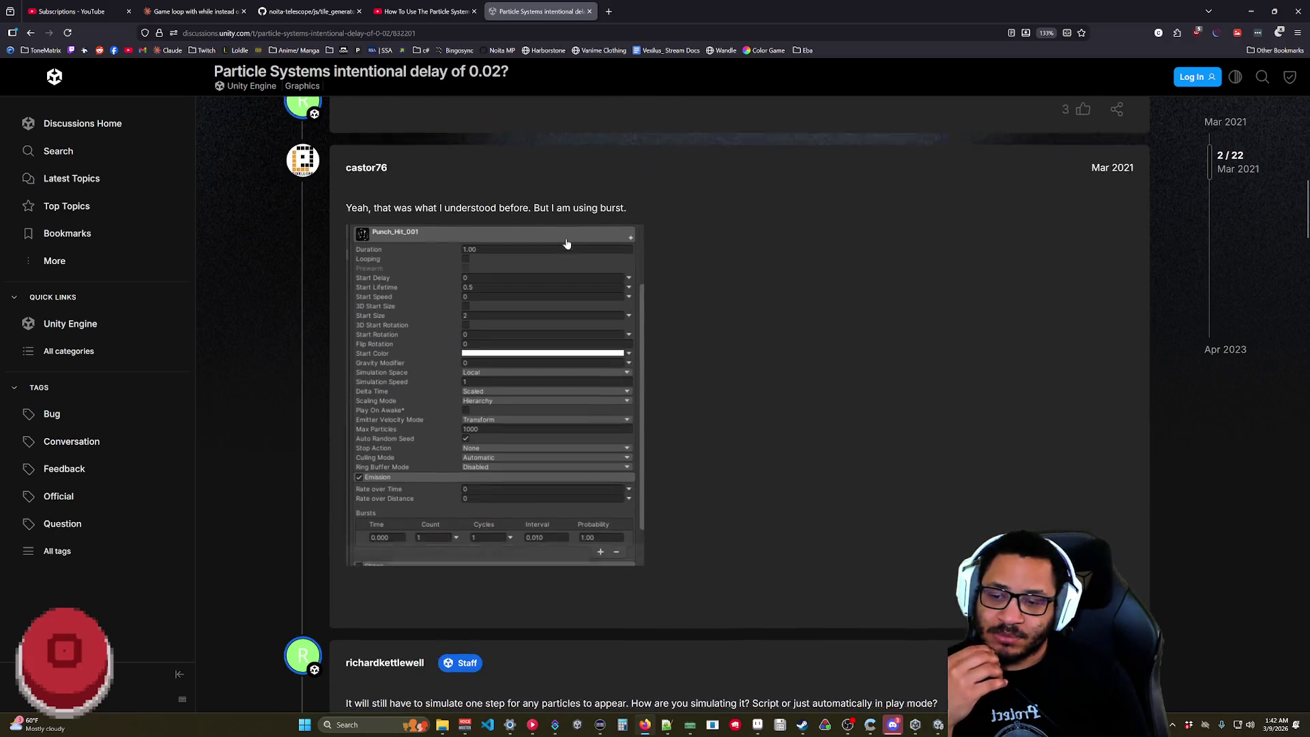
click(33, 32)
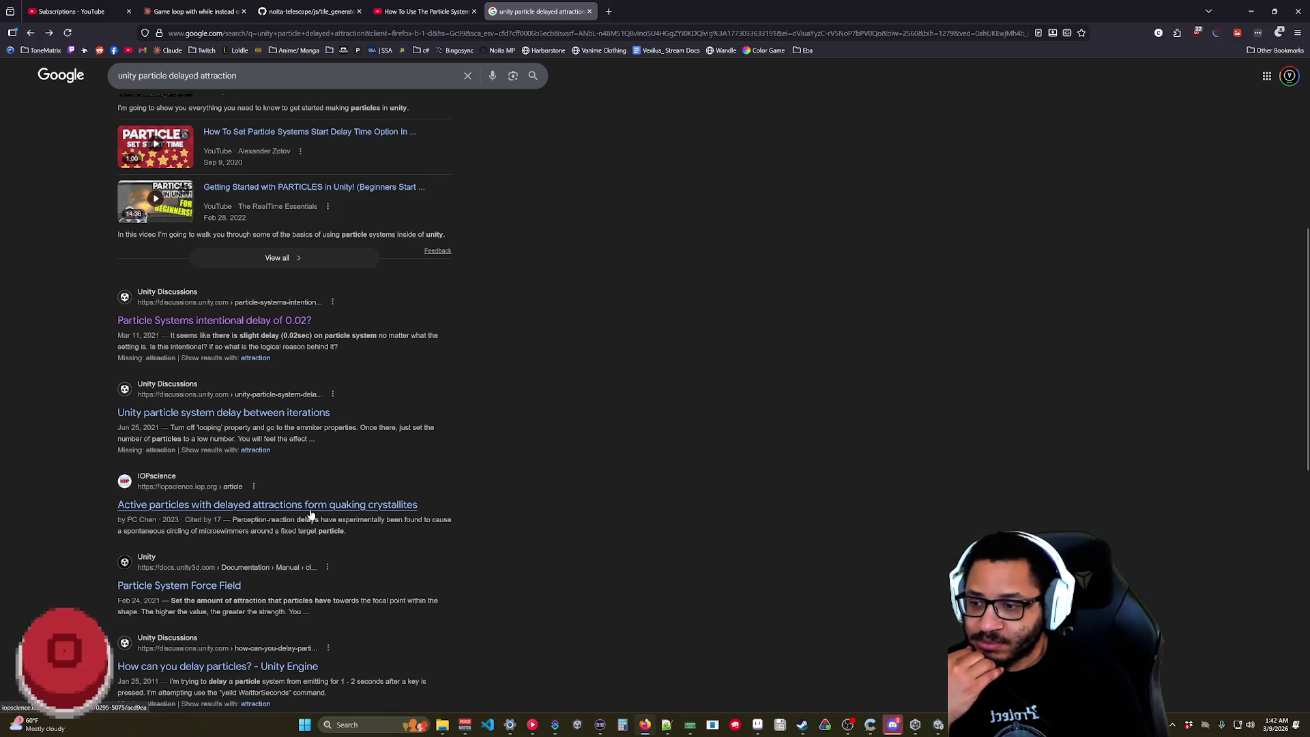
- Refine the search to 'unity particle delayed force attraction'
scroll(304, 509, down, 2)
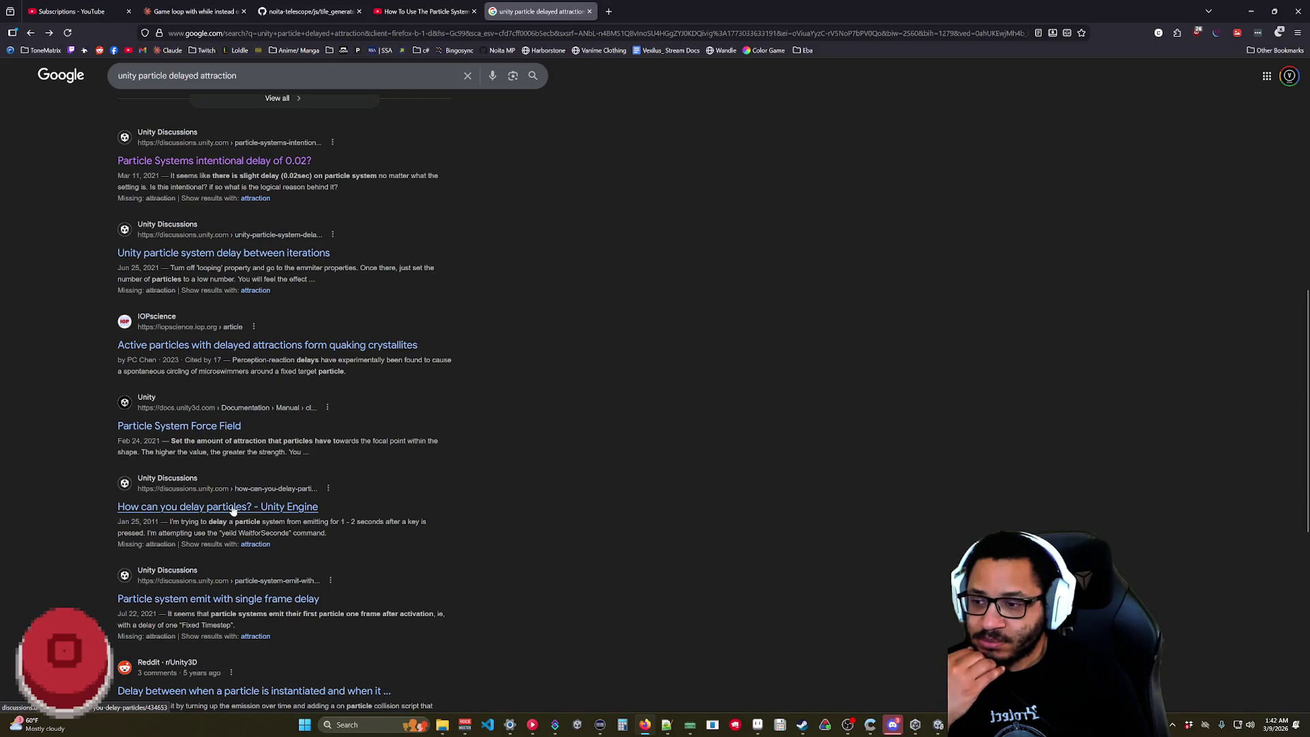
scroll(232, 510, down, 3)
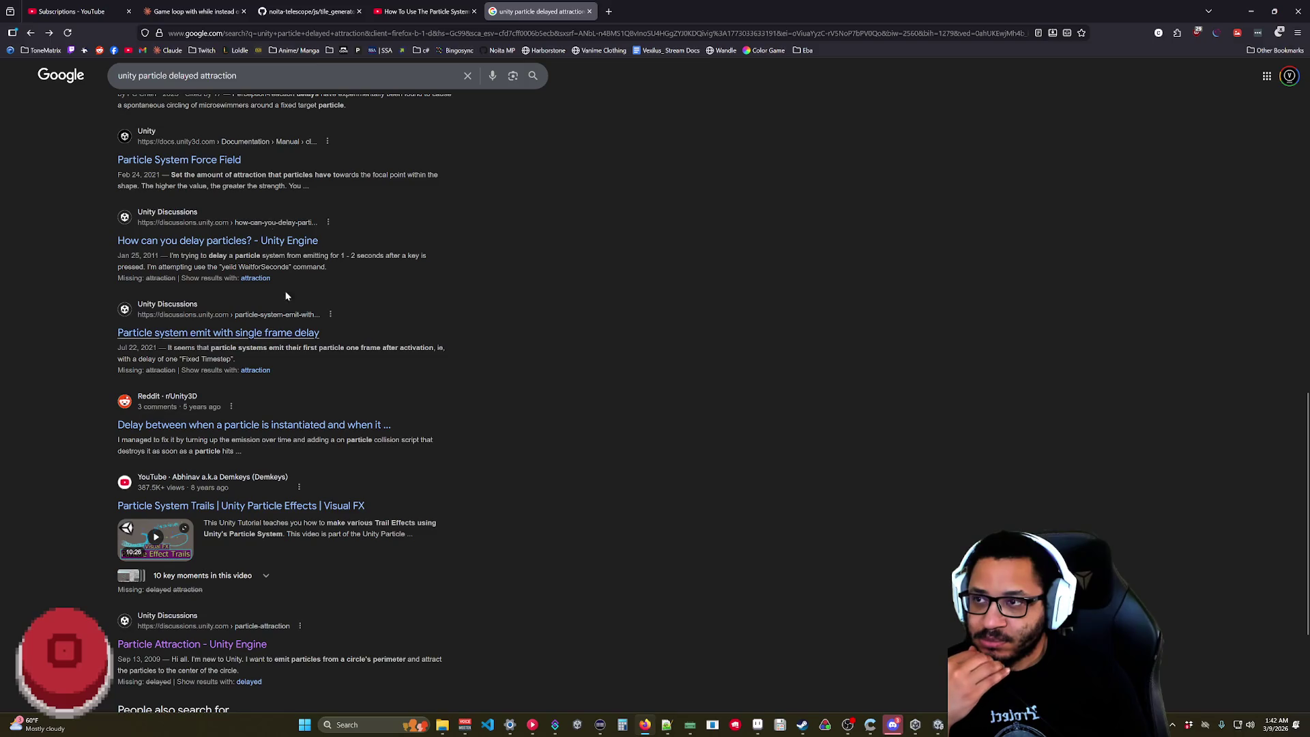
drag(236, 75, 194, 76)
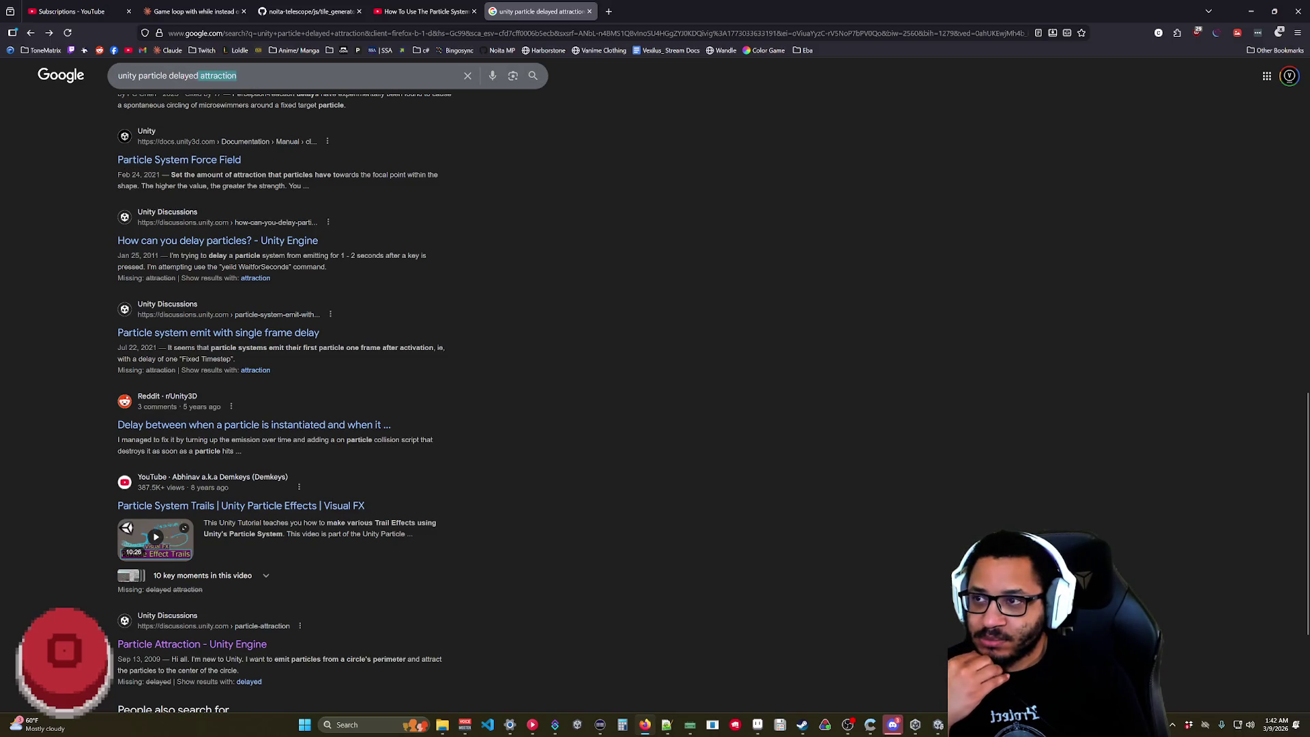
text(force)
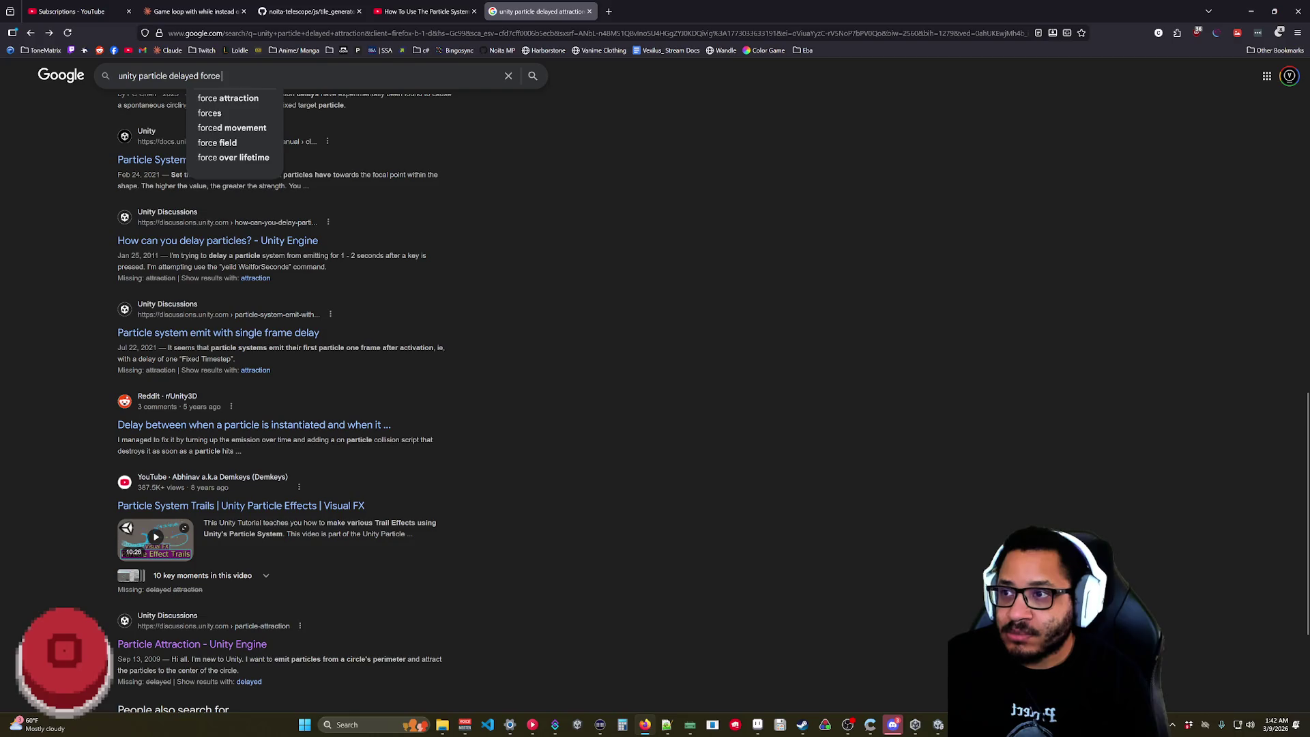
text( attraction)
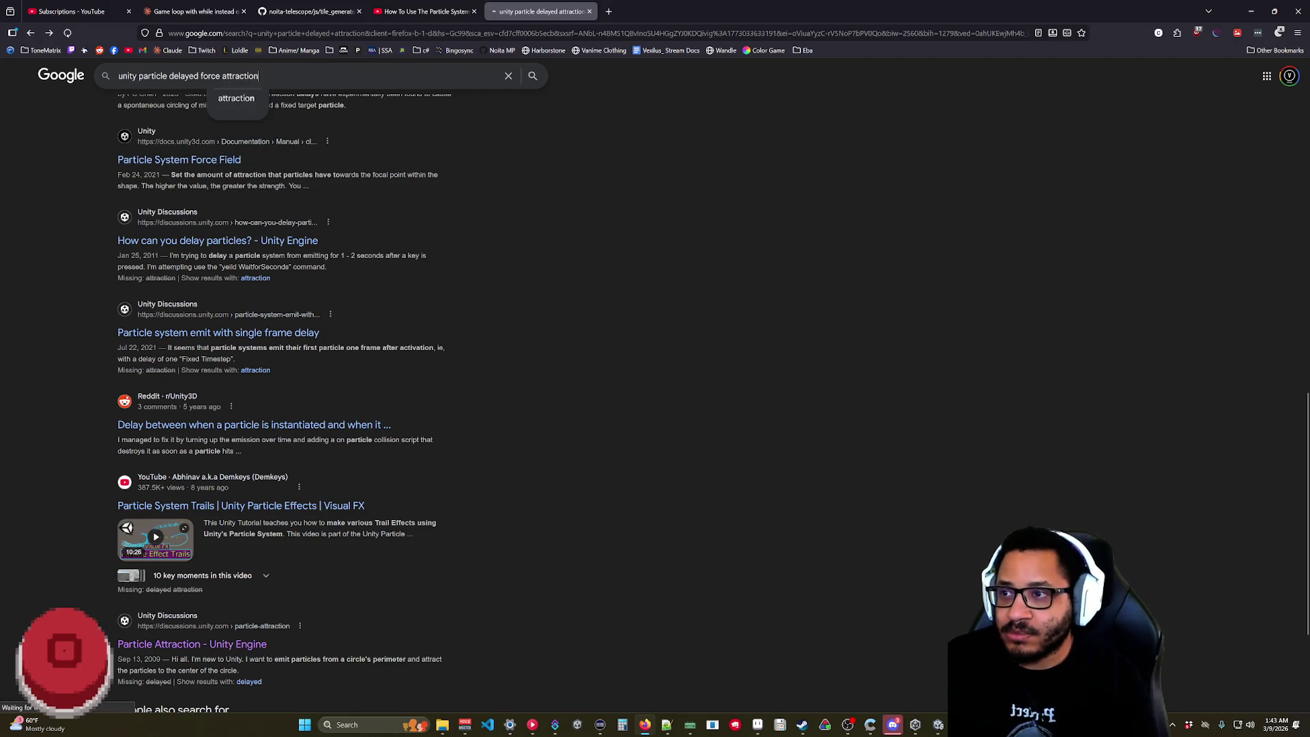
key(Return)
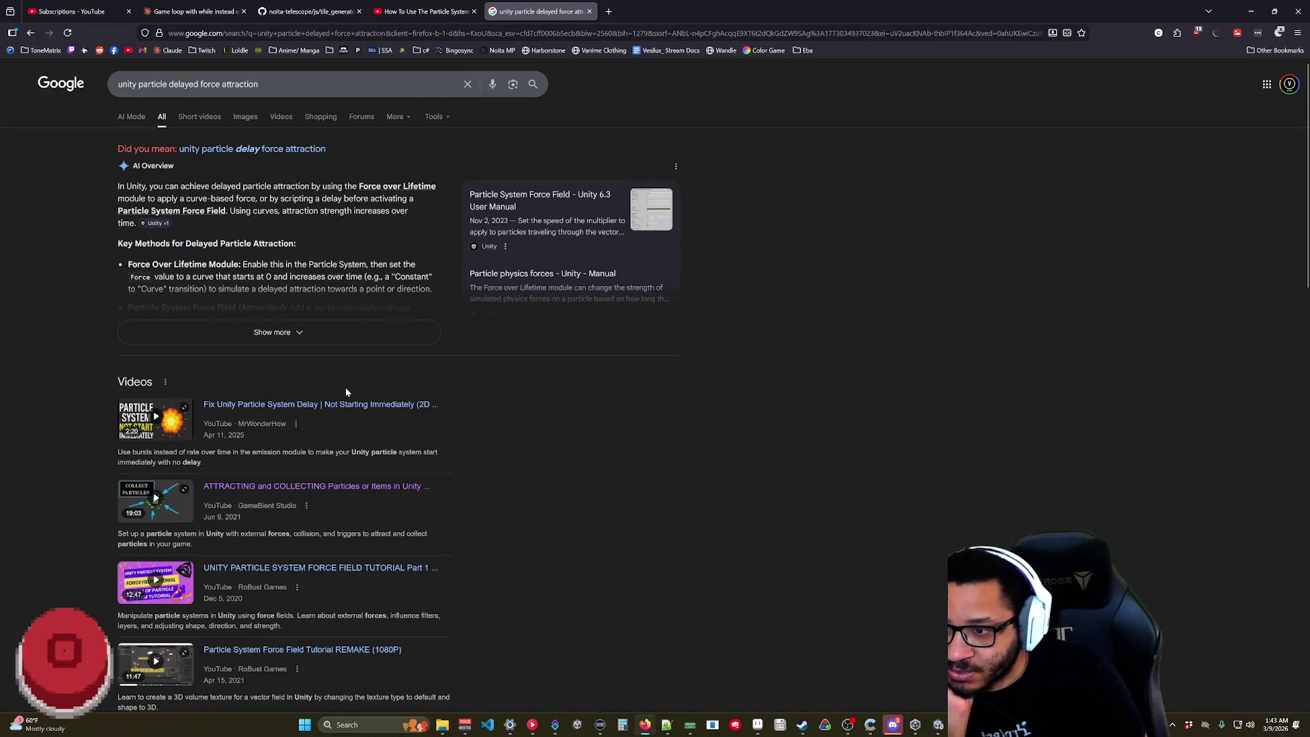
- Open the 'How can you delay particles?' Unity Discussions thread from the results
scroll(271, 405, down, 3)
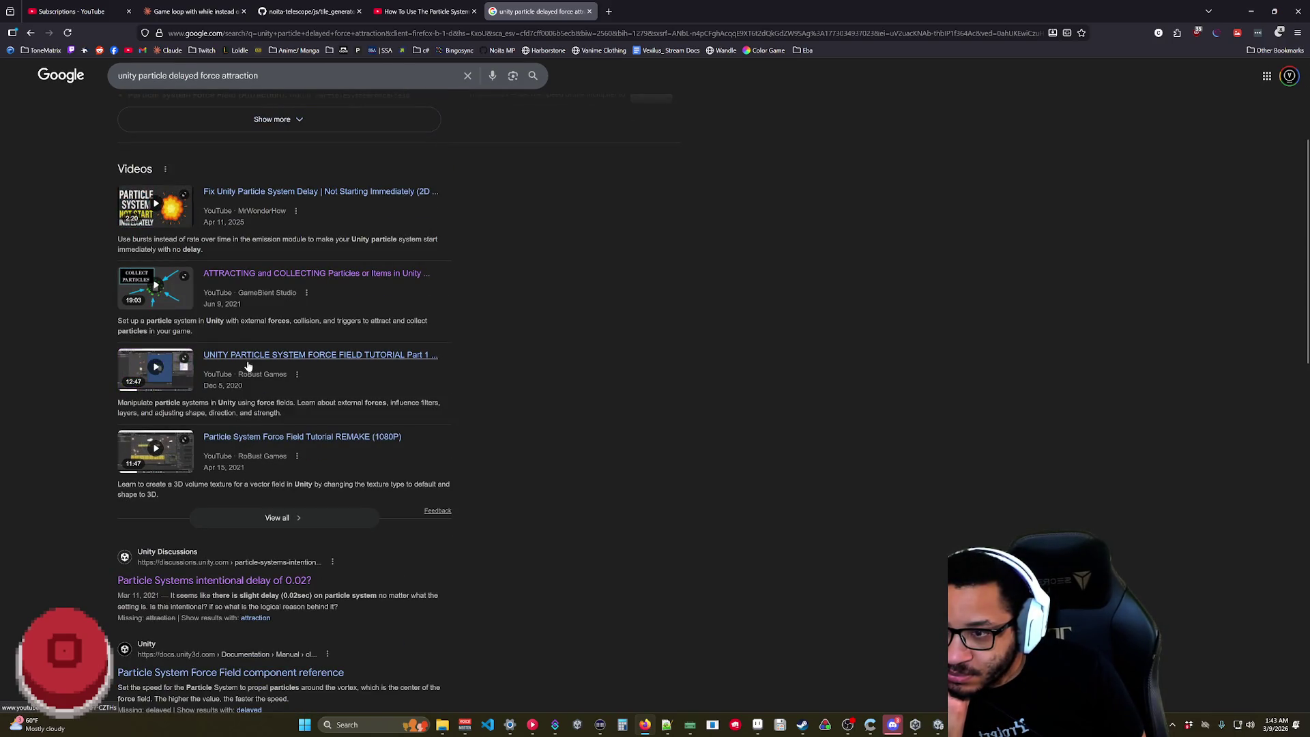
scroll(616, 476, down, 3)
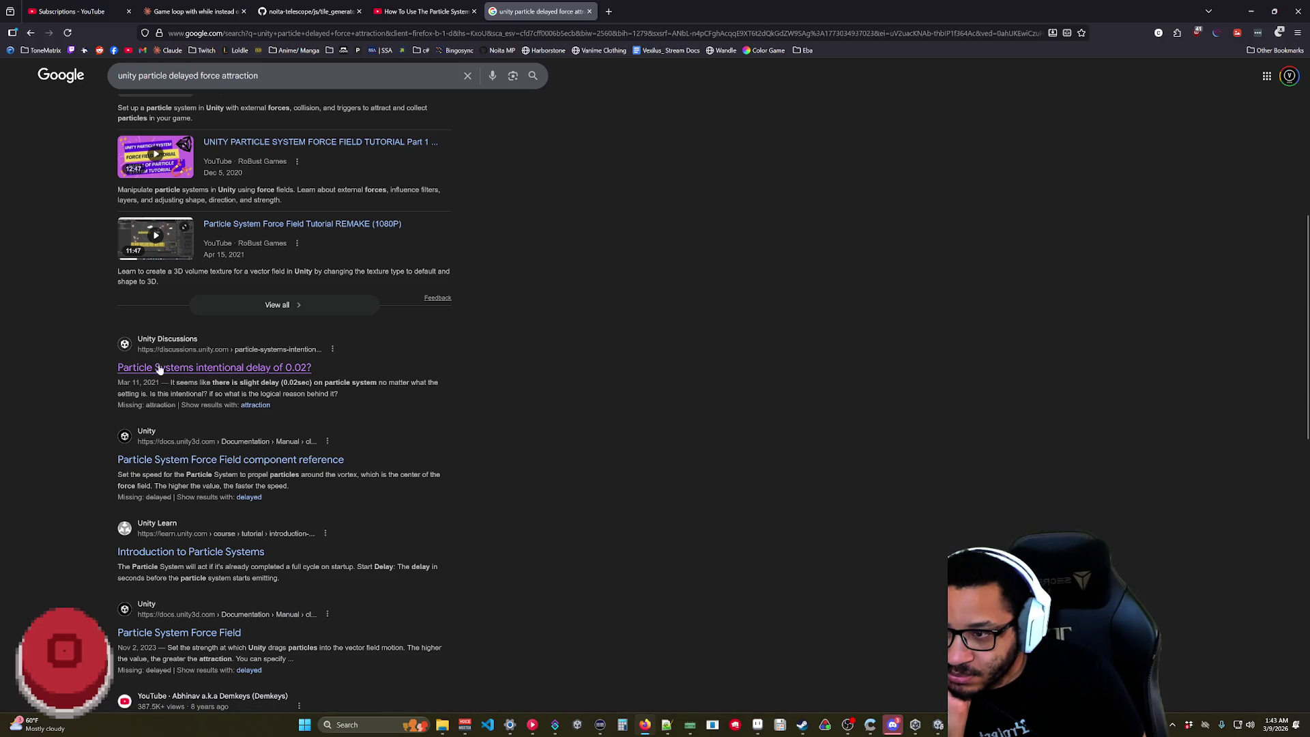
scroll(159, 369, down, 5)
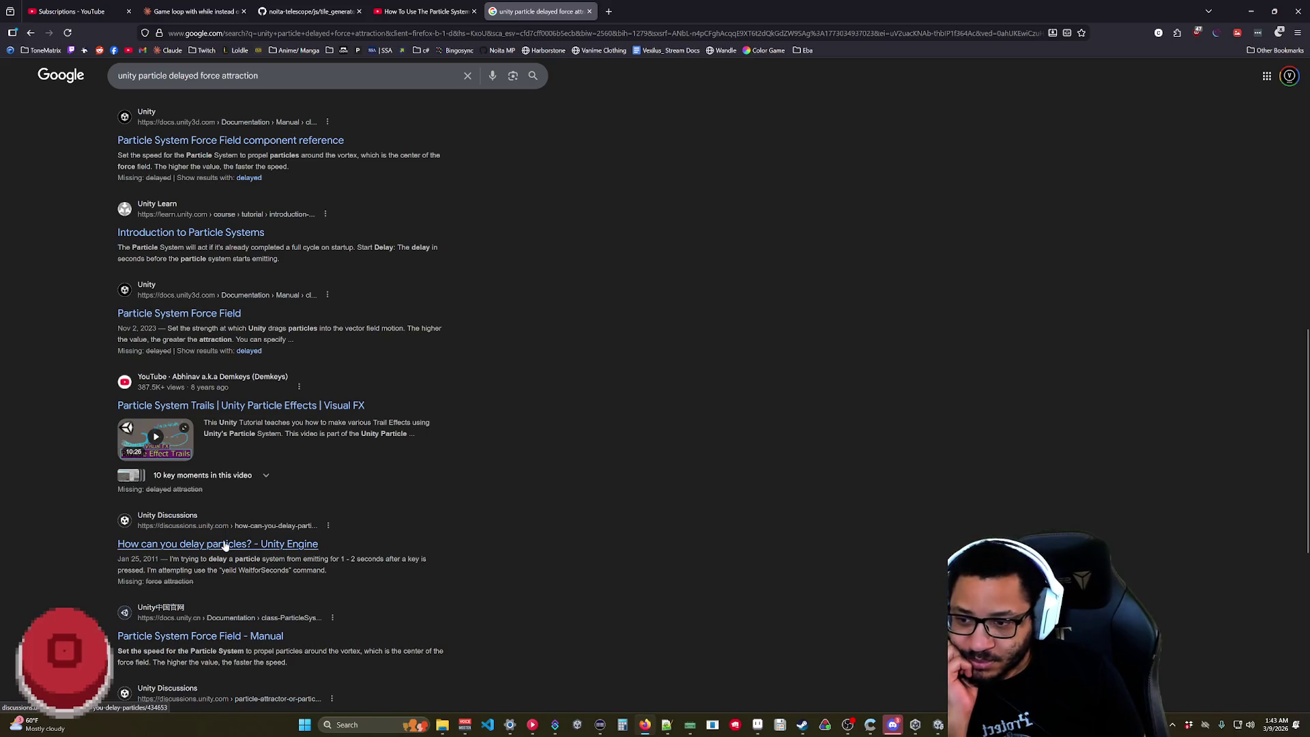
click(225, 544)
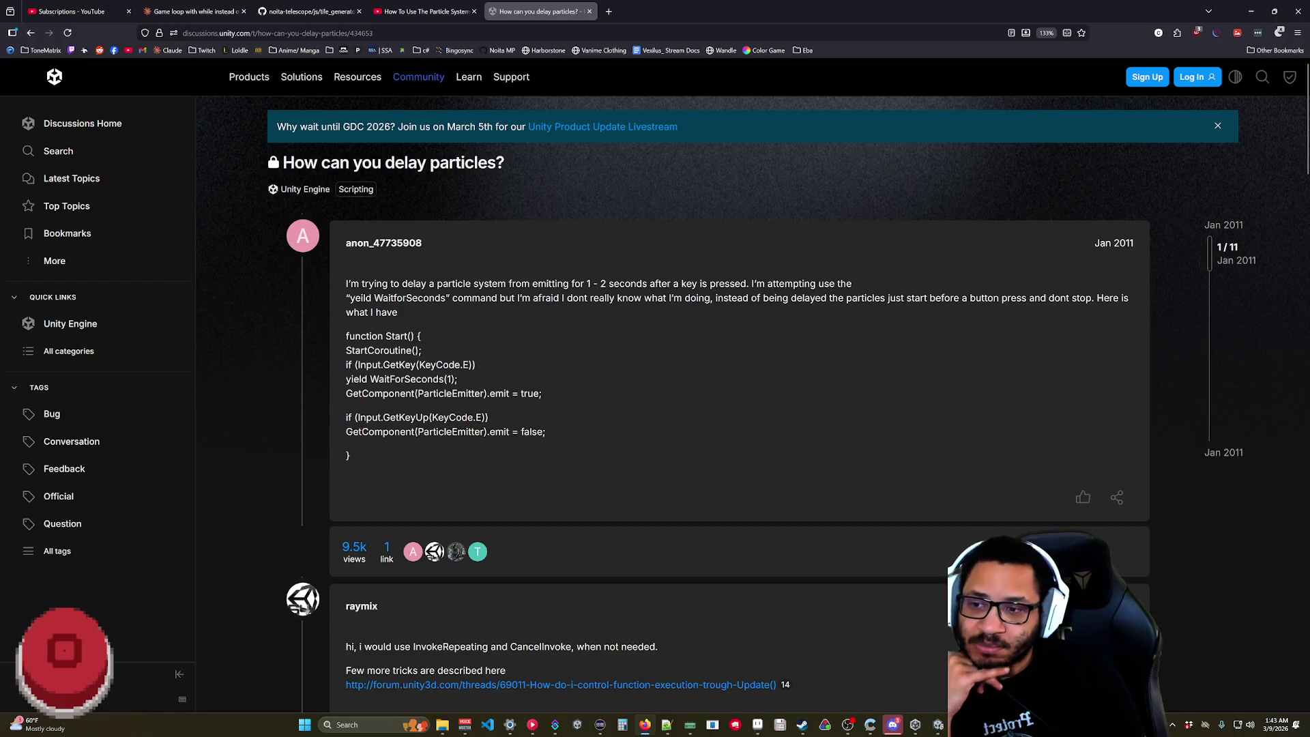
- Go back to the Google results and open the Particle attractor discussion thread
scroll(464, 385, down, 7)
scroll(464, 386, up, 2)
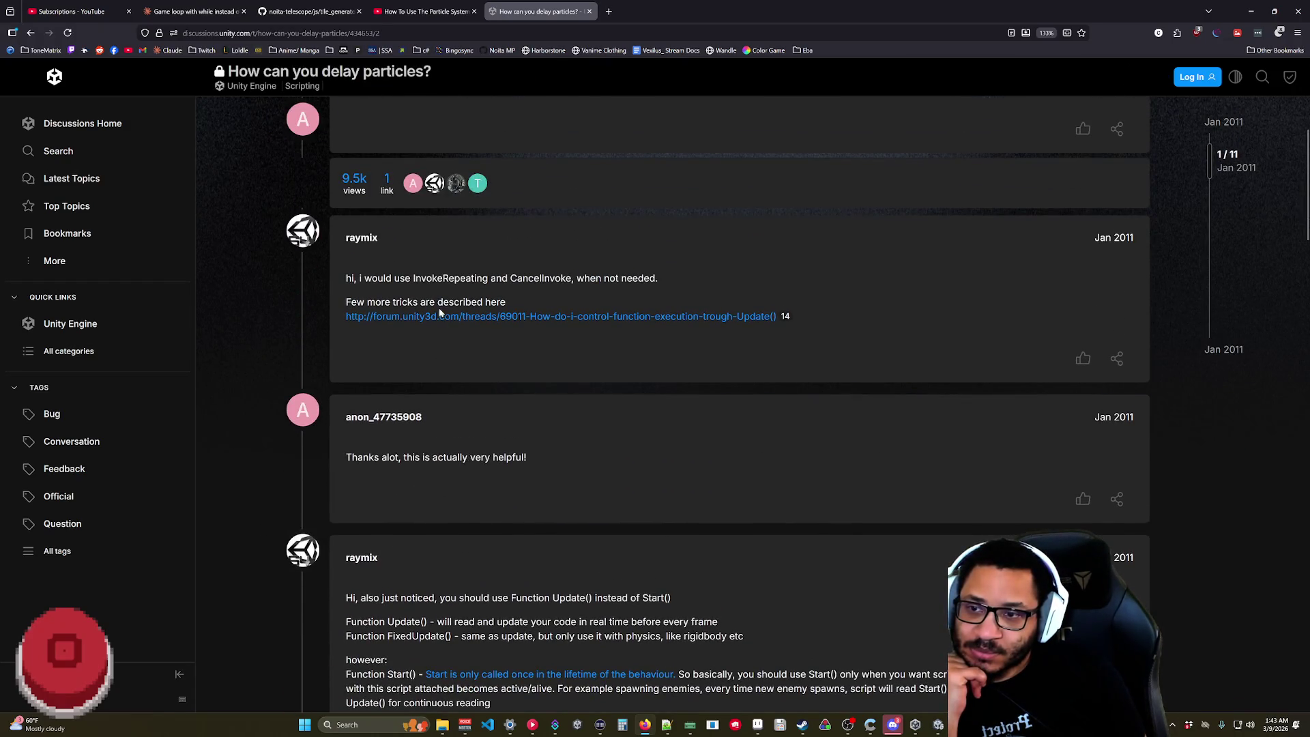
scroll(478, 355, down, 6)
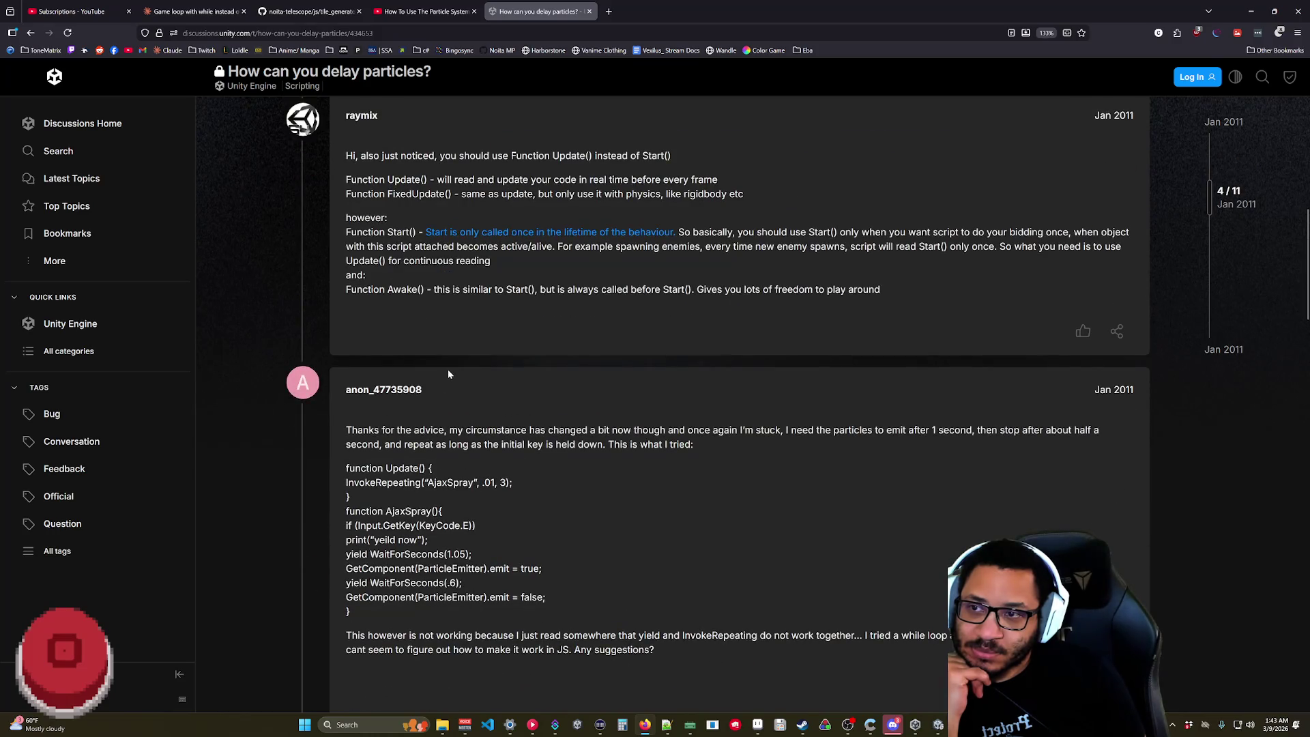
scroll(447, 371, down, 7)
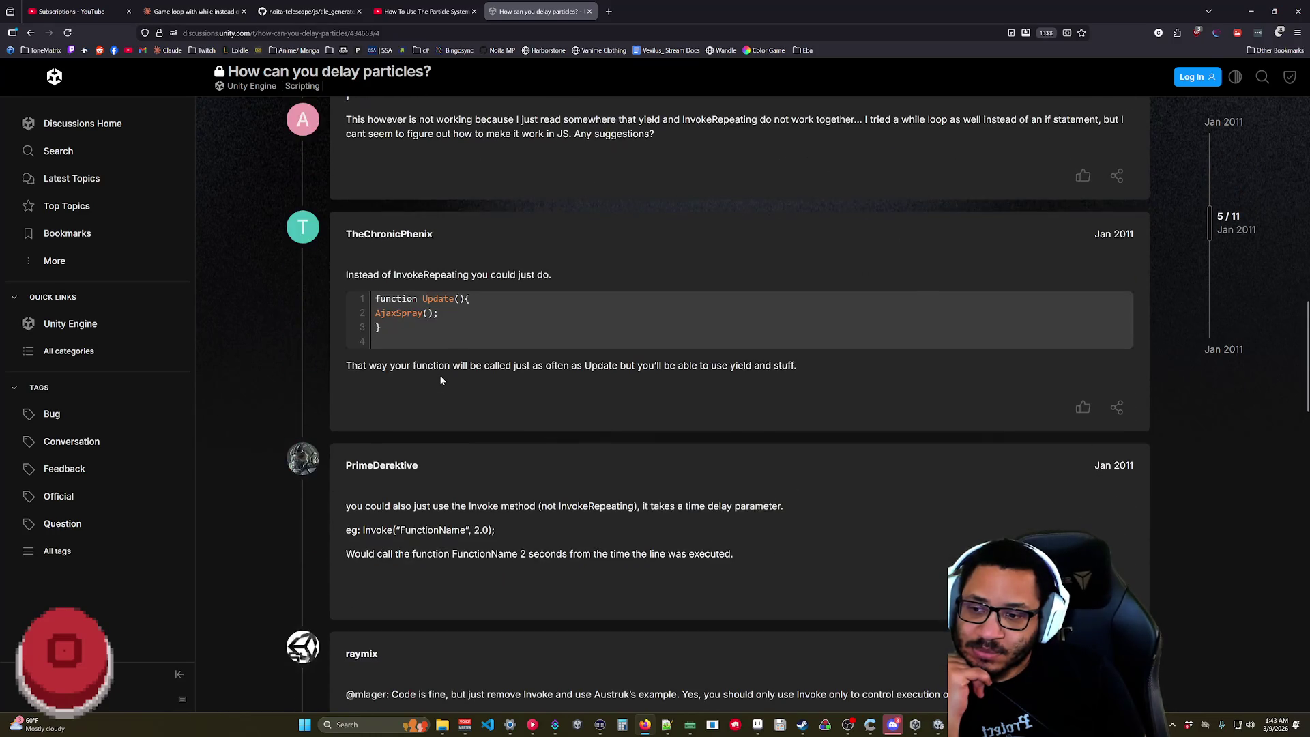
click(31, 33)
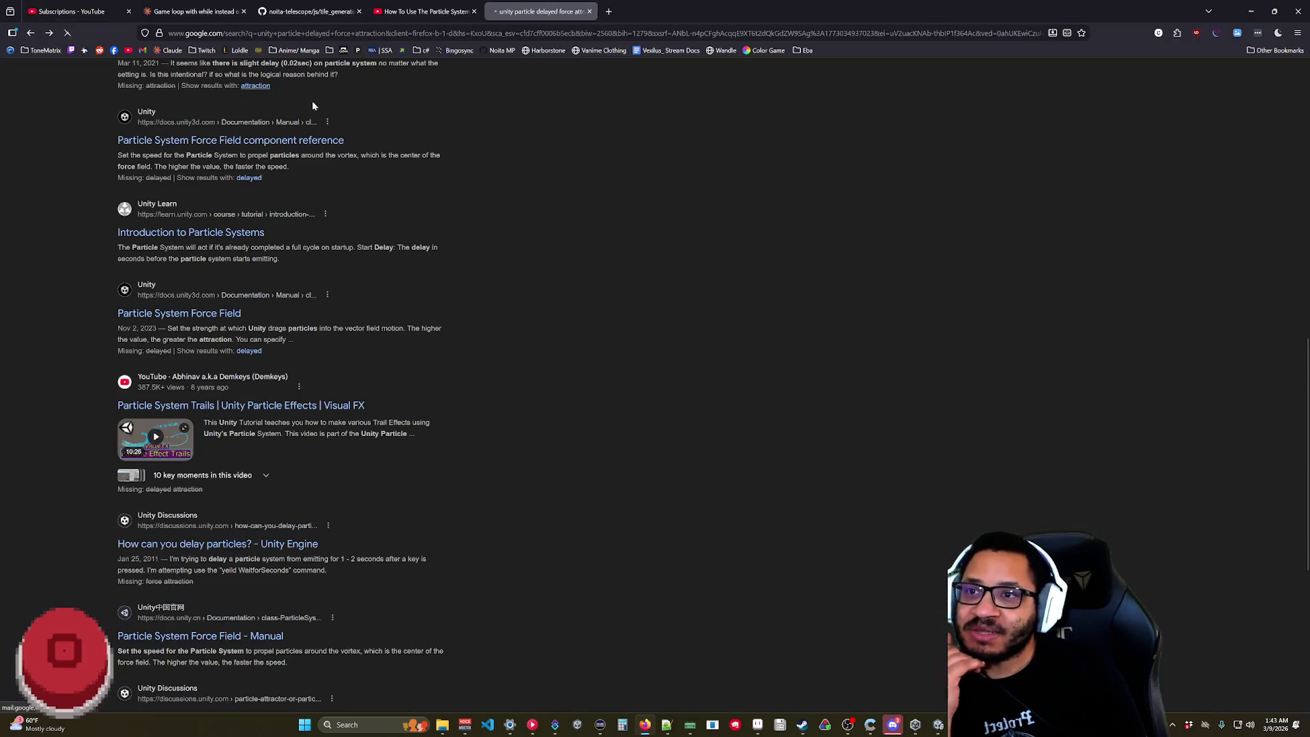
scroll(655, 364, down, 6)
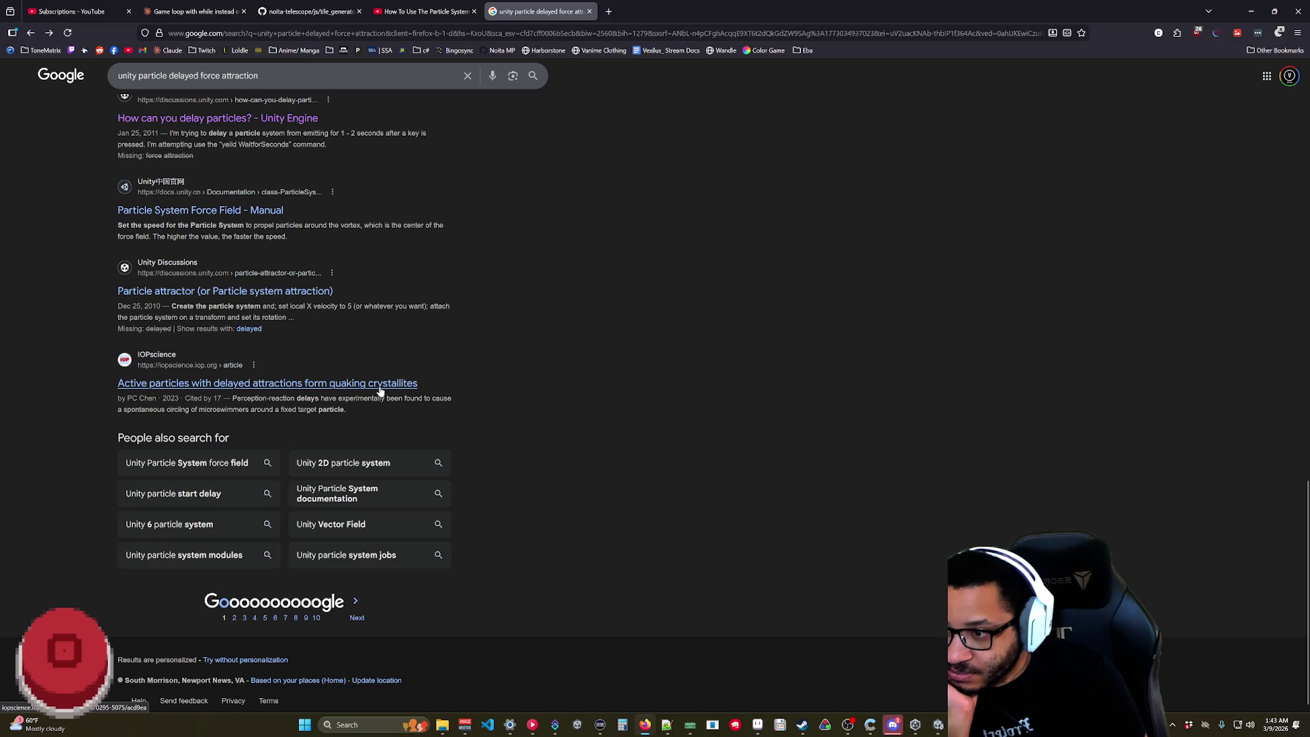
click(222, 292)
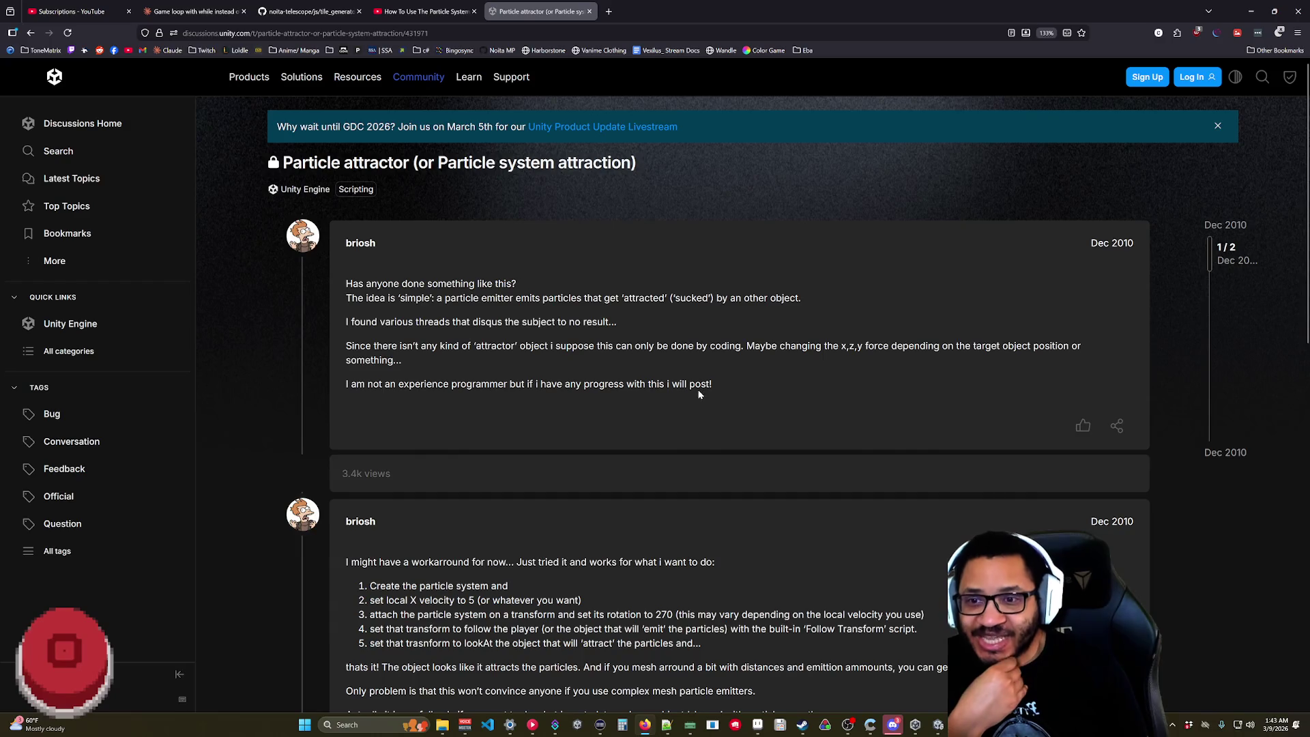
- Open the related thread '[SOLVED] Particle system move to Player ?' from the Particle attractor discussion
scroll(325, 268, down, 10)
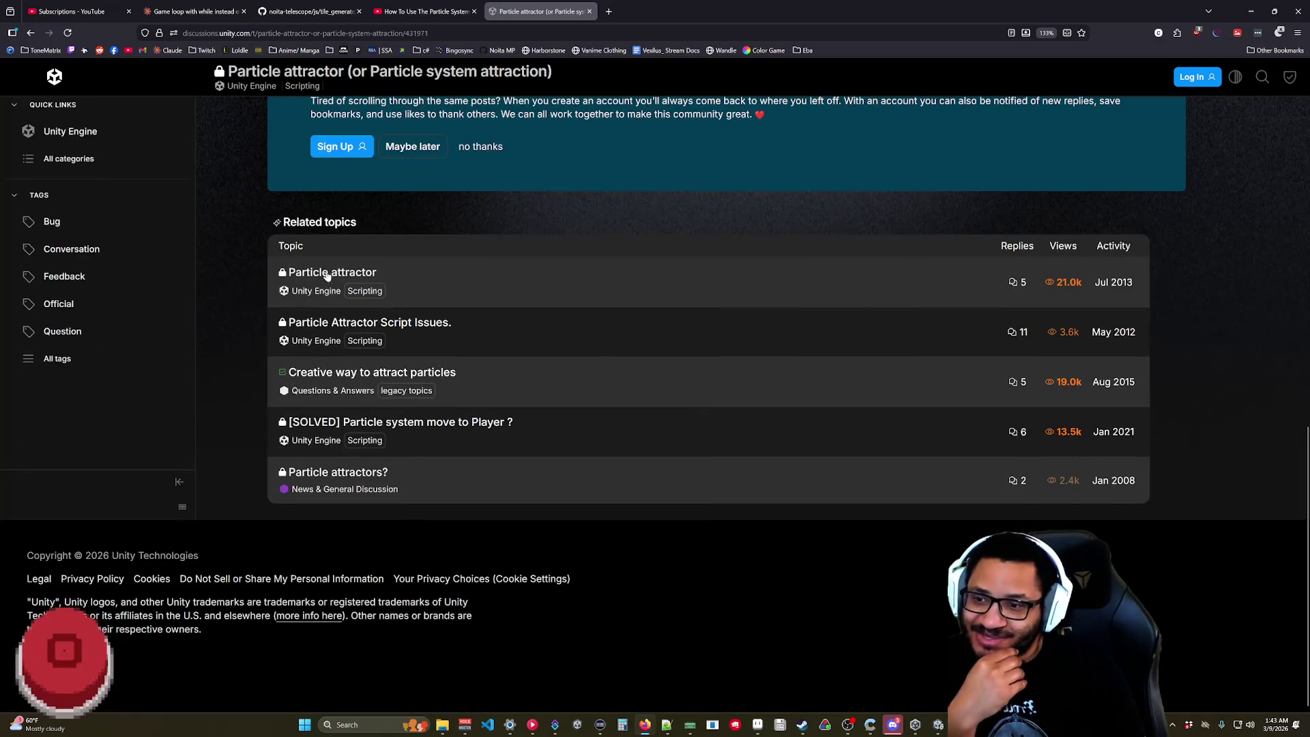
click(31, 33)
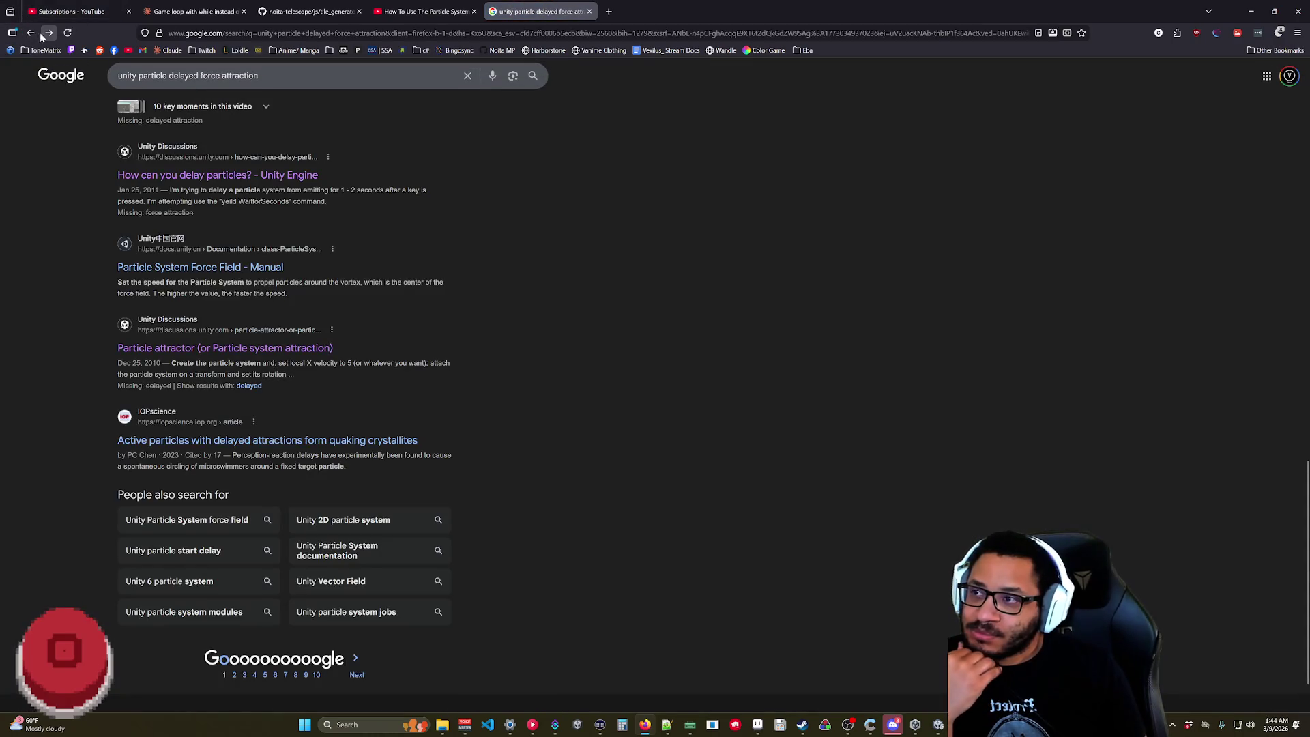
click(259, 348)
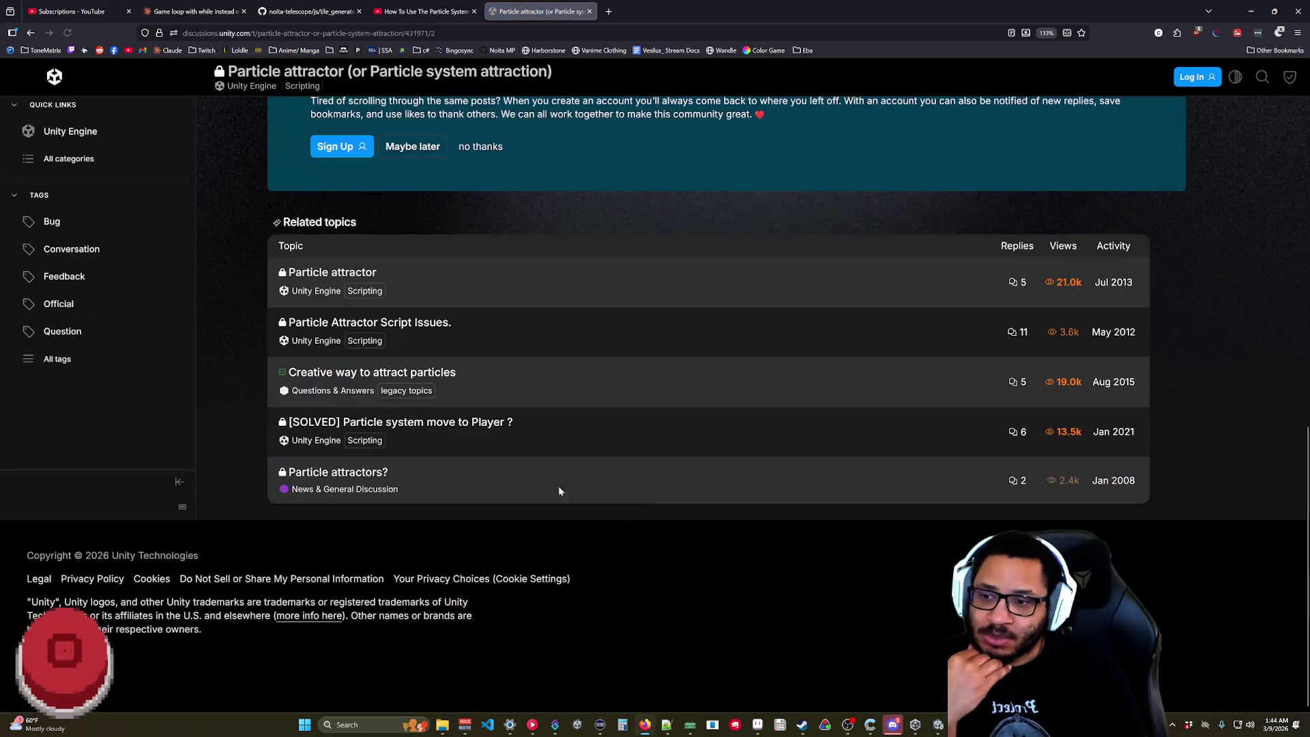
click(428, 423)
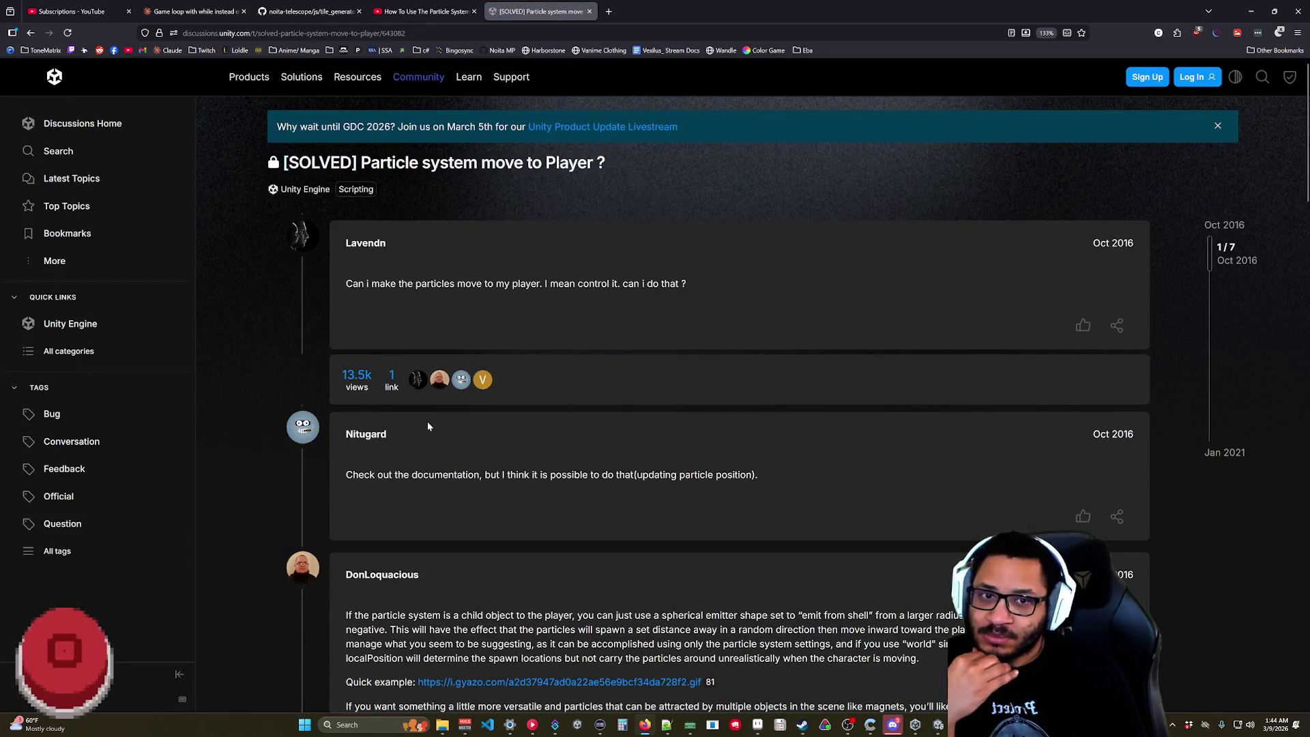
- Read through the '[SOLVED] Particle system move to Player ?' thread
scroll(584, 421, down, 4)
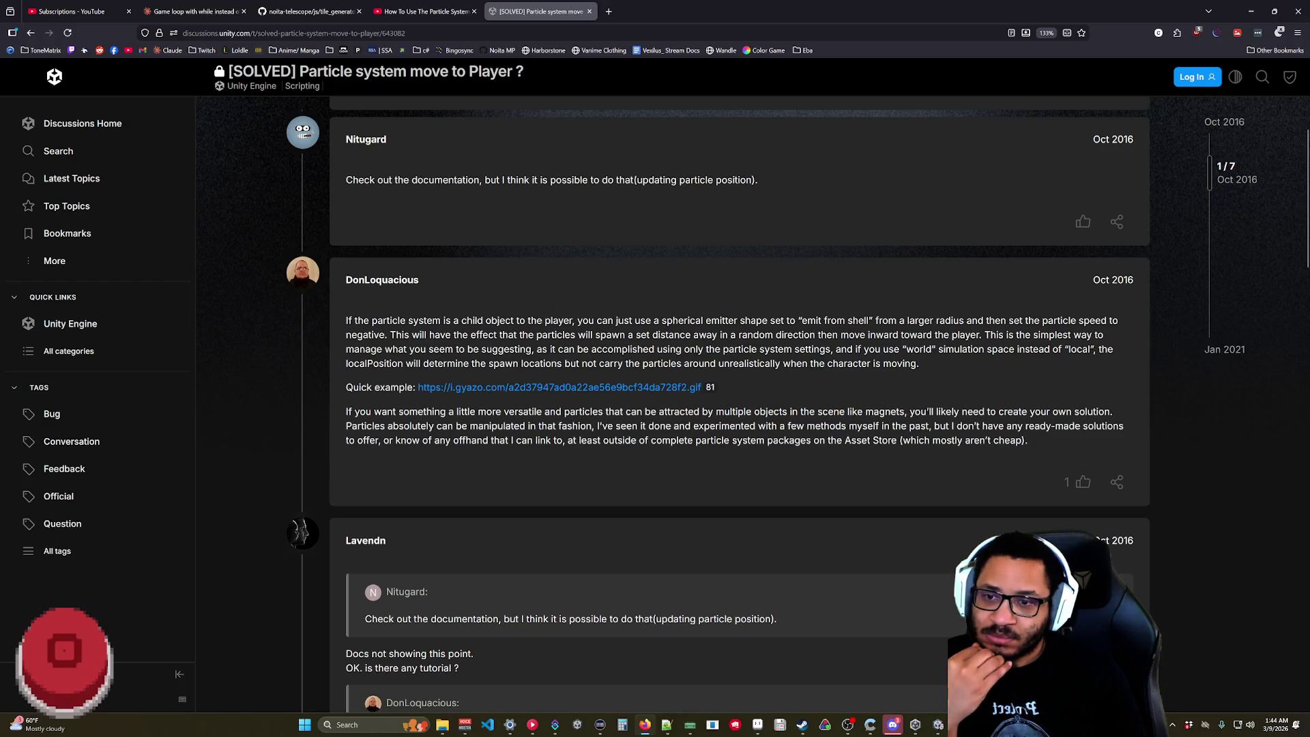
scroll(474, 423, down, 1)
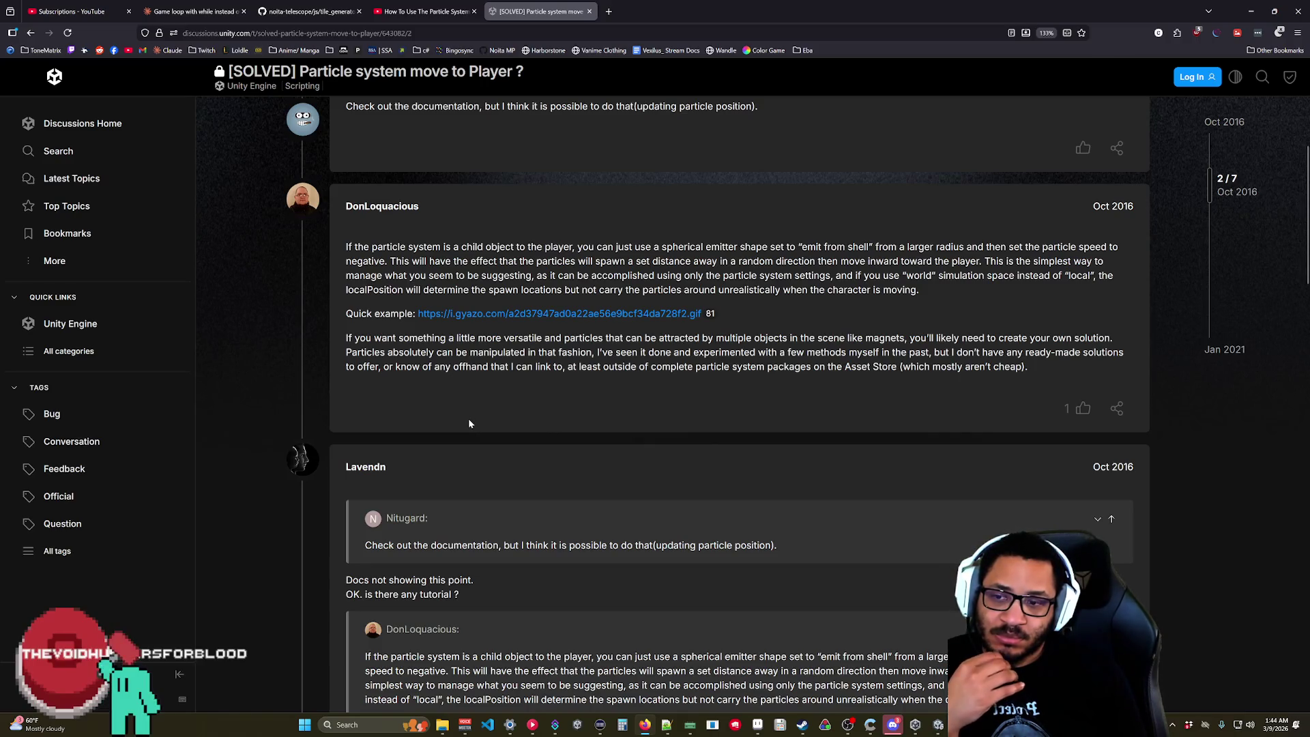
scroll(469, 424, down, 8)
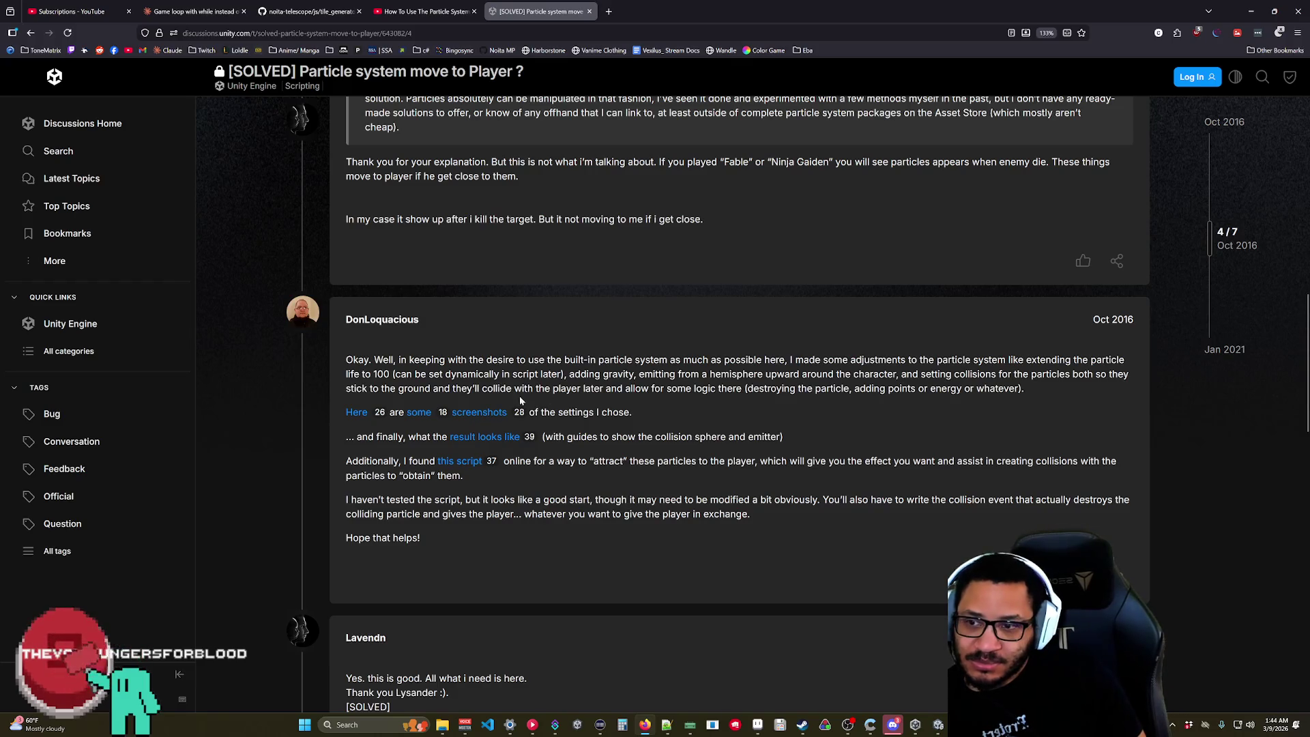
scroll(554, 387, down, 5)
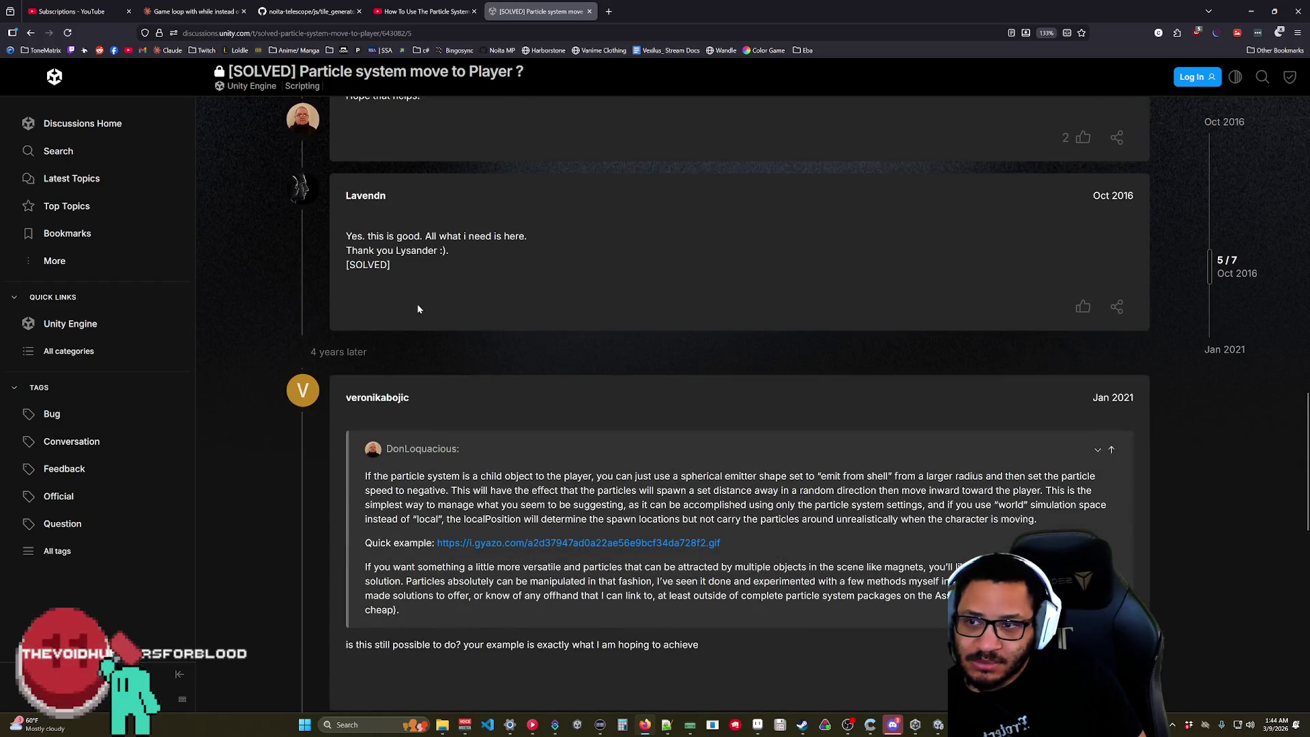
scroll(438, 328, up, 3)
scroll(408, 418, down, 10)
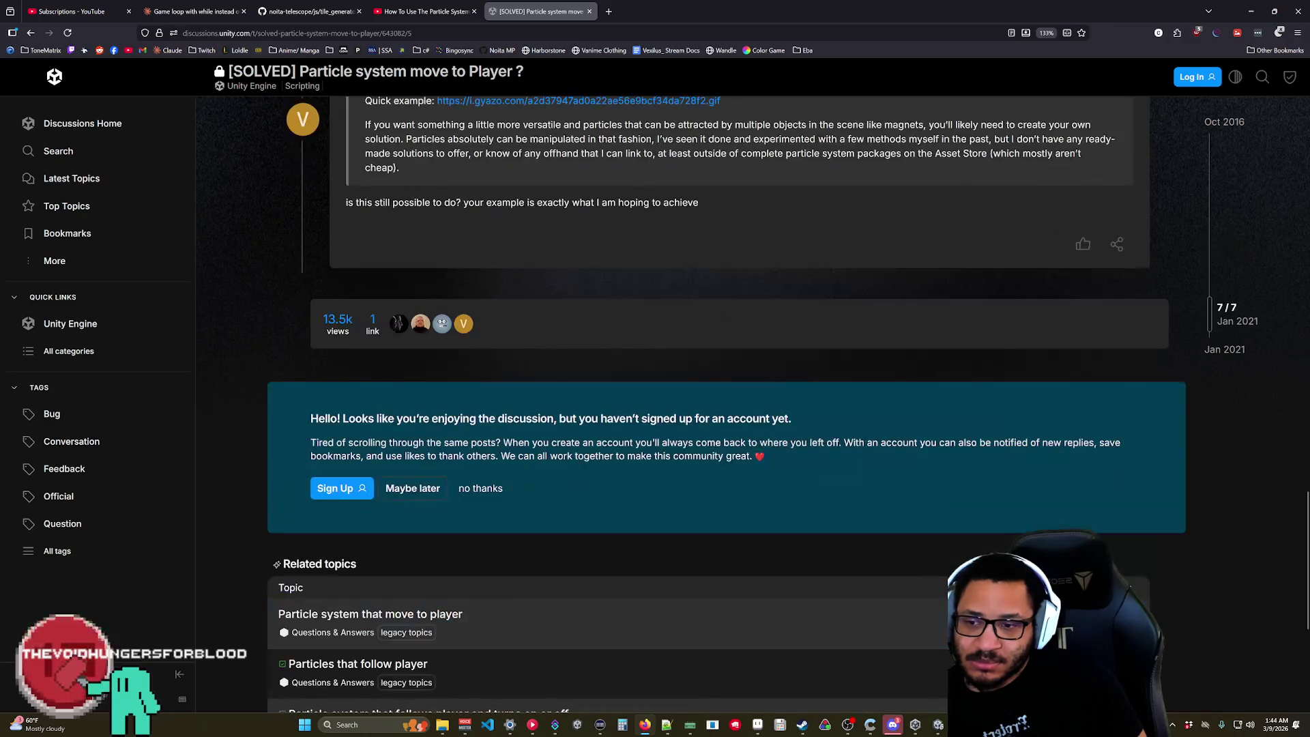
scroll(417, 419, up, 10)
scroll(419, 423, up, 10)
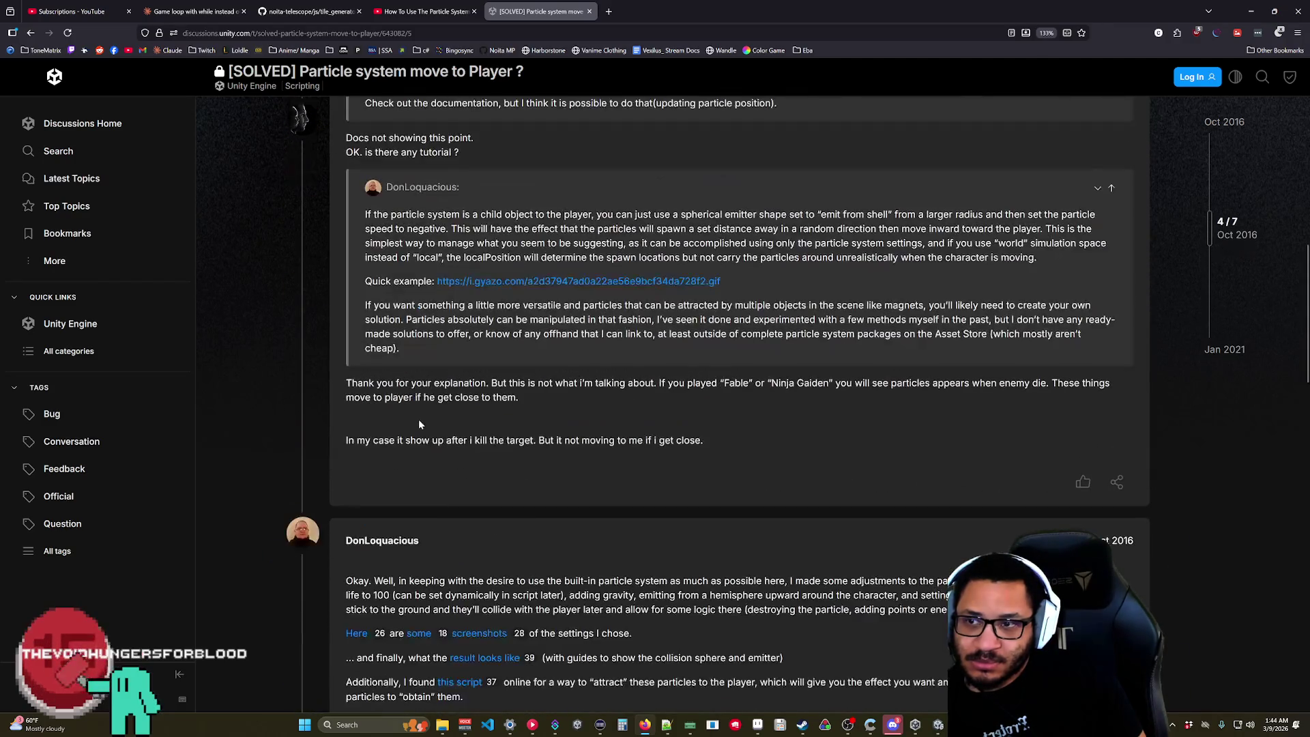
scroll(418, 418, up, 5)
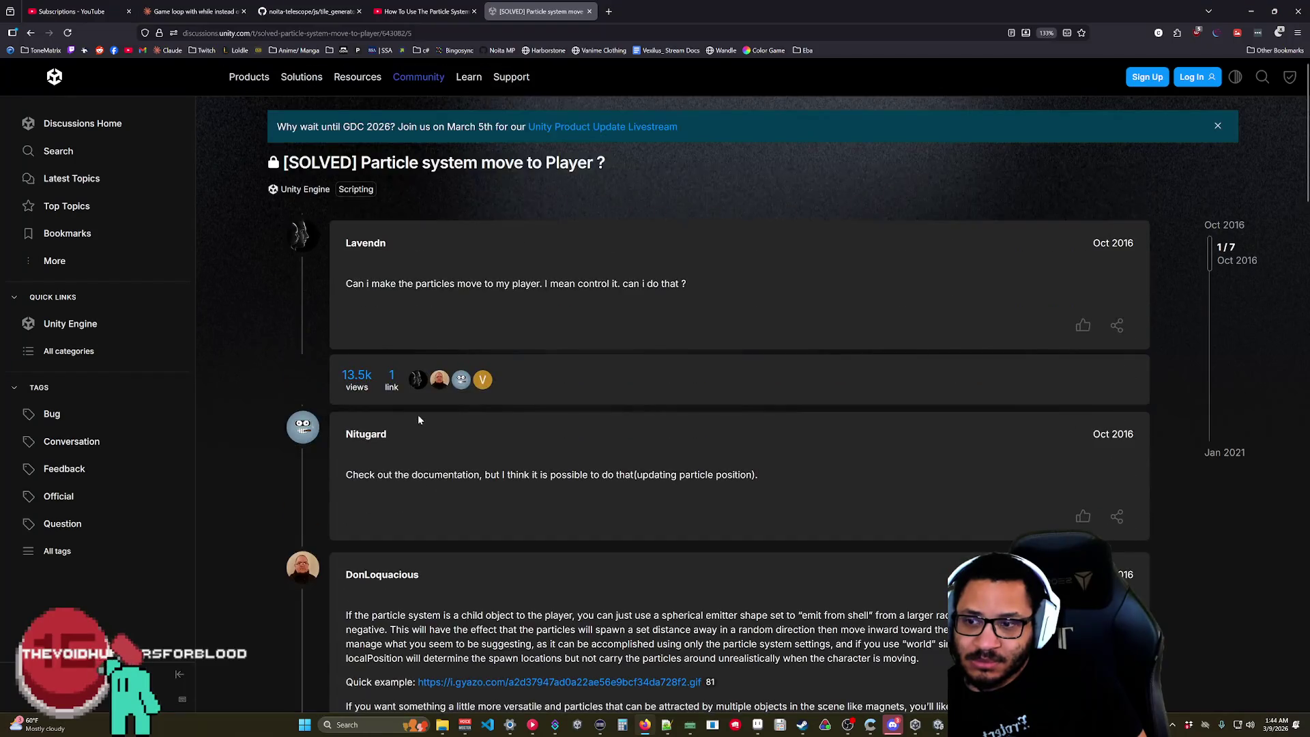
scroll(423, 427, down, 15)
scroll(426, 435, up, 3)
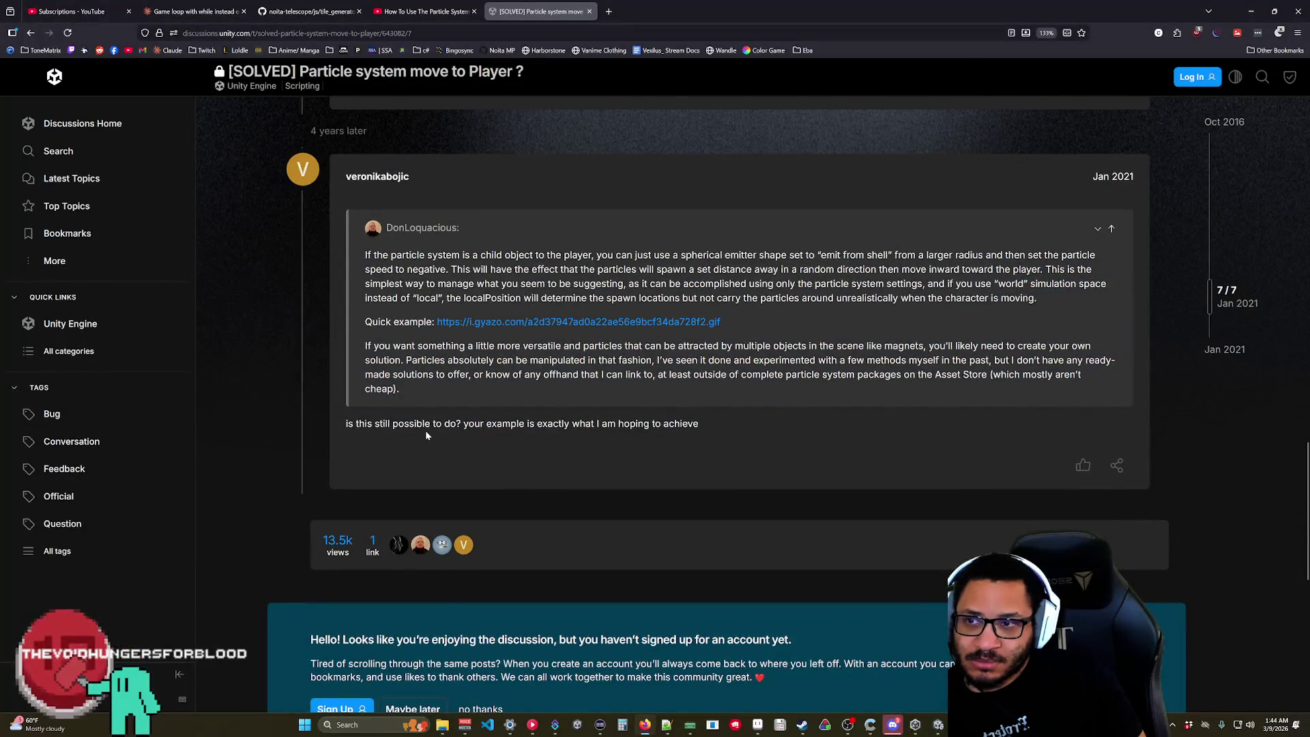
scroll(409, 434, up, 6)
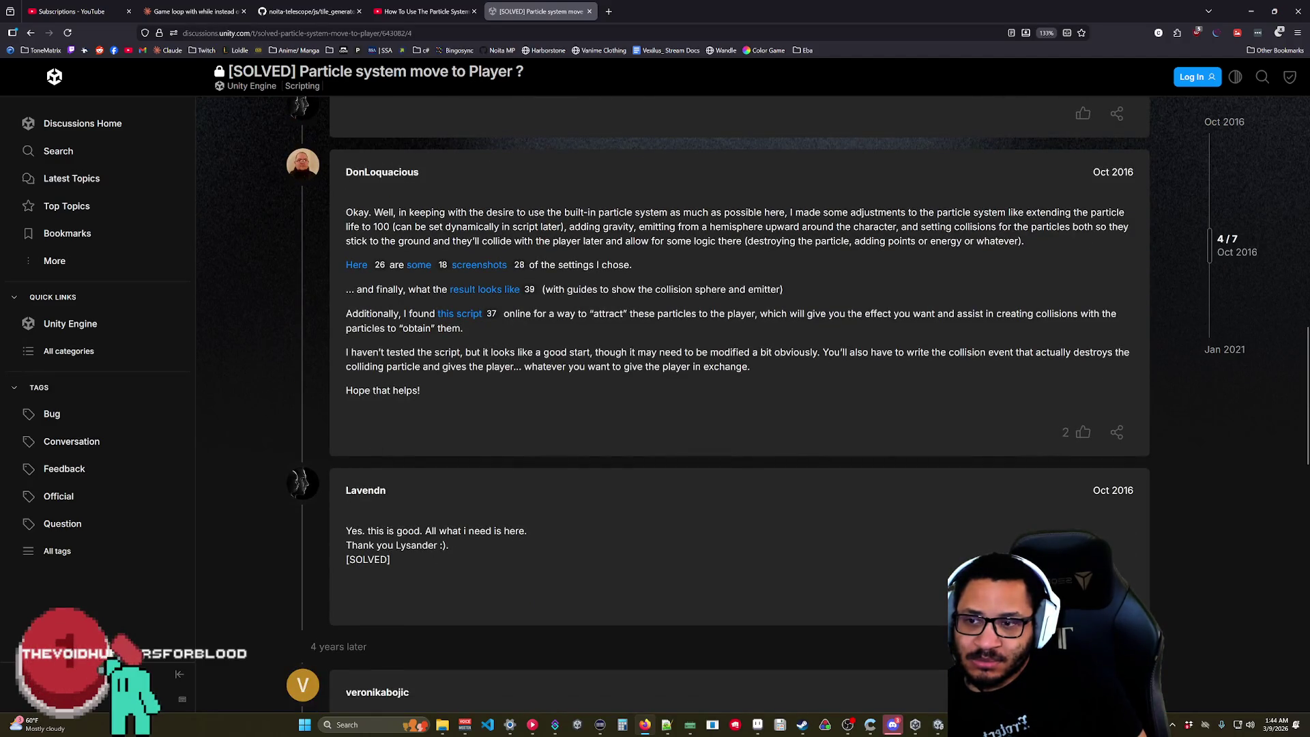
scroll(460, 419, up, 5)
scroll(459, 436, up, 1)
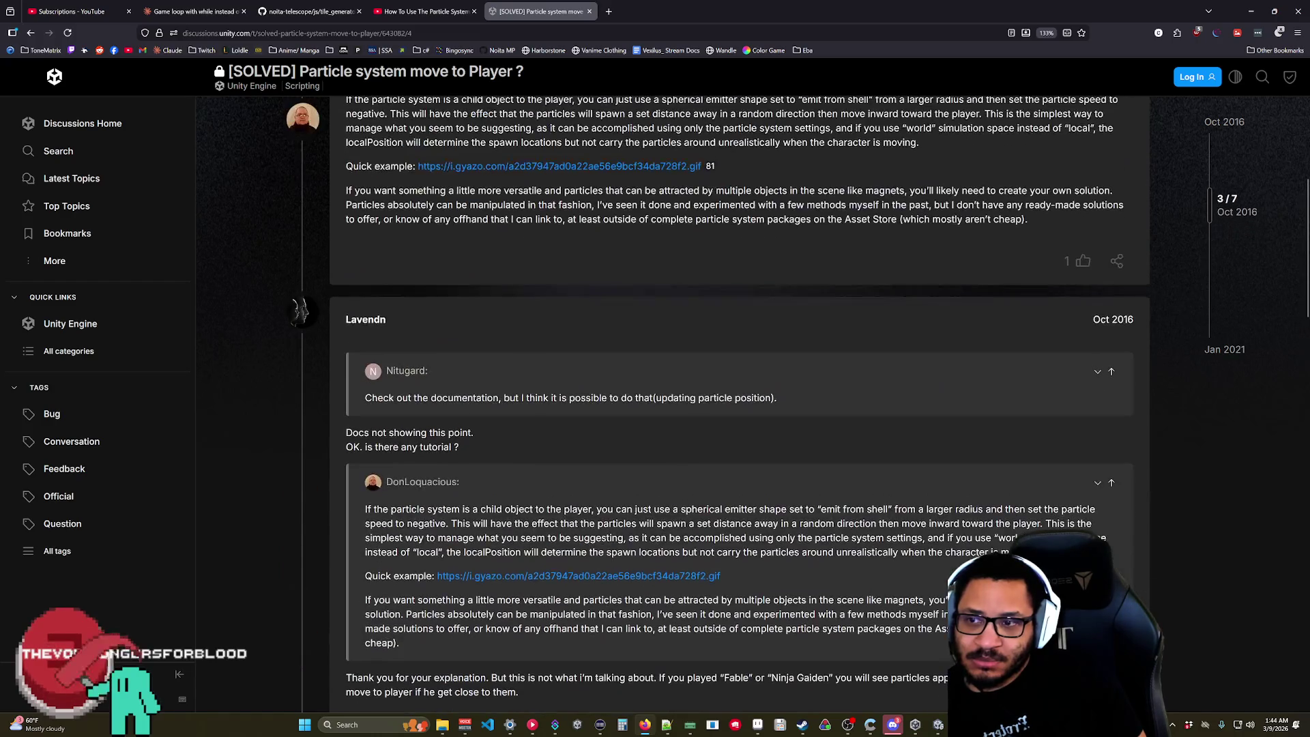
scroll(450, 442, up, 6)
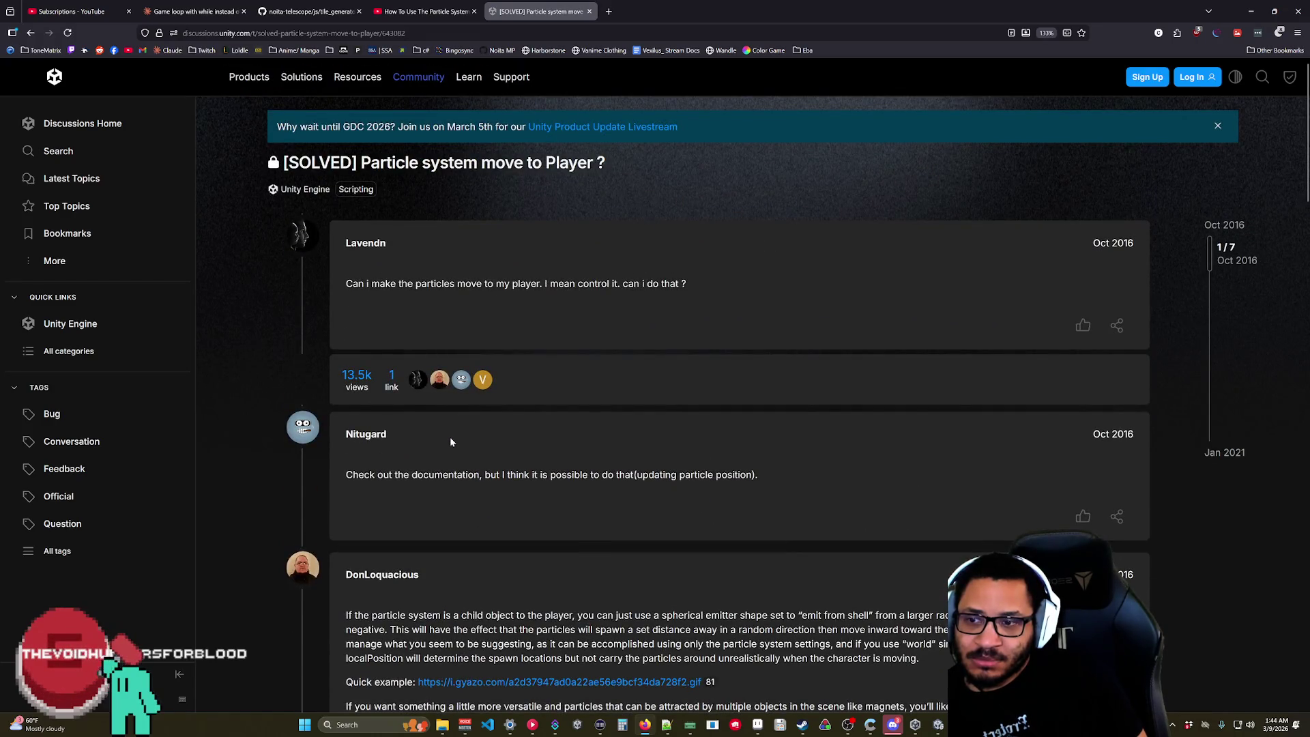
scroll(357, 356, down, 15)
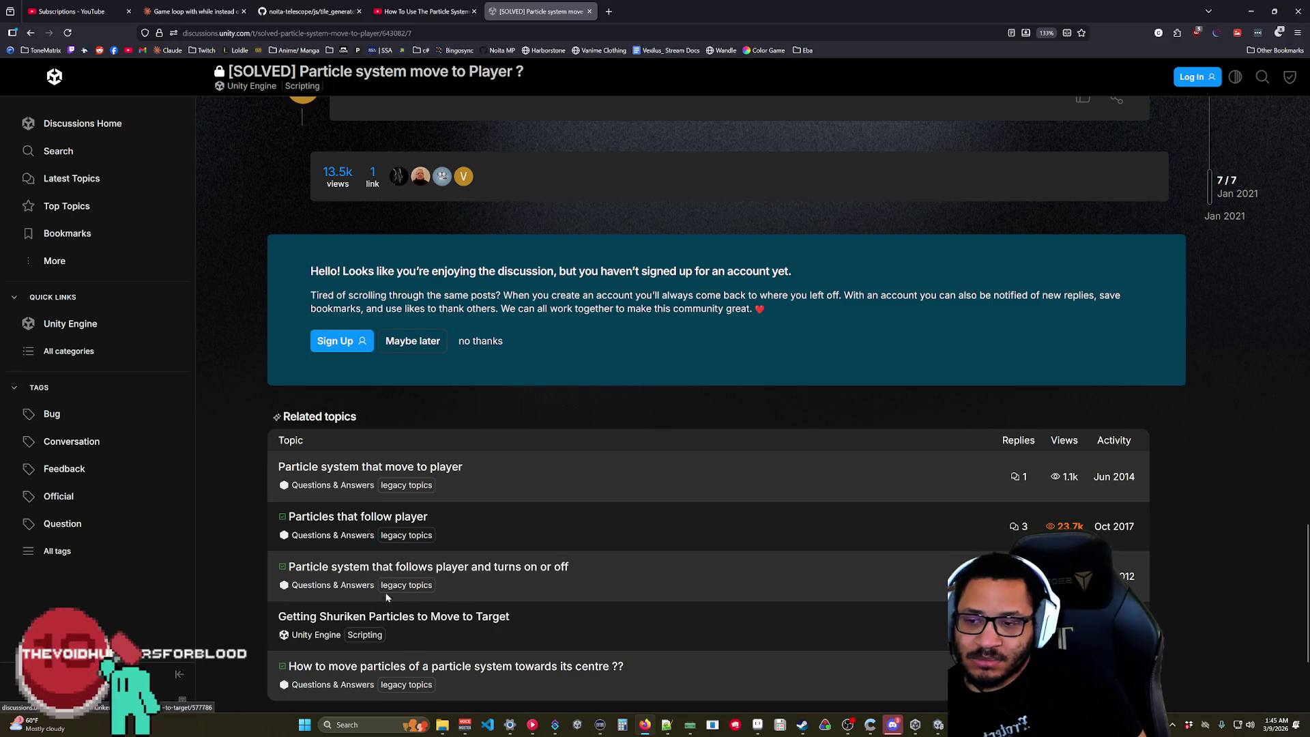
- Check the 'Particles that follow player' topic, return to the thread, and switch to Claude
click(362, 519)
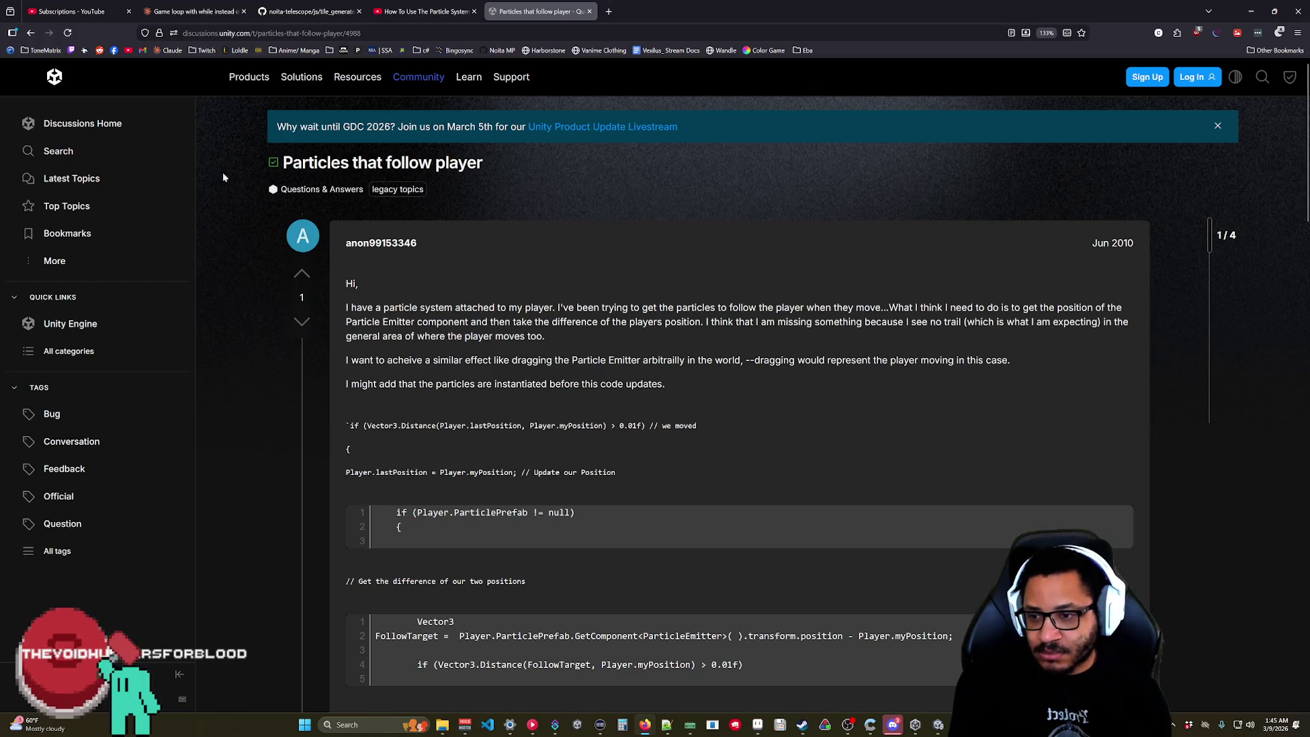
scroll(353, 341, down, 10)
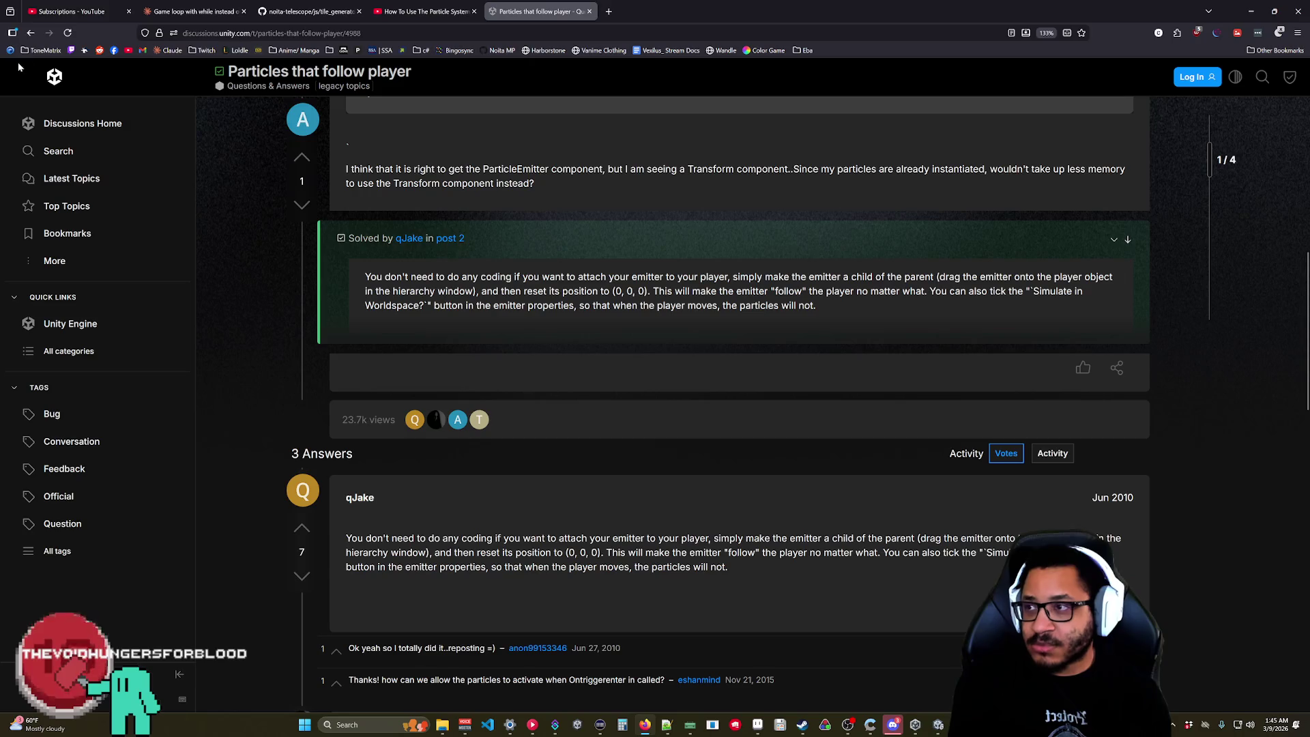
click(31, 33)
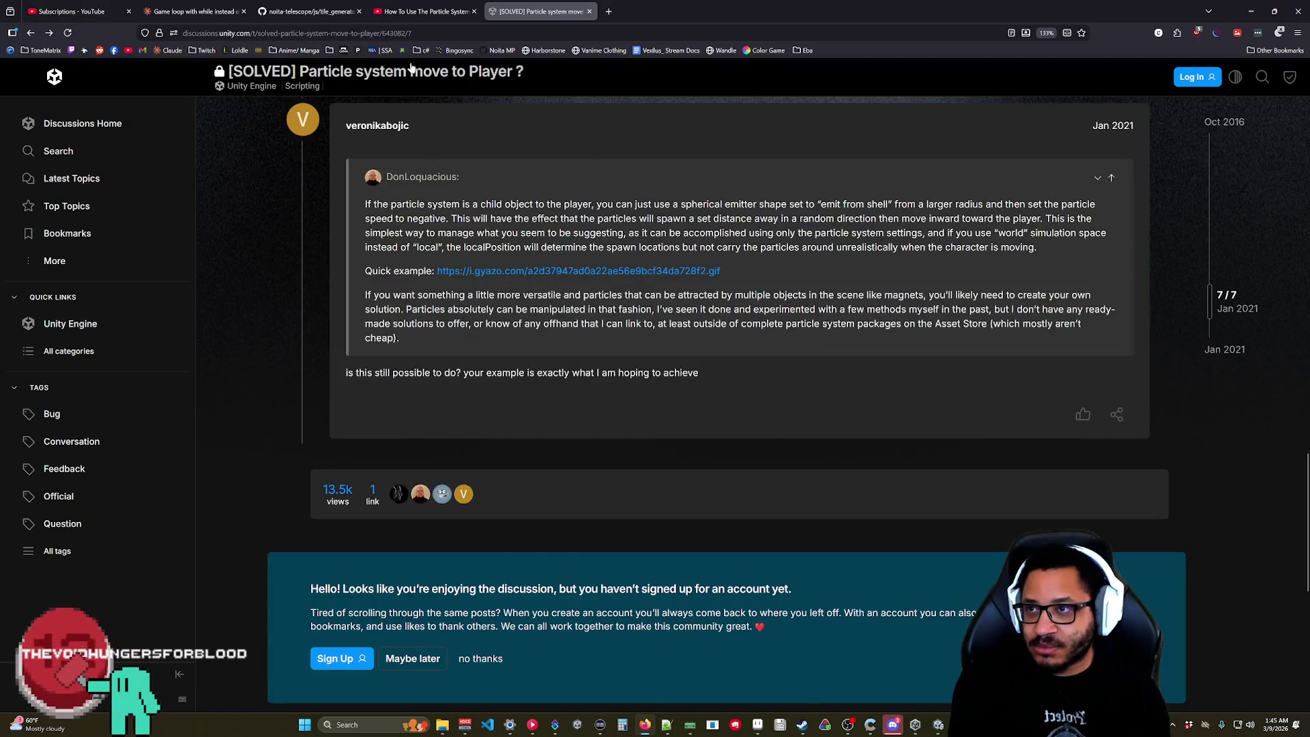
click(193, 11)
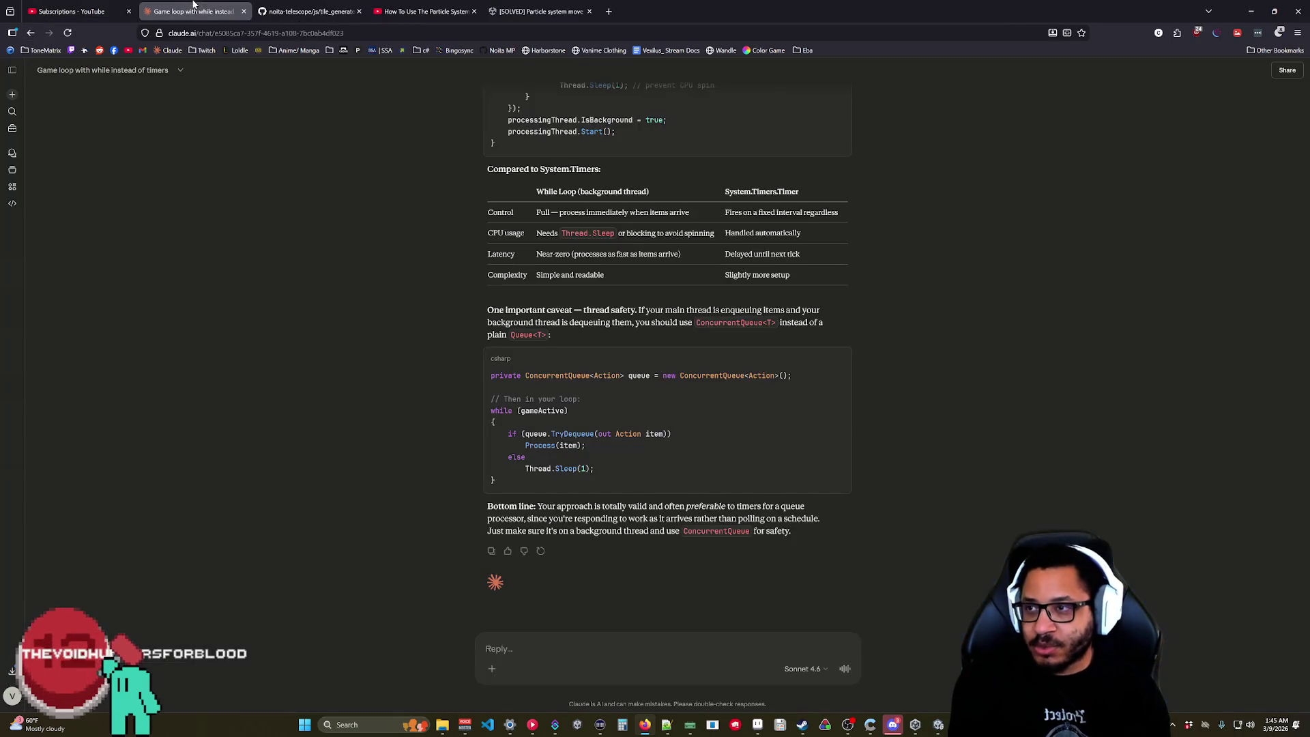
- Start a new Claude chat asking about Unity particles, checking the Mana Gravity Source force field settings
click(13, 95)
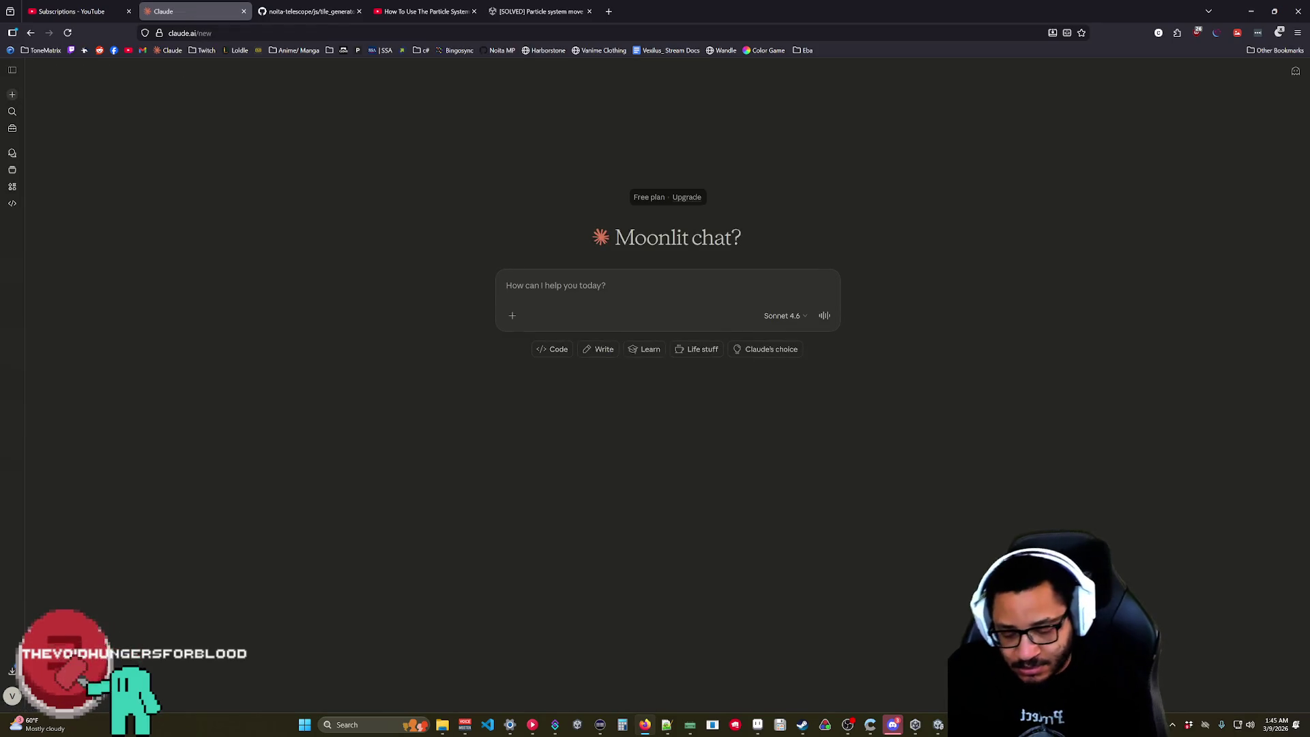
text(Is there a way using Unity particle emitter and particle force)
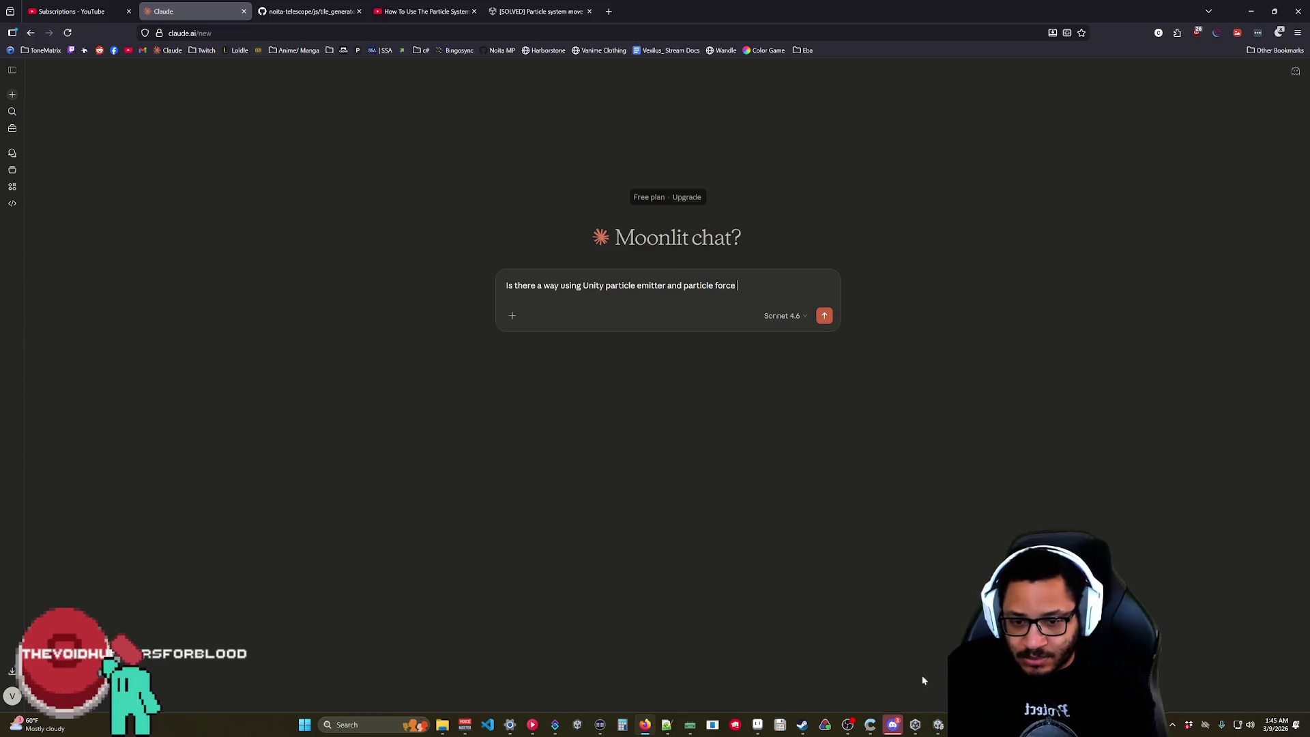
click(938, 724)
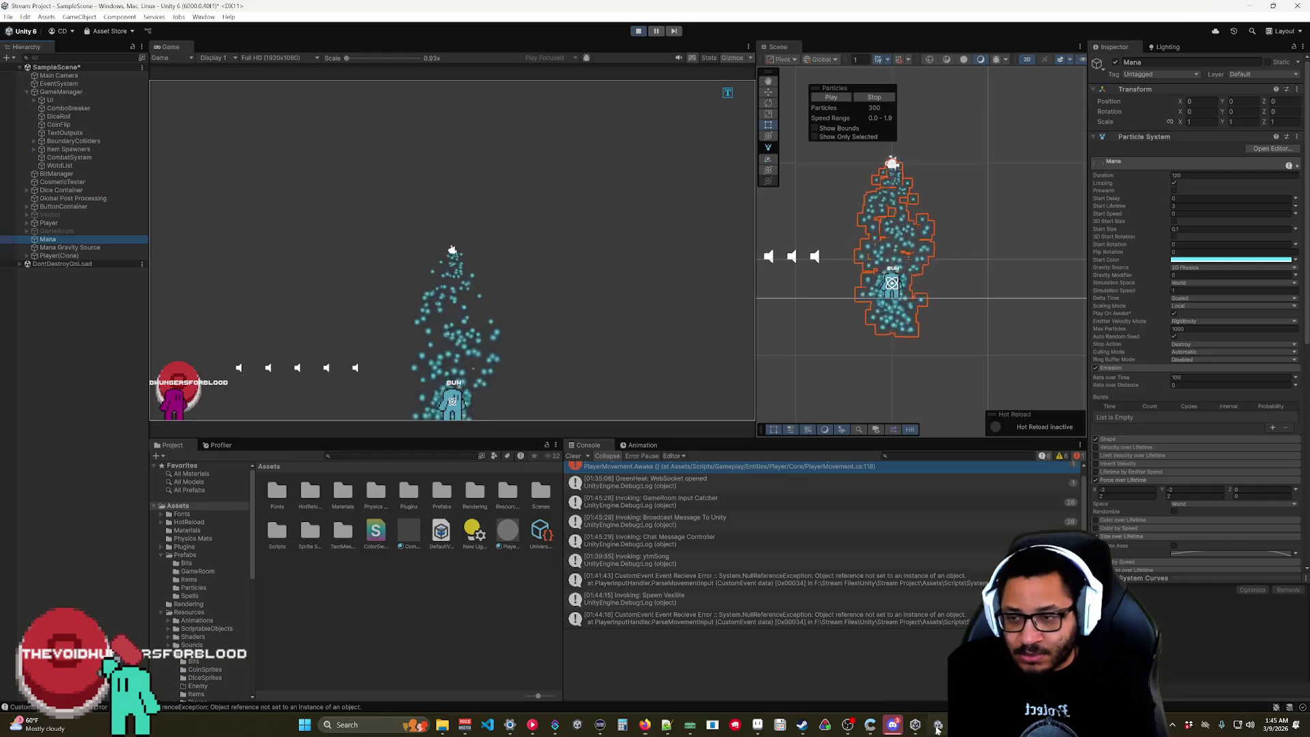
click(68, 248)
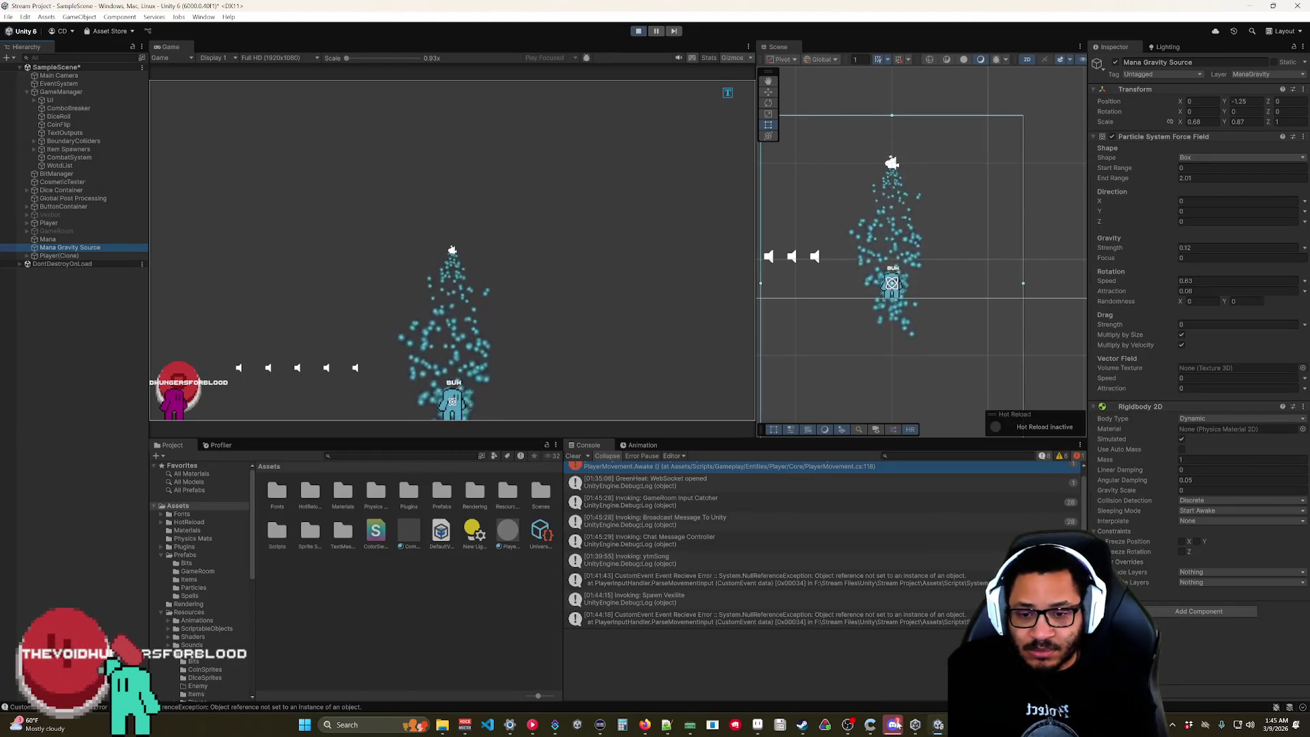
mouse_move(644, 725)
click(634, 686)
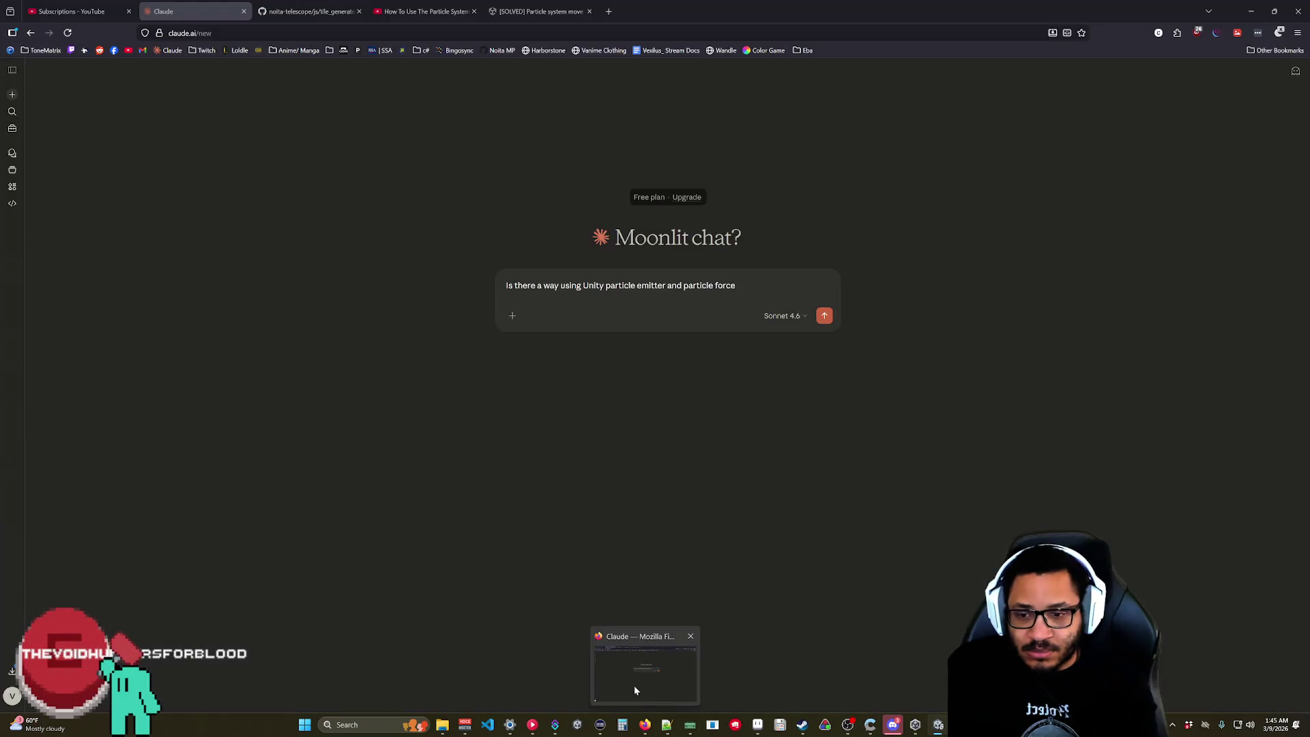
- Continue drafting the question about particles being affected by the force field
key(BackSpace)
text(field to make the par)
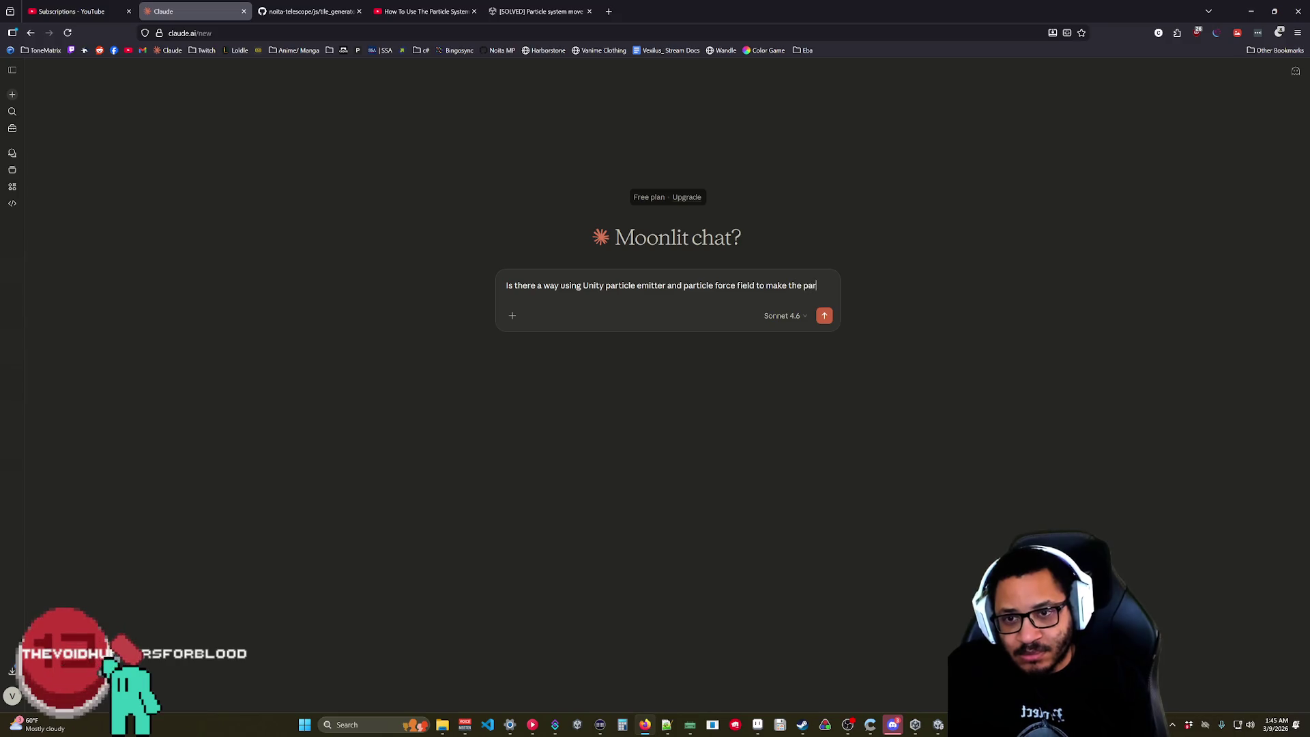
text(ticles ignore the force field for half a second before being infu)
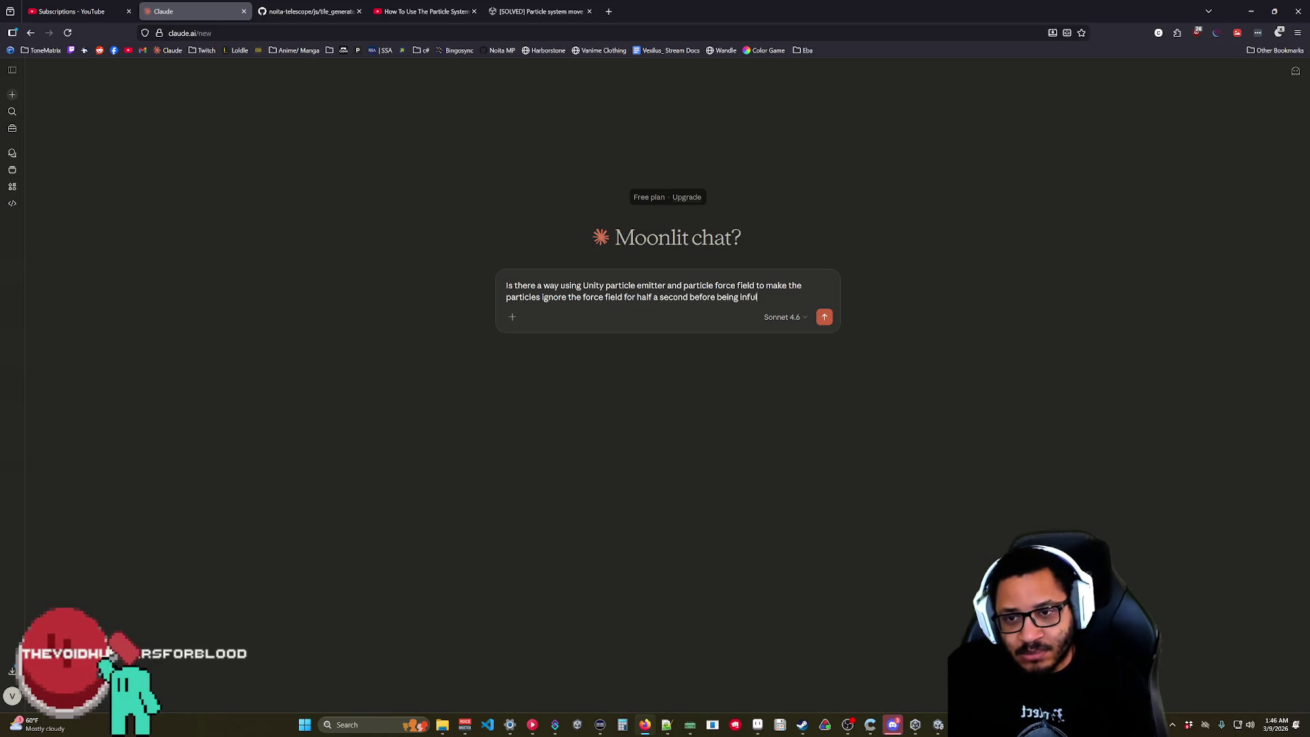
text(by it?)
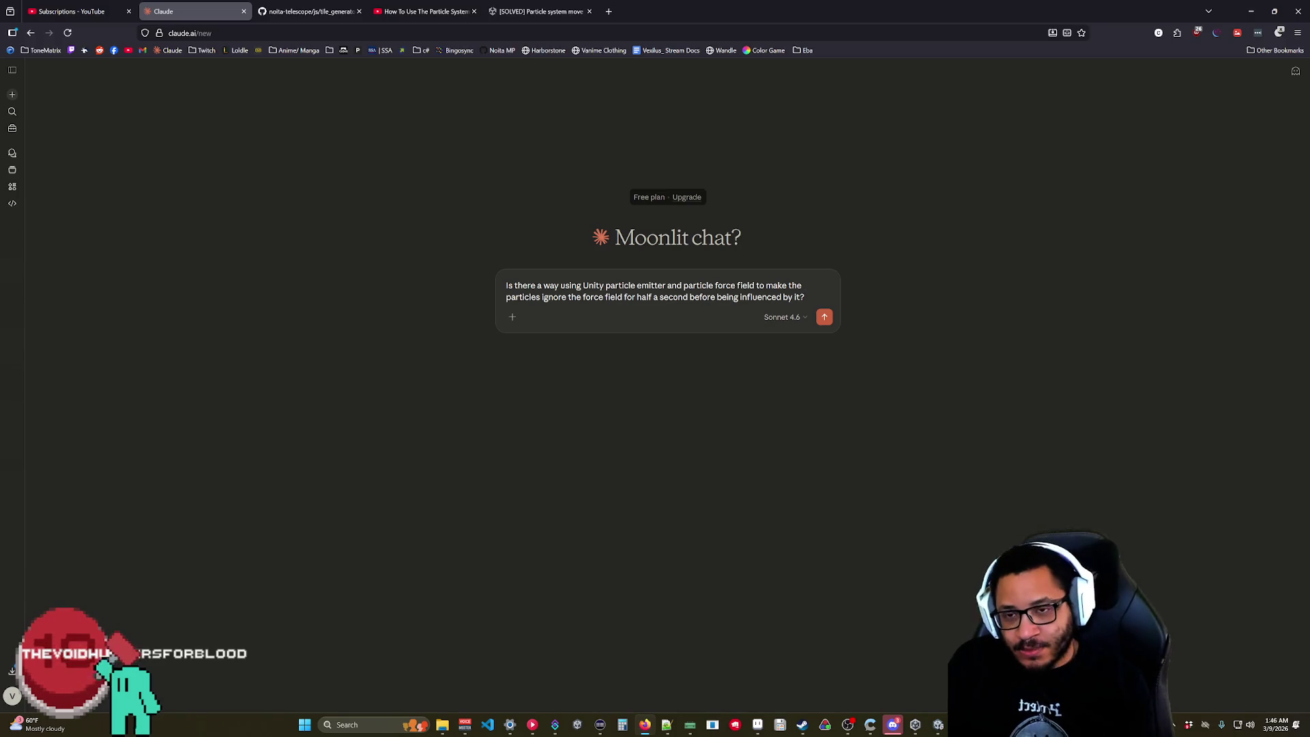
text(  I want th)
text(e foce f)
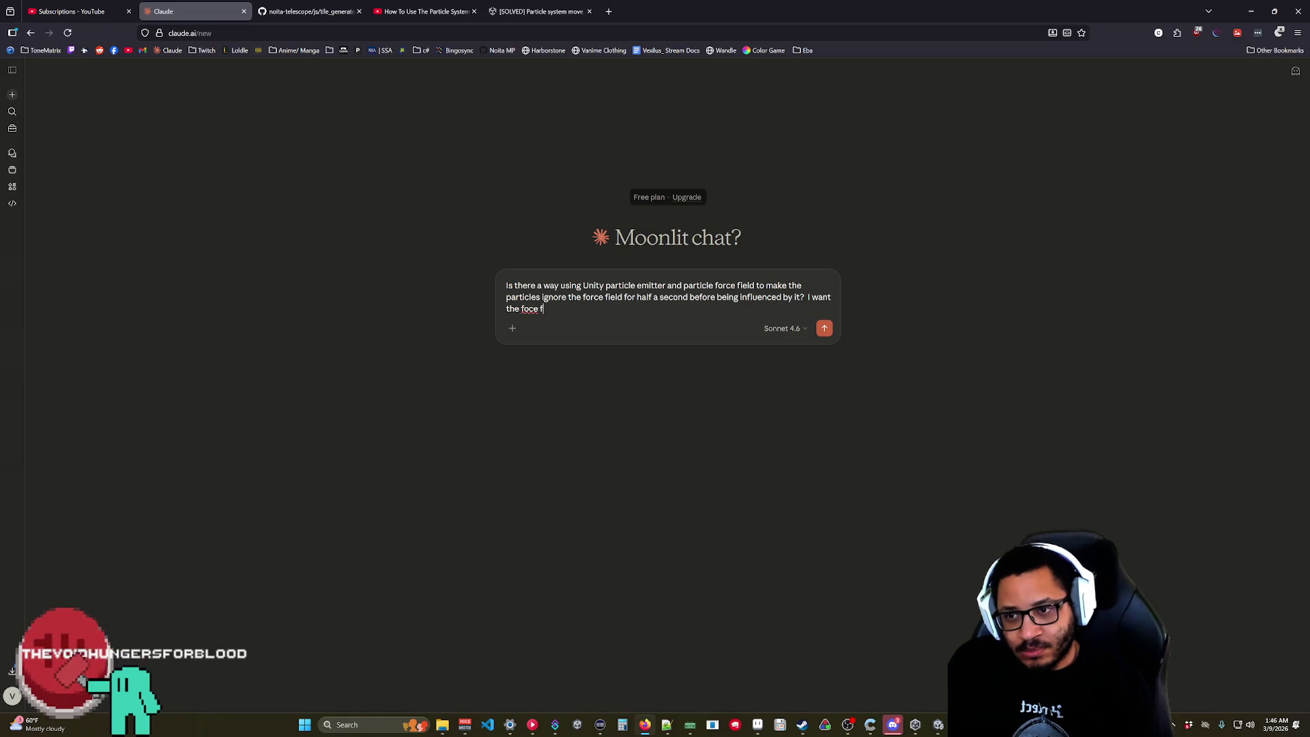
text(rc)
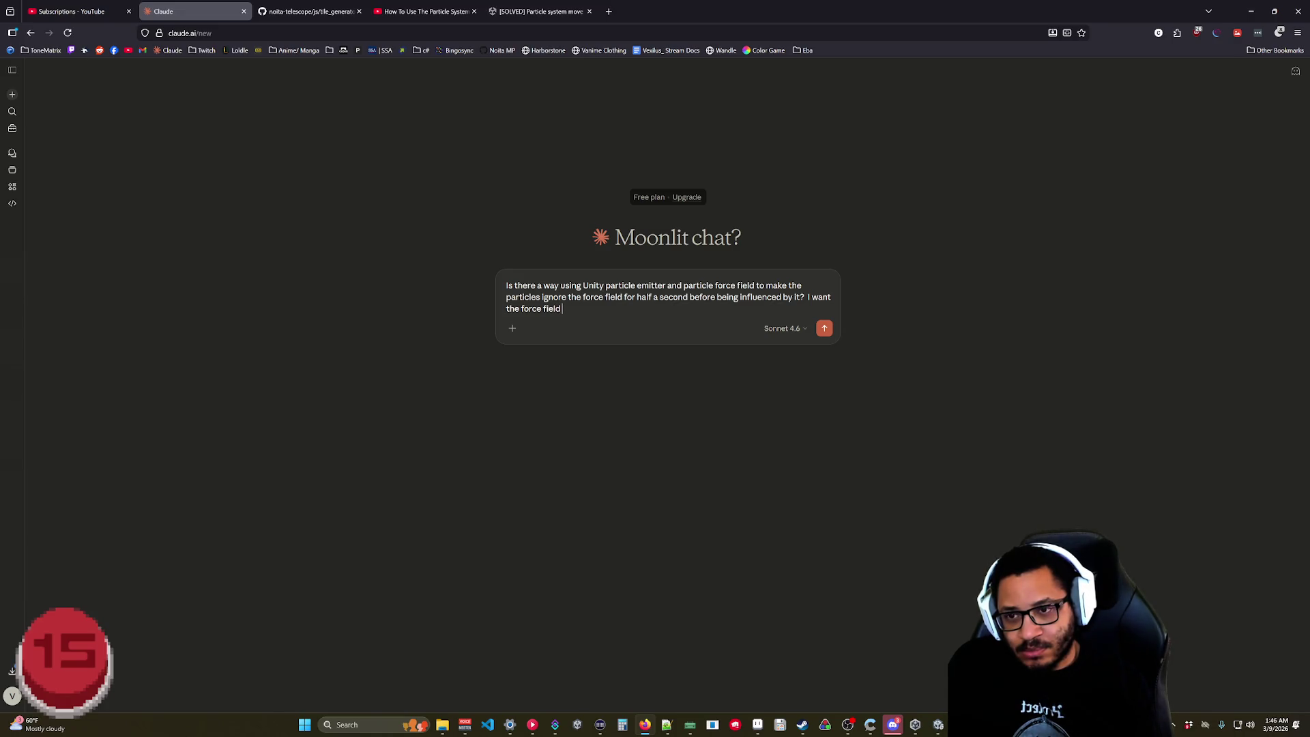
key(BackSpace)
key(BackSpace)
key(BackSpace)
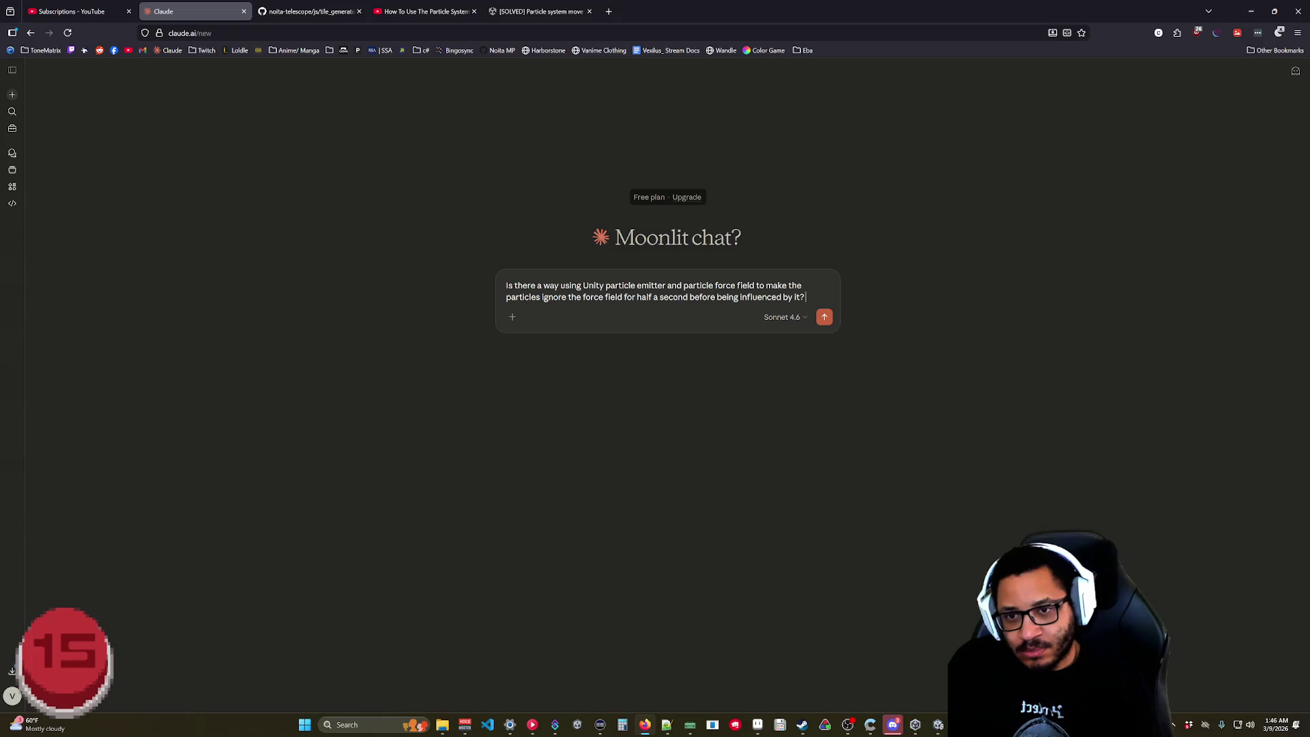
key(shift+Return)
text(Is it also)
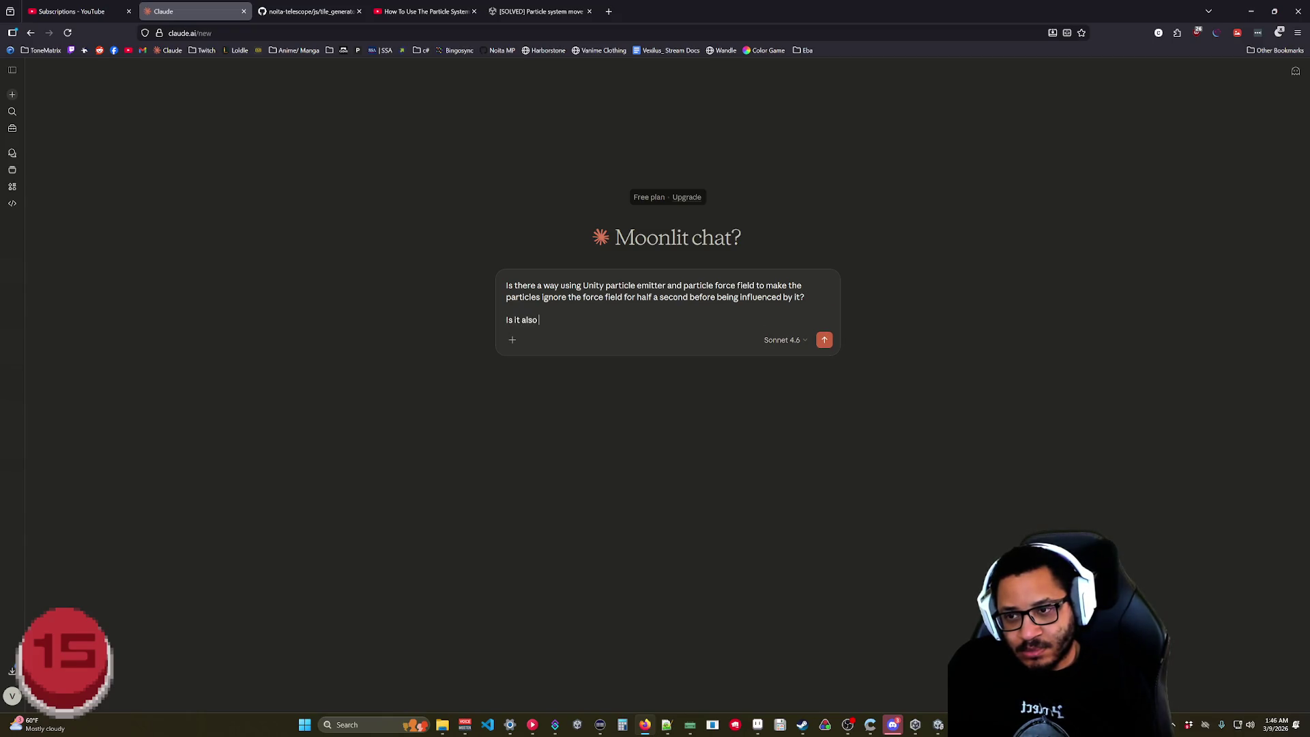
text(possible)
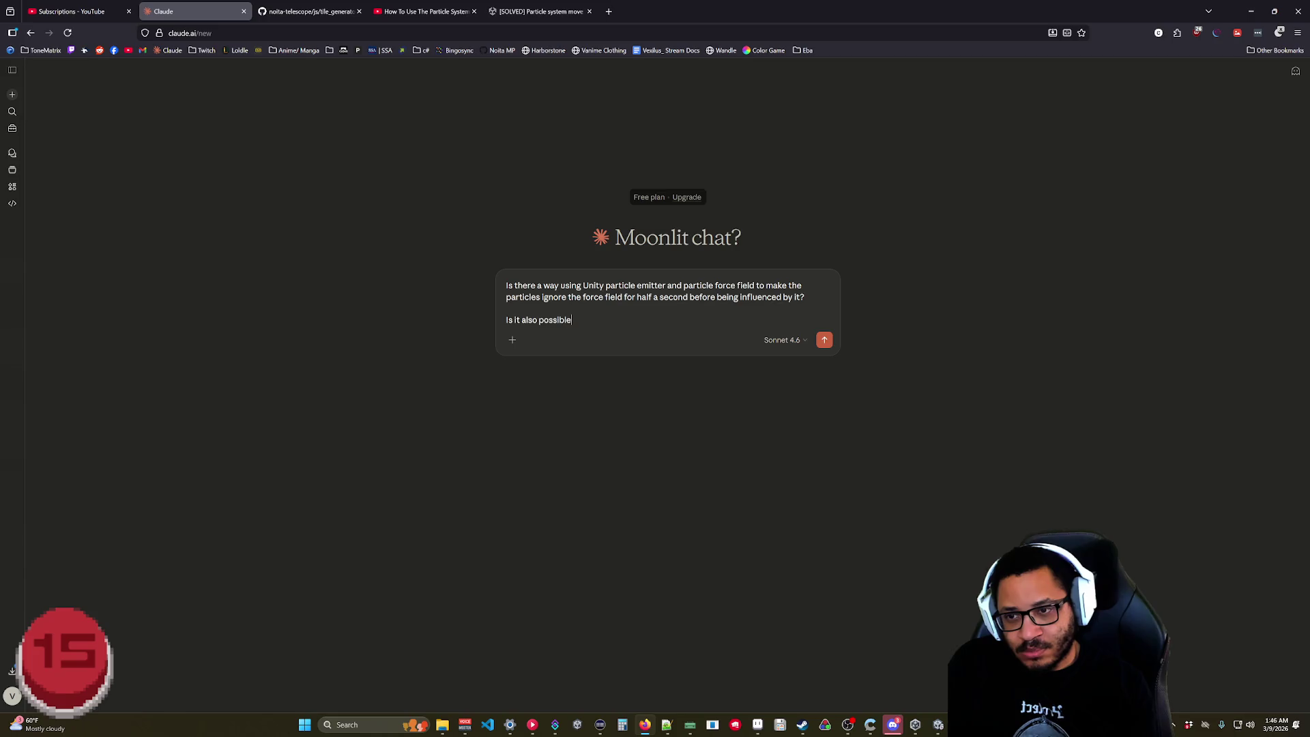
text( to have speic)
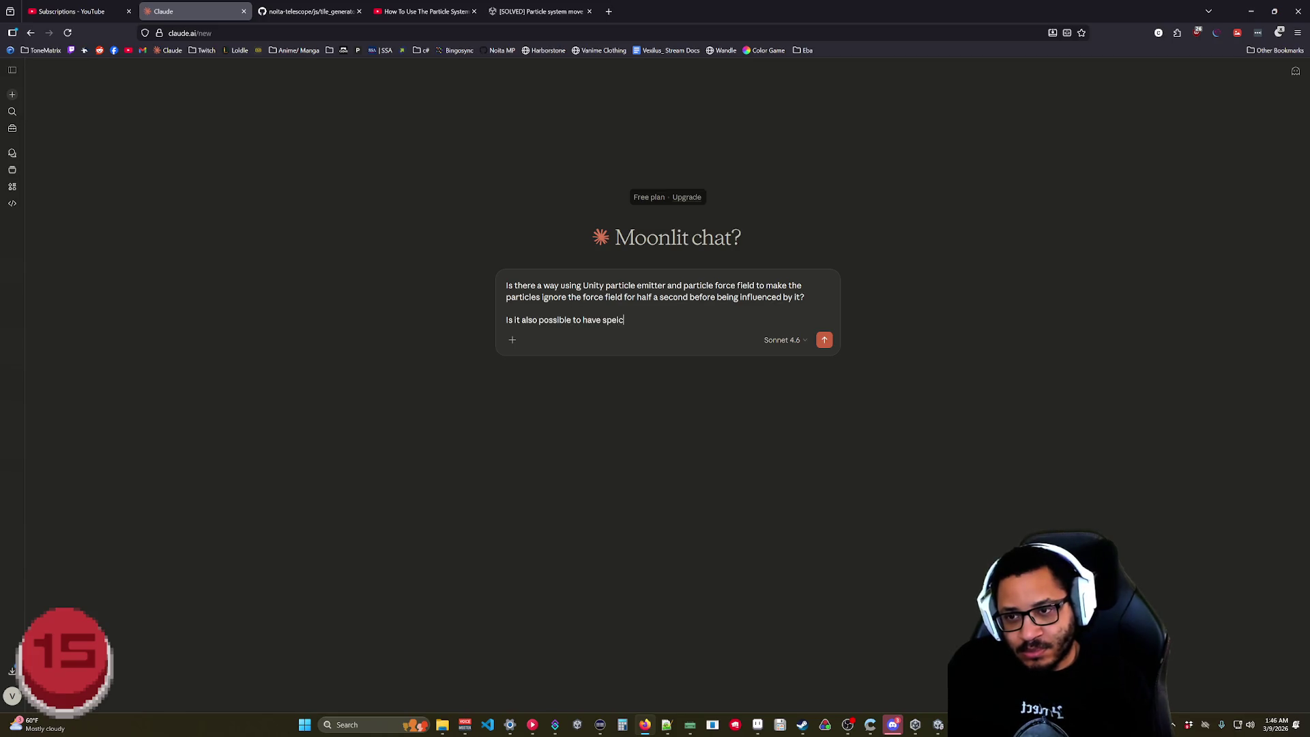
key(BackSpace)
key(BackSpace)
key(BackSpace)
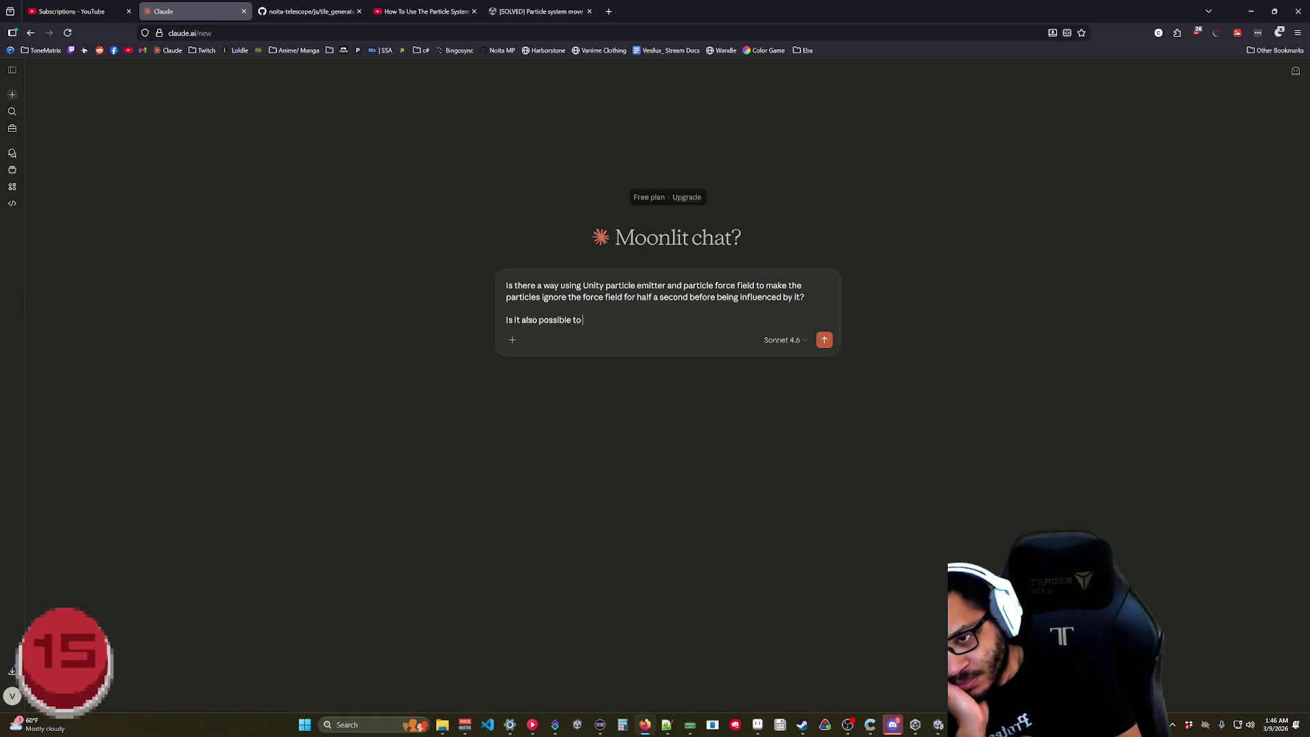
- Clear the whole drafted prompt, leaving the message box empty
key(ctrl+a)
key(BackSpace)
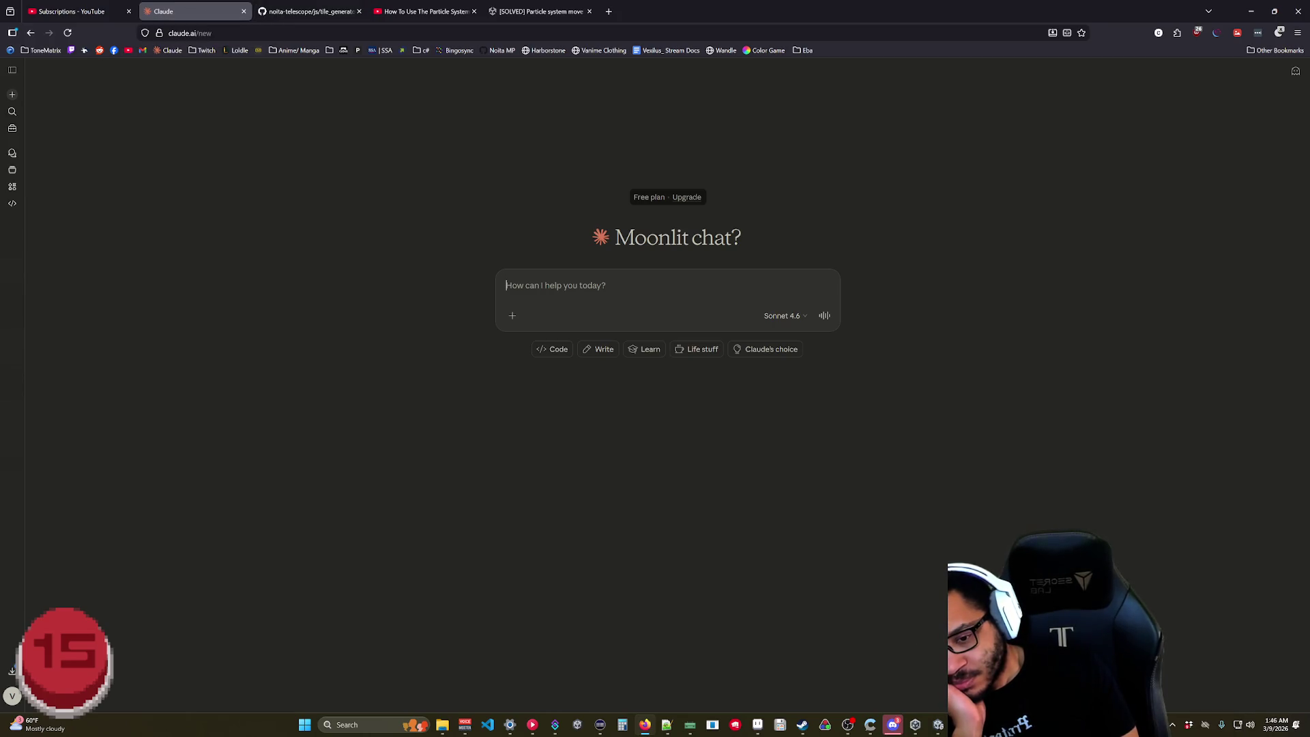
click(938, 724)
click(938, 725)
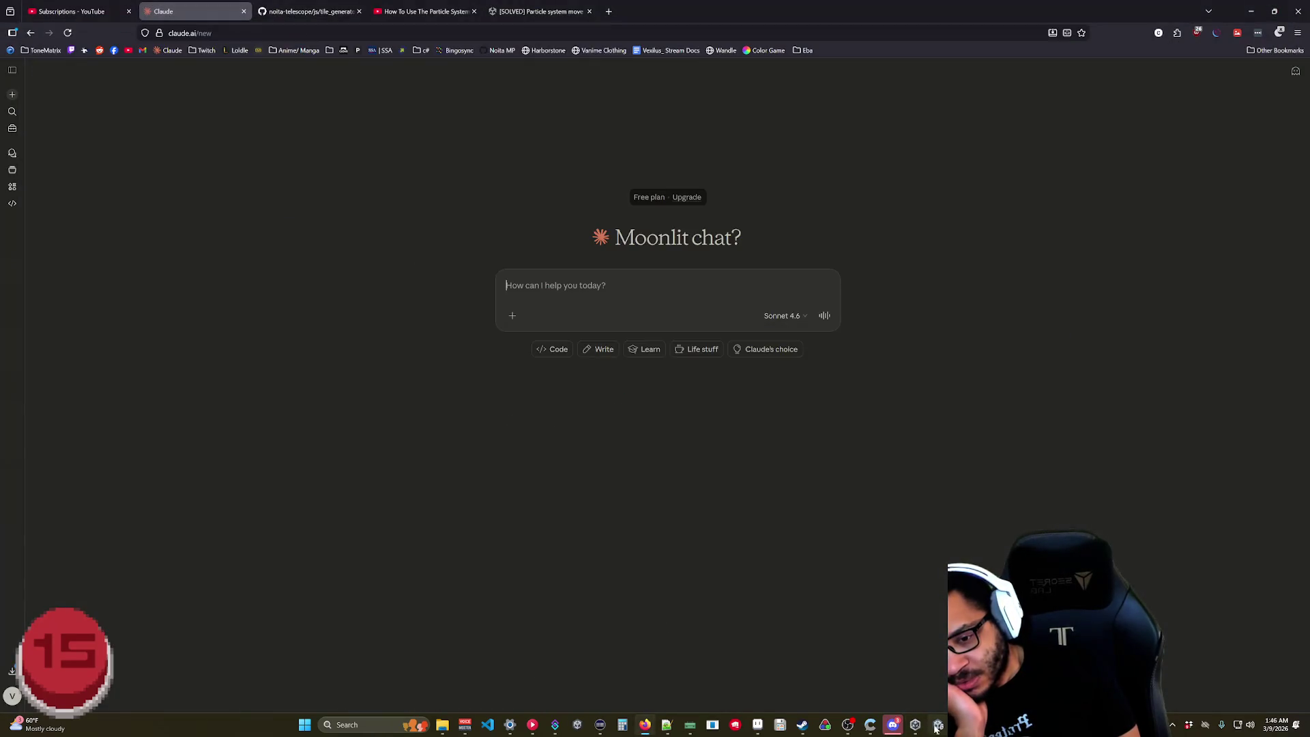
- Stop play mode and remove the Particle System Force Field component from Mana Gravity Source
click(938, 725)
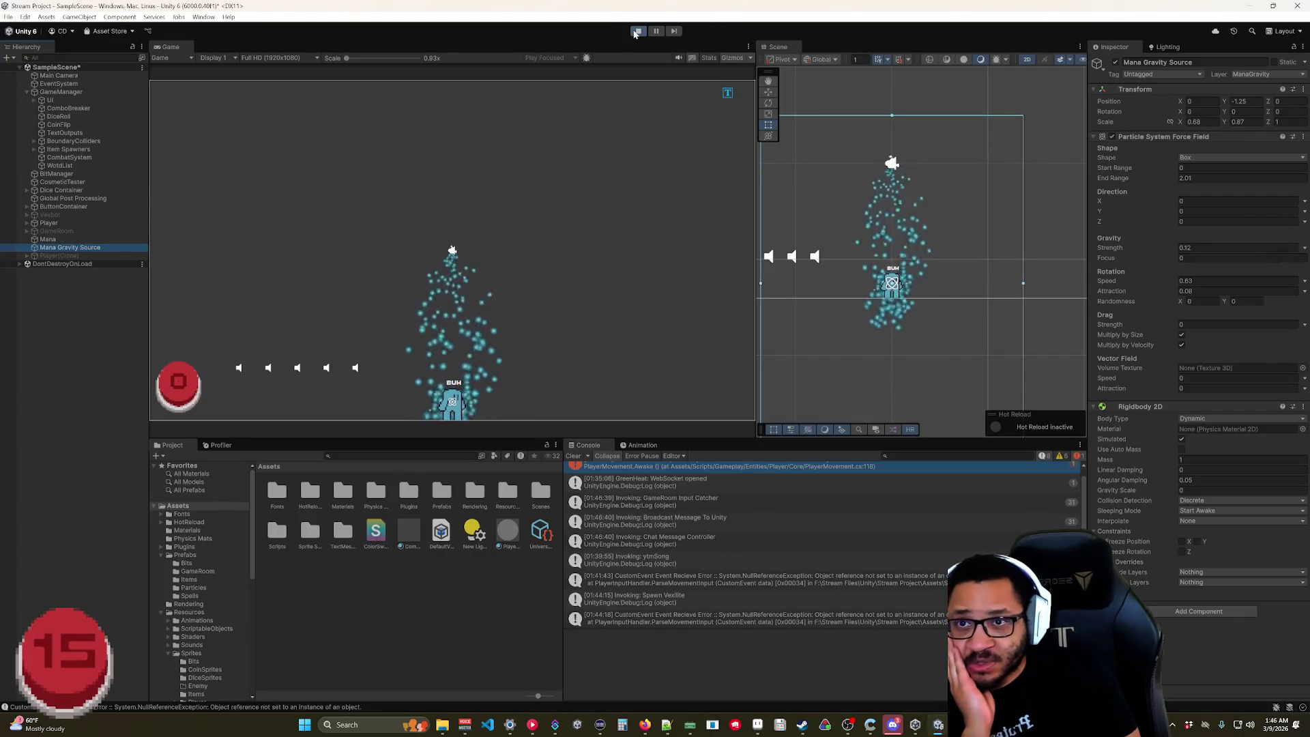
click(635, 32)
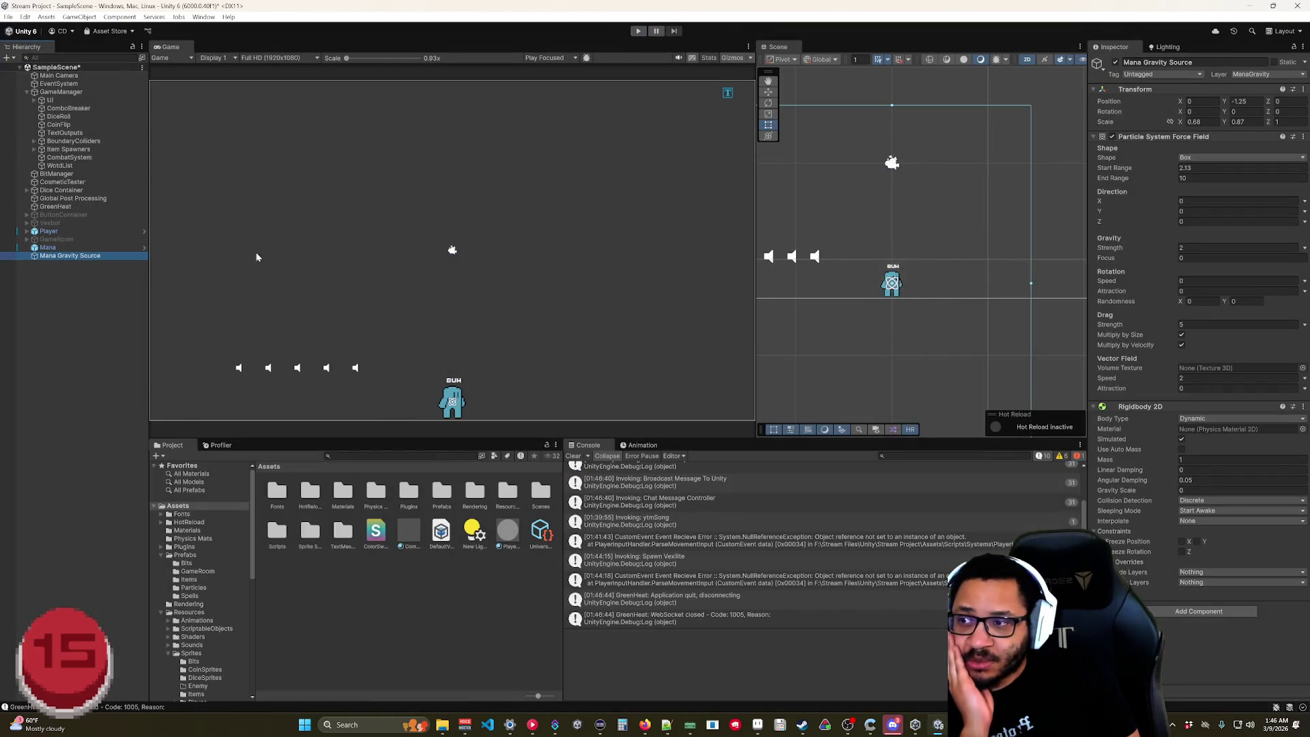
click(1138, 137)
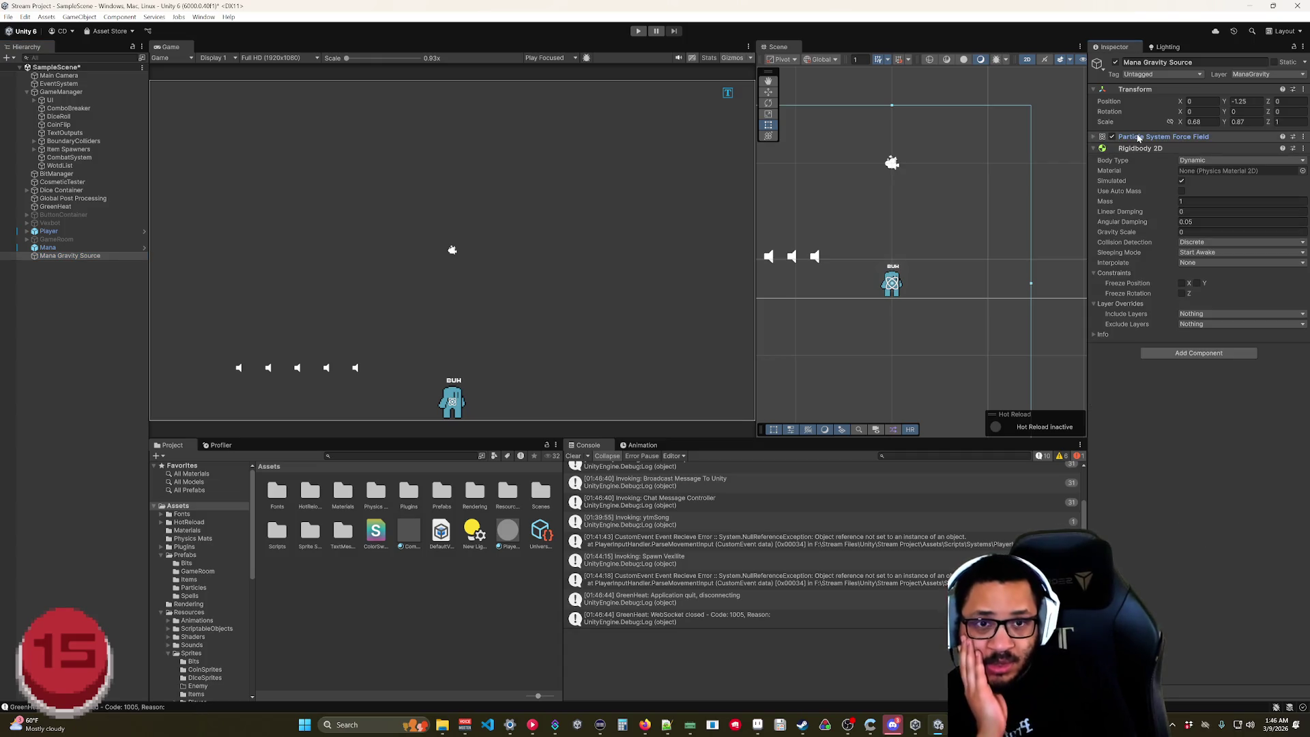
right_click(1139, 139)
click(1201, 158)
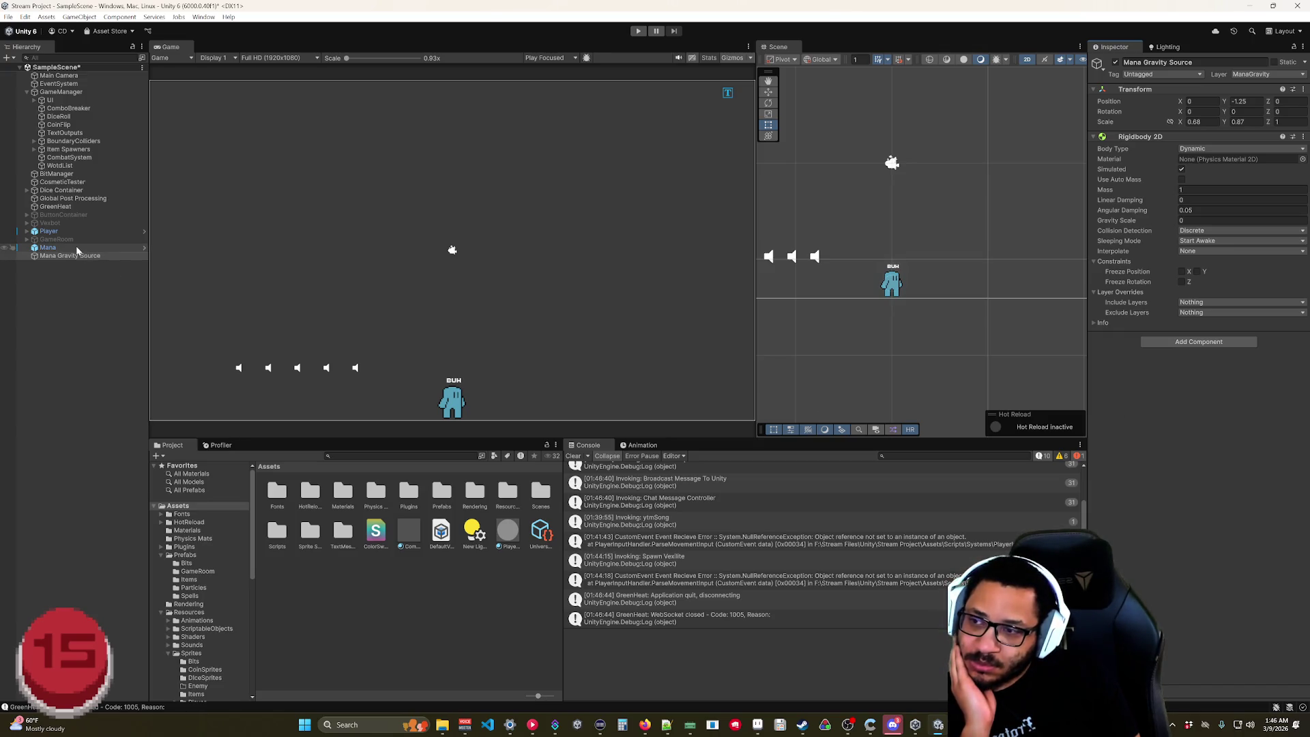
click(44, 247)
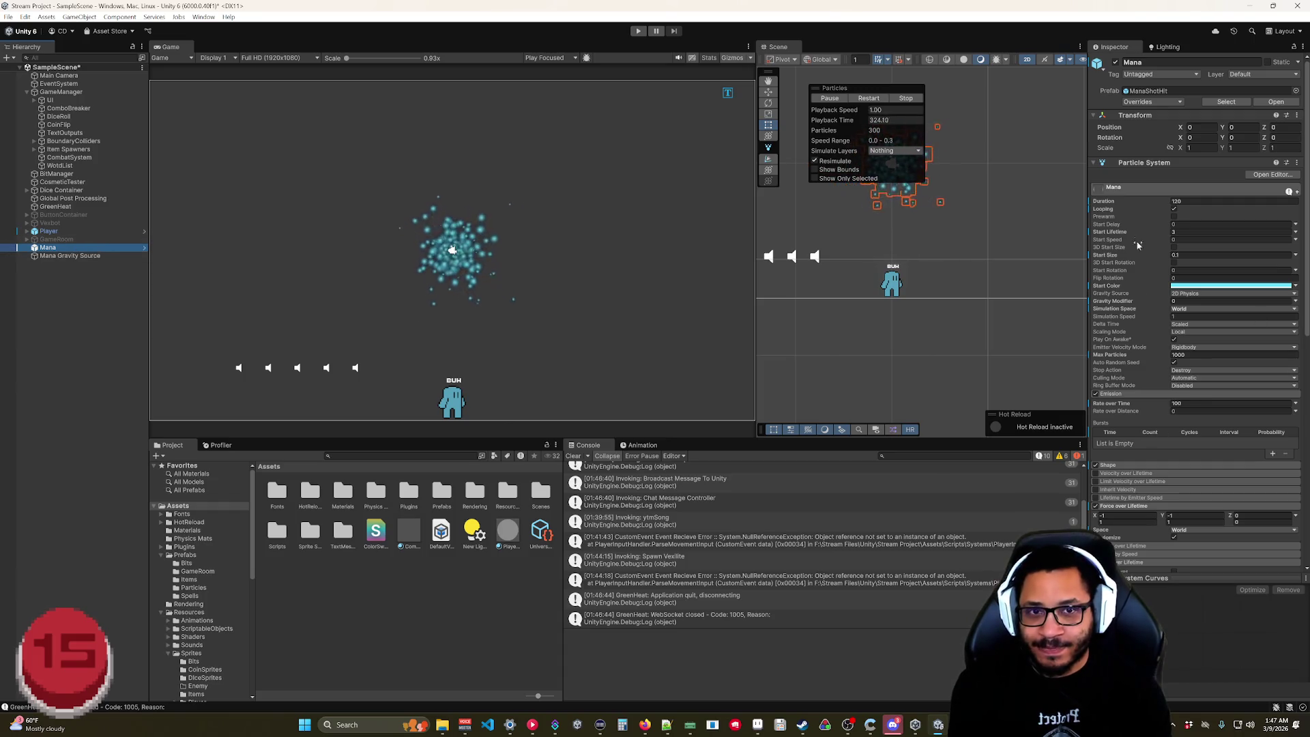
- Collapse Emission, Force over Lifetime, Size over Lifetime and Collision, then disable External Forces on Mana
scroll(1136, 247, down, 5)
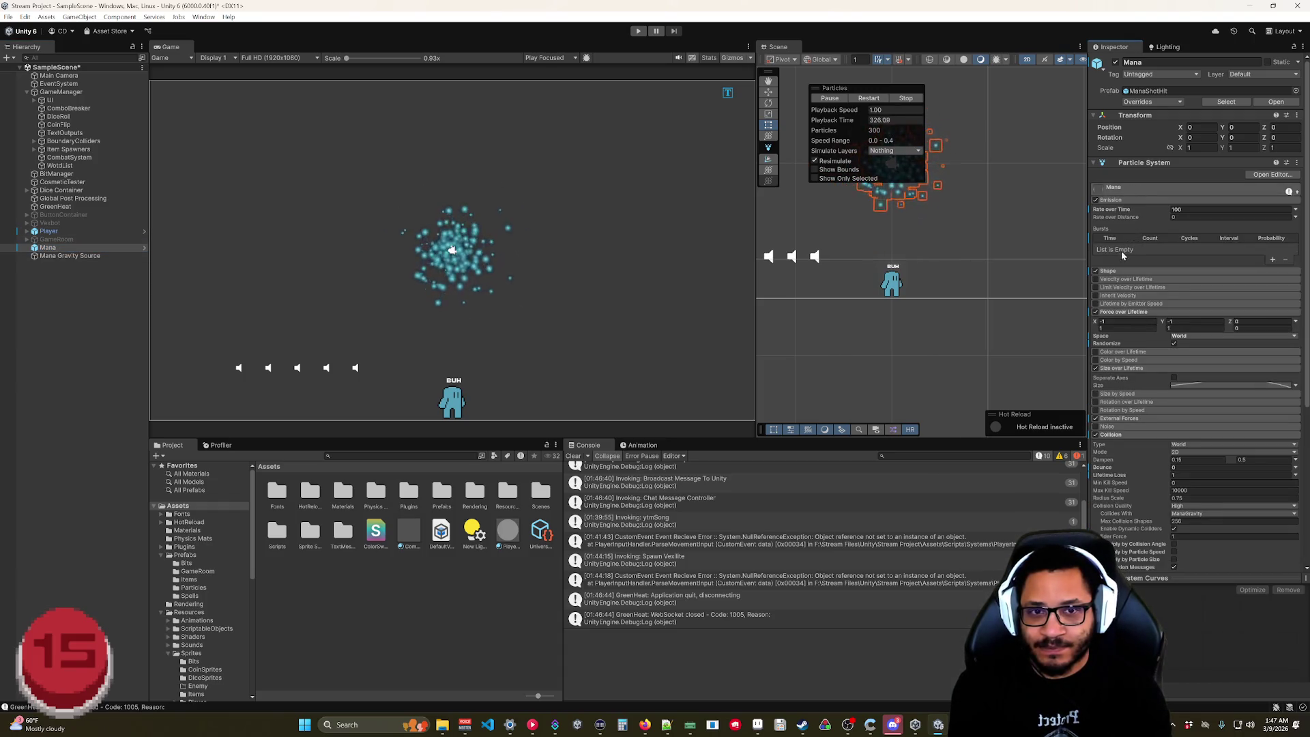
click(1118, 200)
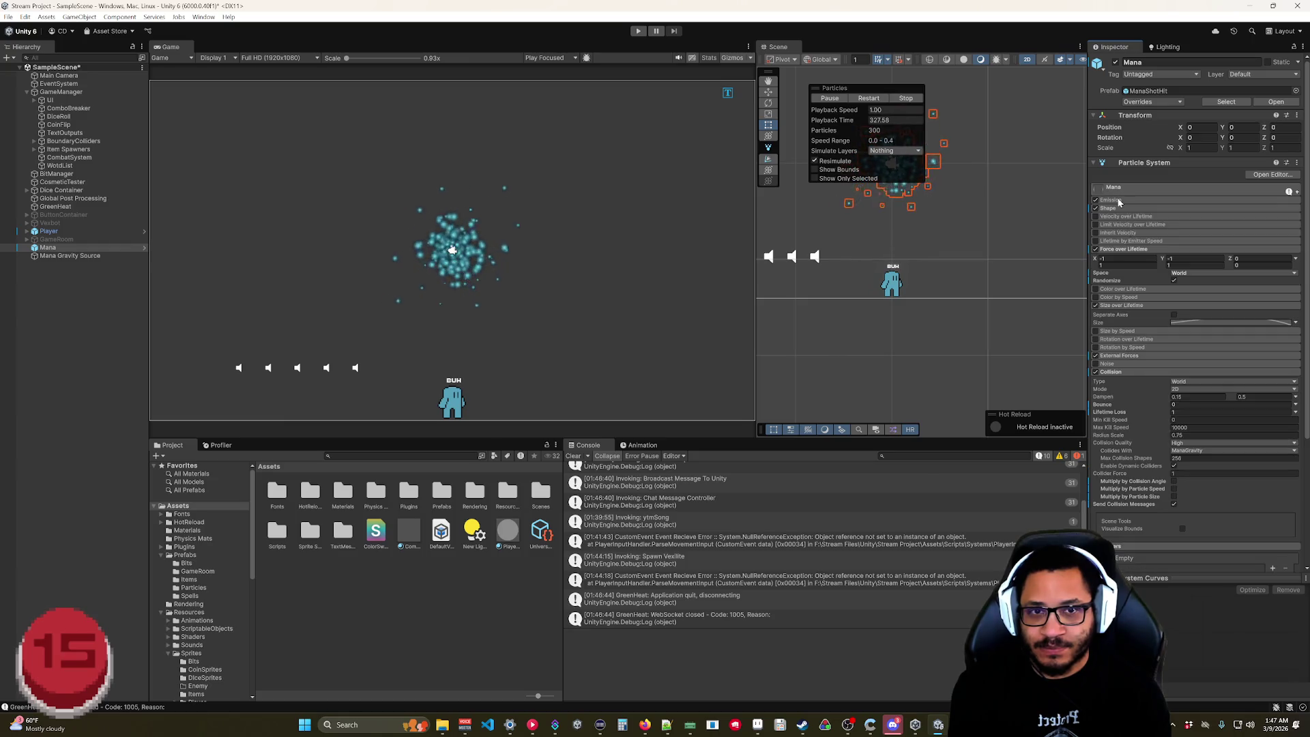
click(1117, 249)
click(1118, 273)
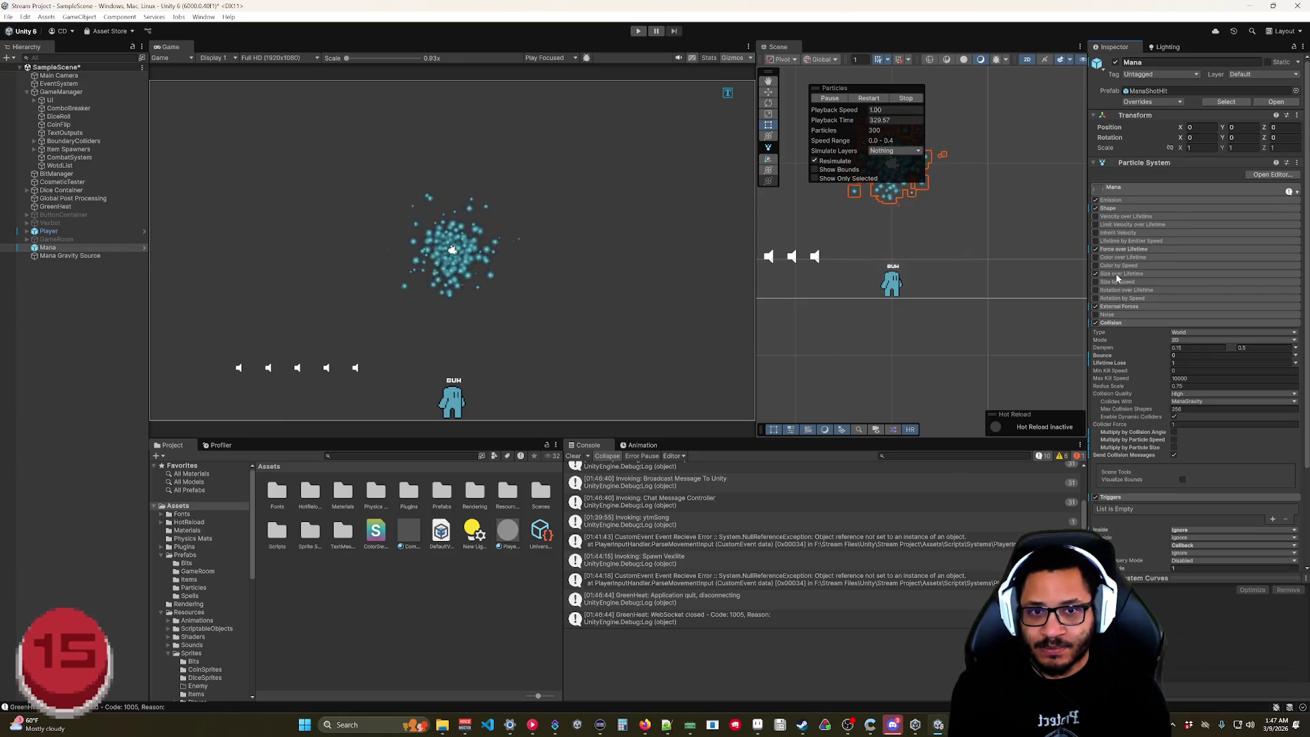
click(1110, 322)
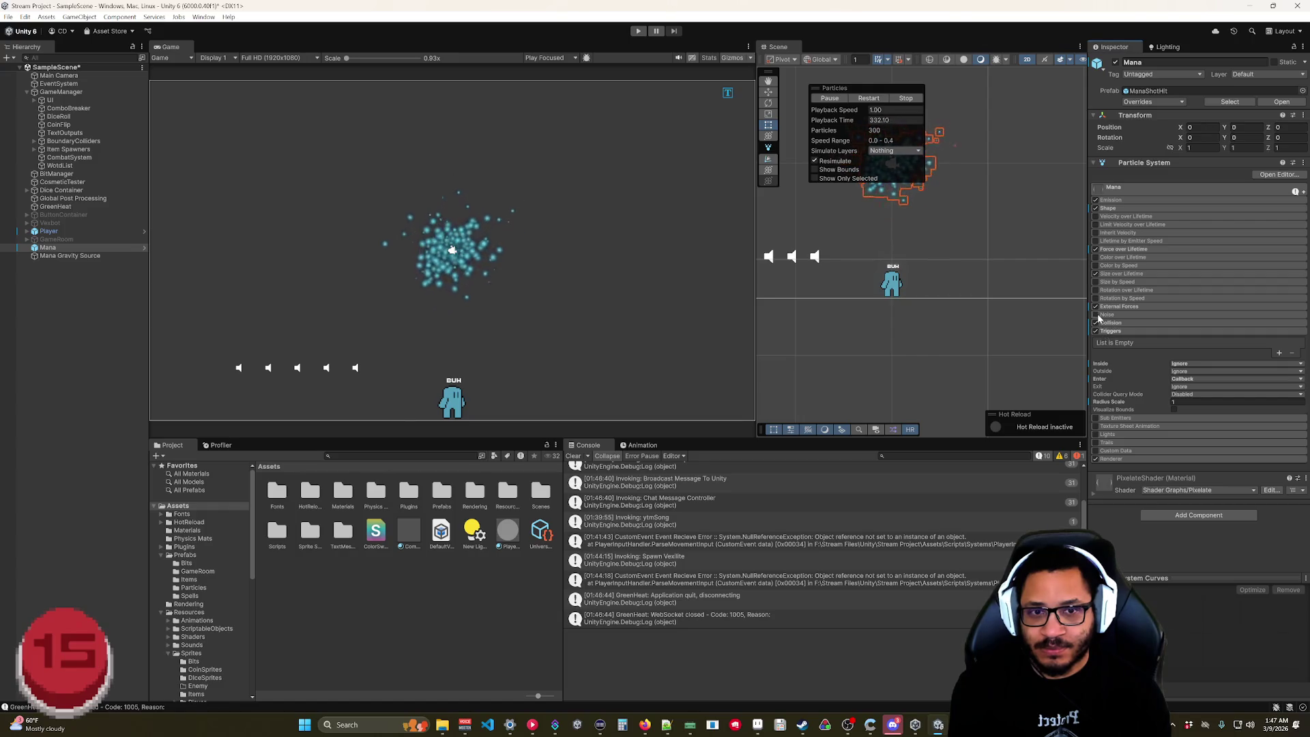
click(1096, 306)
click(1116, 307)
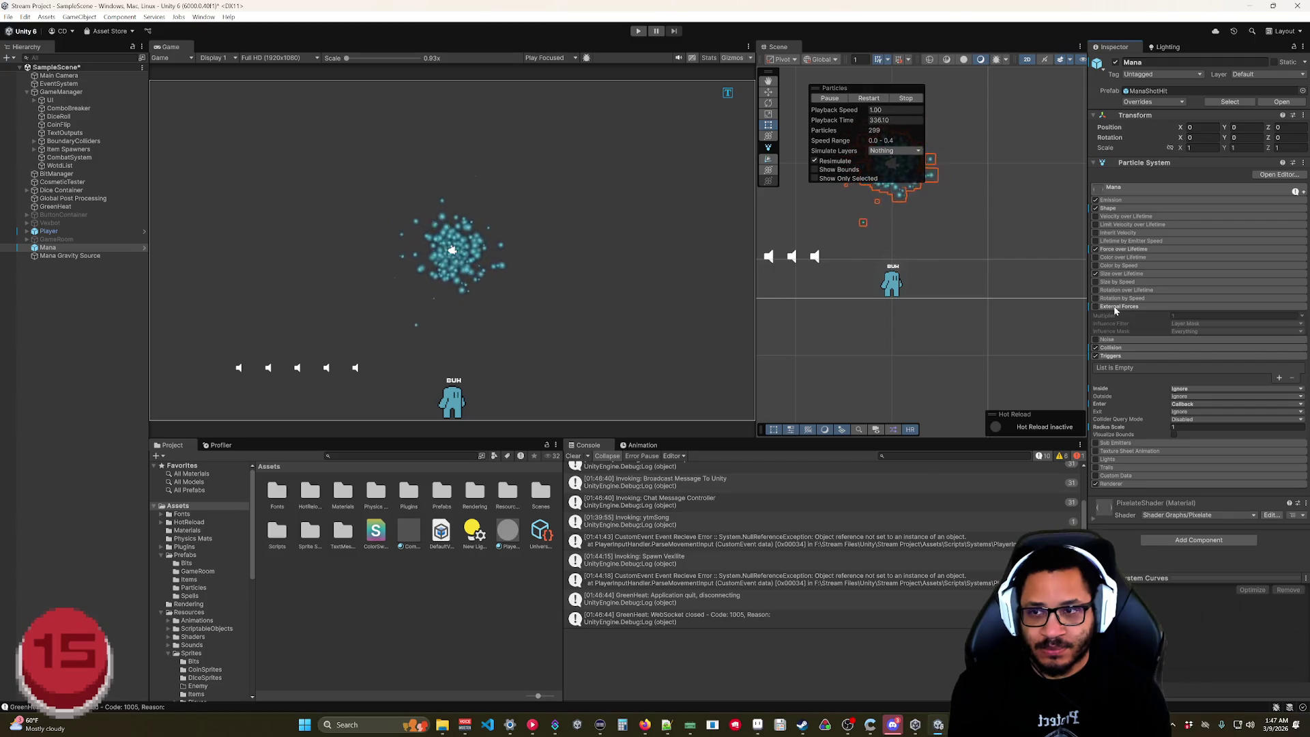
click(1116, 308)
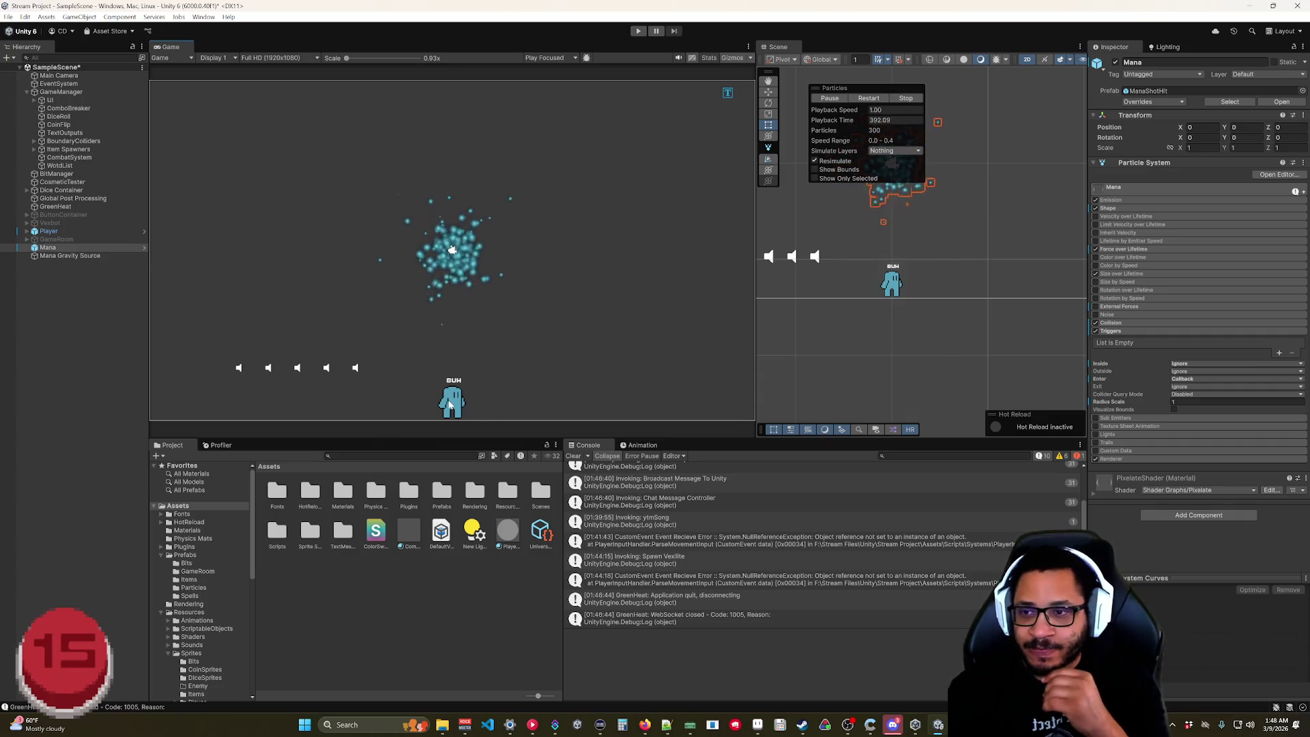
- Review Mana Gravity Source and Mana, then browse the Scripts folder's Systems and Utilities subfolders
click(90, 257)
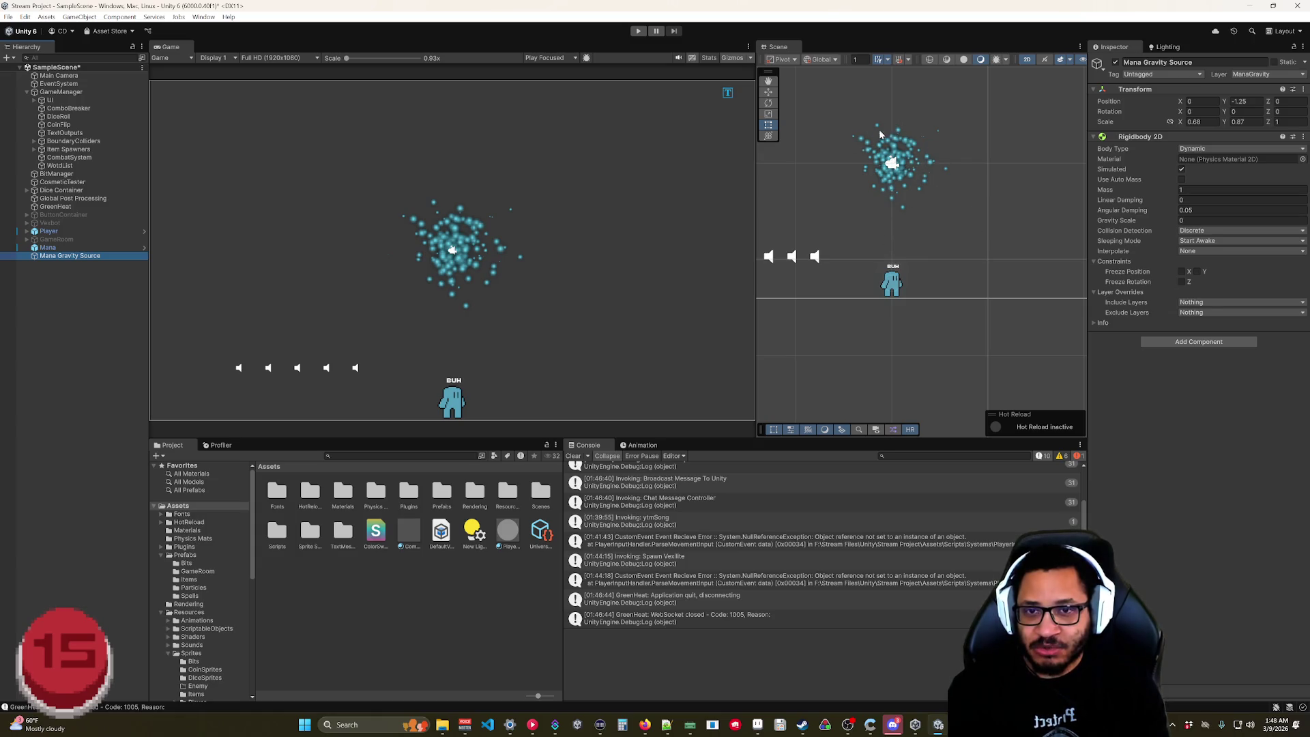
click(900, 171)
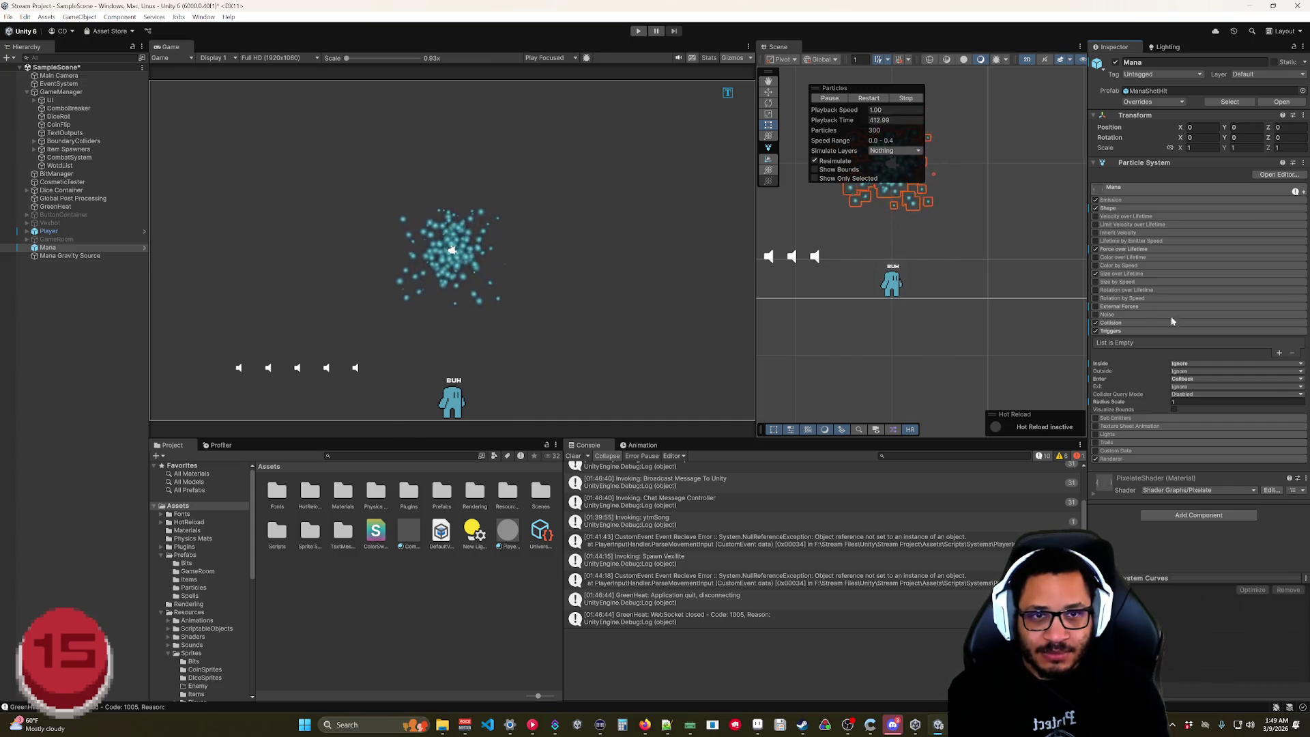
scroll(198, 600, down, 5)
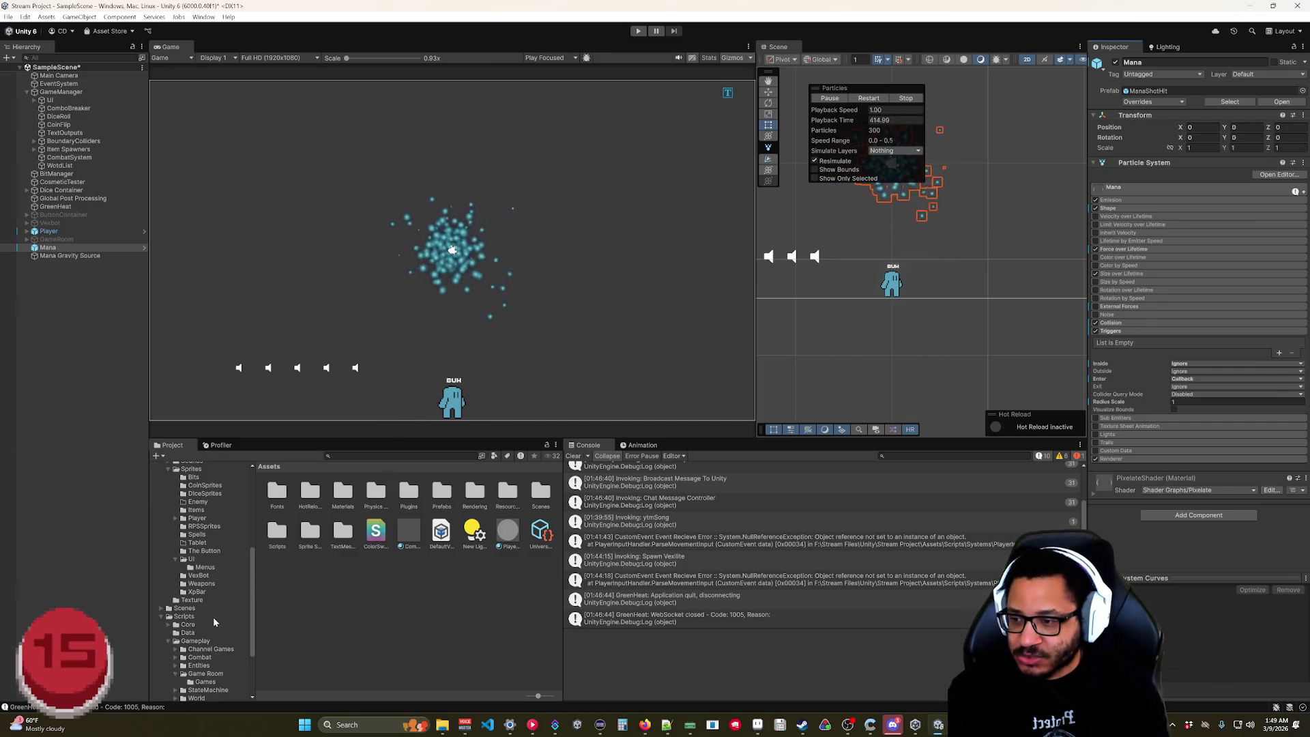
click(190, 618)
scroll(183, 649, down, 3)
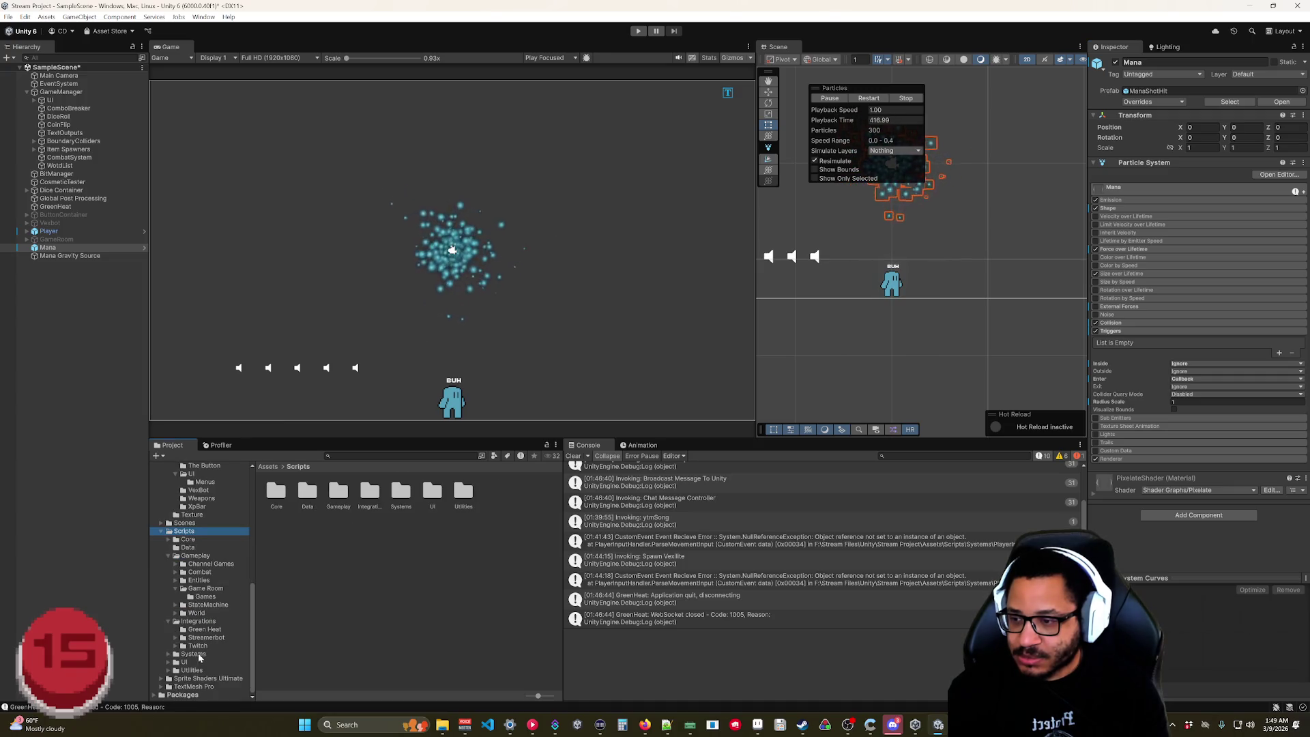
click(168, 654)
click(167, 653)
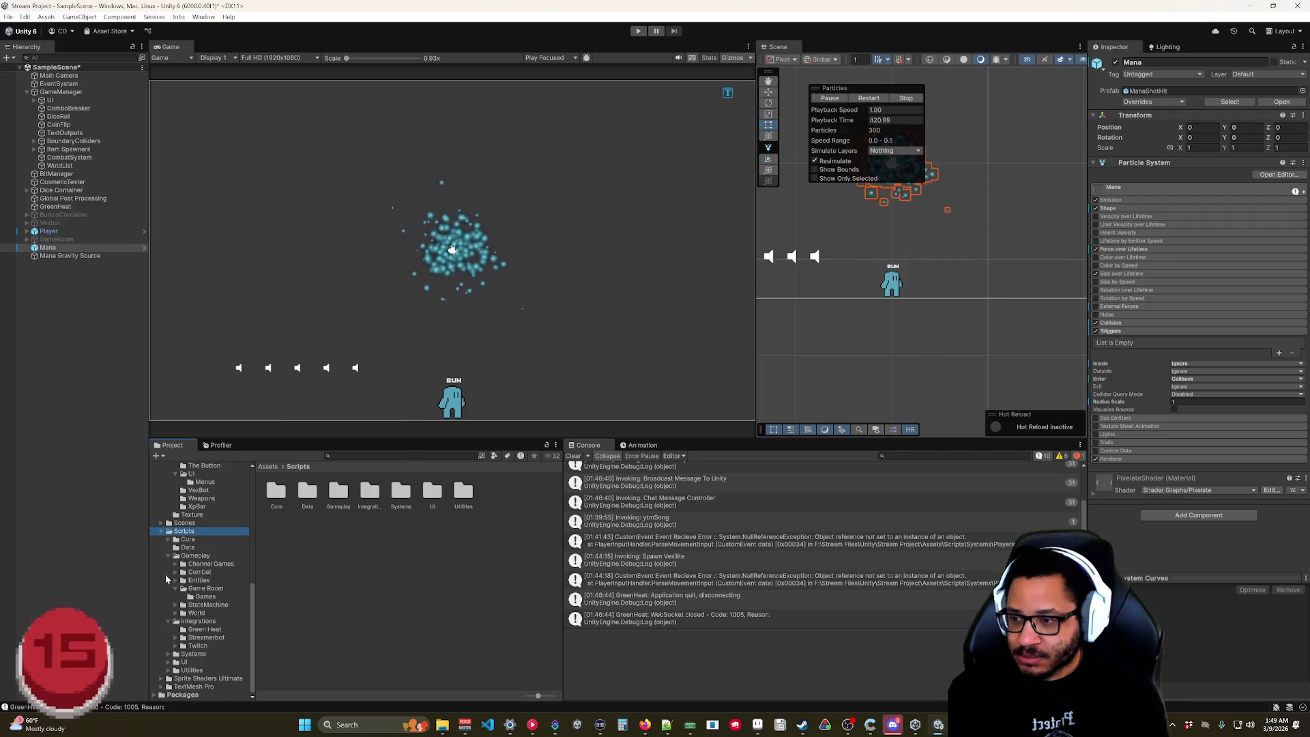
click(167, 670)
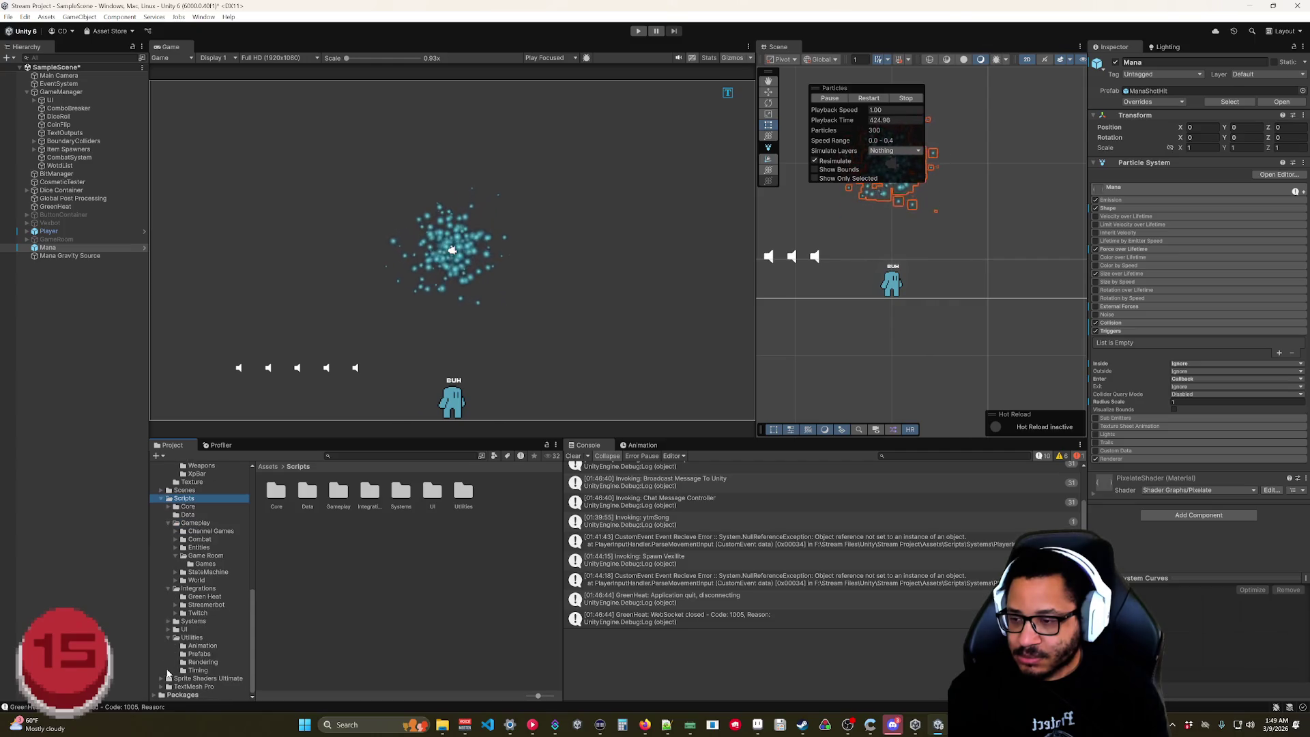
click(169, 637)
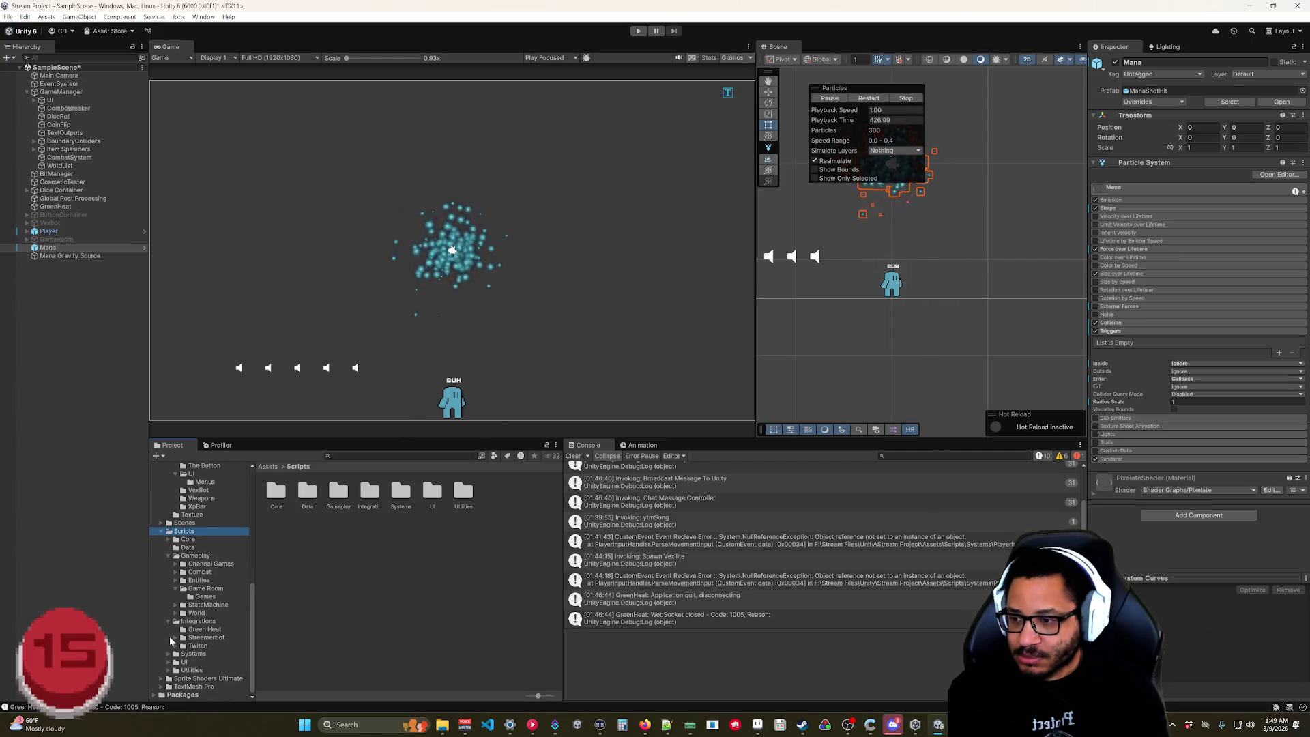
- Create a new folder inside Assets/Scripts
right_click(184, 532)
mouse_move(225, 235)
click(382, 235)
text(Particles)
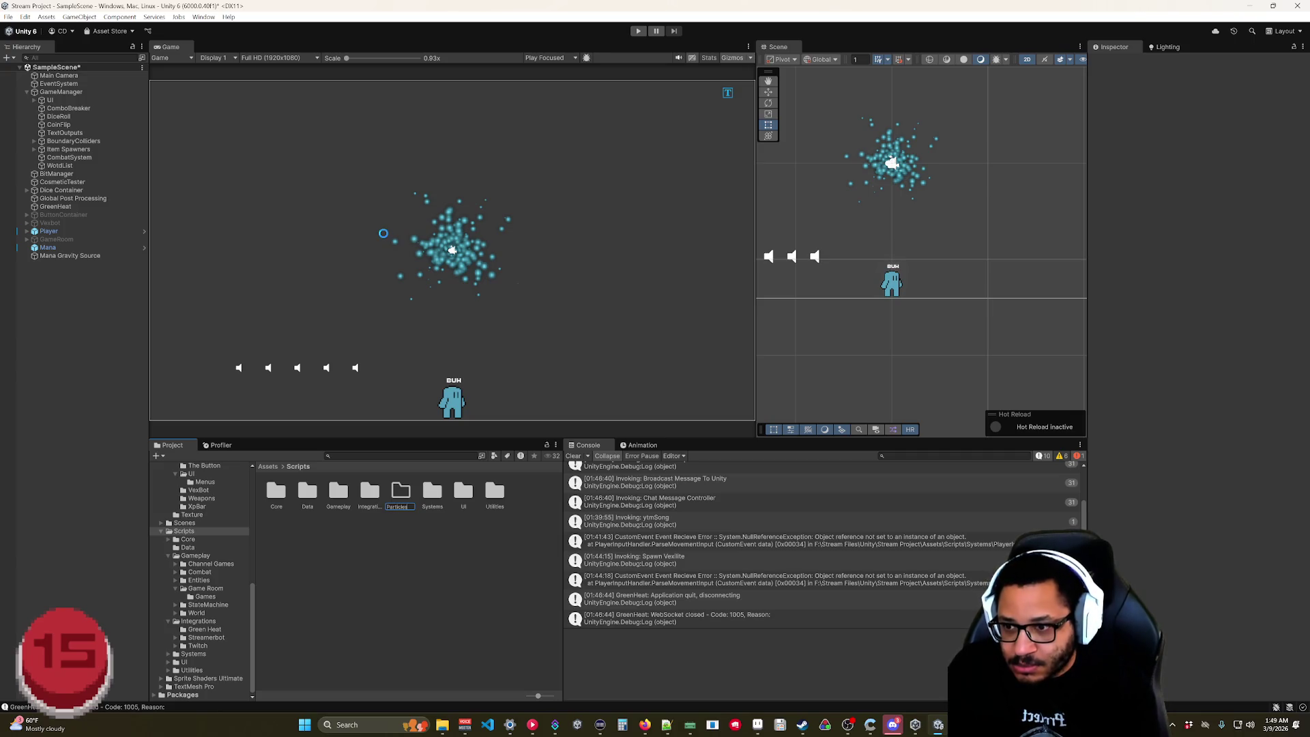
- Name the new folder Particles and open it
key(Return)
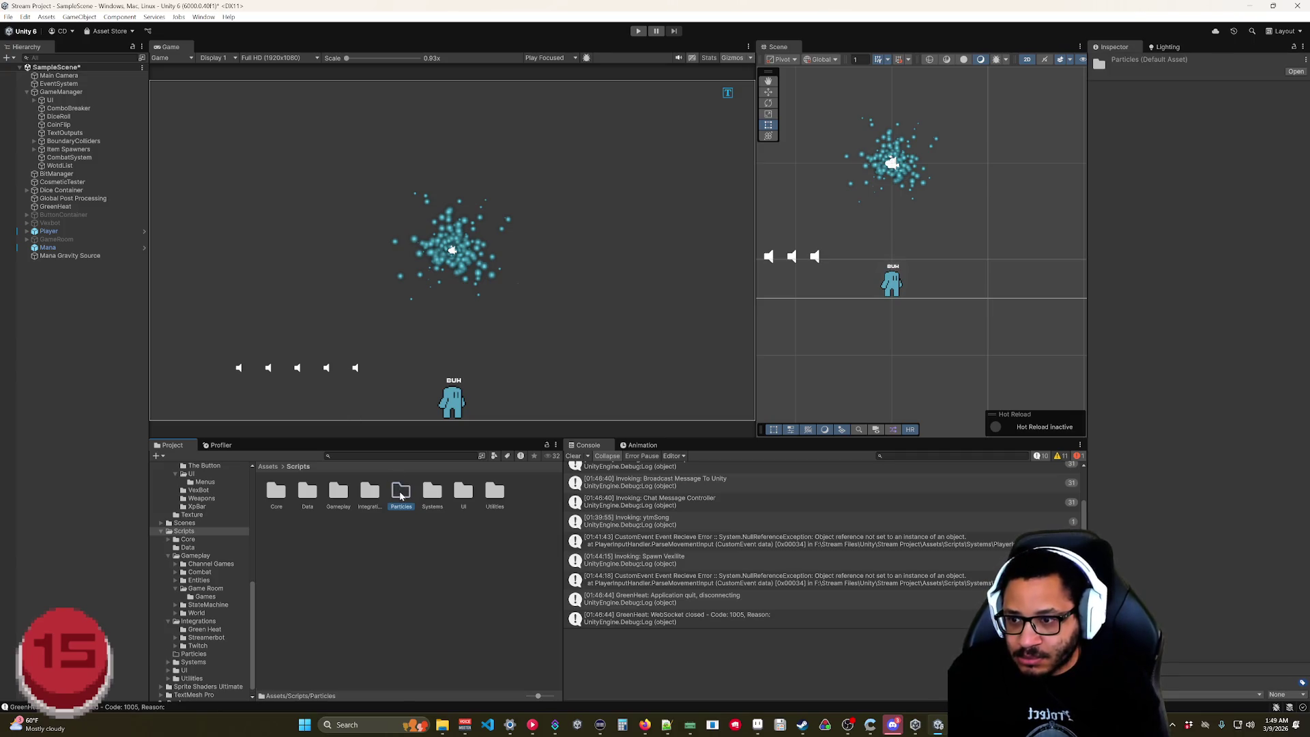
double_click(400, 492)
click(359, 505)
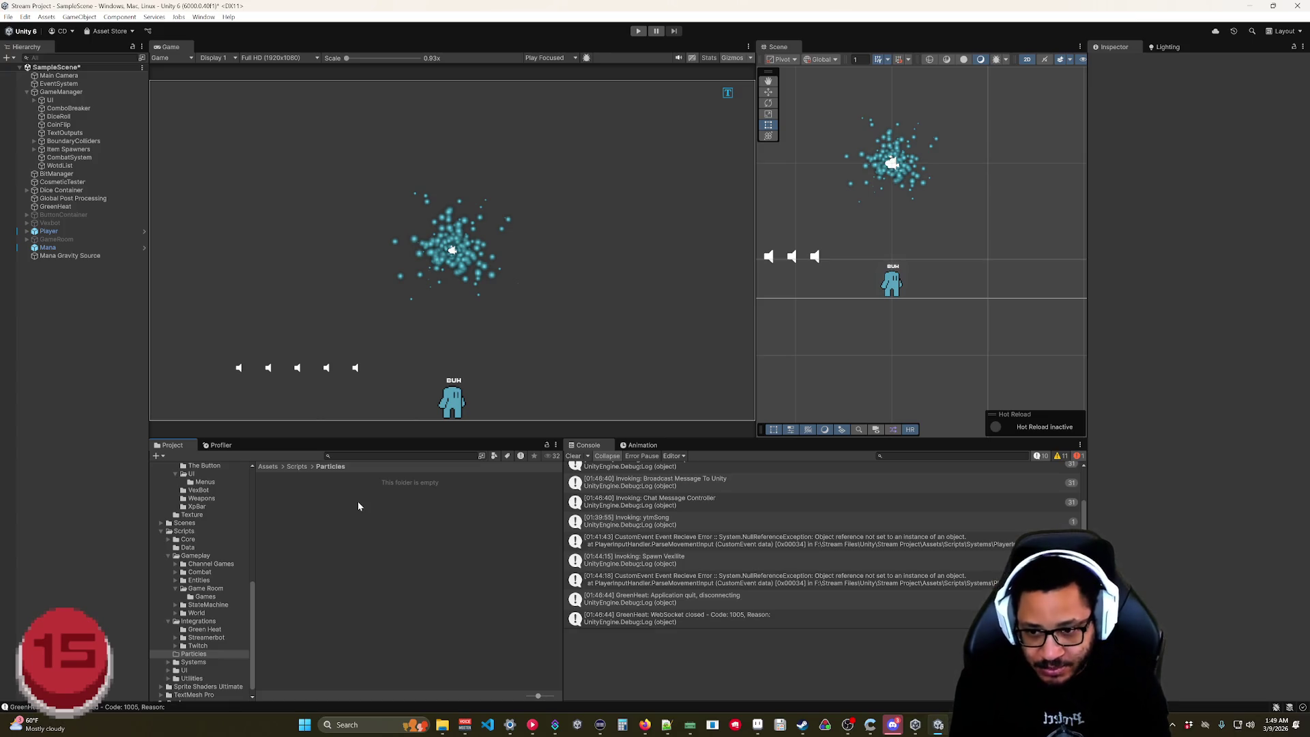
- Create a C# script named ManaAttraction in Particles and open it in Rider
right_click(315, 509)
mouse_move(382, 236)
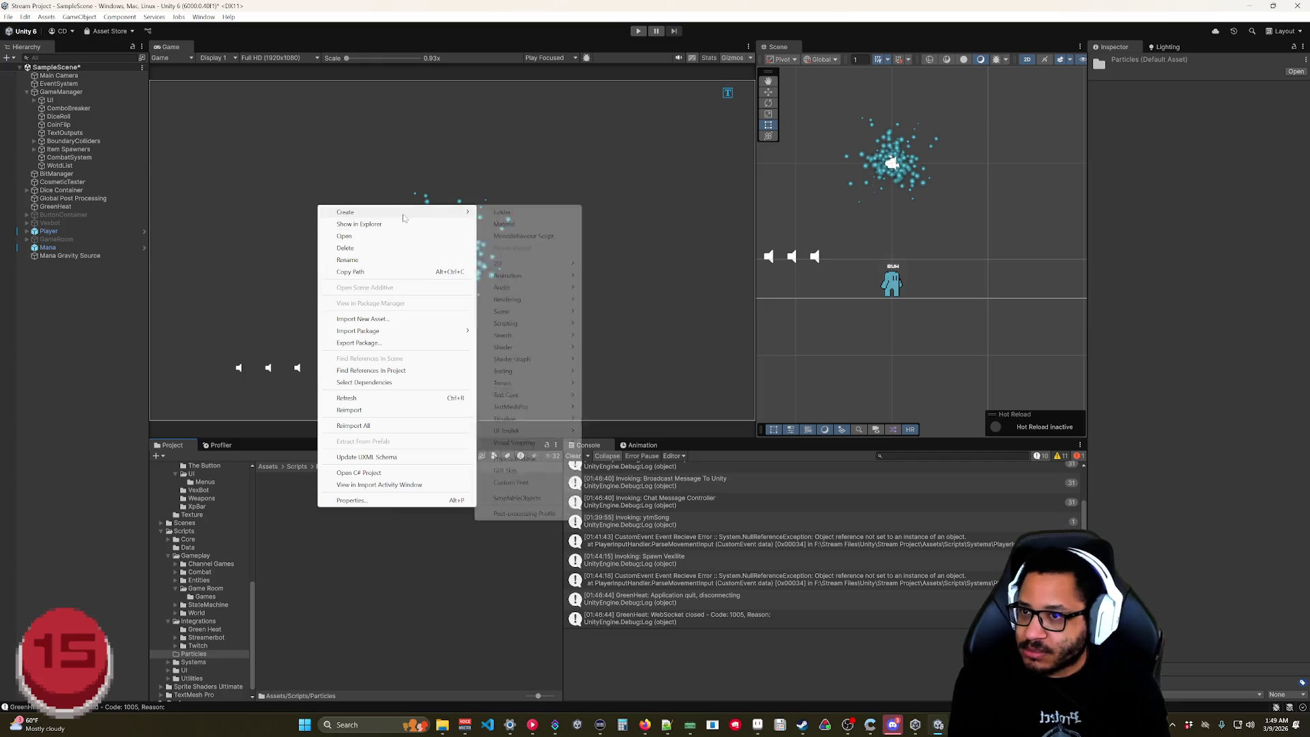
click(525, 235)
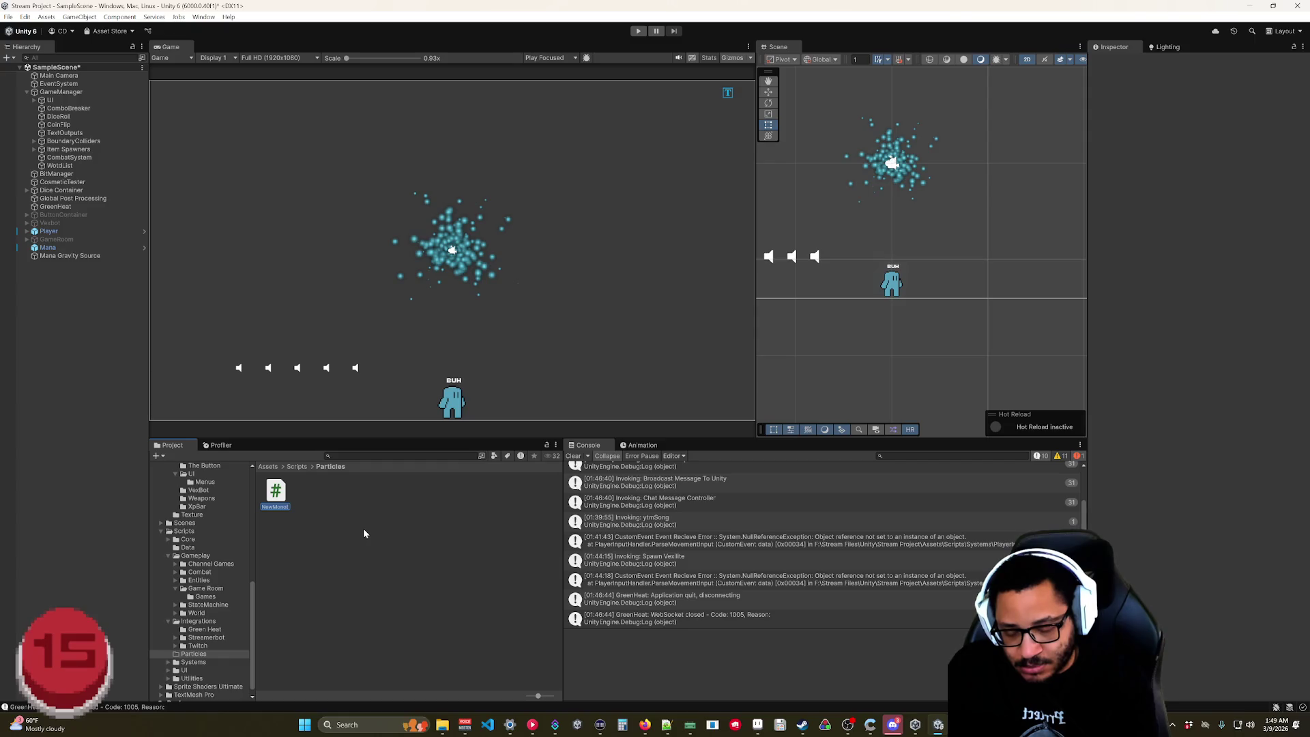
text(Mana)
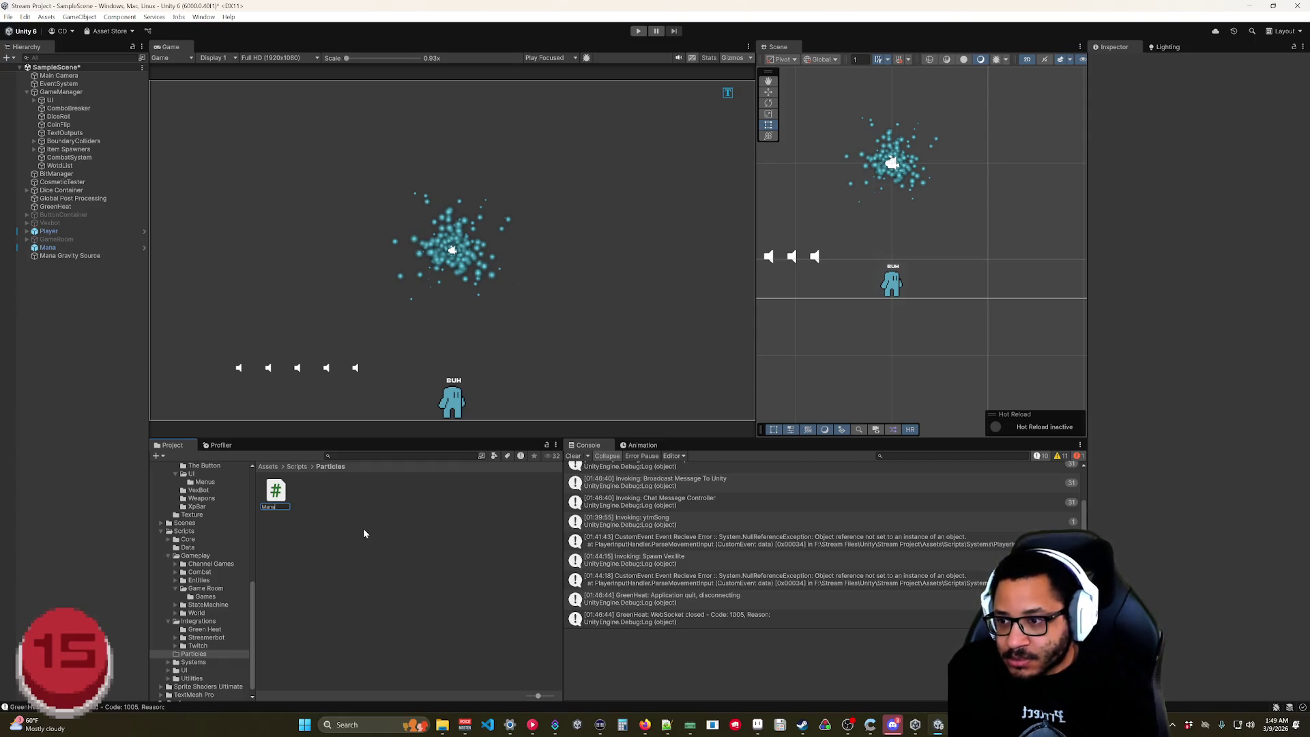
text(Attract)
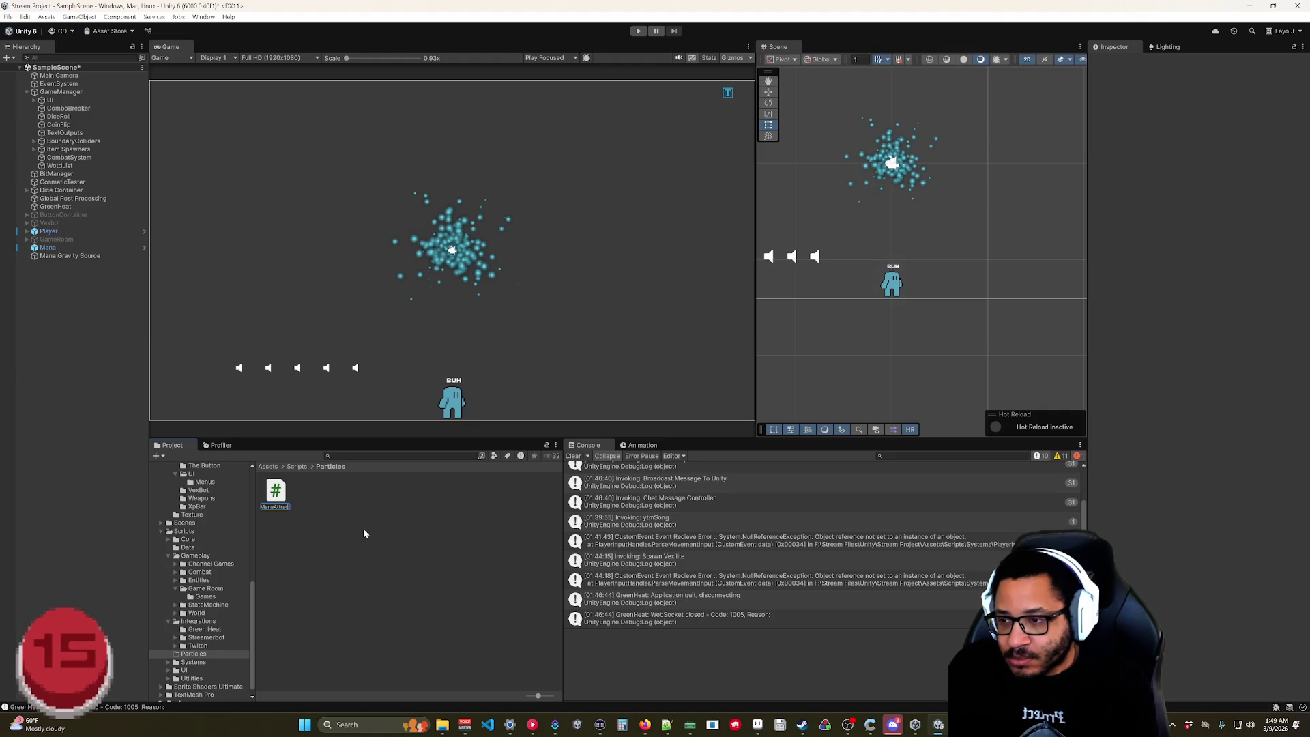
text(tion)
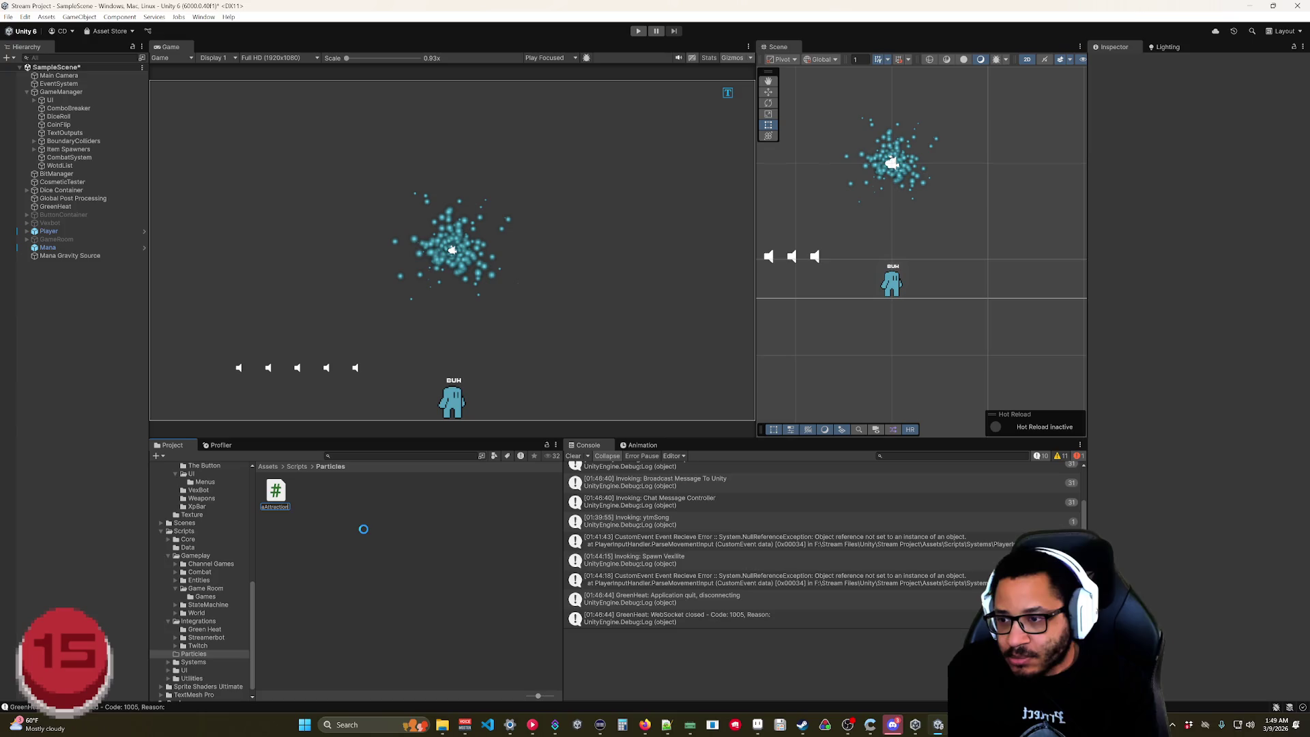
key(Return)
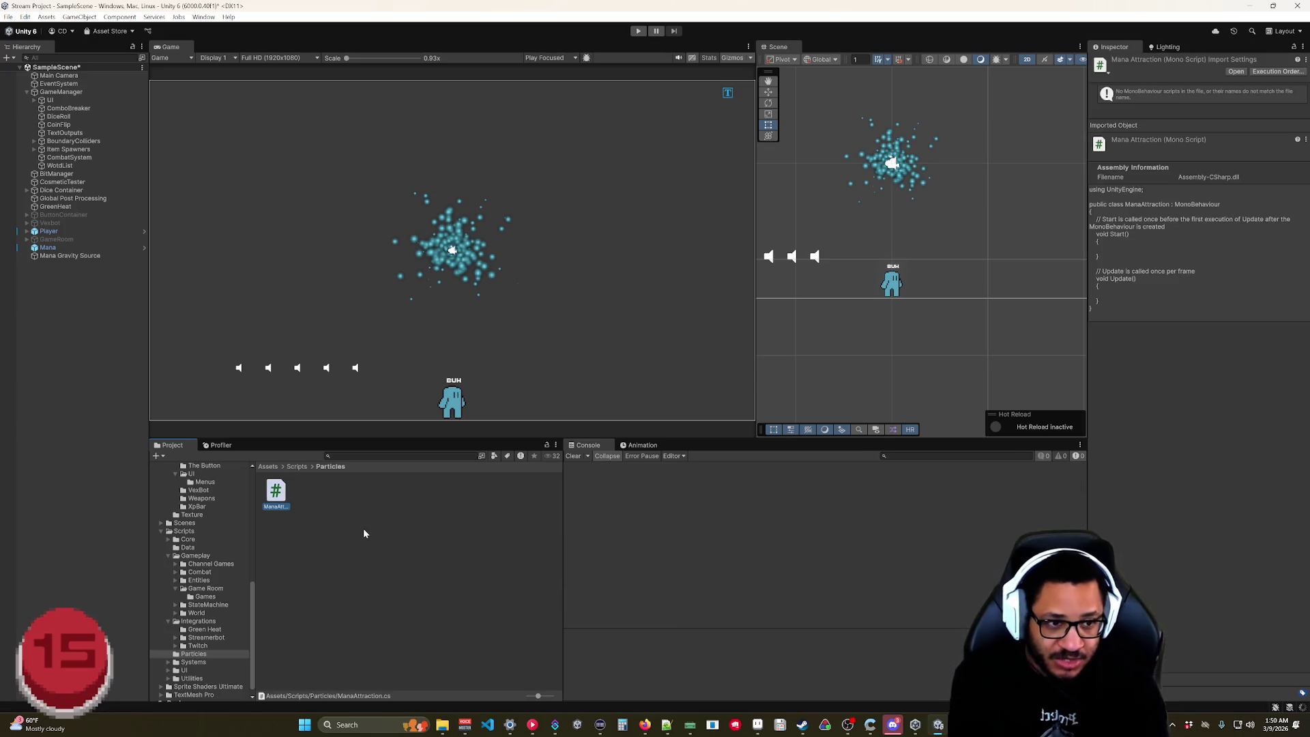
double_click(280, 496)
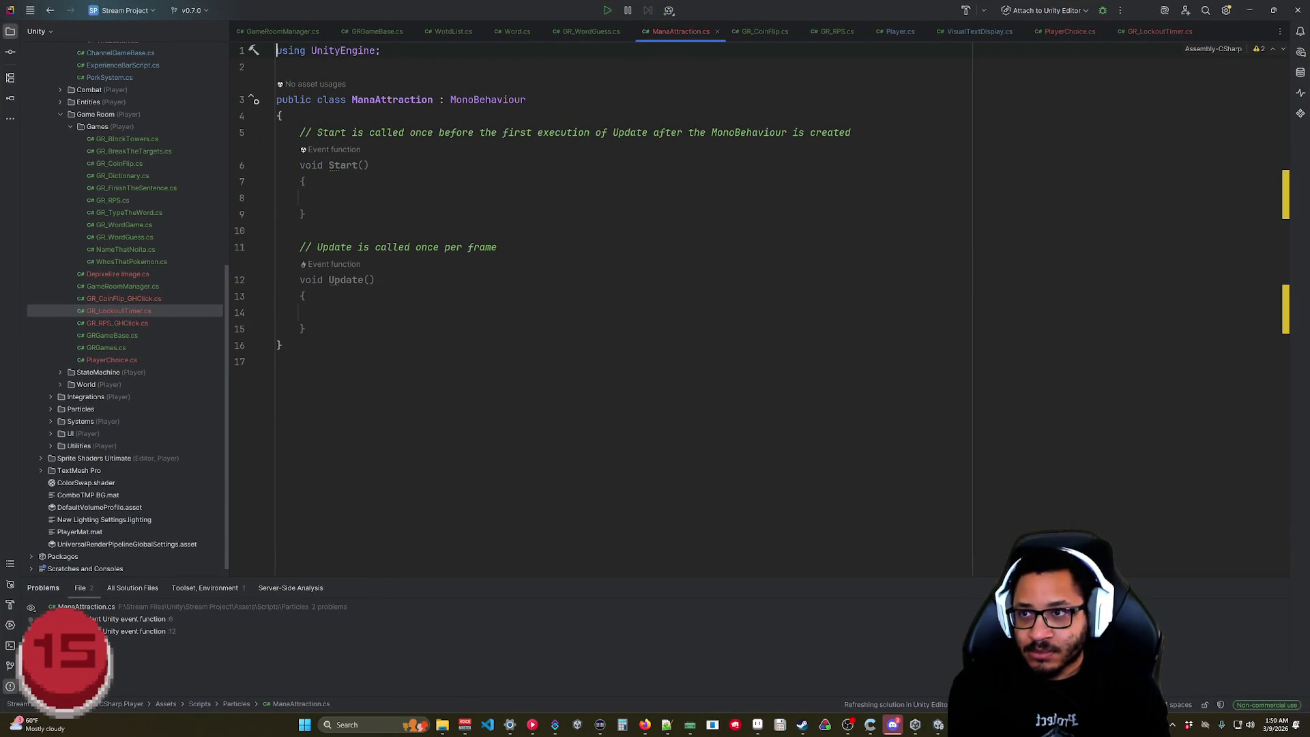
- Declare 'private ParticleSystem ps;' and assign ps = GetComponent<ParticleSystem>() in Start
key(Return)
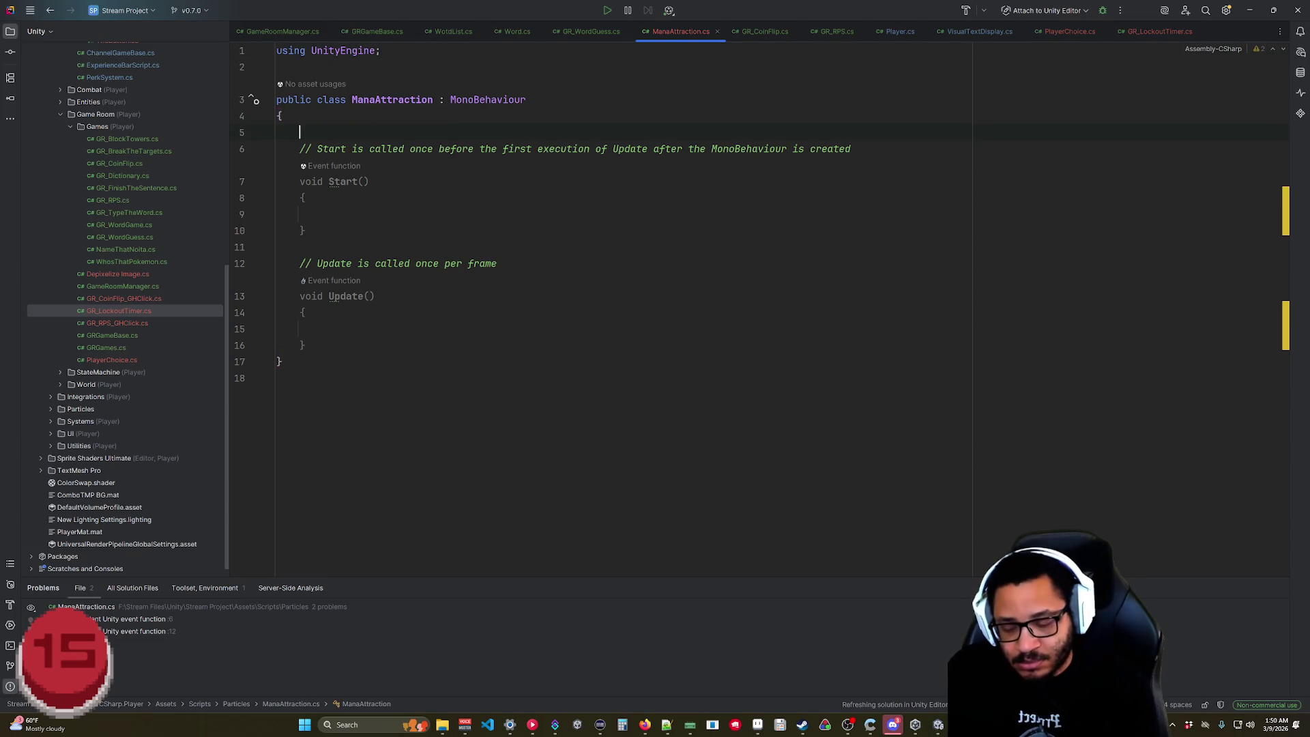
text(public P)
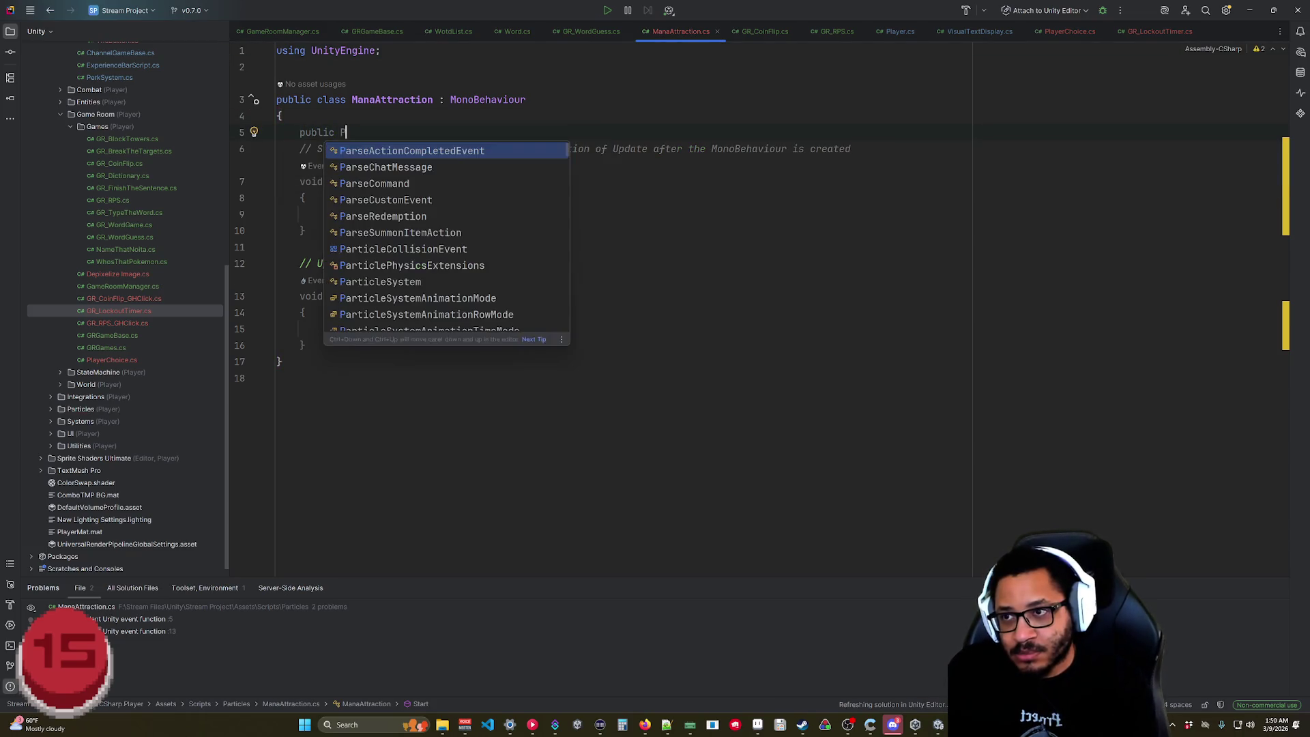
text(article)
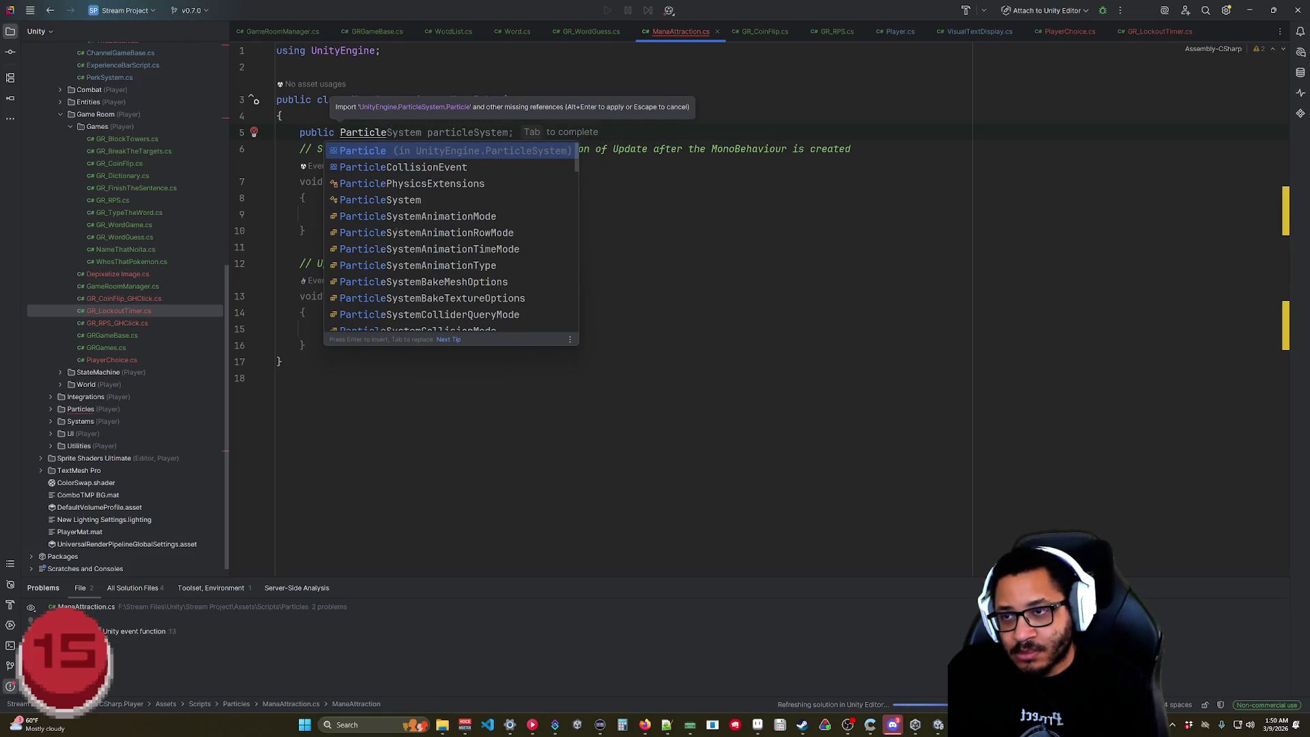
key(ctrl+BackSpace)
key(ctrl+BackSpace)
text(private)
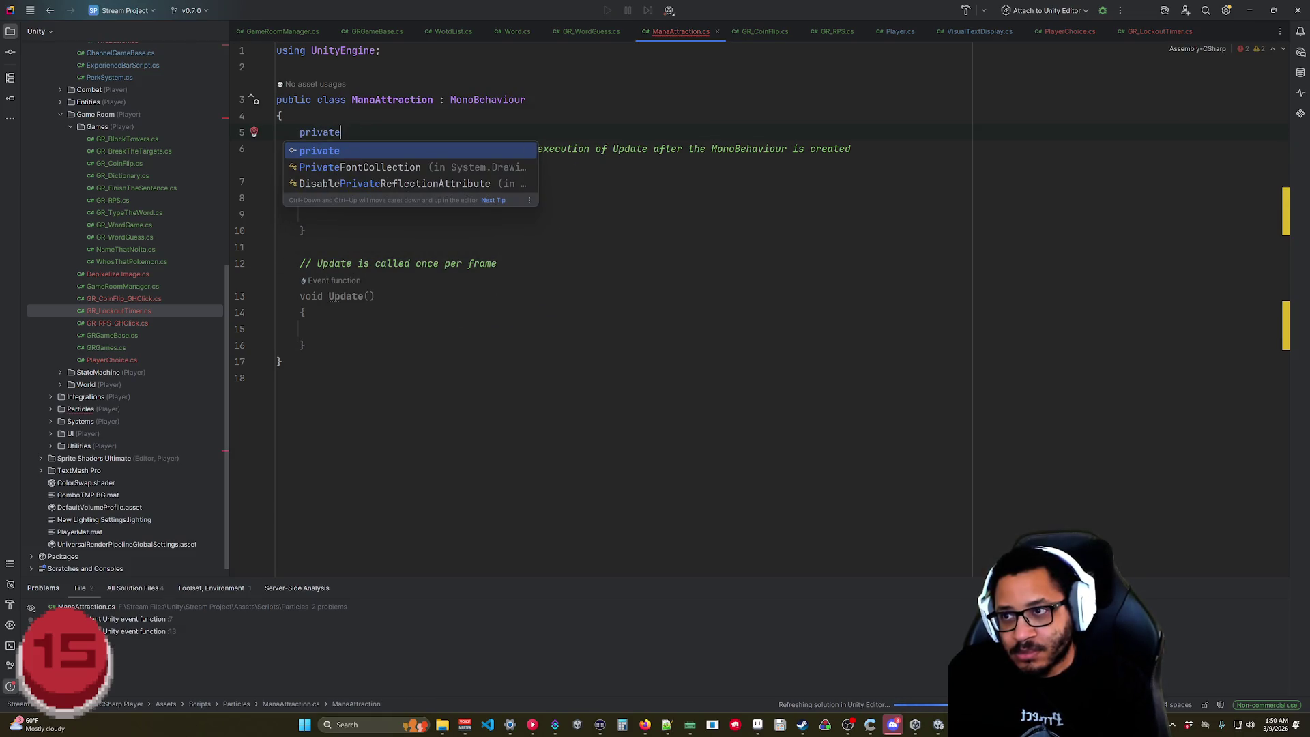
text( Particl)
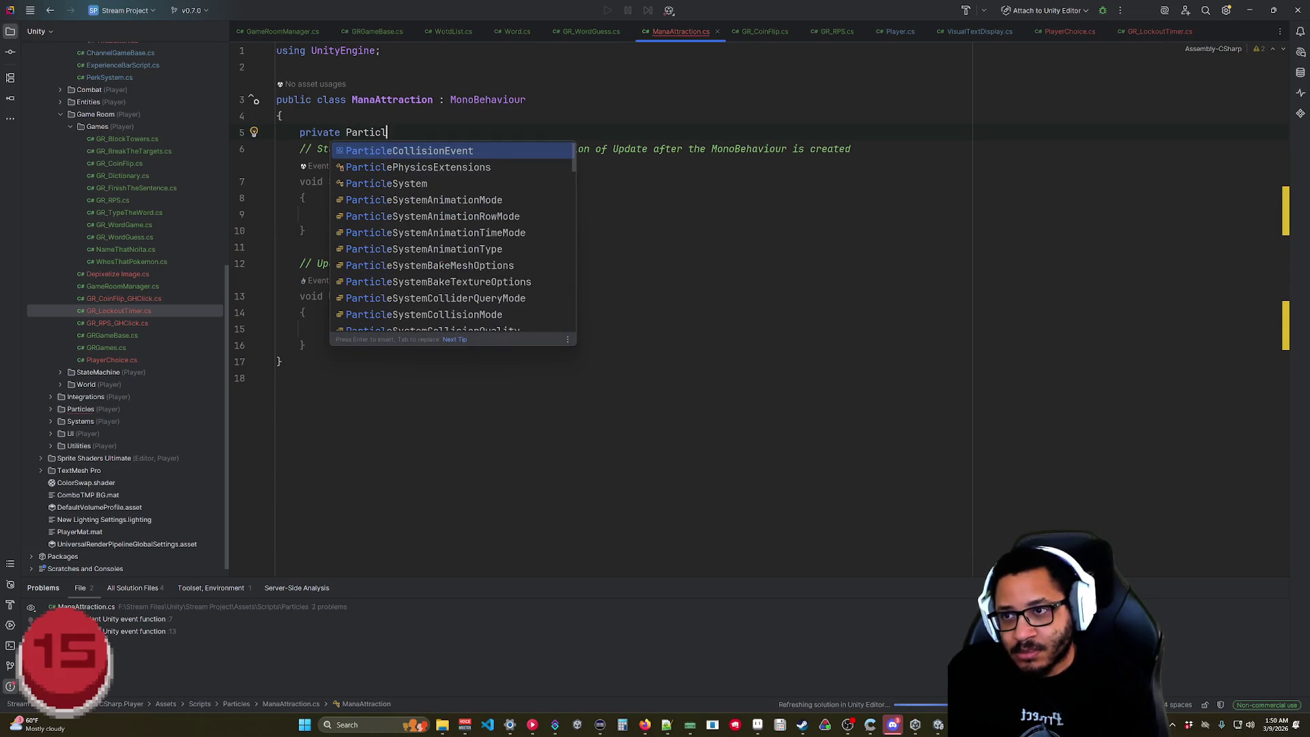
text(eSystem)
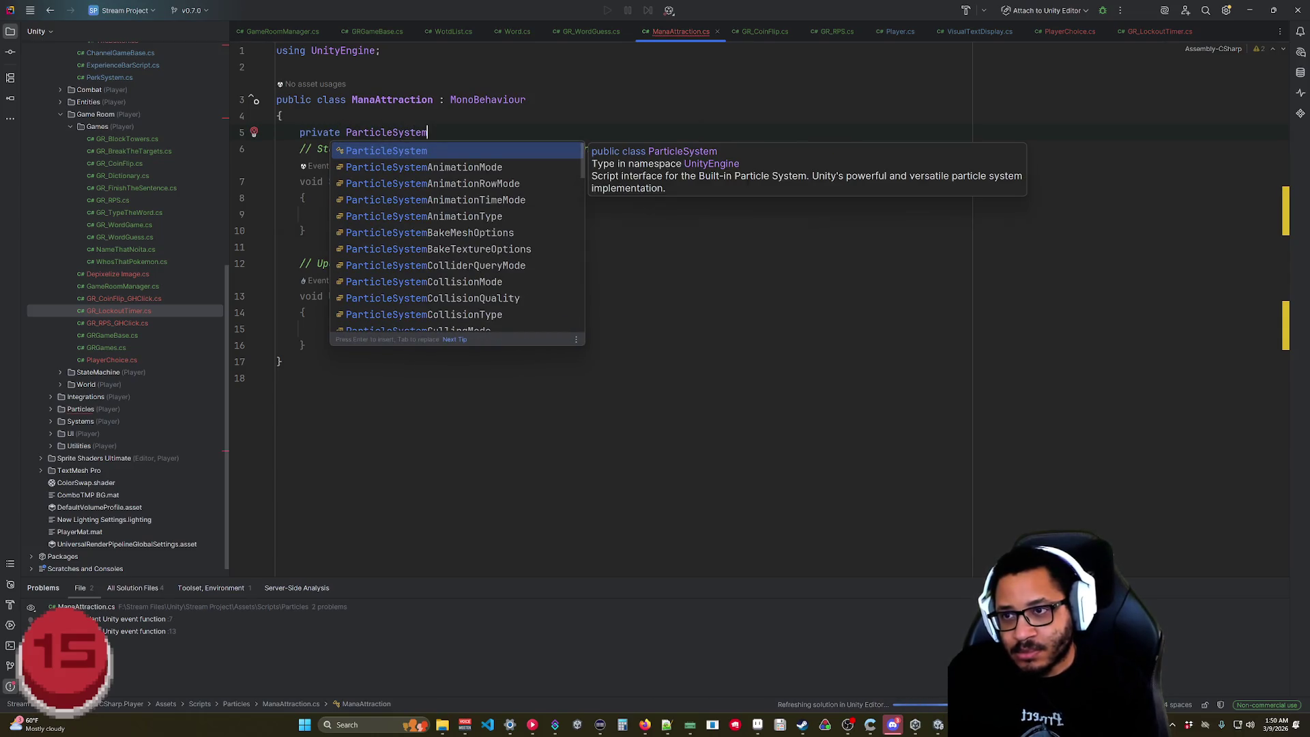
text( p)
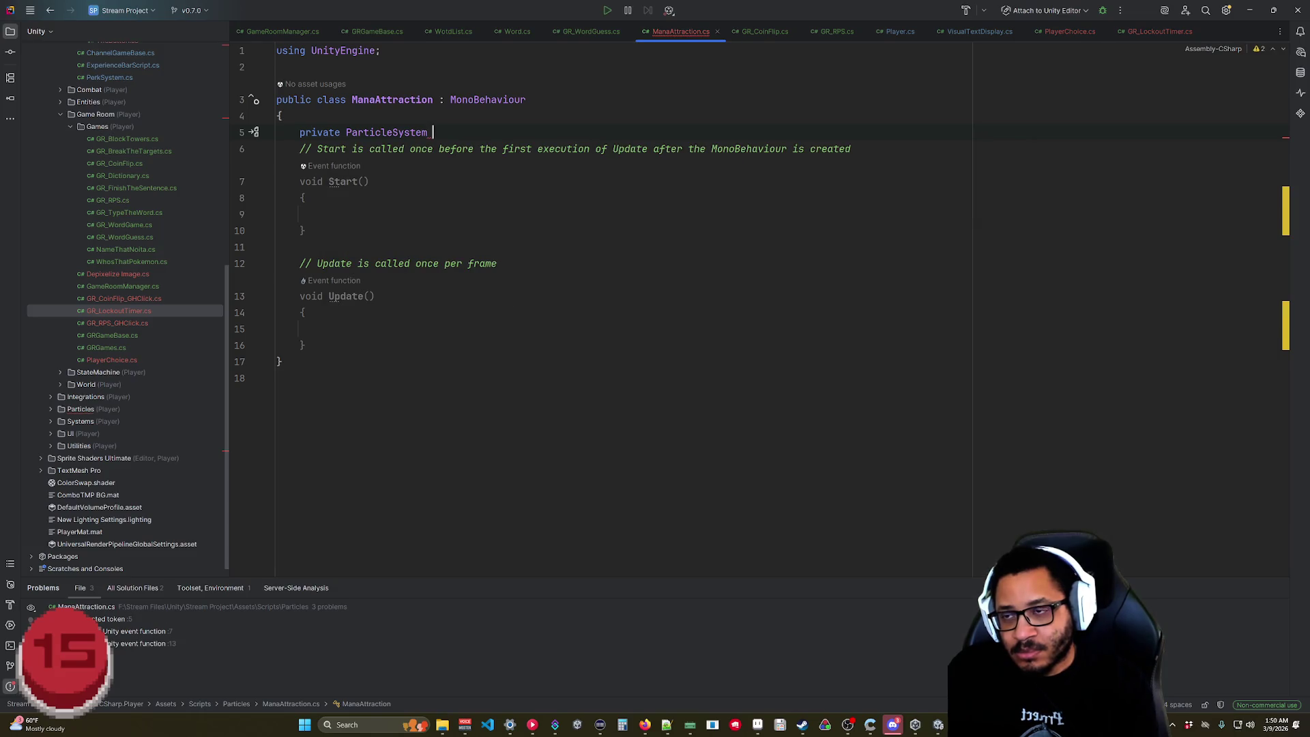
text(s;)
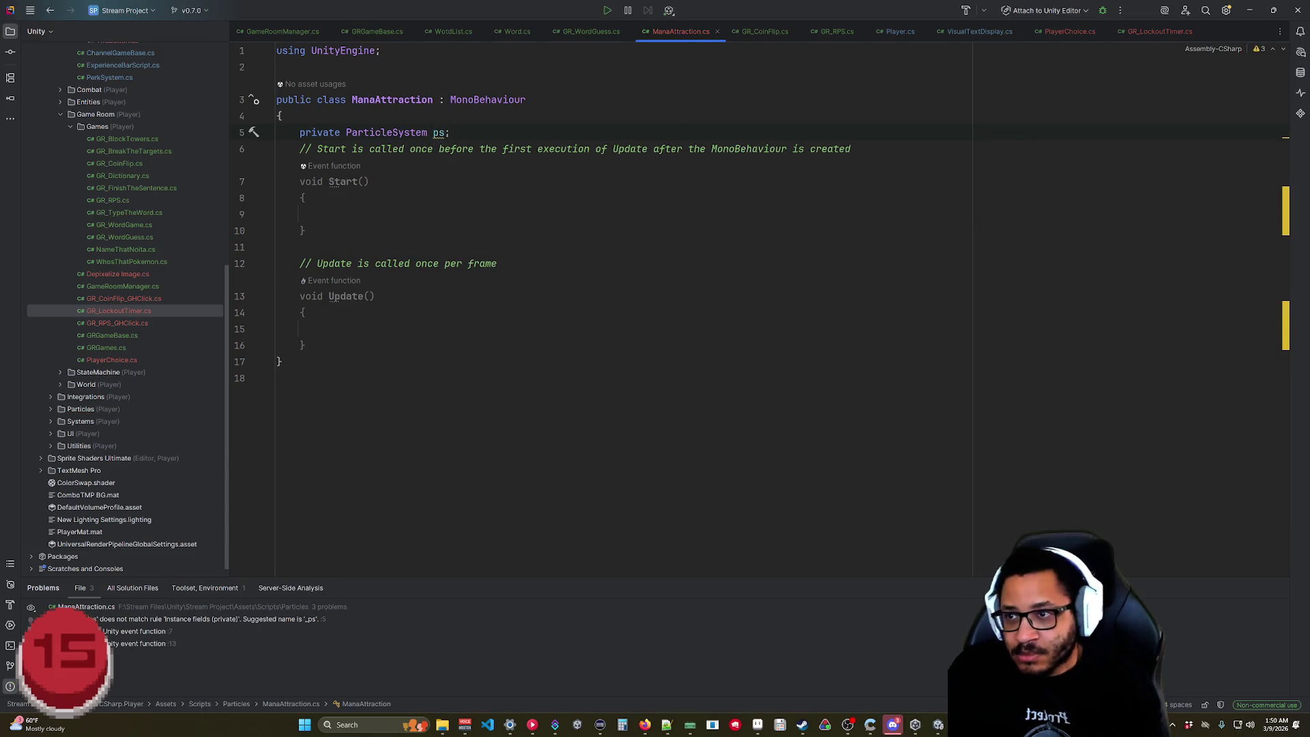
text(ps )
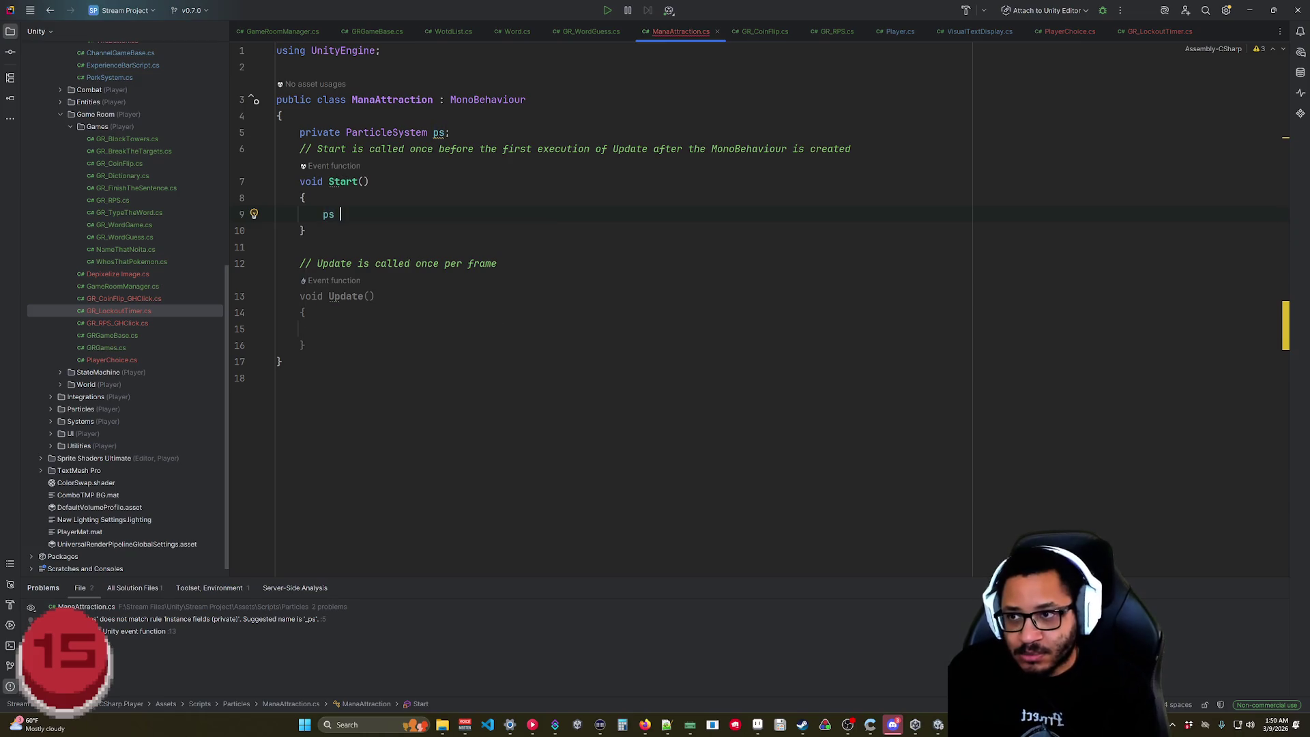
text(=)
key(Tab)
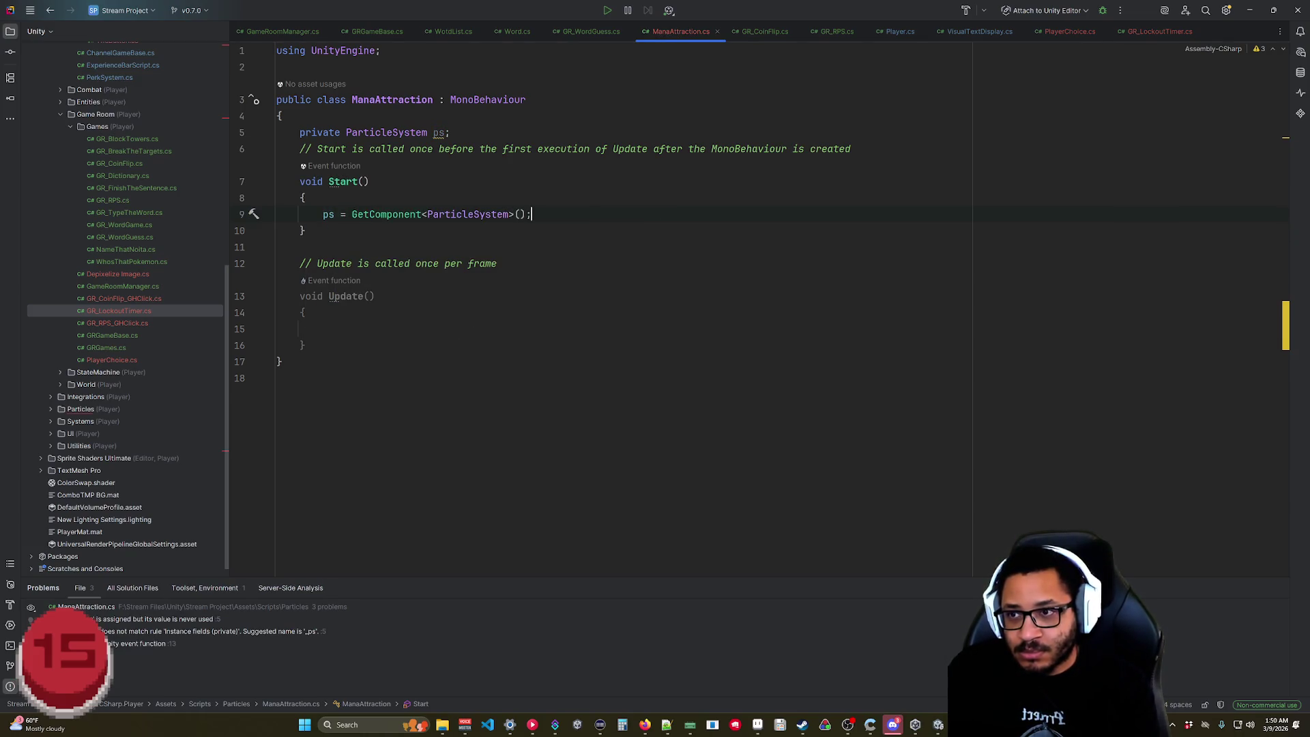
- Delete the default template comments above Start and Update
click(277, 378)
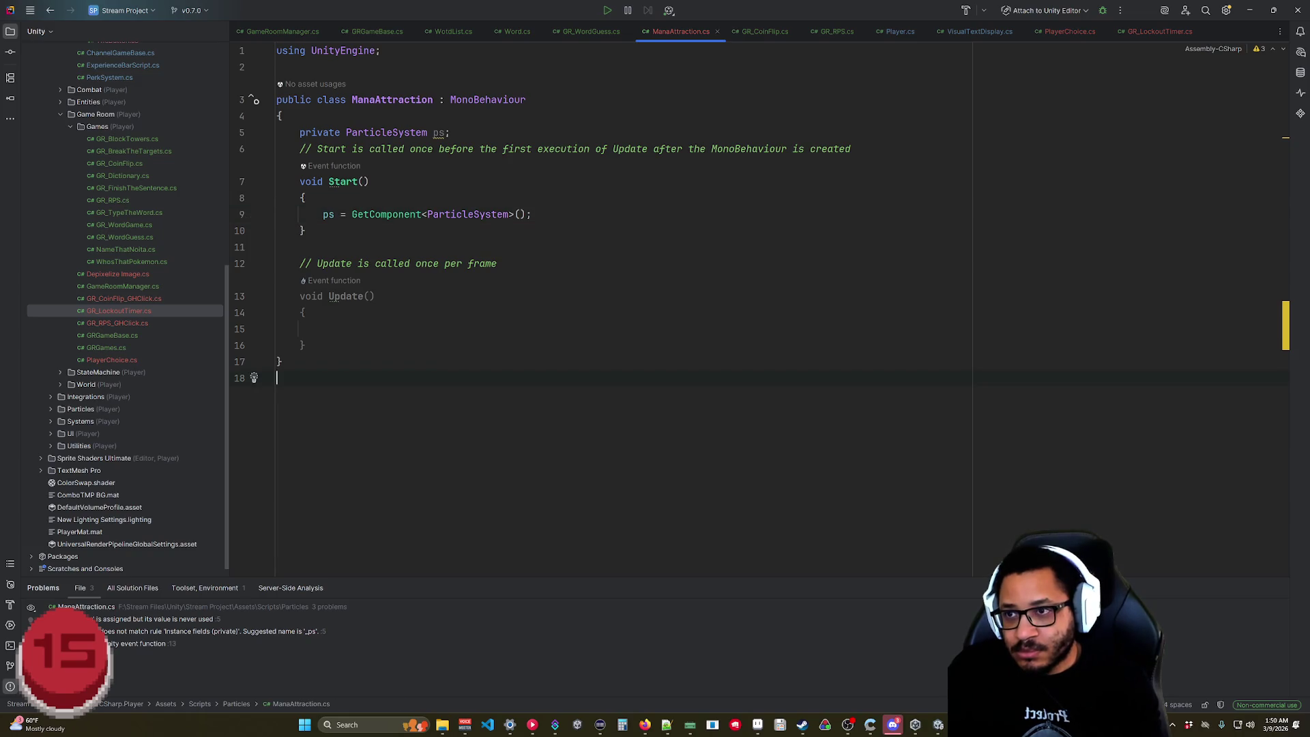
mouse_move(417, 132)
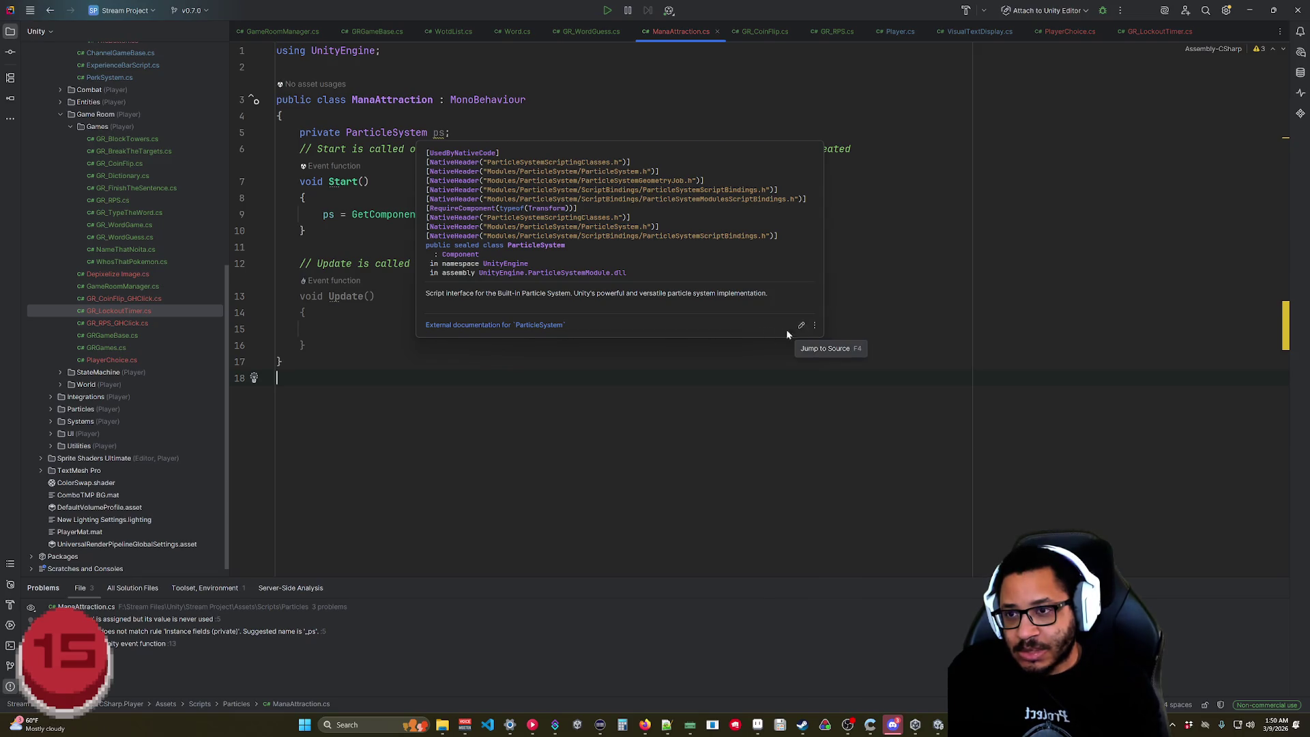
drag(852, 149, 450, 133)
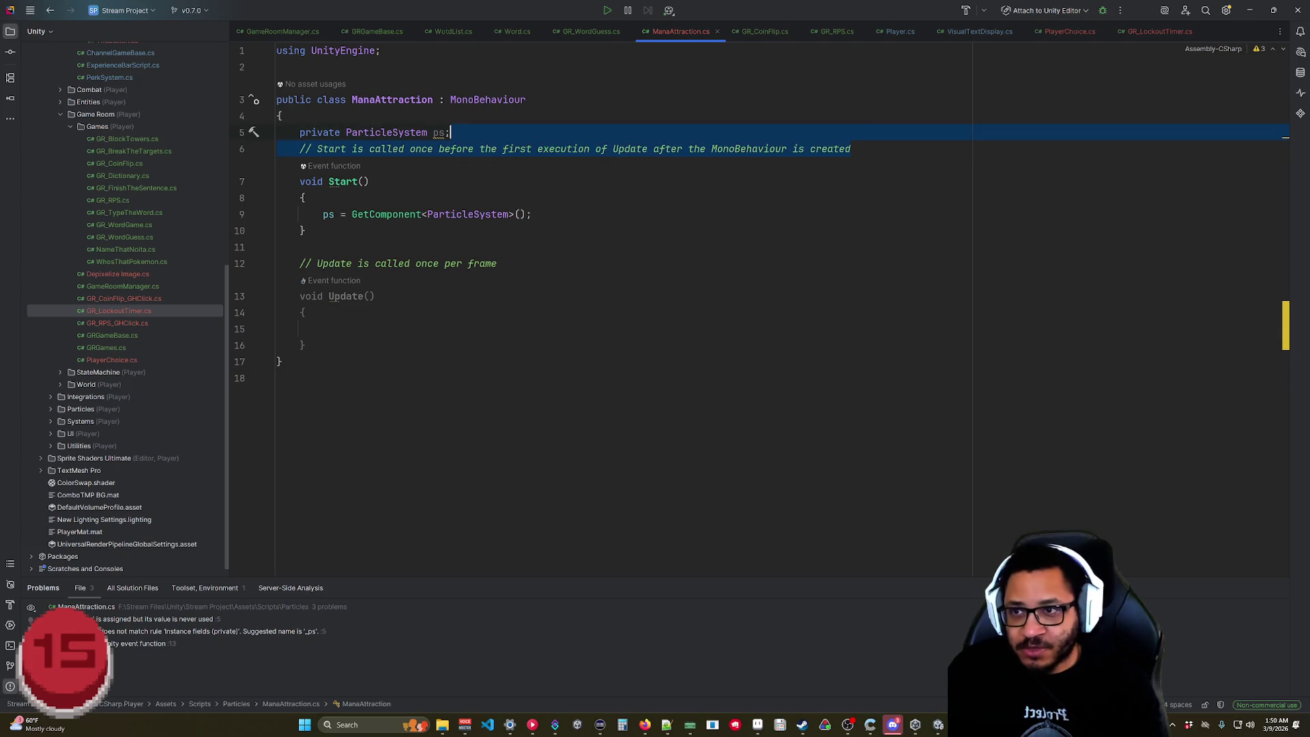
key(BackSpace)
key(shift+Up)
key(BackSpace)
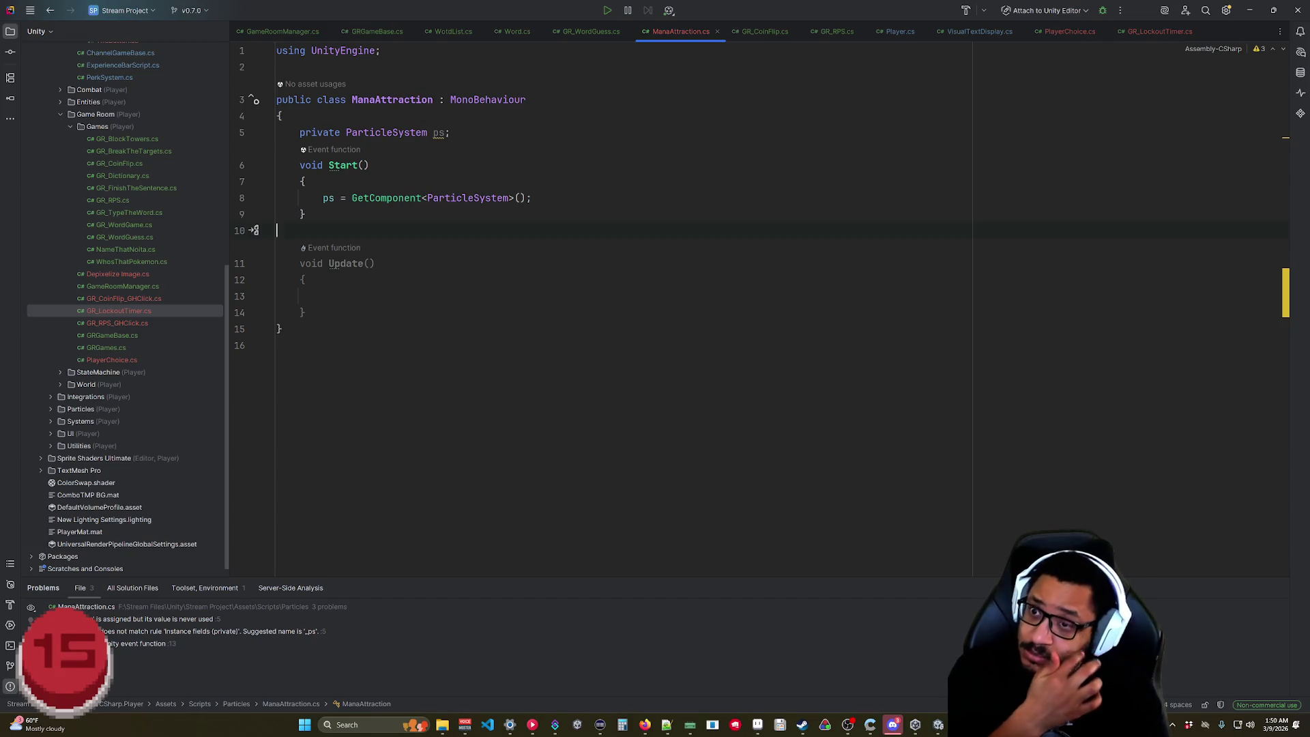
- Declare 'private GameObject target;' on a new line below the ps field
click(450, 132)
key(Return)
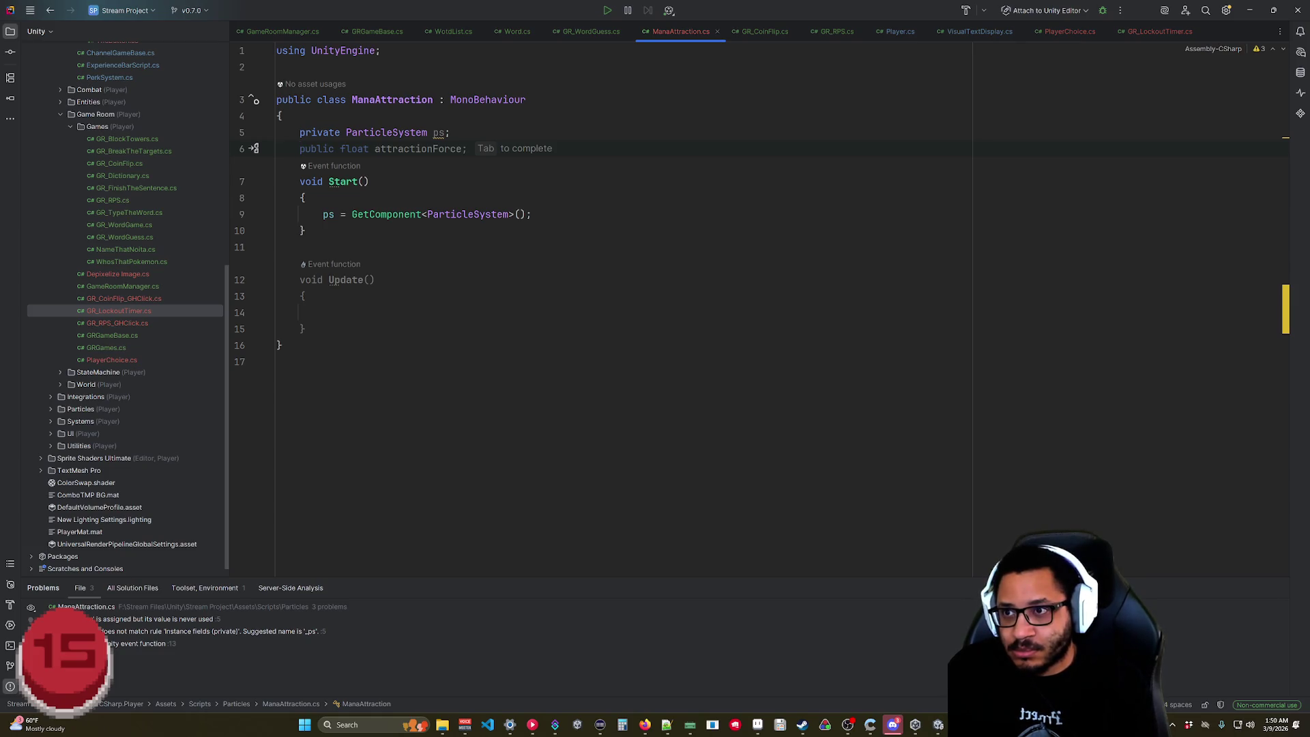
text(private)
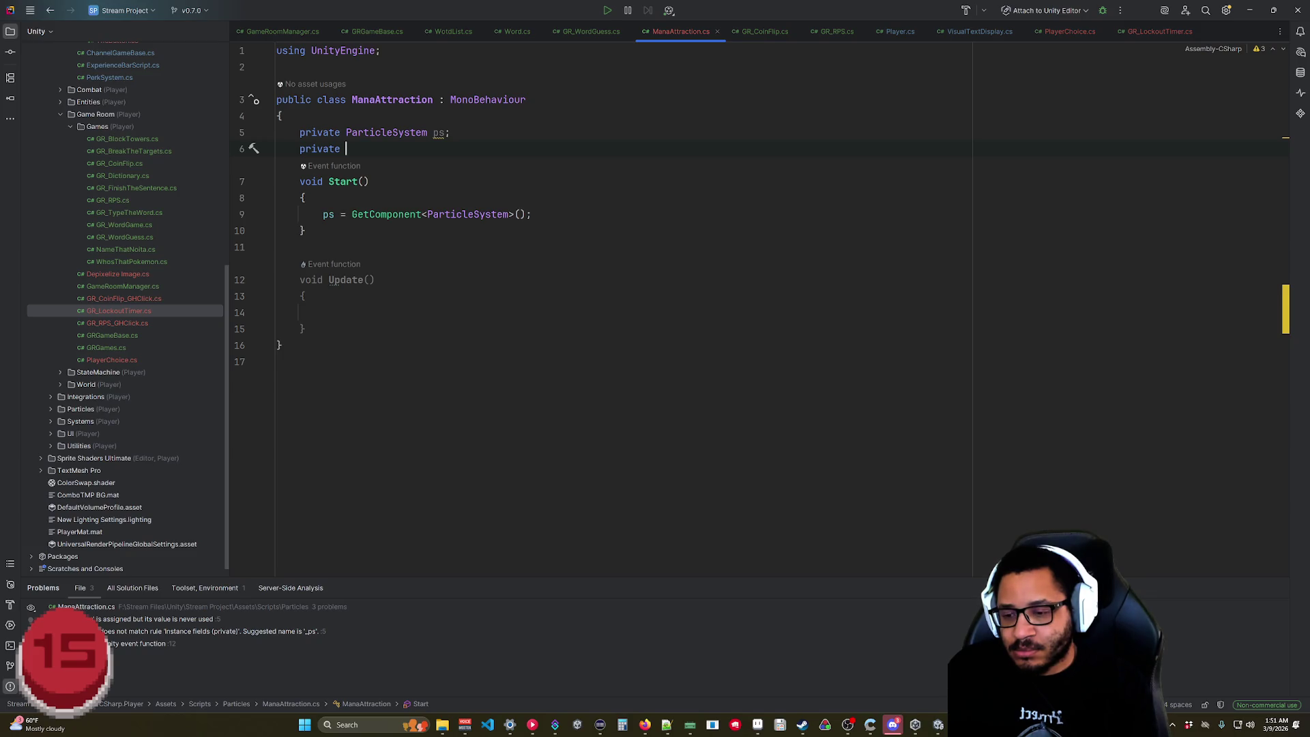
text(GameObject)
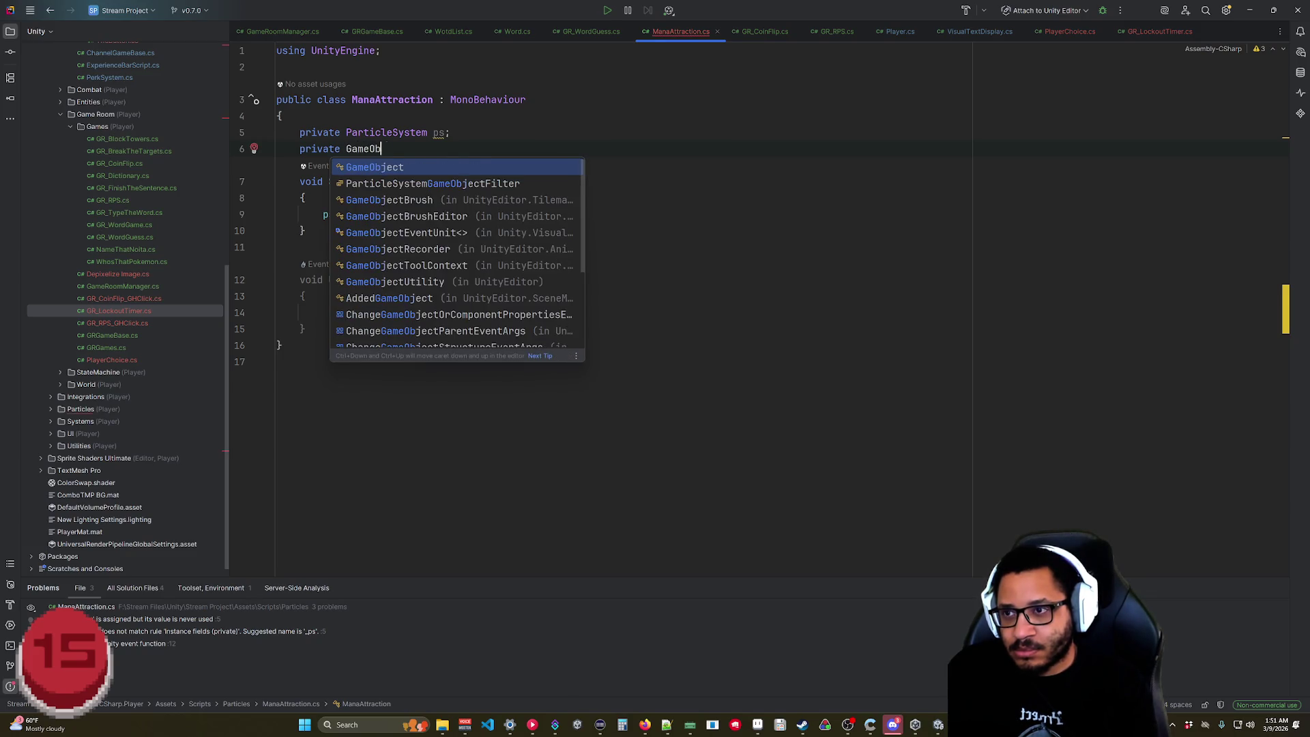
key(BackSpace)
key(BackSpace)
key(BackSpace)
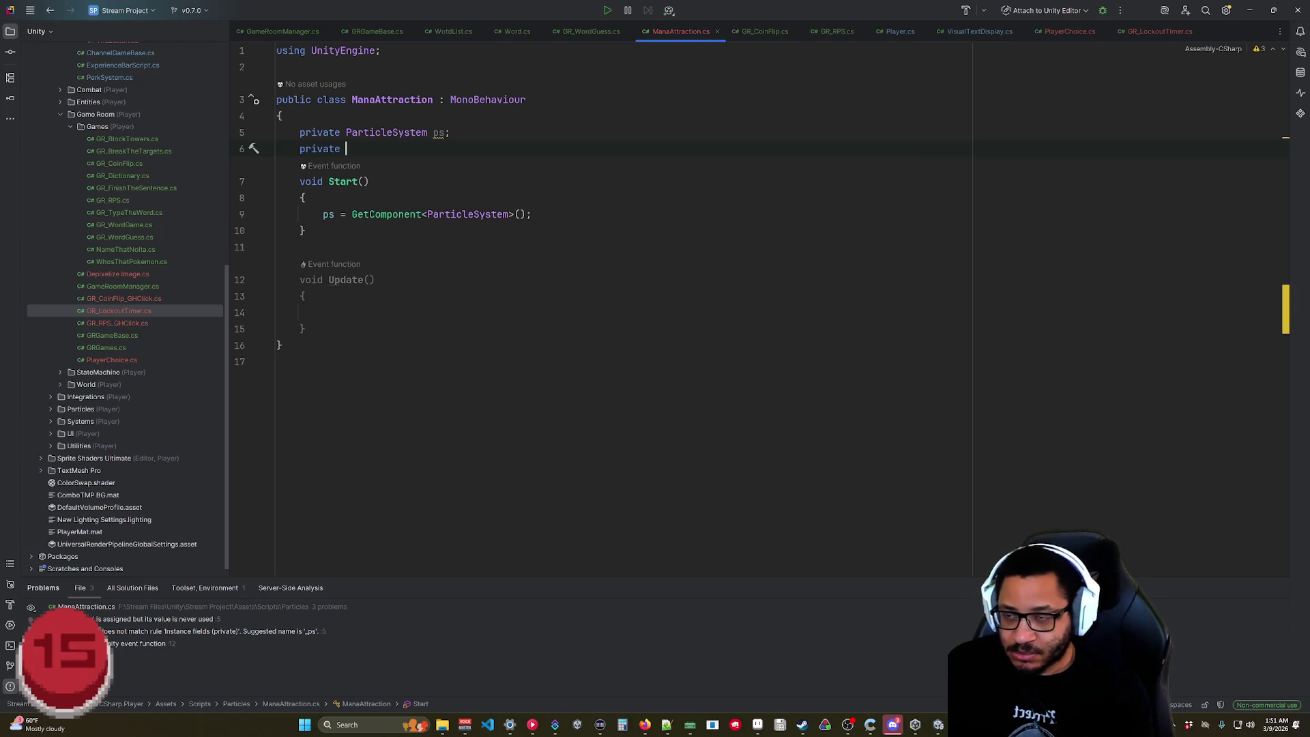
text(Gameobj)
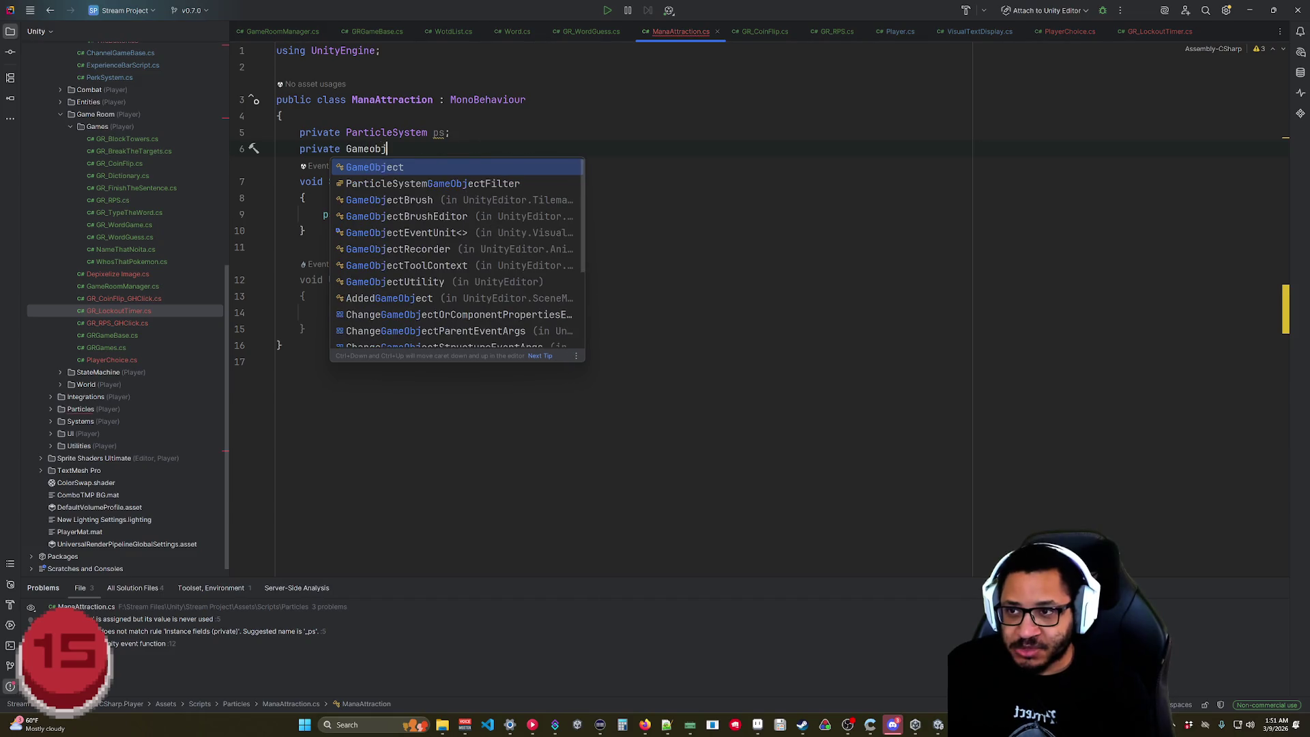
key(BackSpace)
key(BackSpace)
key(BackSpace)
text(Objec)
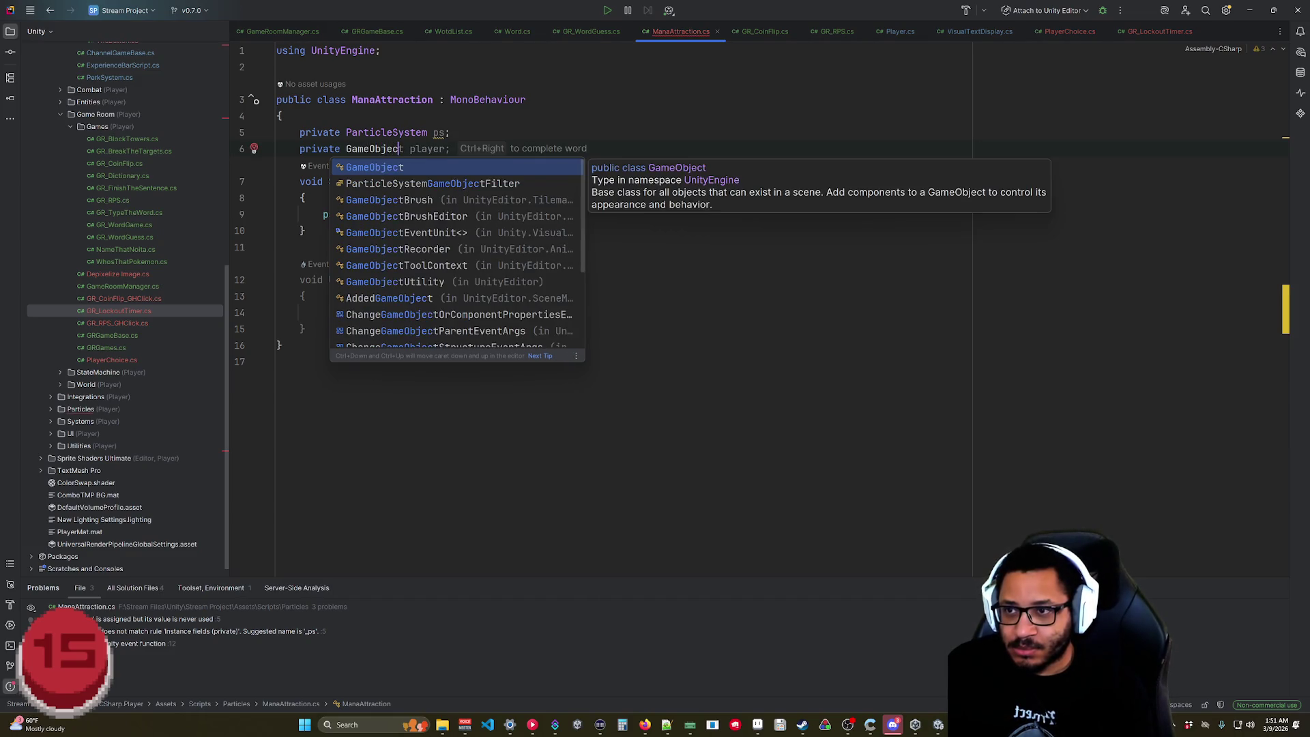
key(Return)
text(ta)
key(Return)
text(;)
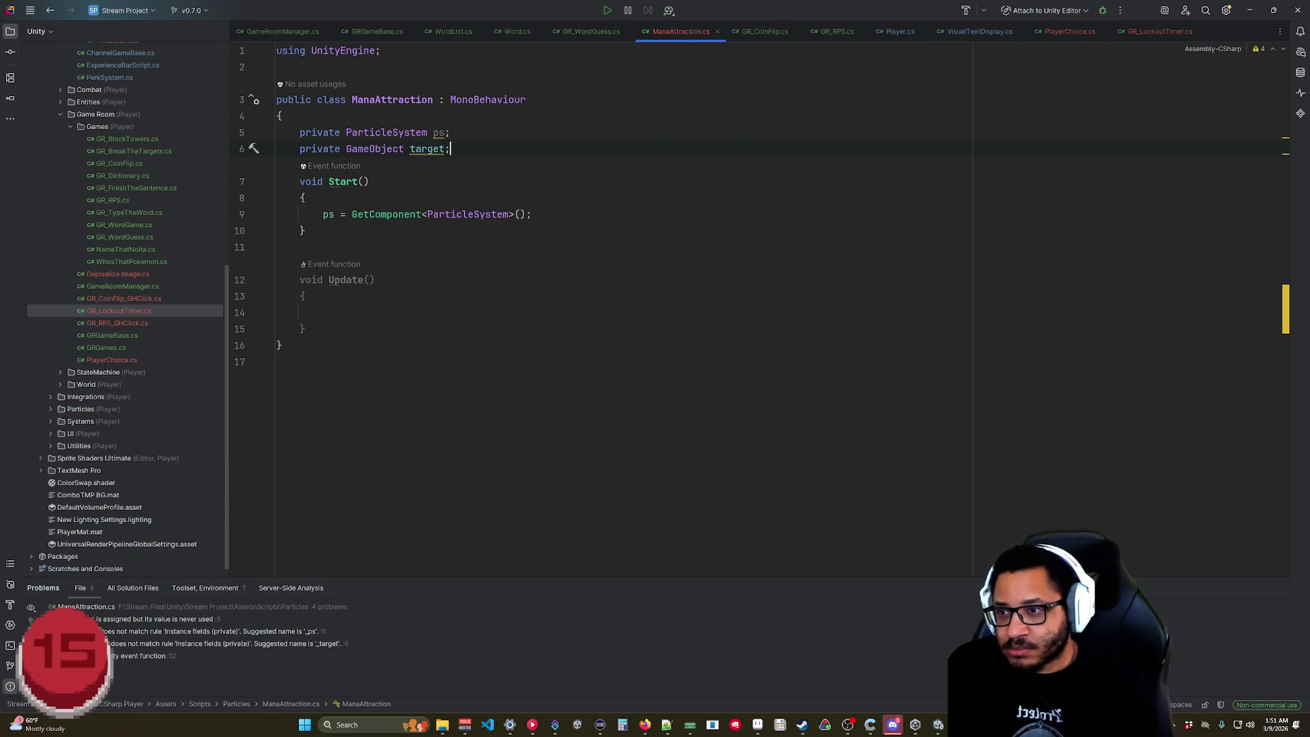
- Add 'public void SetTarget(GameObject target) => this.target = target;' using completions
key(Return)
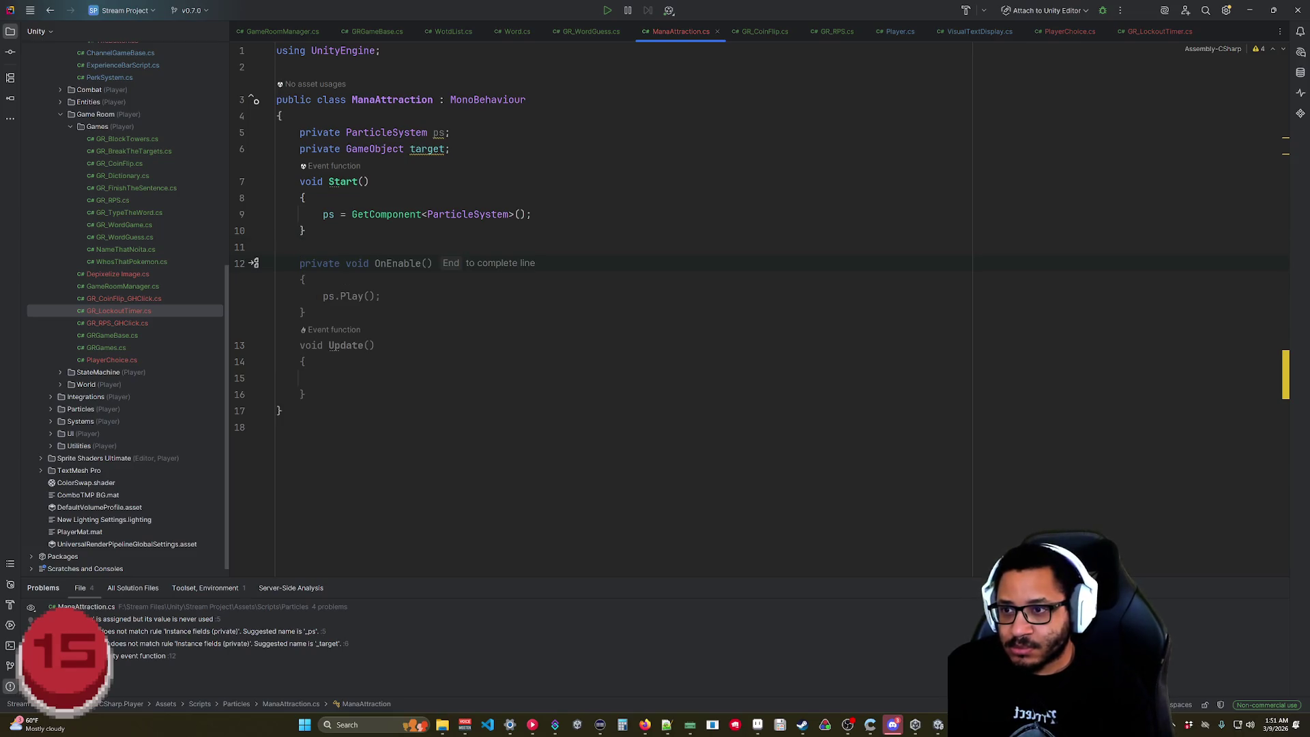
text(public void SetTar)
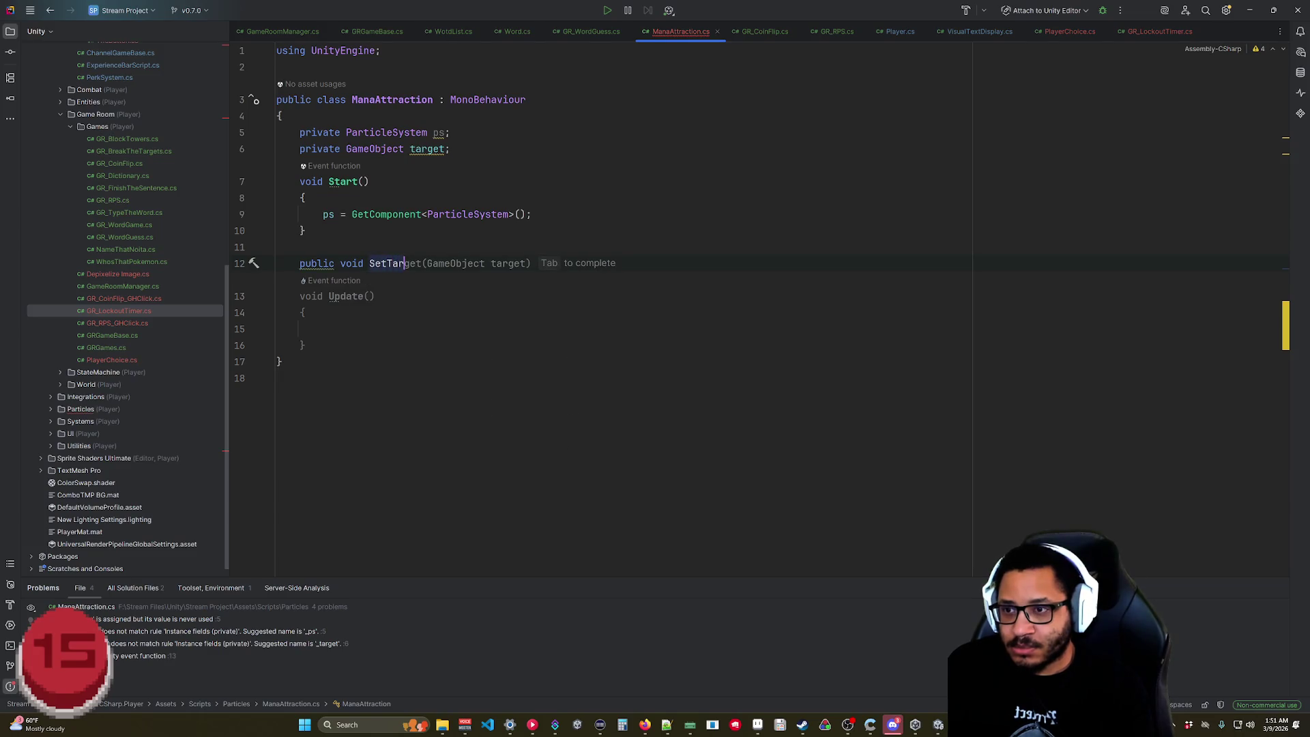
key(Tab)
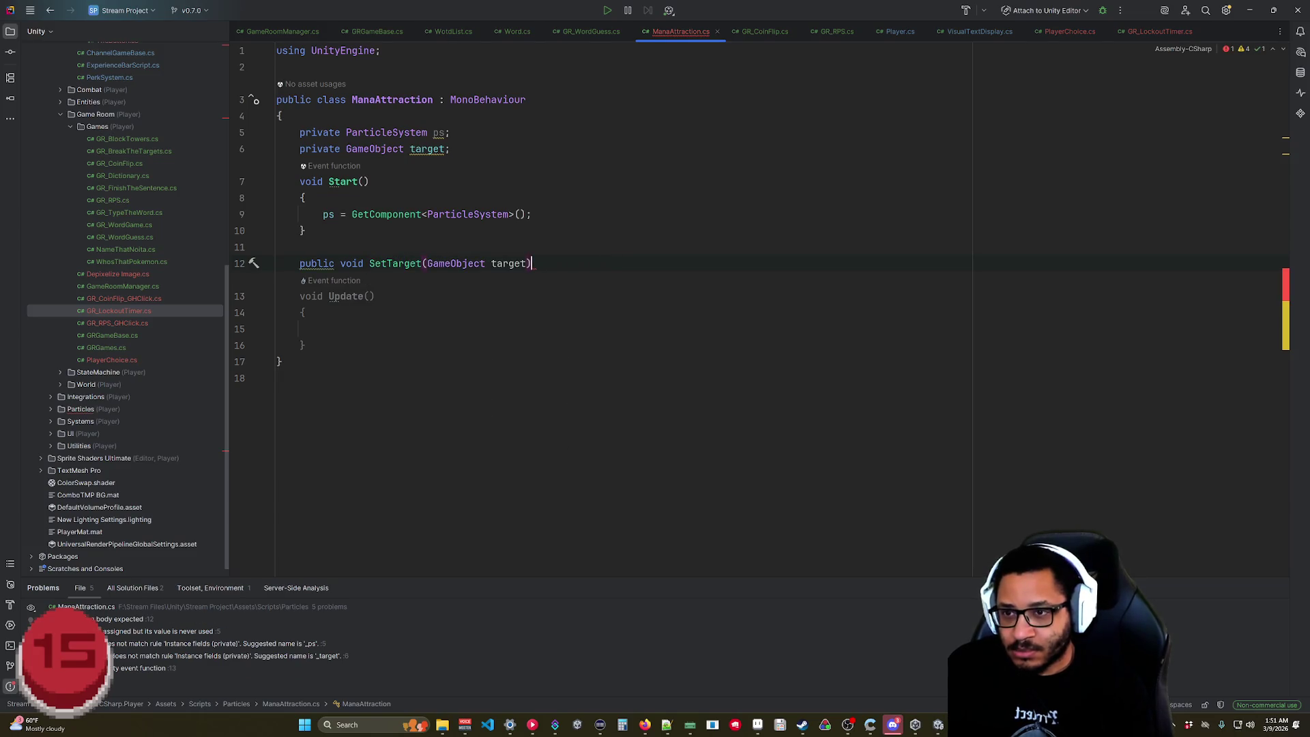
text( =>)
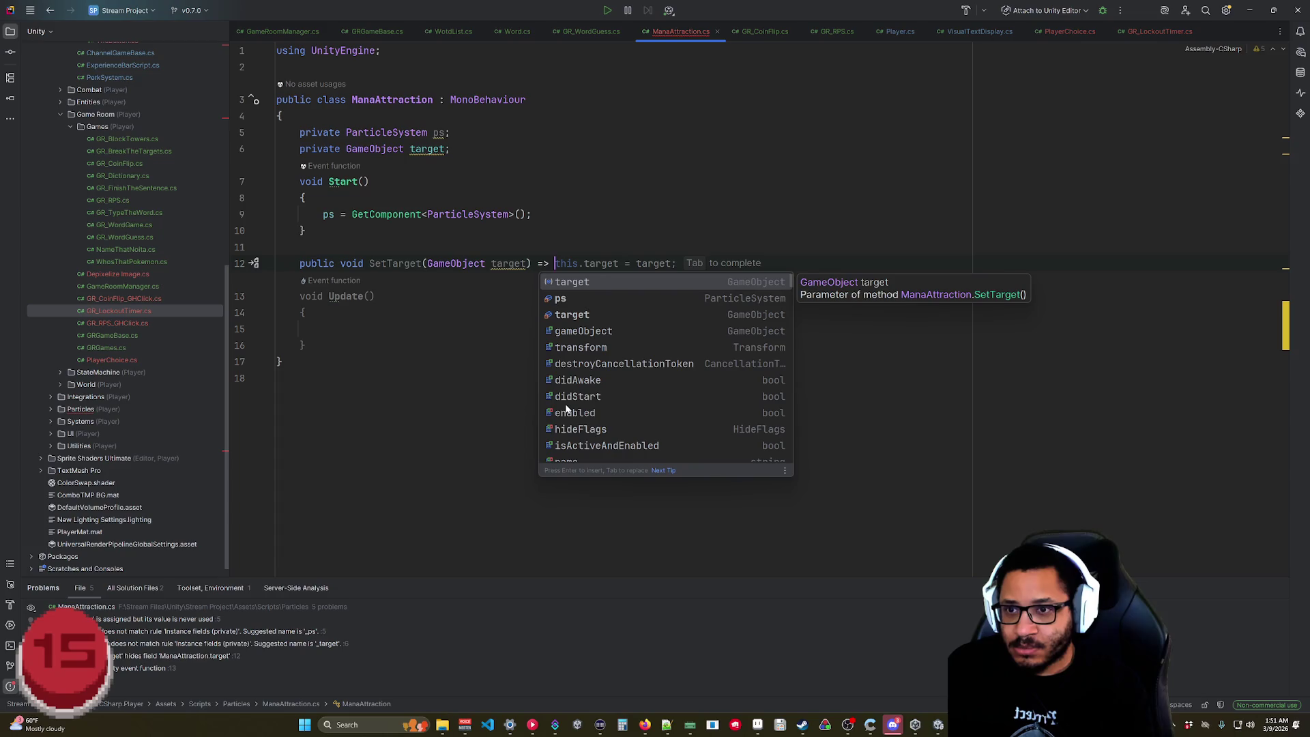
key(Tab)
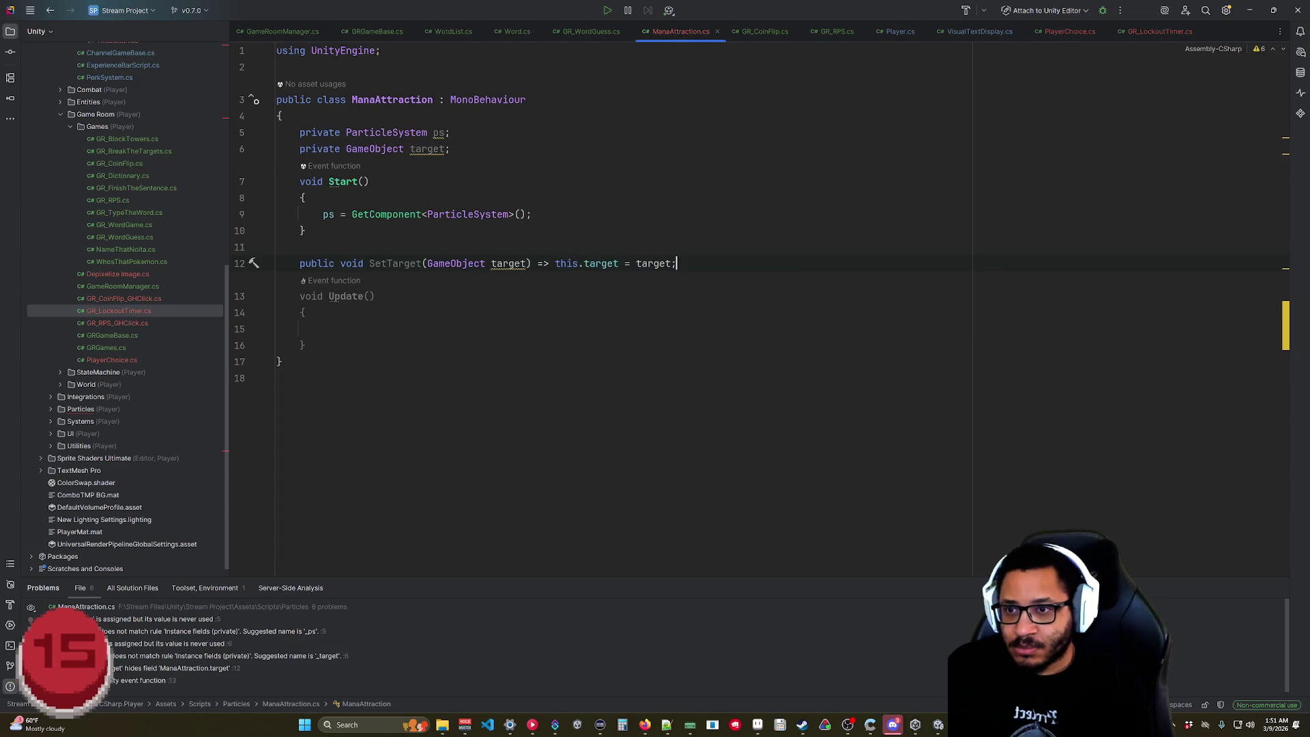